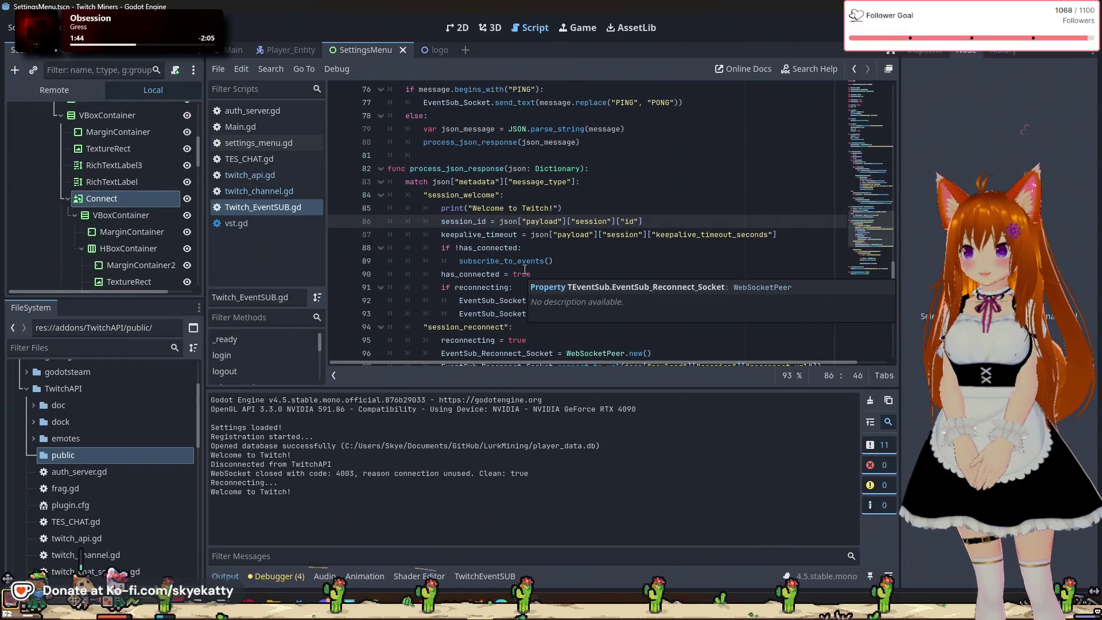
Add print("Subscribing to events...") under the has_connected check, then stop and rerun the game
double_click(488, 247)
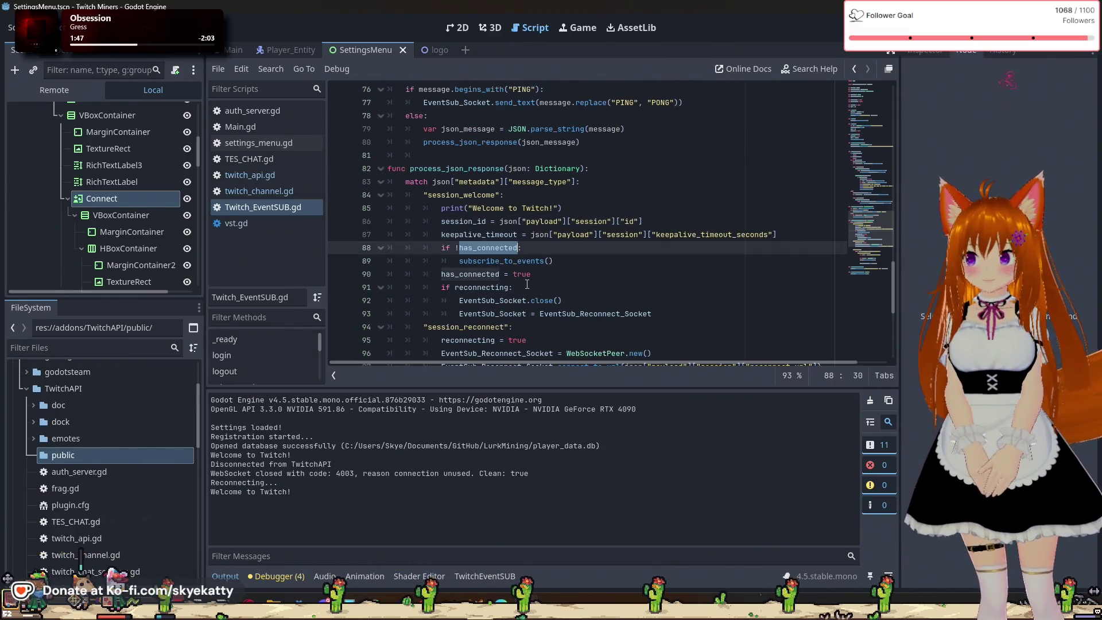
left_click(549, 250)
key("Return")
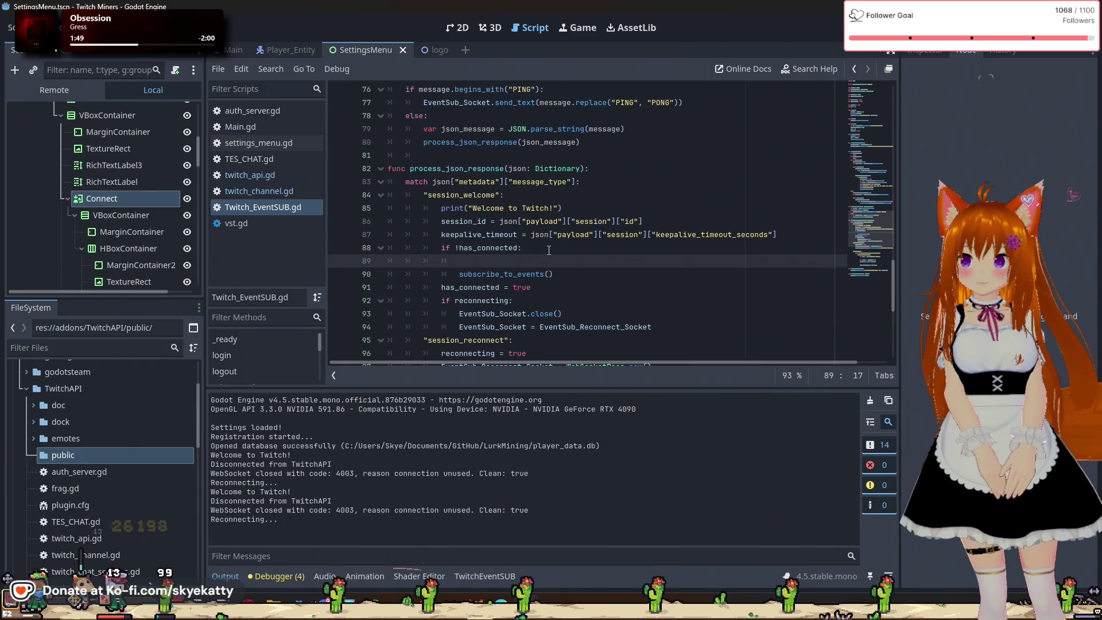
type("print(\"")
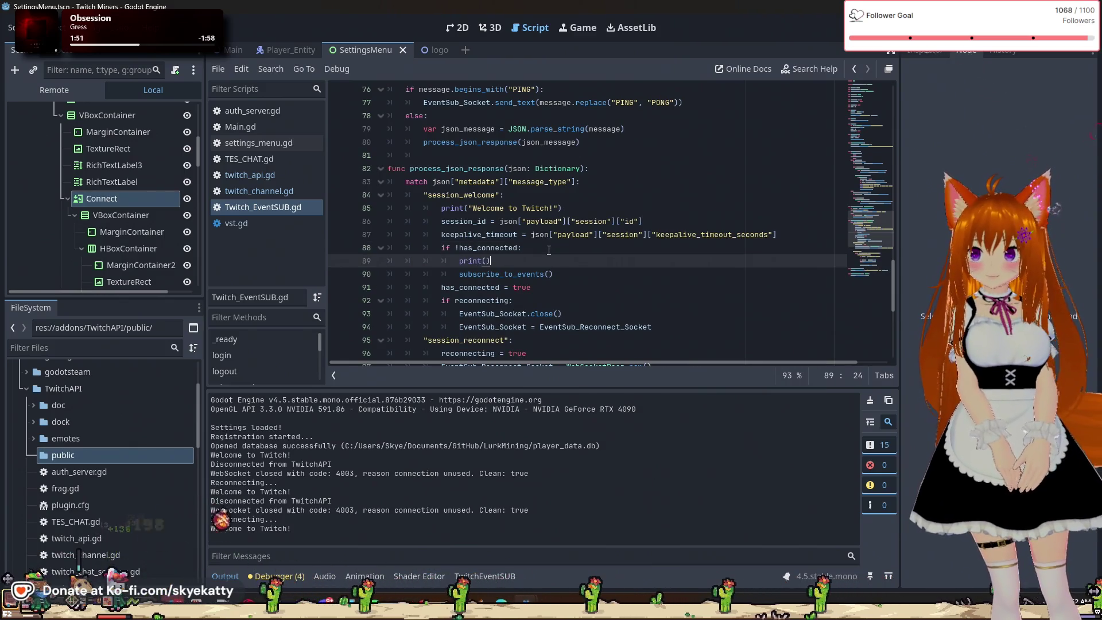
type("Subs")
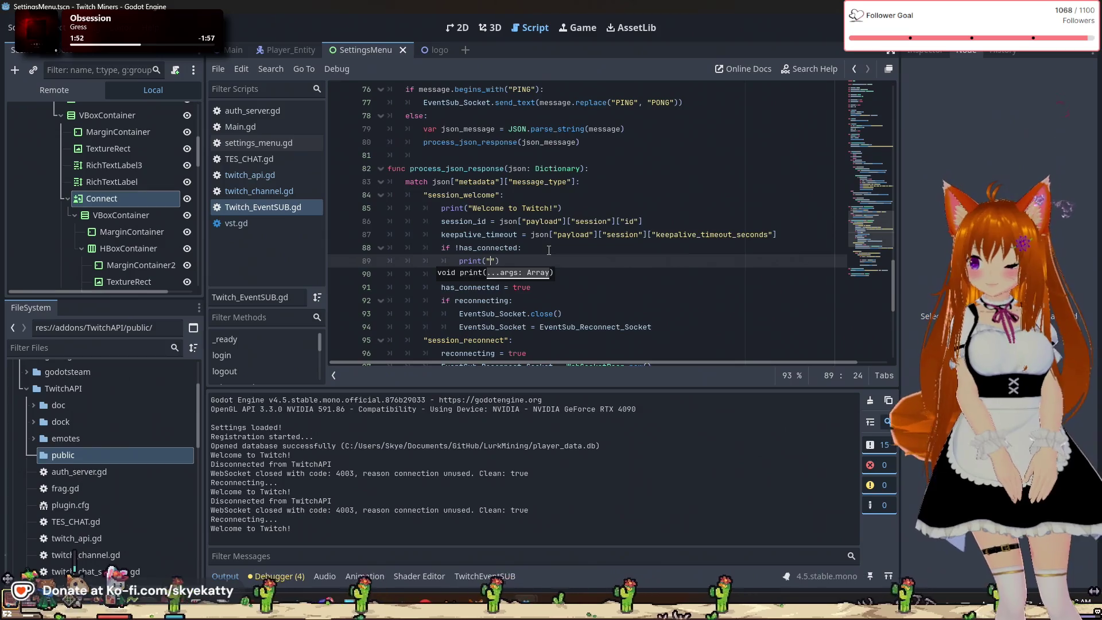
type("cribing to ")
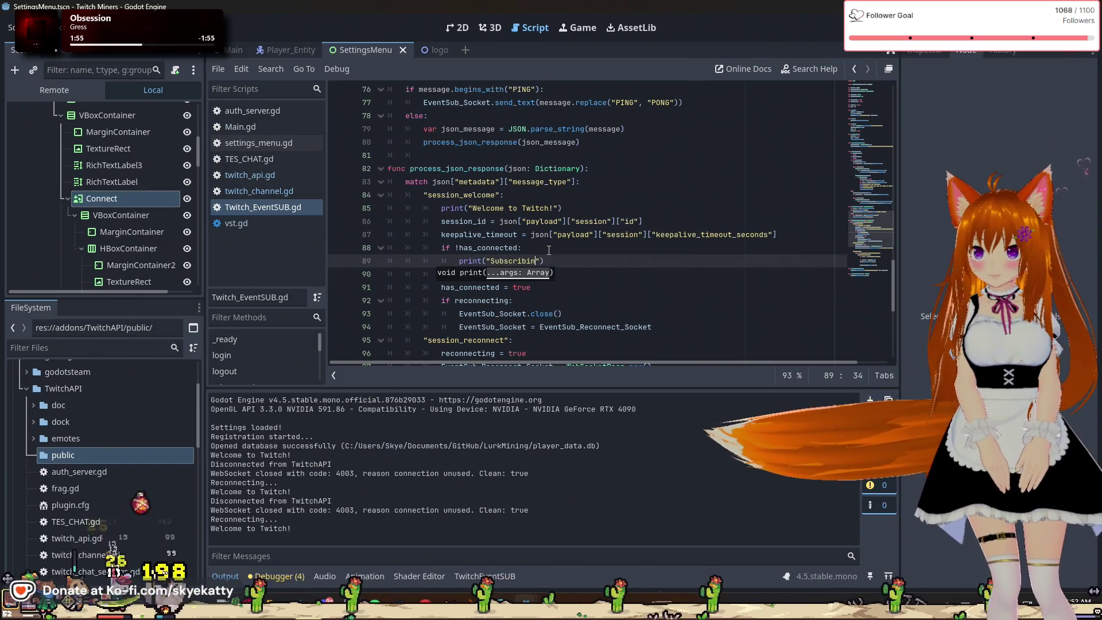
type("events...")
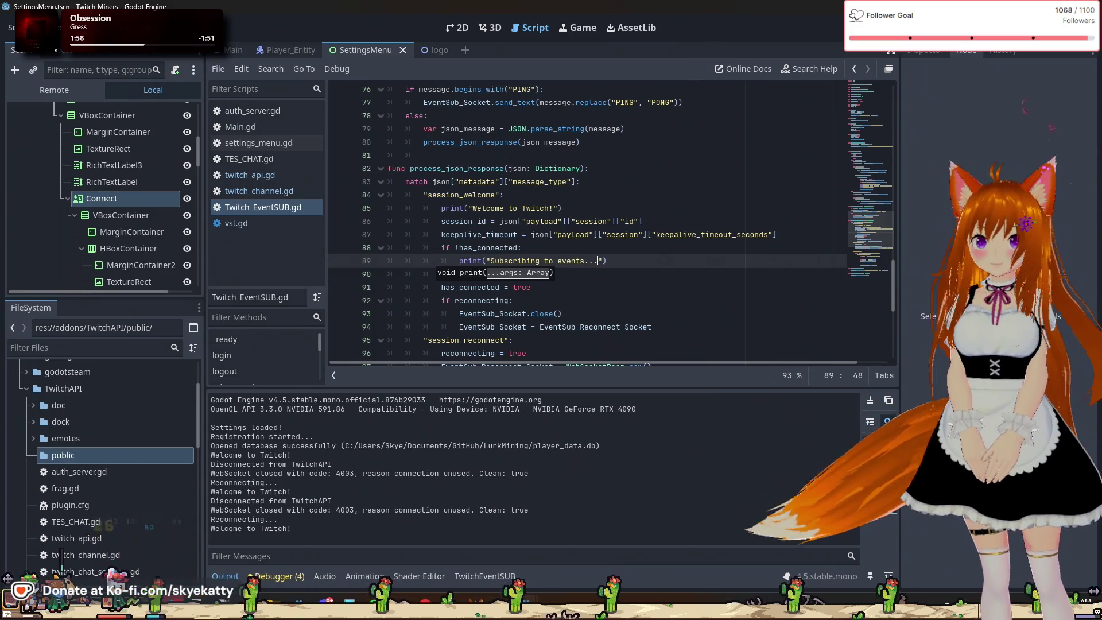
key("F8")
key("F5")
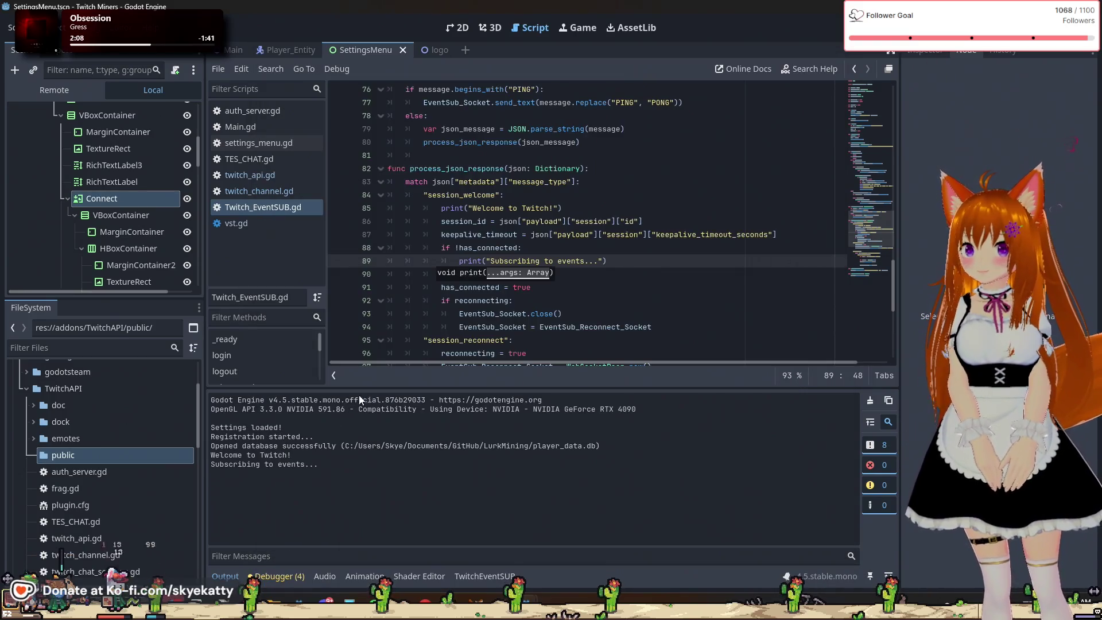
Inspect the subscribe_event call using session_id on line 111, then switch to twitch_api.gd
left_click(604, 261)
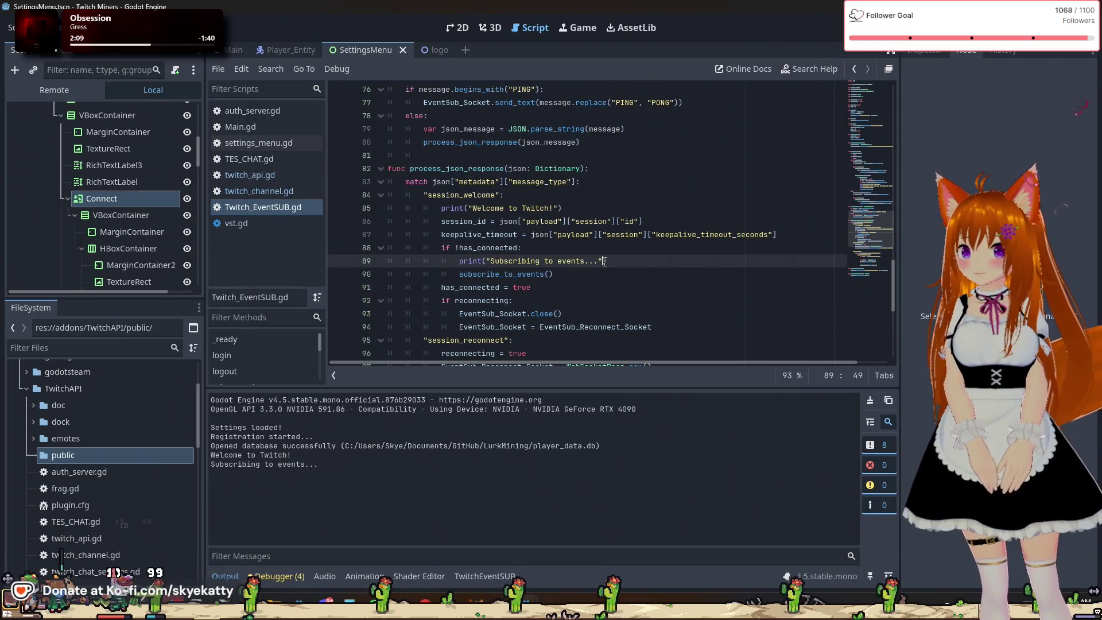
scroll(614, 274, "down", 5)
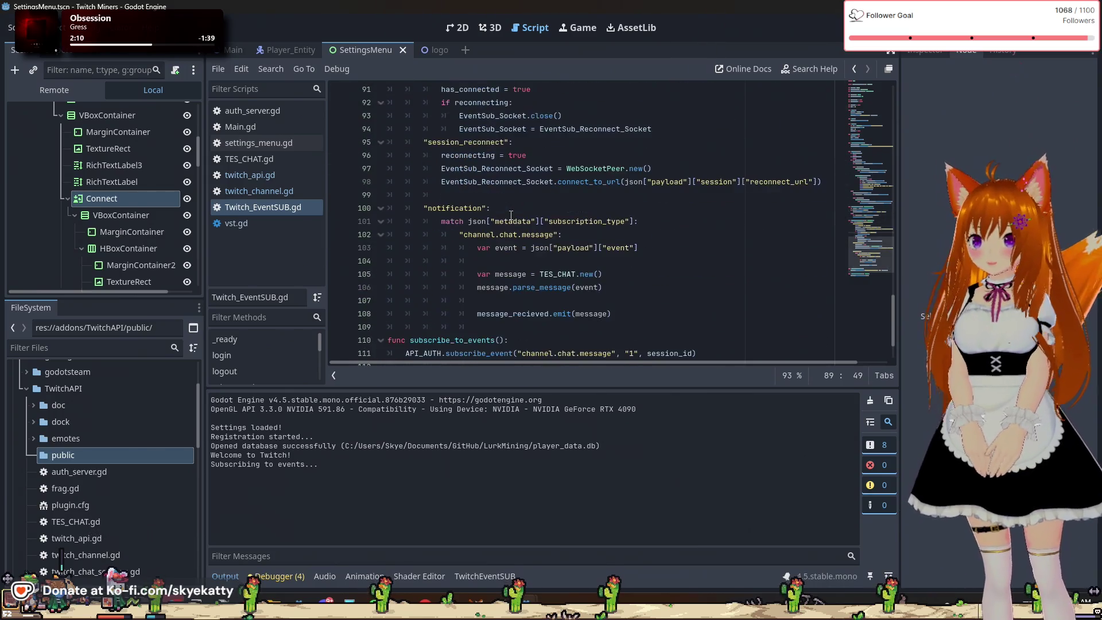
scroll(503, 204, "down", 1)
scroll(503, 201, "down", 1)
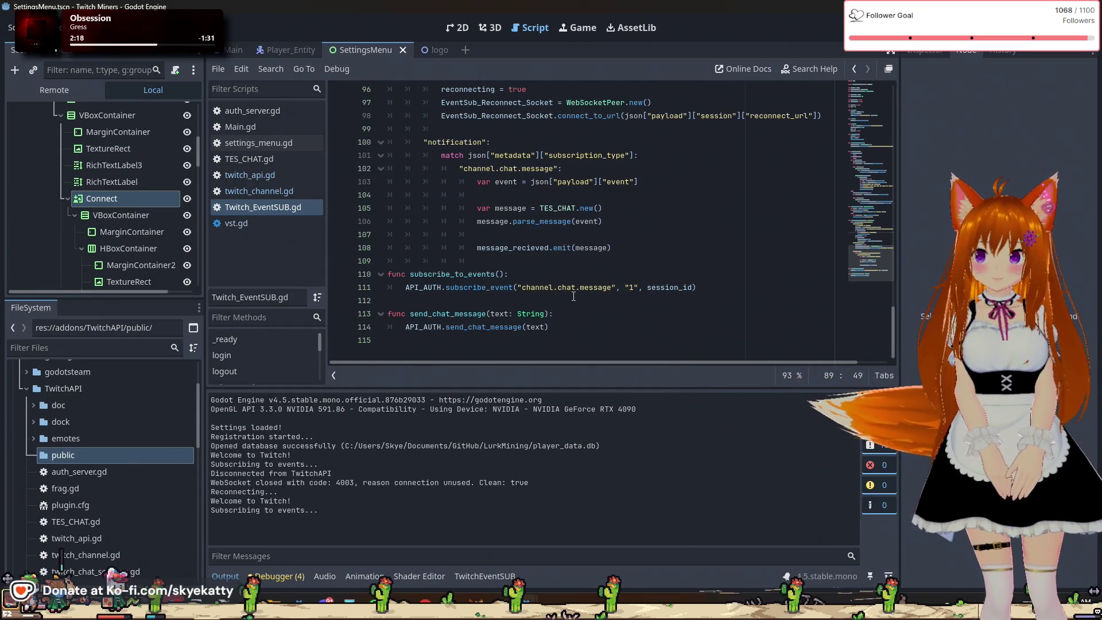
double_click(665, 287)
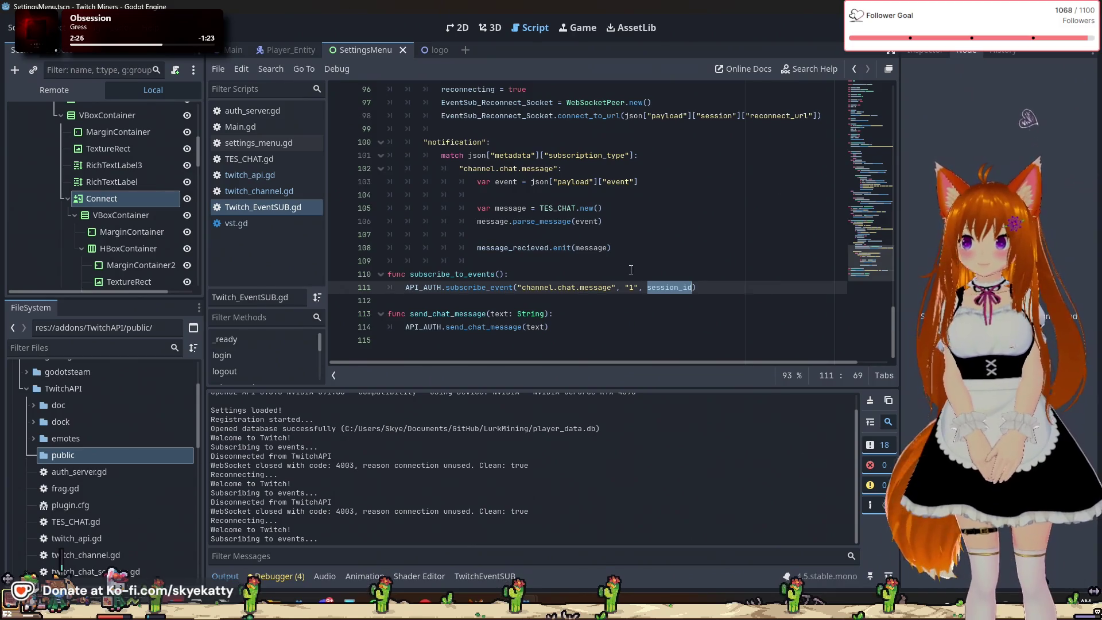
double_click(479, 287)
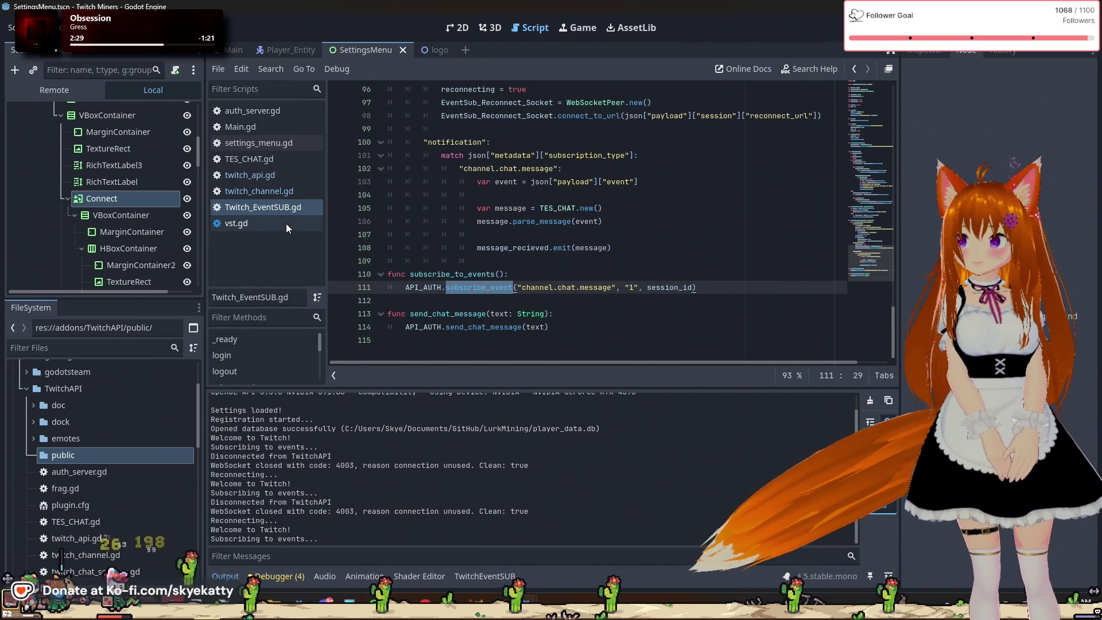
left_click(275, 175)
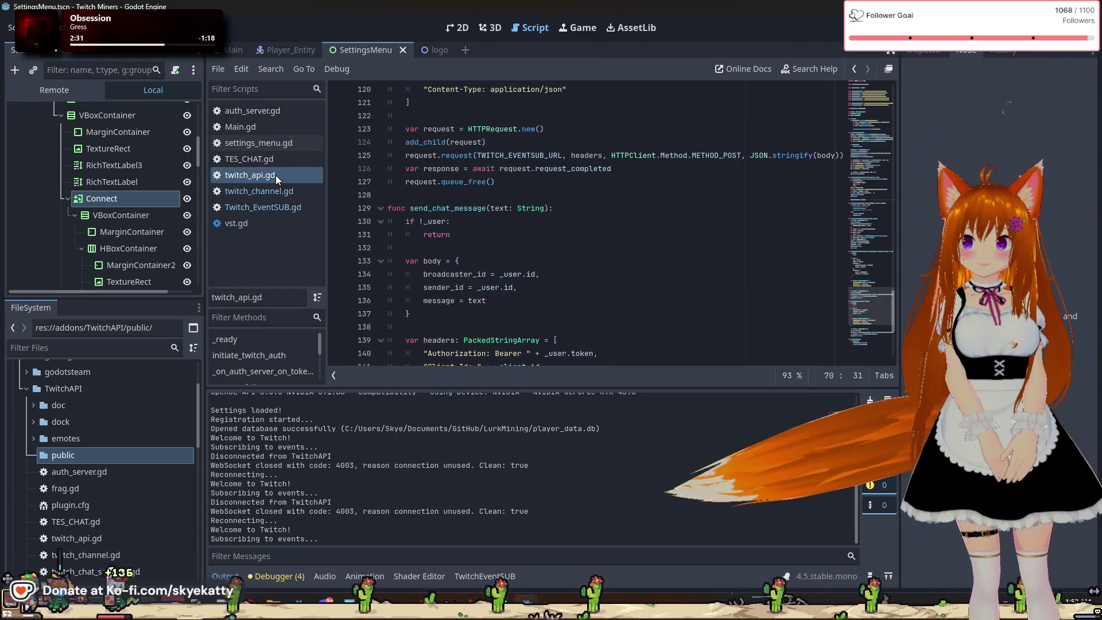
scroll(492, 216, "down", 5)
scroll(492, 216, "up", 4)
scroll(492, 216, "down", 1)
scroll(492, 216, "up", 2)
scroll(492, 211, "down", 5)
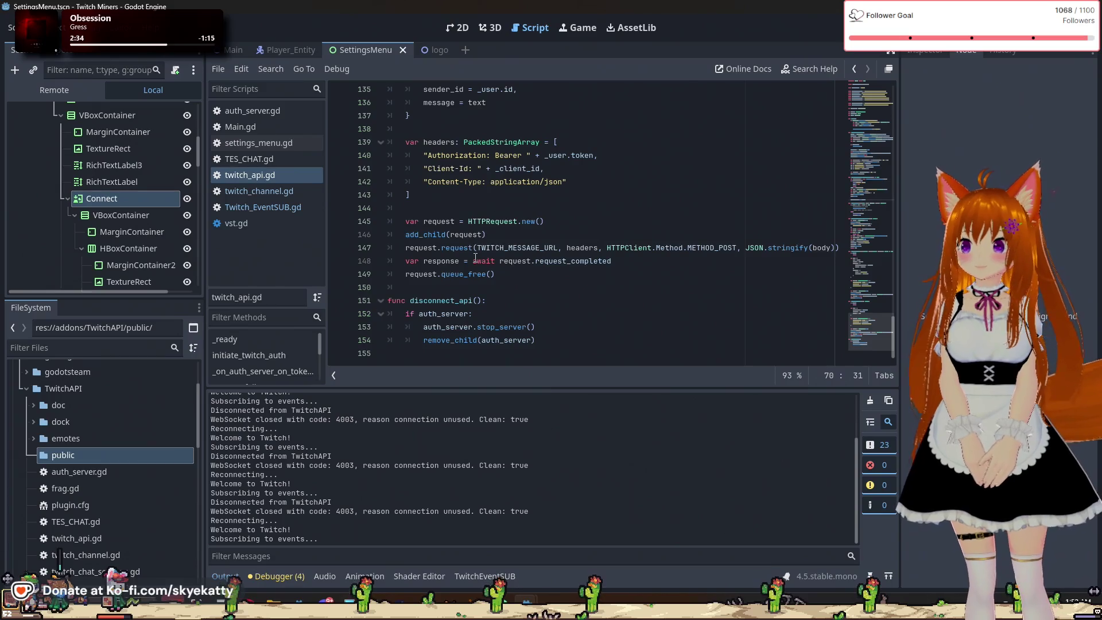
scroll(482, 330, "up", 3)
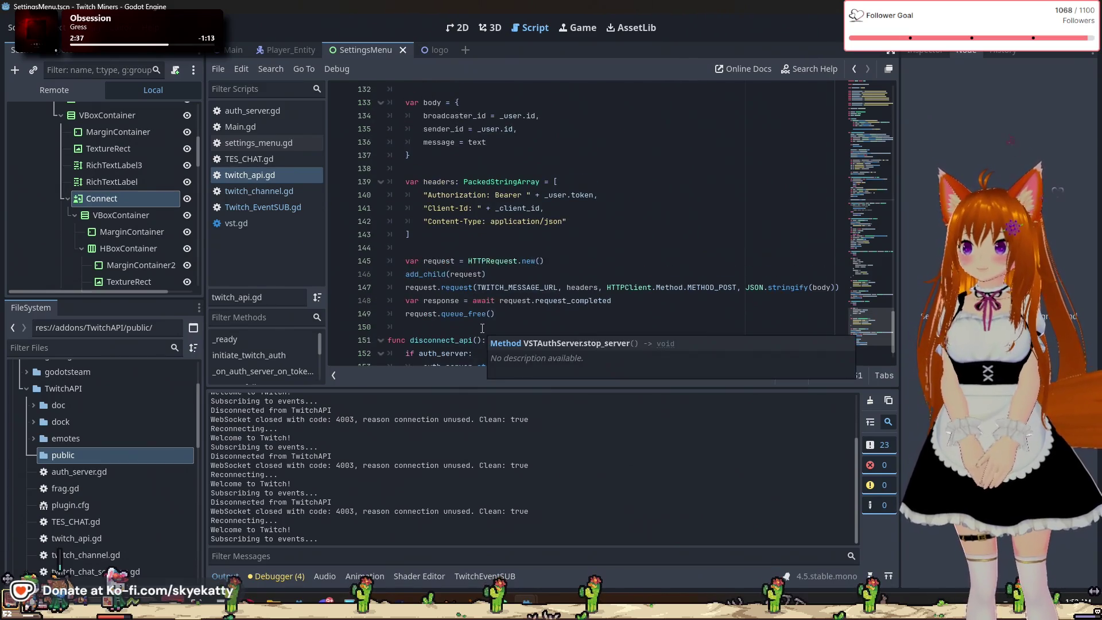
scroll(489, 270, "up", 3)
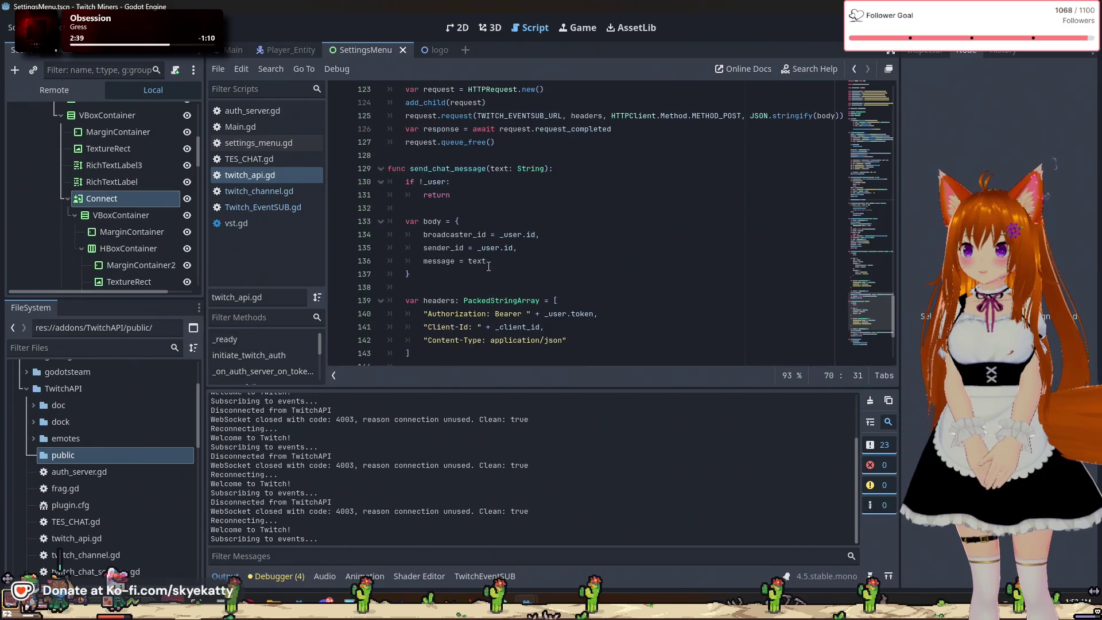
scroll(489, 266, "down", 6)
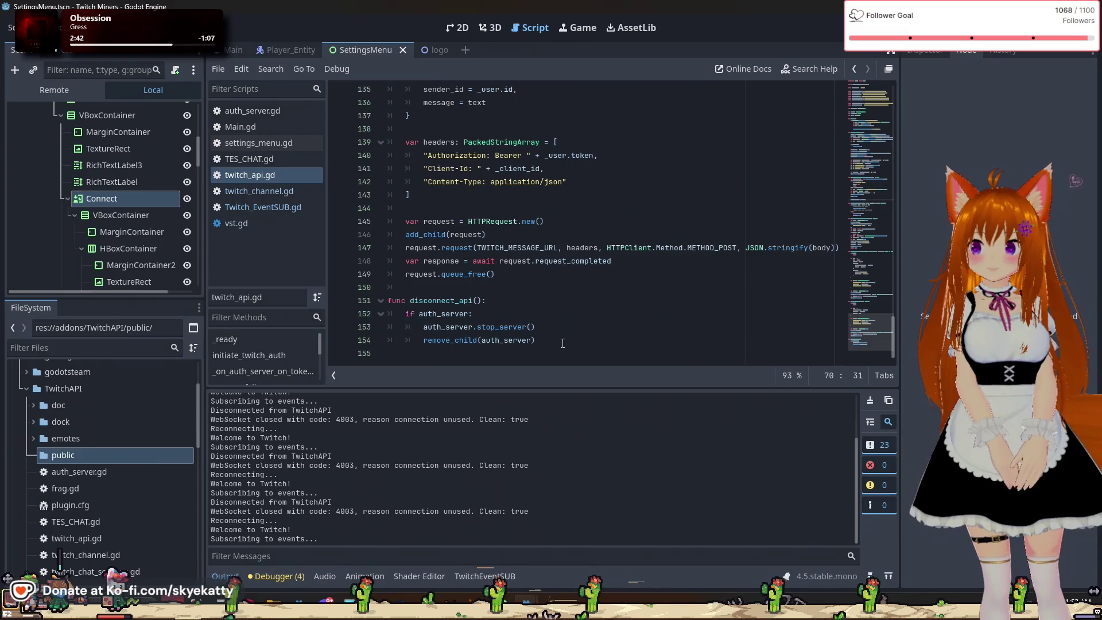
scroll(556, 337, "up", 9)
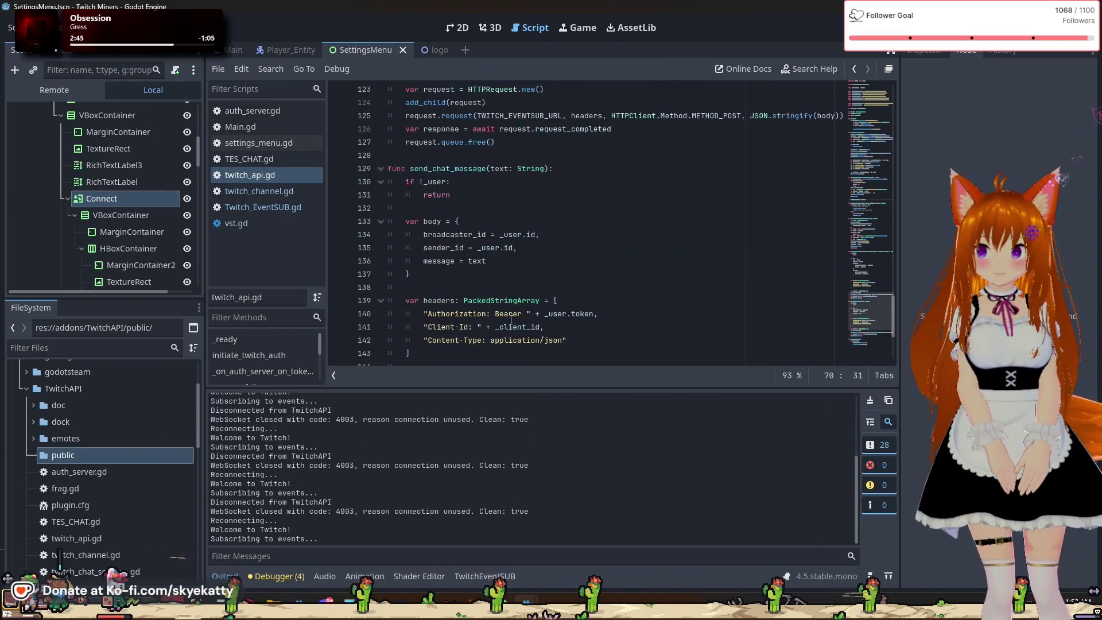
scroll(511, 316, "up", 6)
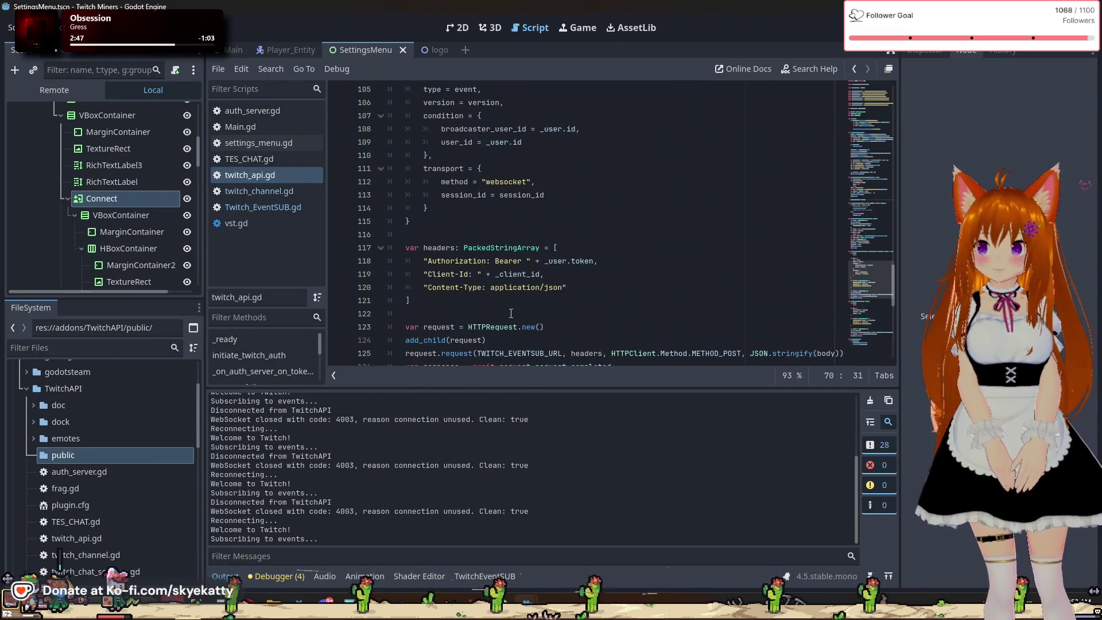
scroll(511, 313, "up", 3)
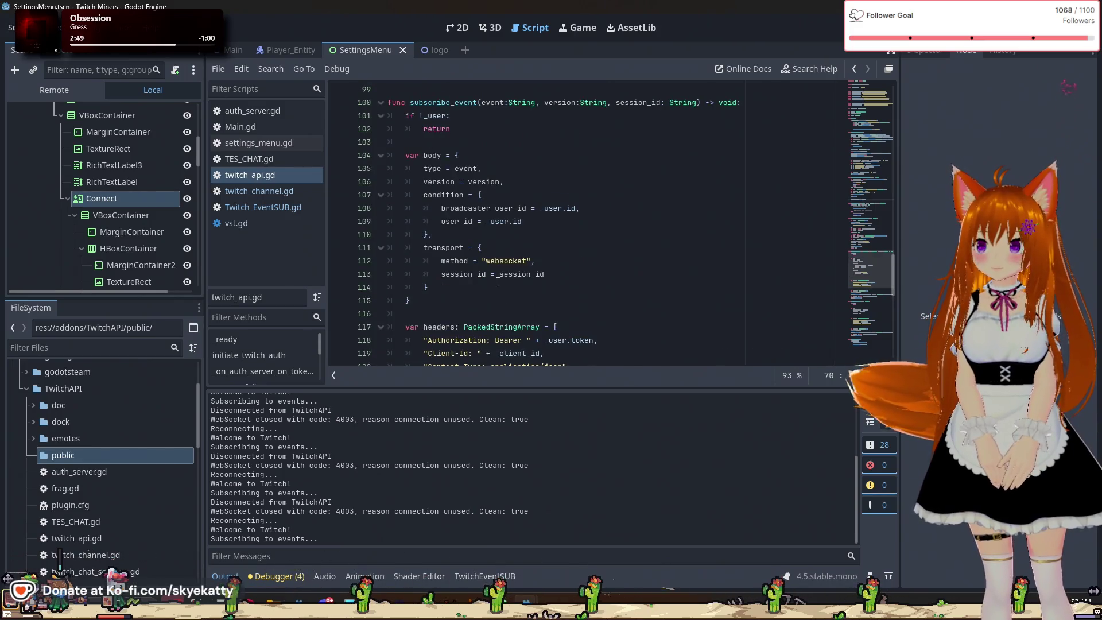
mouse_move(494, 182)
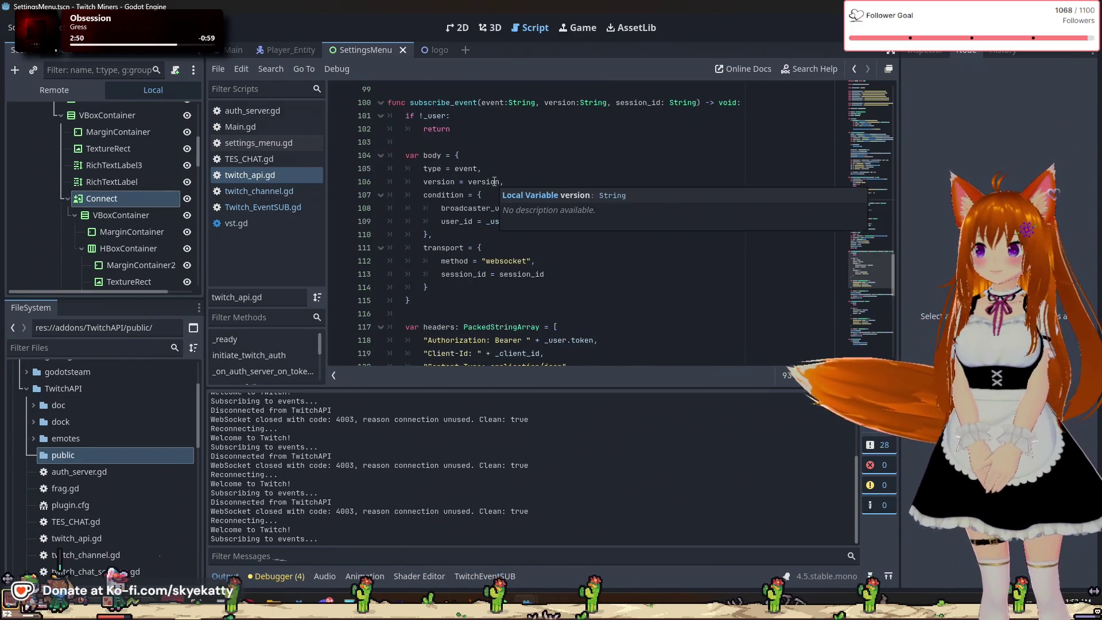
scroll(525, 140, "down", 1)
scroll(525, 140, "up", 2)
scroll(525, 141, "down", 4)
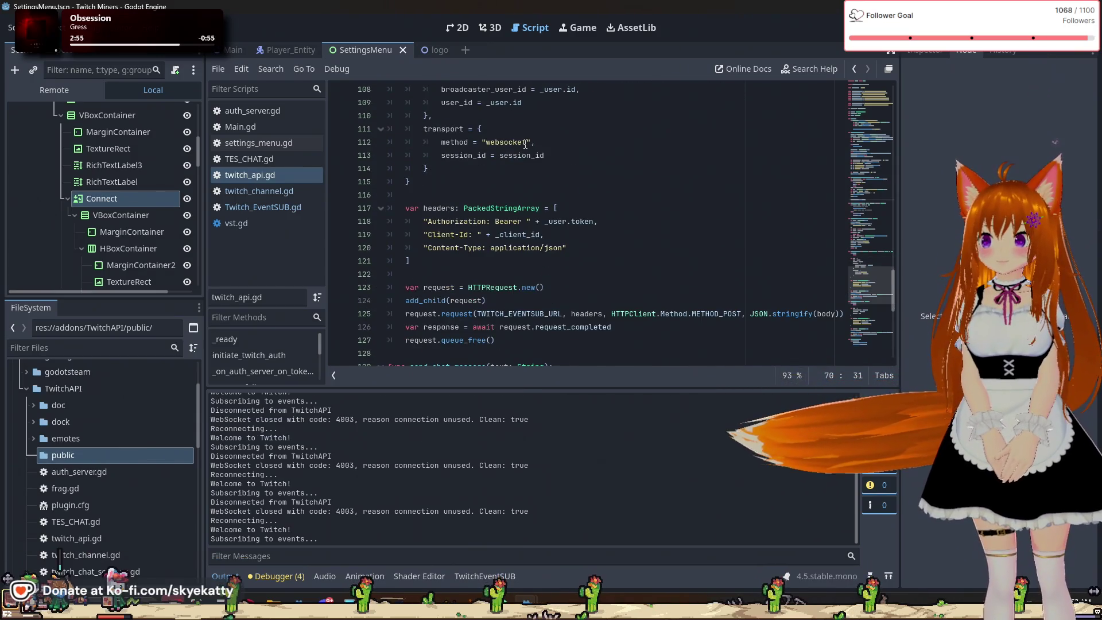
scroll(525, 145, "down", 1)
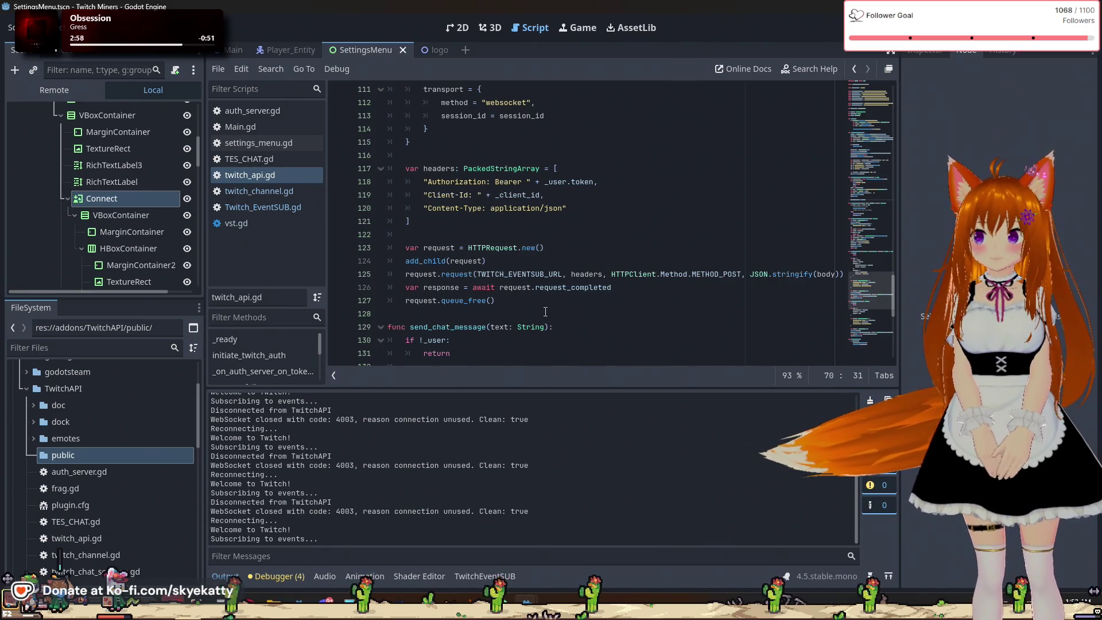
scroll(543, 307, "down", 1)
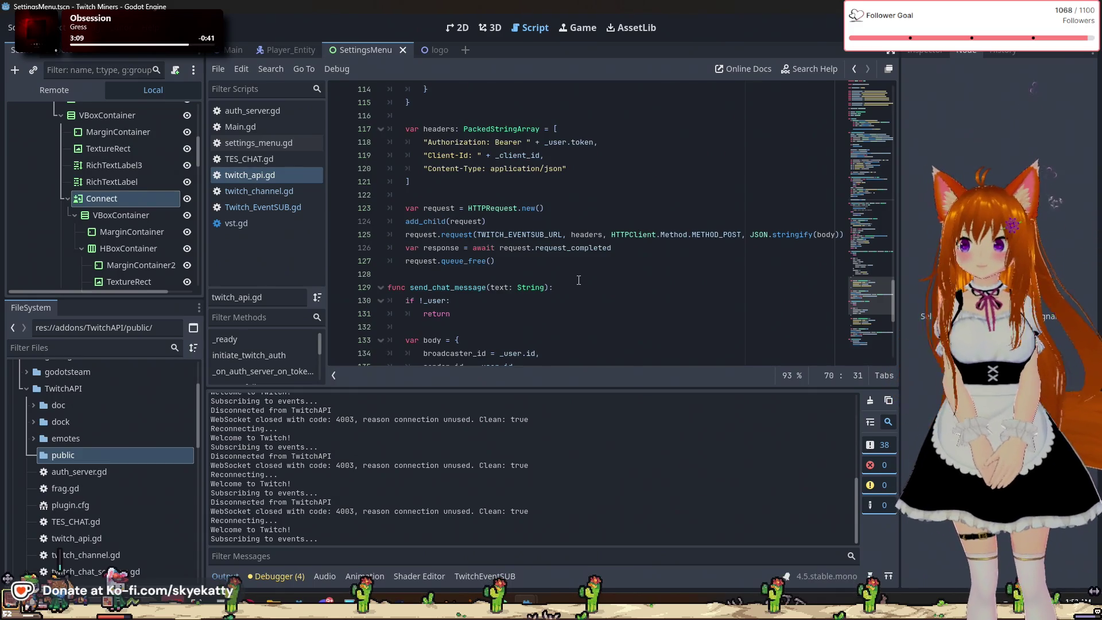
left_click(492, 248)
Add print(response) after the awaited request on line 127, save twitch_api.gd, and check the logged response
left_click(551, 261)
left_click(616, 247)
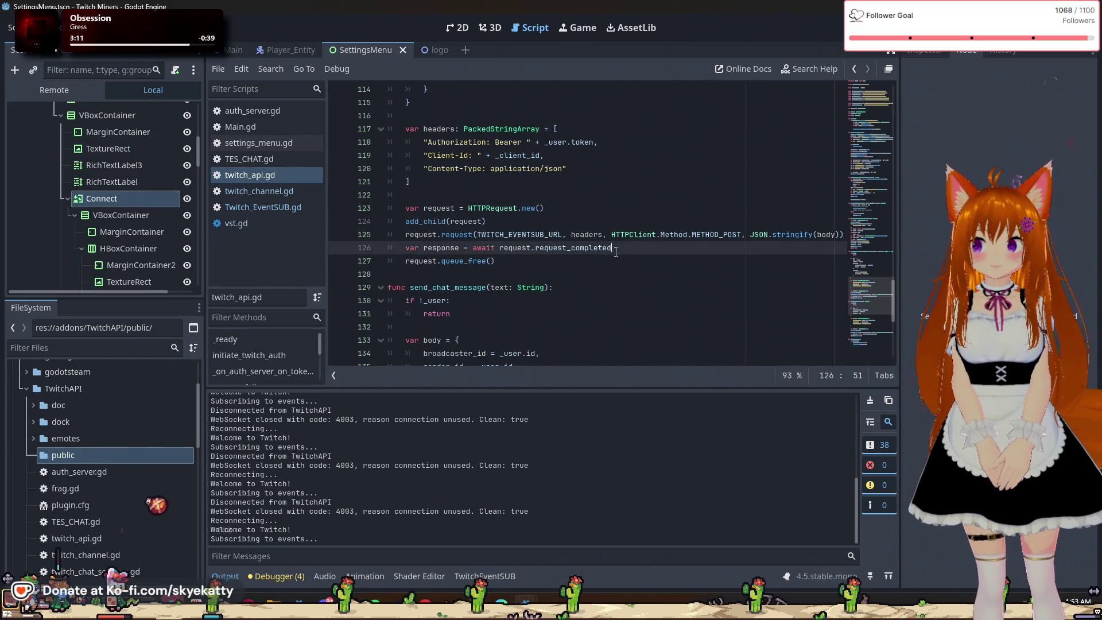
key("Return")
type("p")
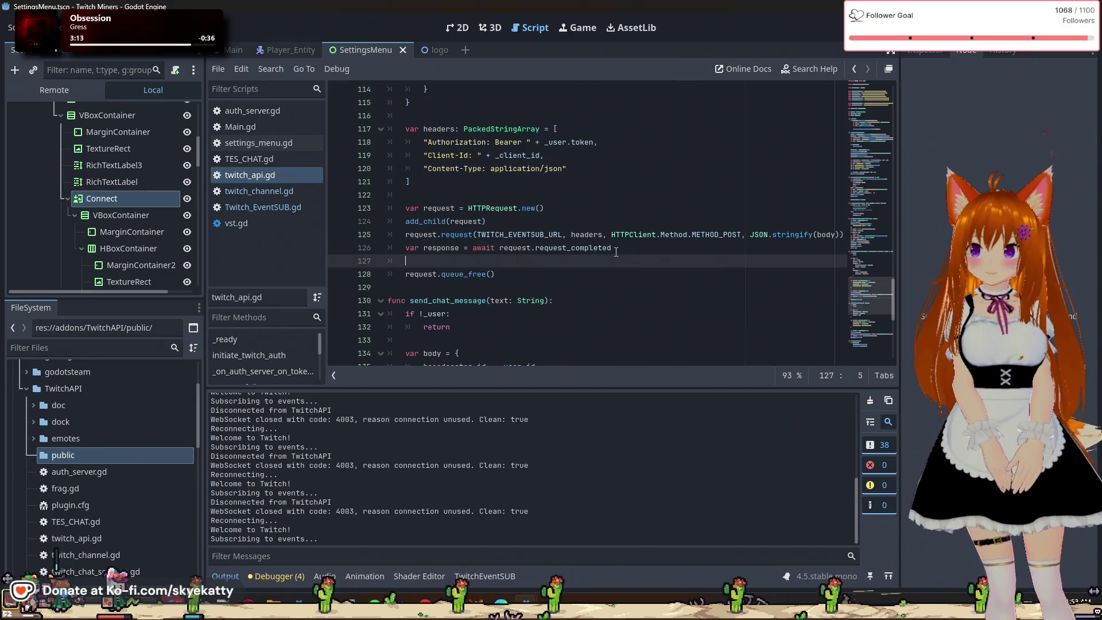
type("rint")
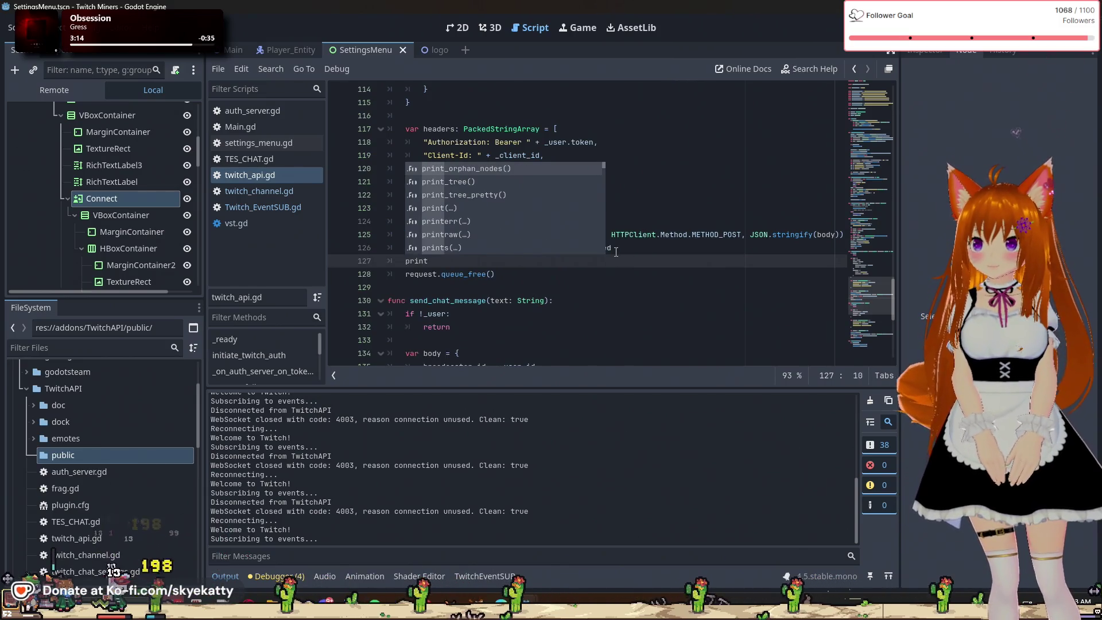
type(" response")
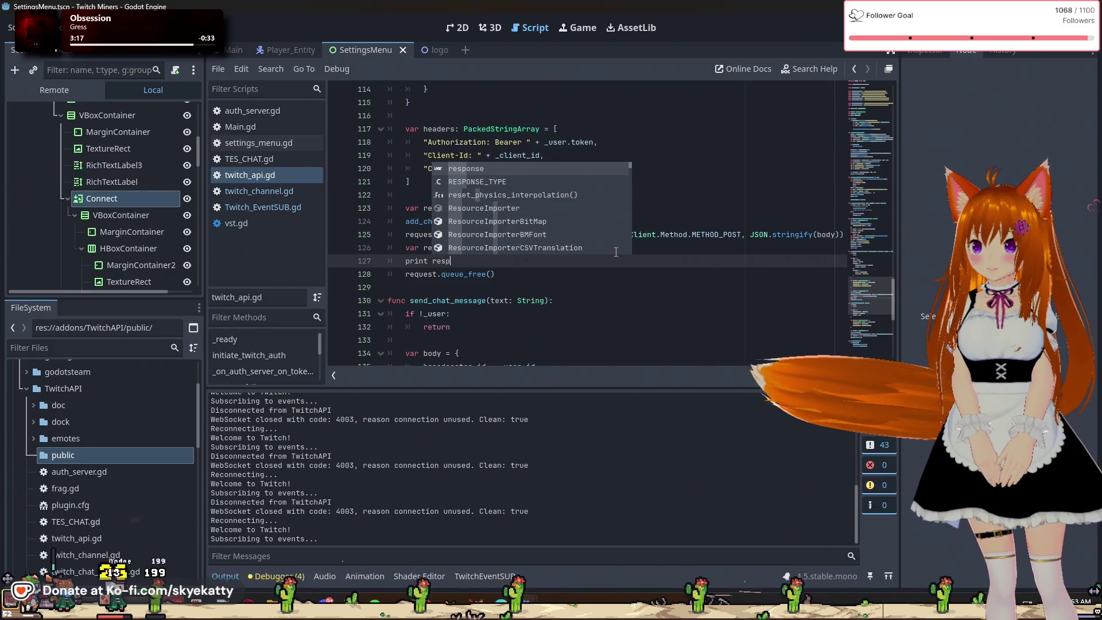
key("BackSpace")
key("BackSpace")
key("BackSpace")
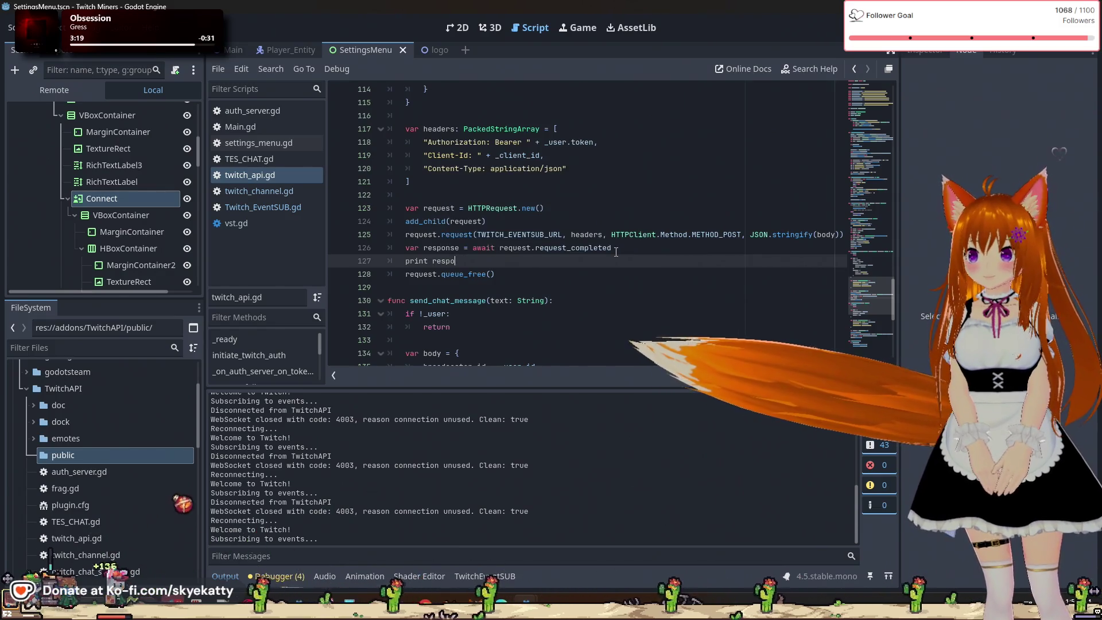
key("BackSpace")
key("BackSpace")
key("BackSpace")
type("(r")
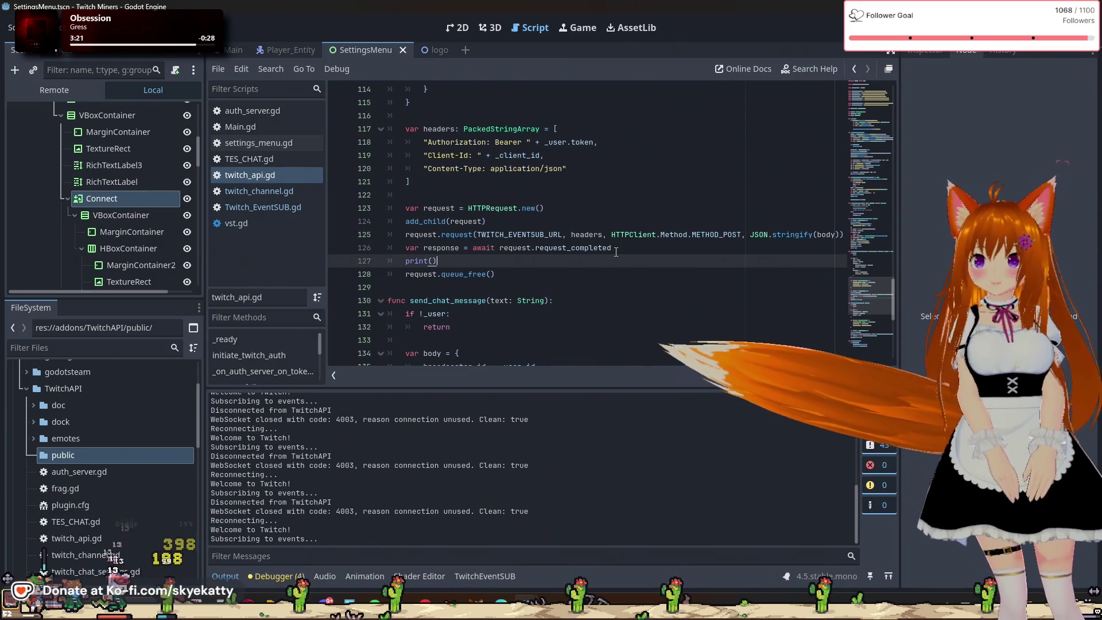
type("espon")
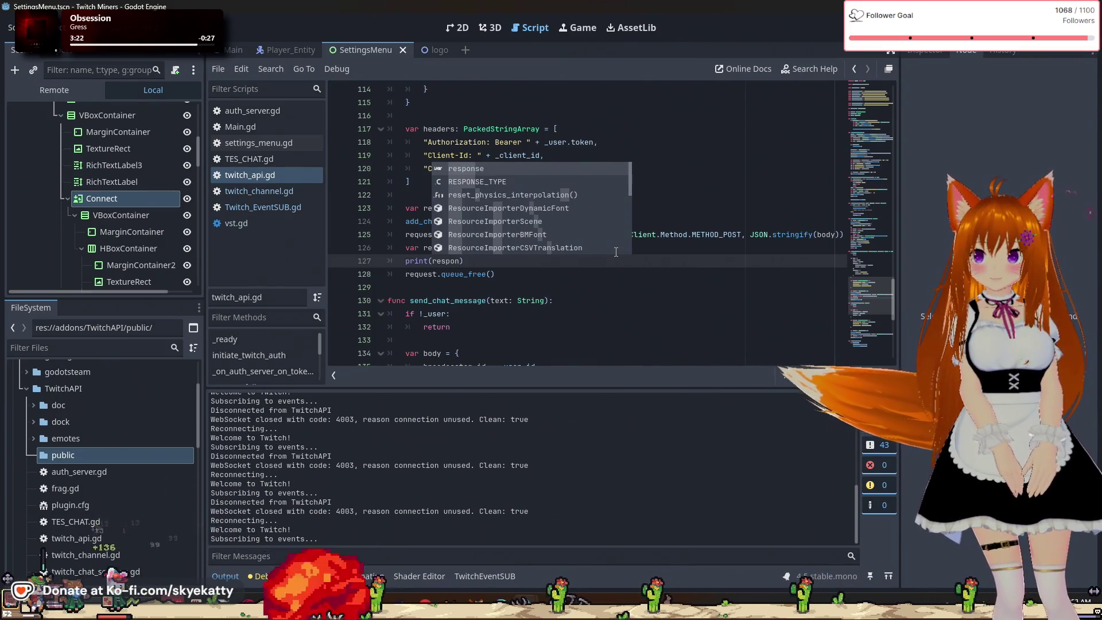
key("Return")
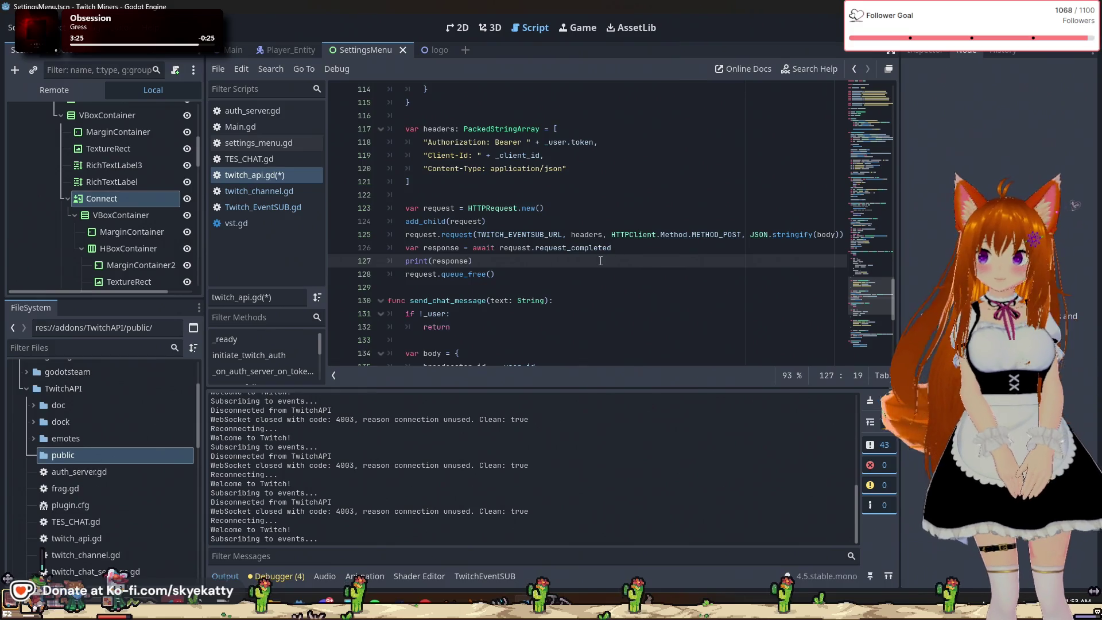
type(")")
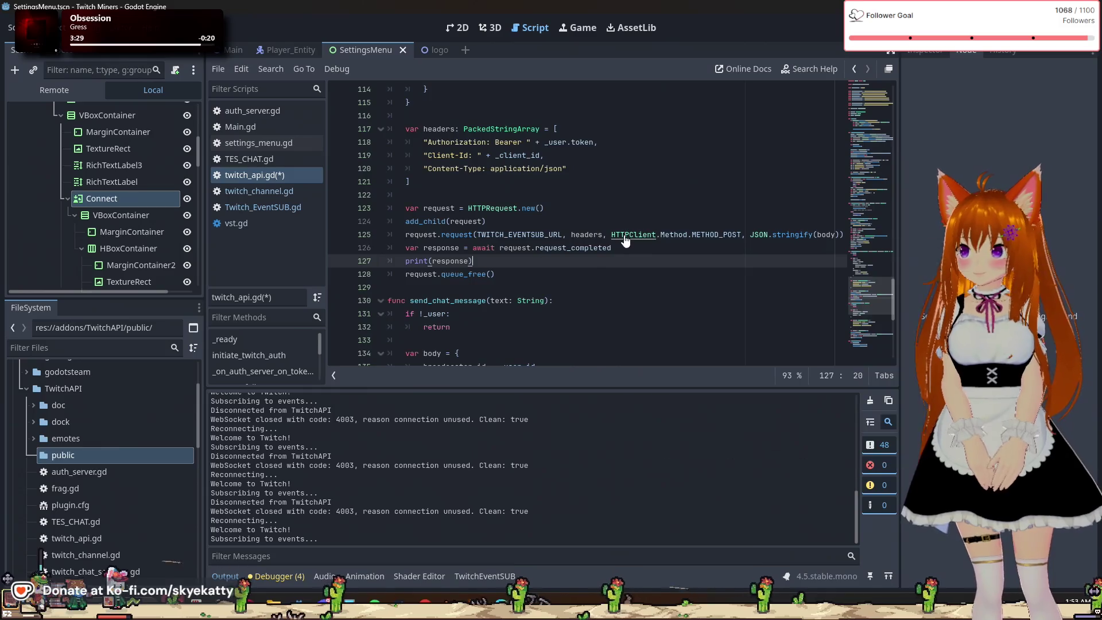
key("ctrl+s")
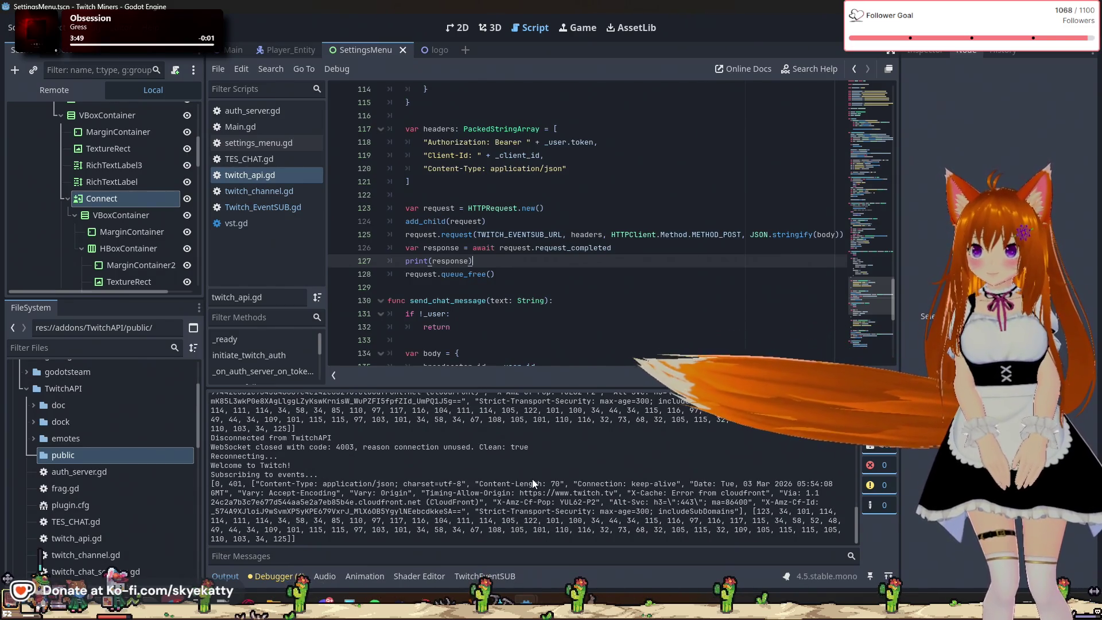
mouse_move(699, 493)
left_mouse_down()
mouse_move(734, 492)
mouse_move(717, 493)
left_mouse_up()
left_click(677, 505)
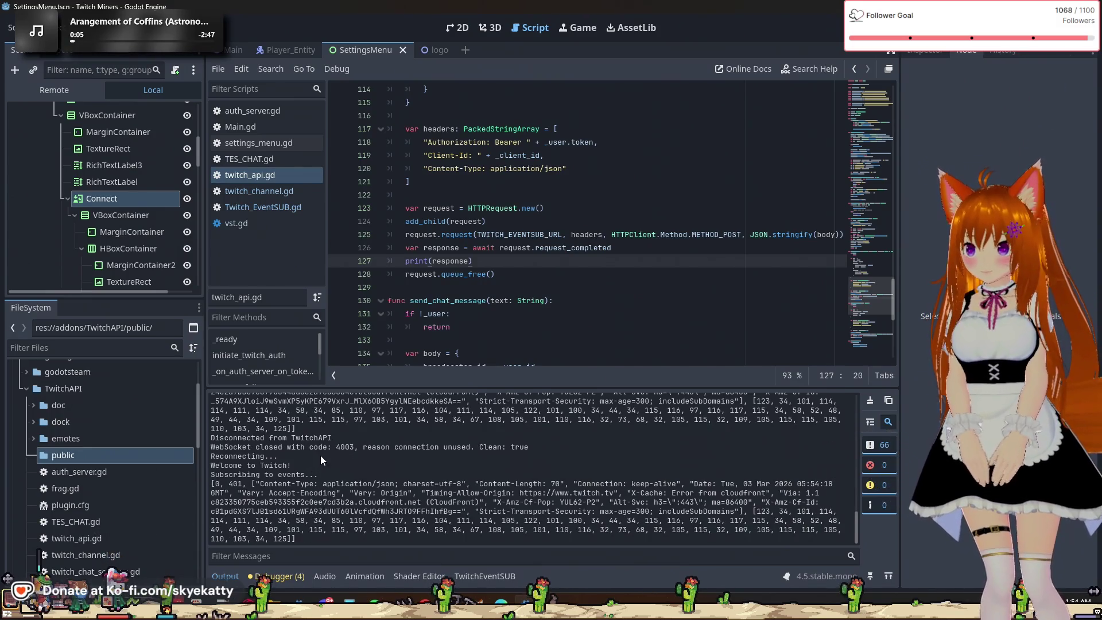
left_click_drag(289, 490, 213, 484)
left_click(408, 497)
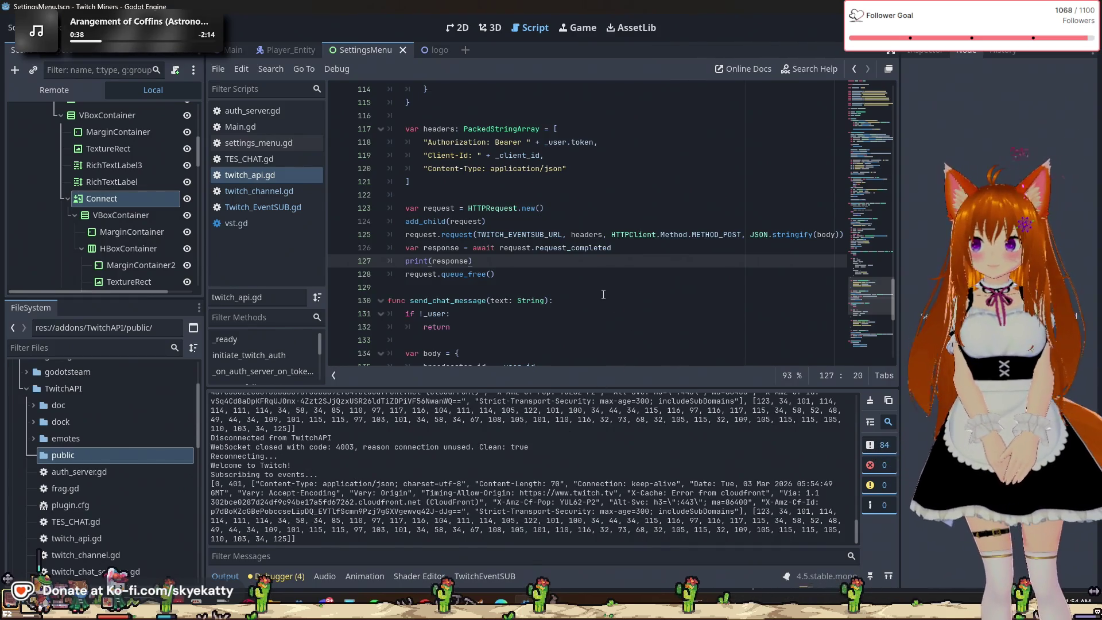
left_click(533, 277)
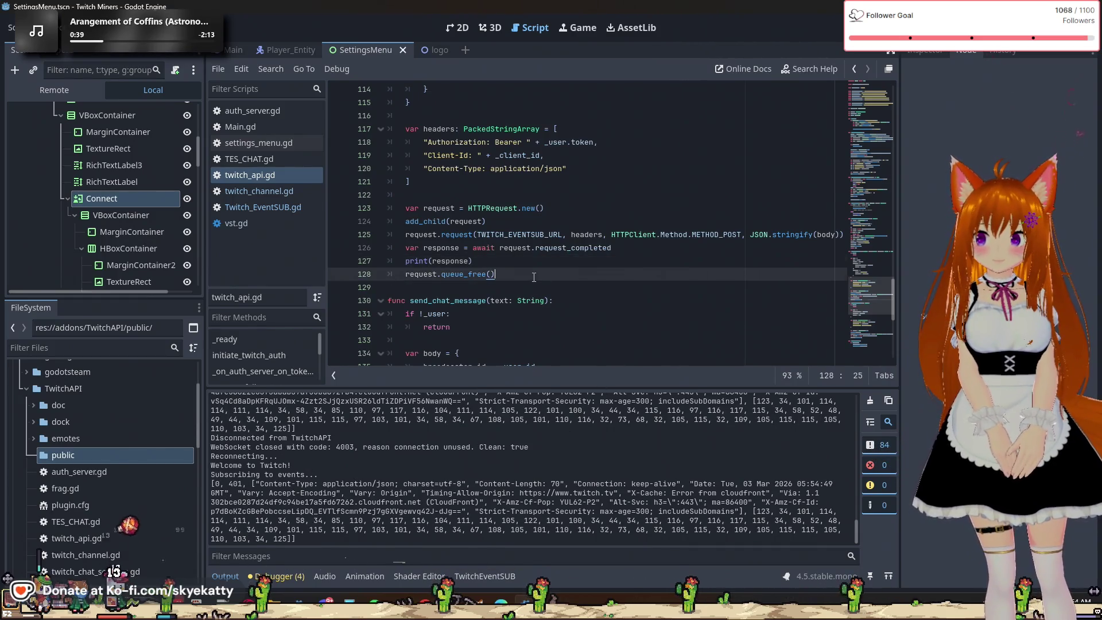
Scroll twitch_api.gd to the subscribe_event request lines around 112–128
scroll(564, 319, "down", 2)
scroll(681, 290, "down", 3)
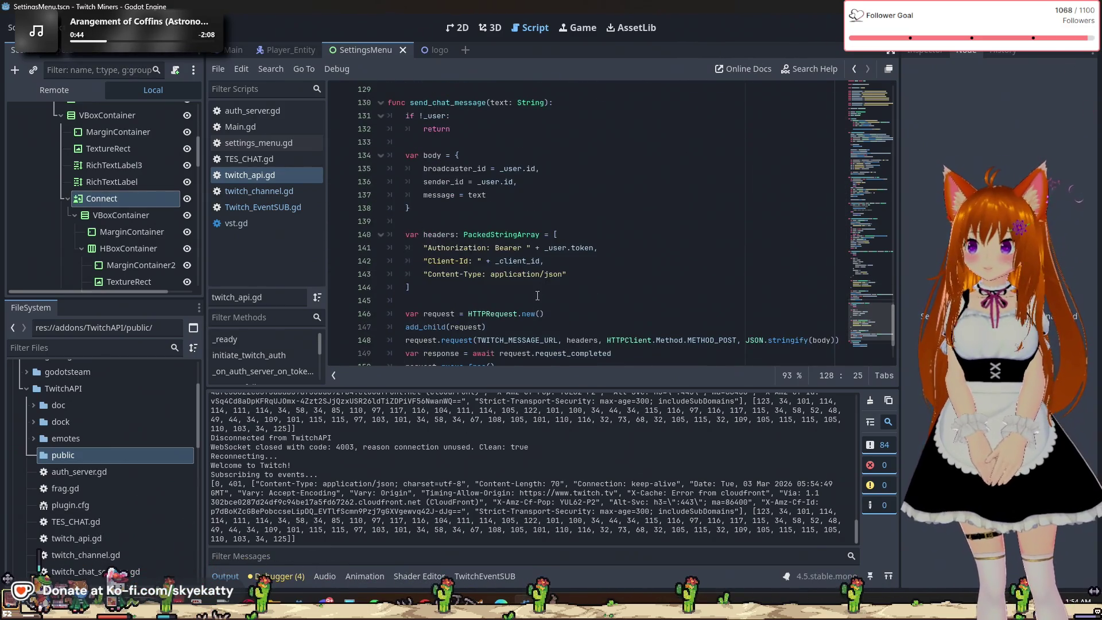
scroll(537, 296, "down", 2)
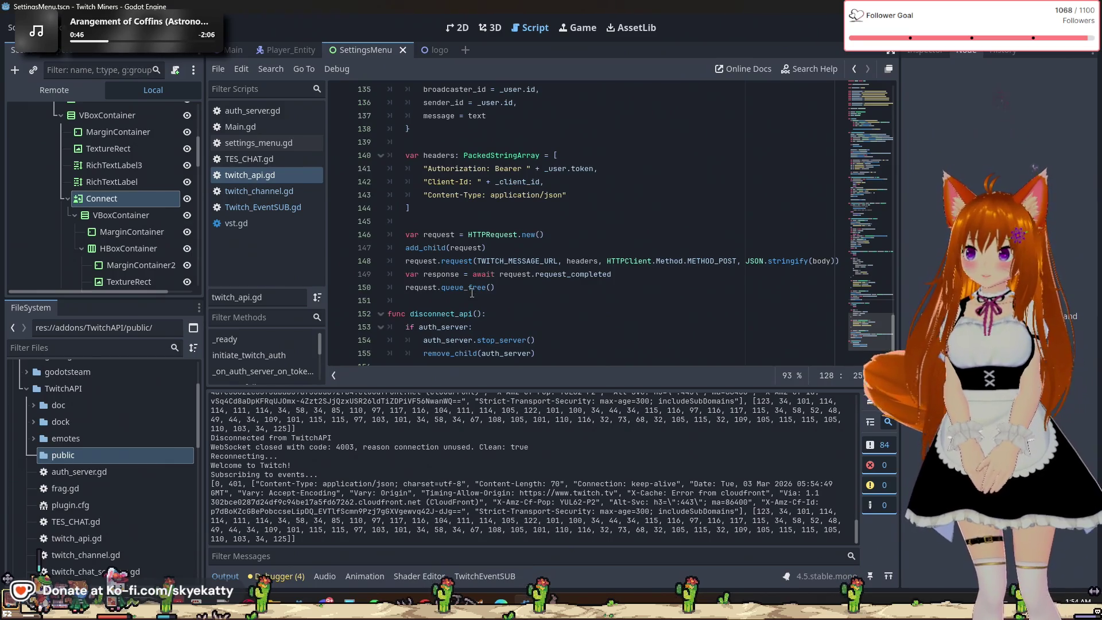
scroll(505, 293, "down", 1)
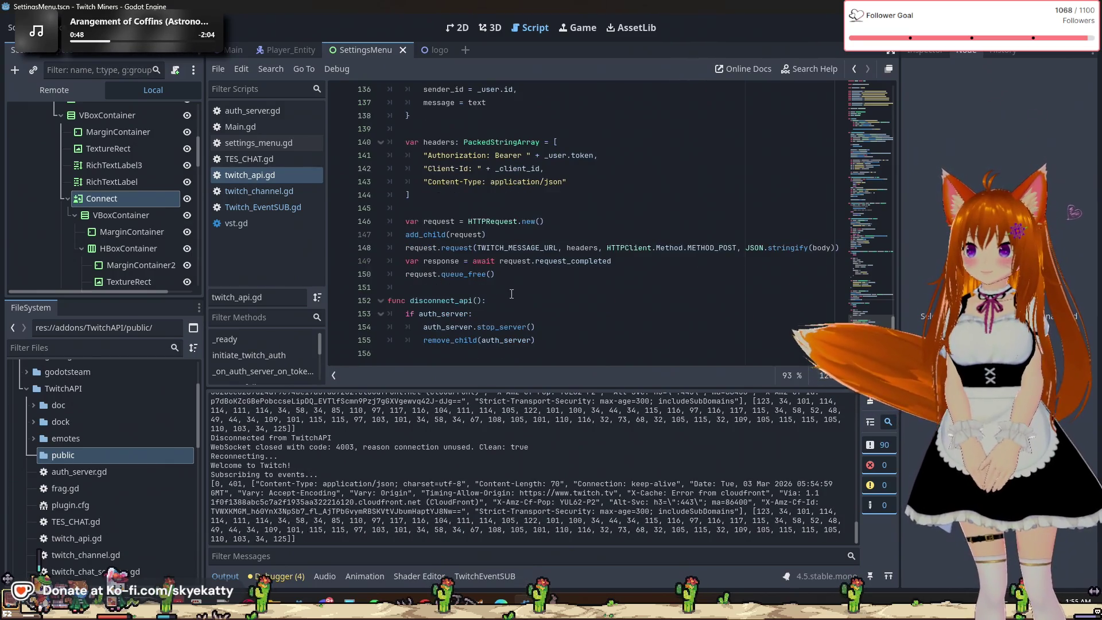
scroll(510, 294, "up", 8)
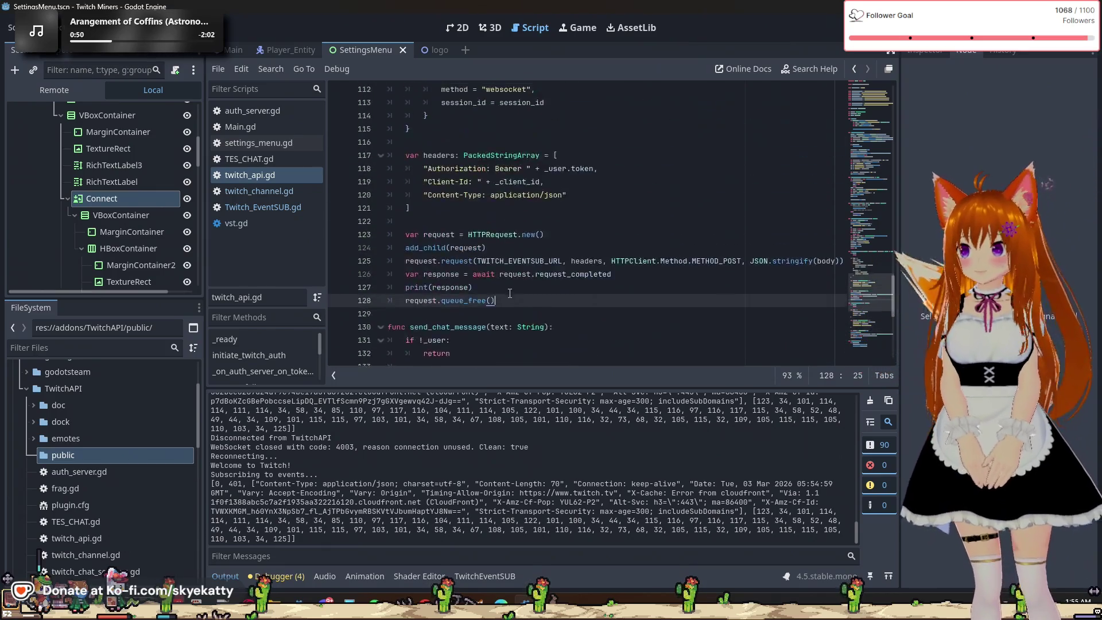
scroll(510, 294, "up", 3)
scroll(505, 284, "up", 9)
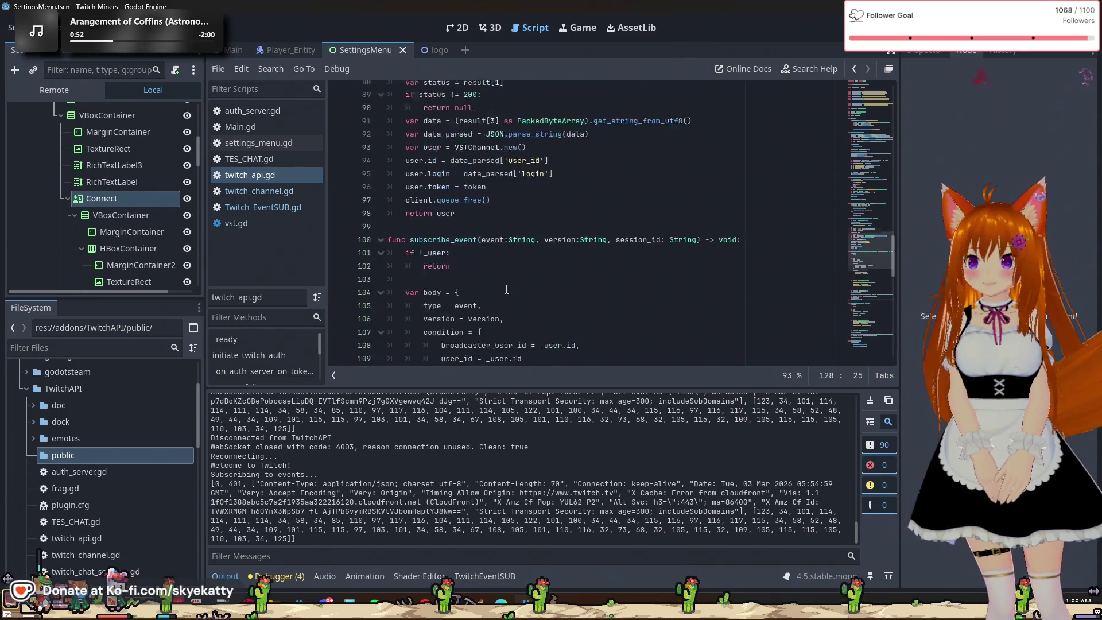
scroll(505, 289, "down", 1)
scroll(495, 289, "up", 2)
scroll(493, 290, "down", 3)
scroll(493, 293, "up", 3)
scroll(494, 292, "up", 4)
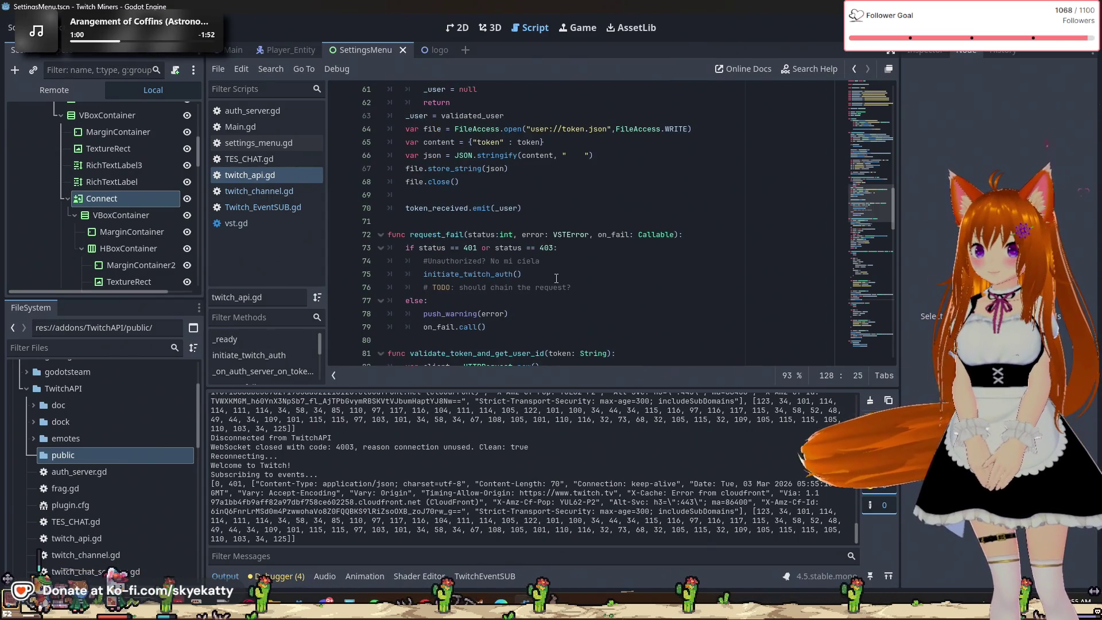
scroll(556, 278, "up", 1)
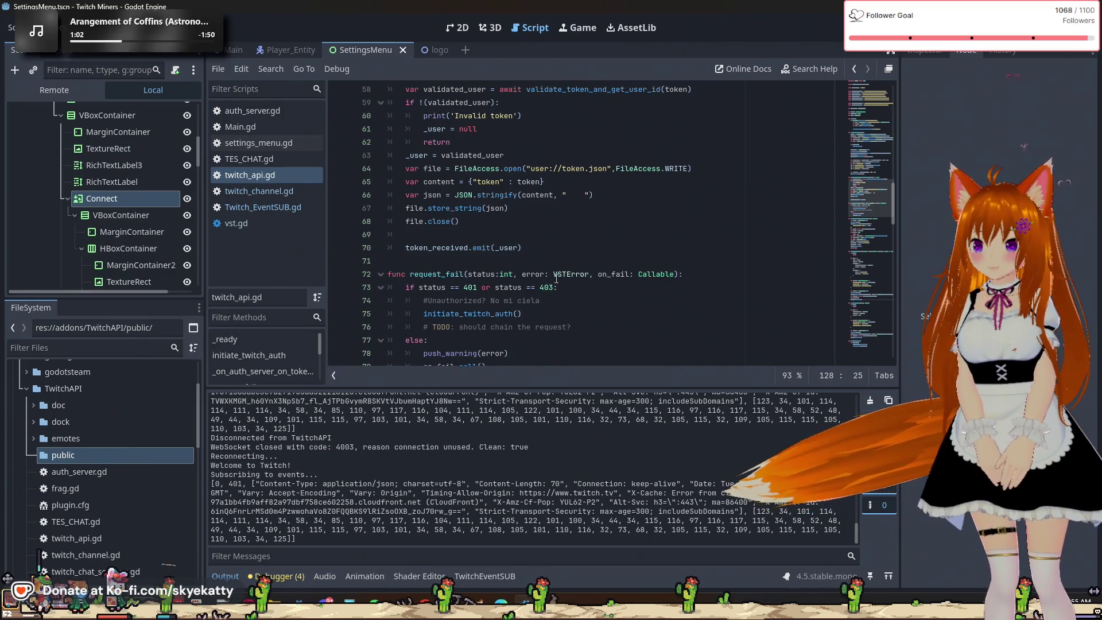
scroll(556, 278, "down", 1)
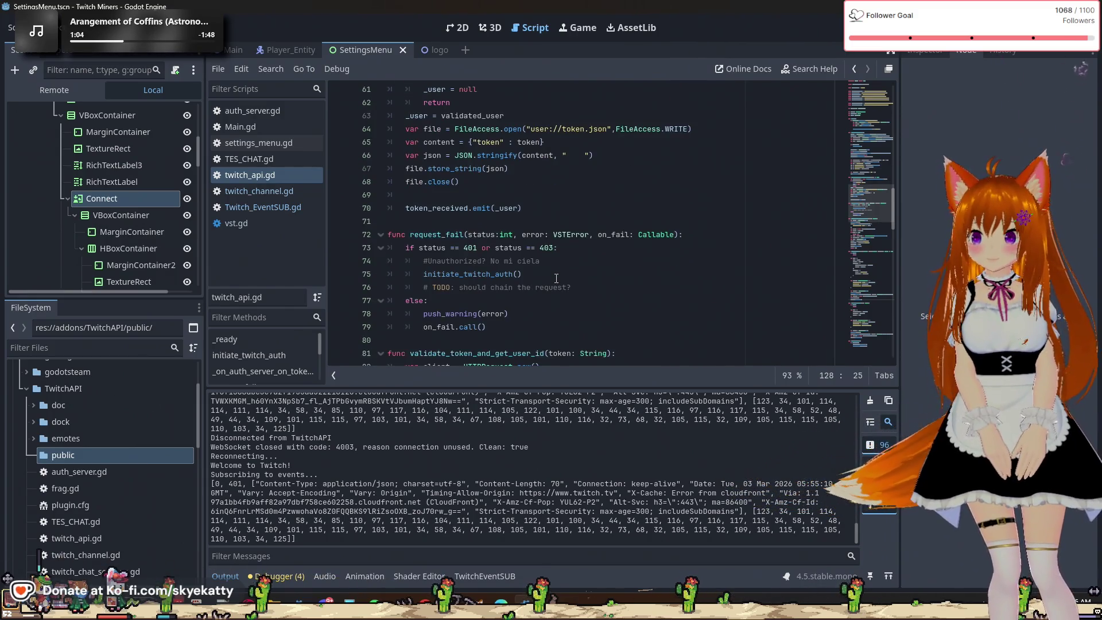
scroll(556, 278, "up", 1)
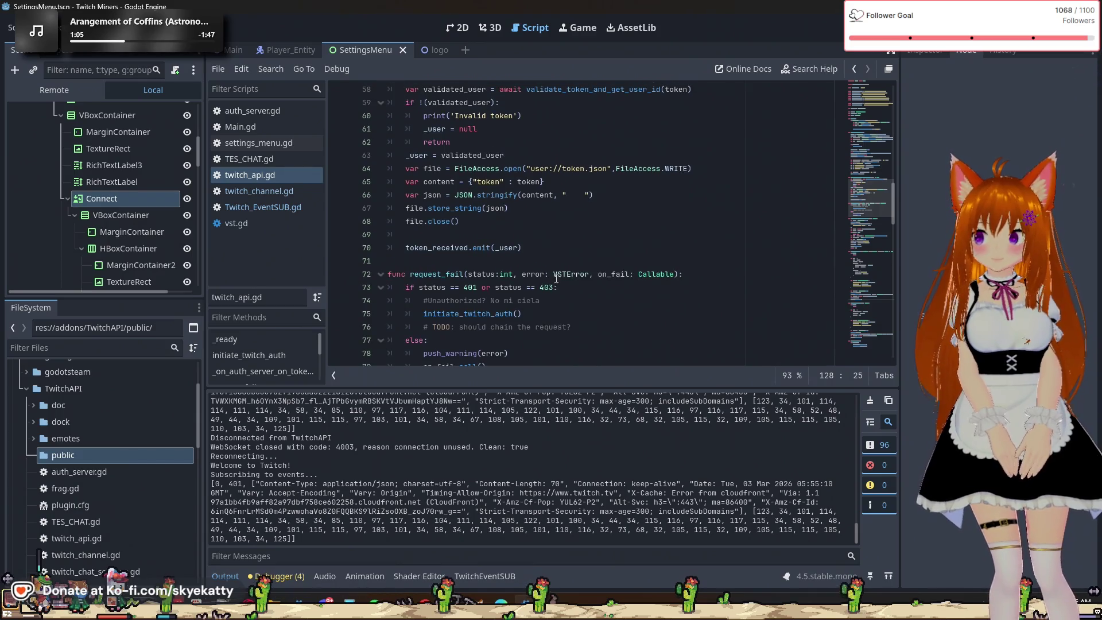
scroll(556, 278, "up", 1)
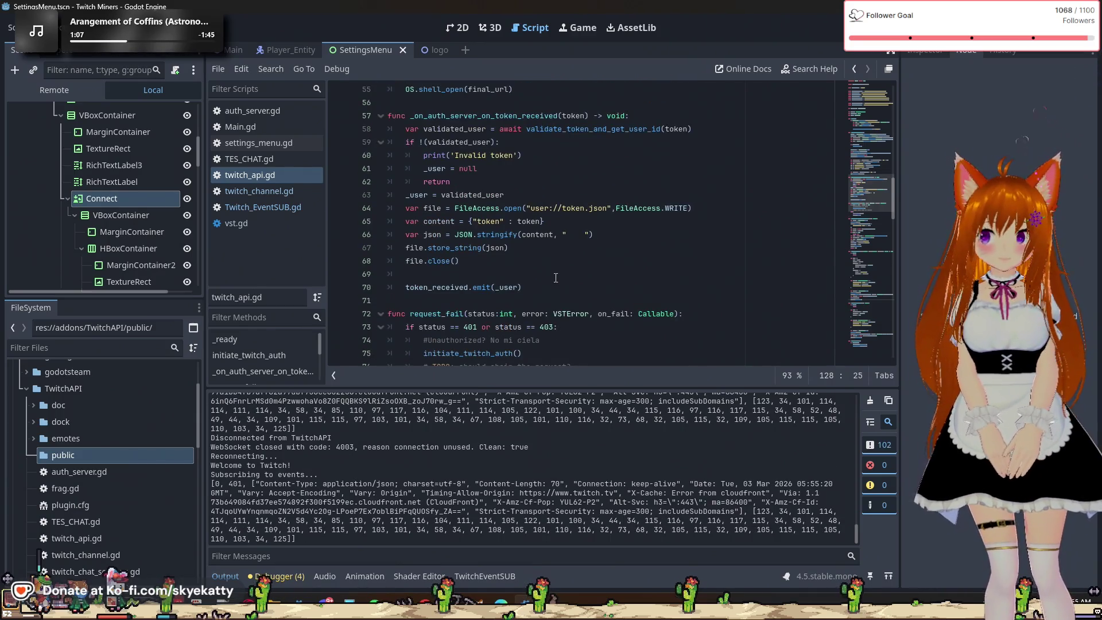
scroll(555, 278, "up", 3)
scroll(554, 282, "up", 3)
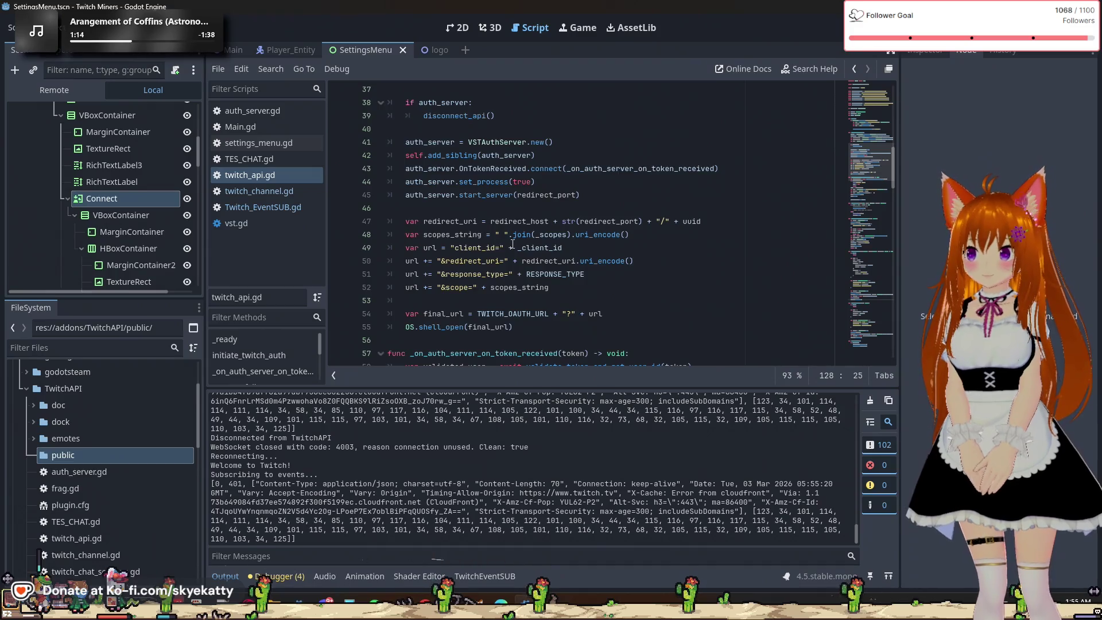
scroll(512, 244, "down", 2)
scroll(517, 218, "down", 1)
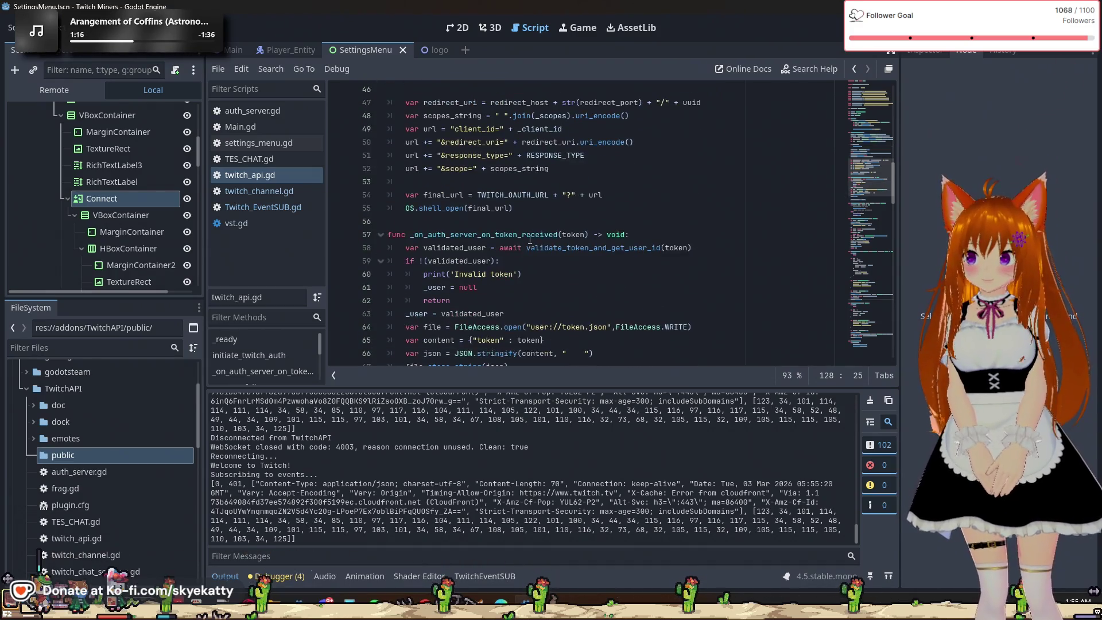
scroll(516, 212, "down", 2)
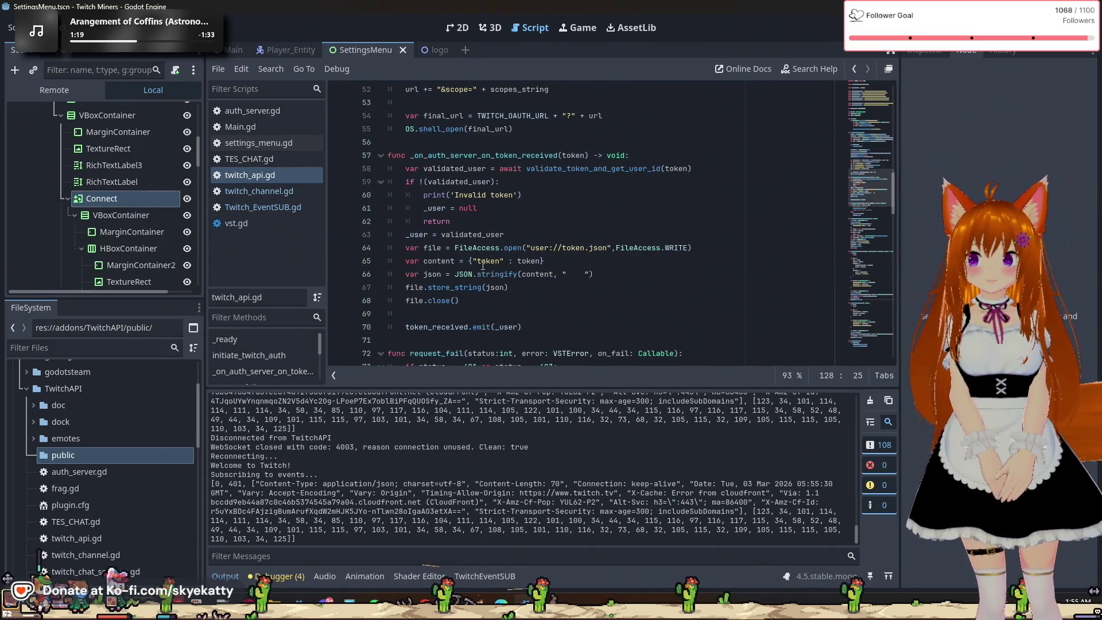
scroll(457, 262, "down", 1)
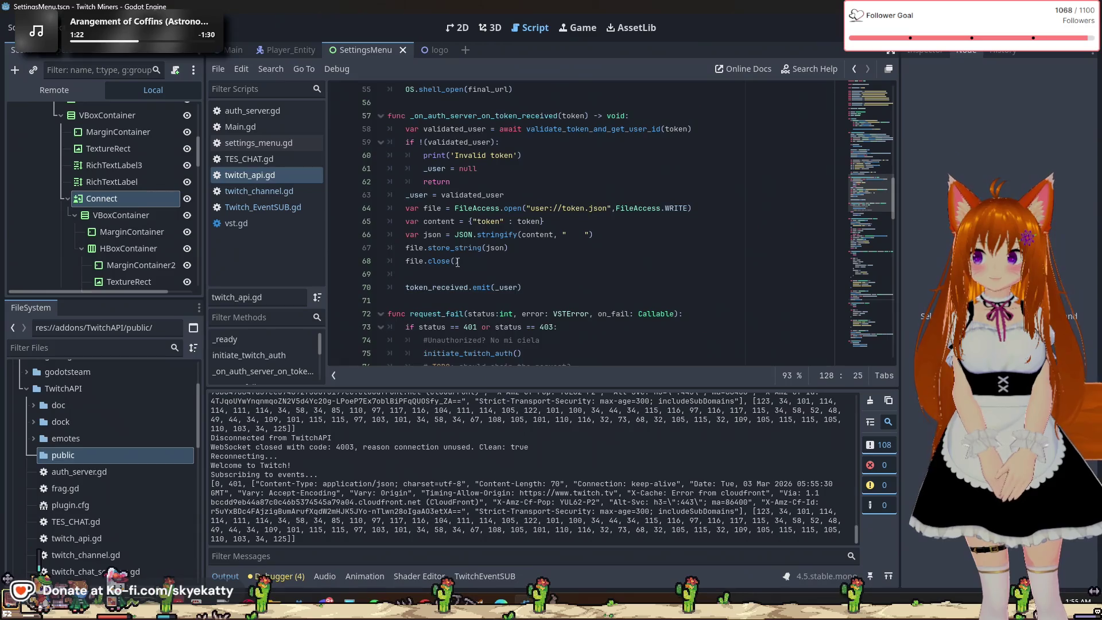
scroll(458, 263, "down", 1)
scroll(442, 259, "up", 11)
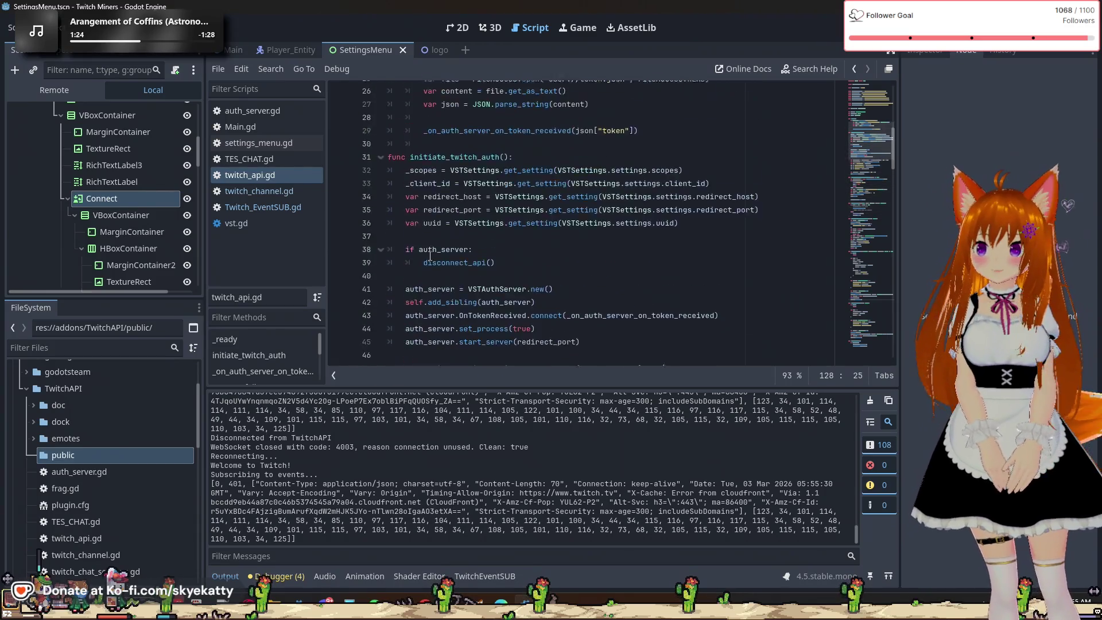
scroll(429, 257, "up", 4)
scroll(430, 257, "down", 3)
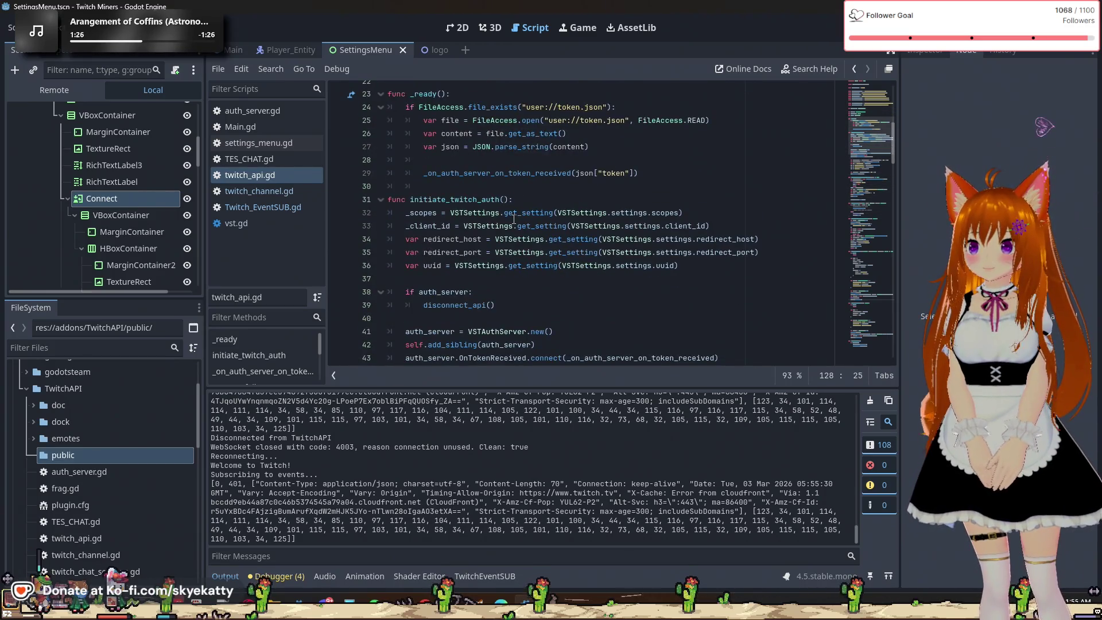
scroll(511, 220, "down", 2)
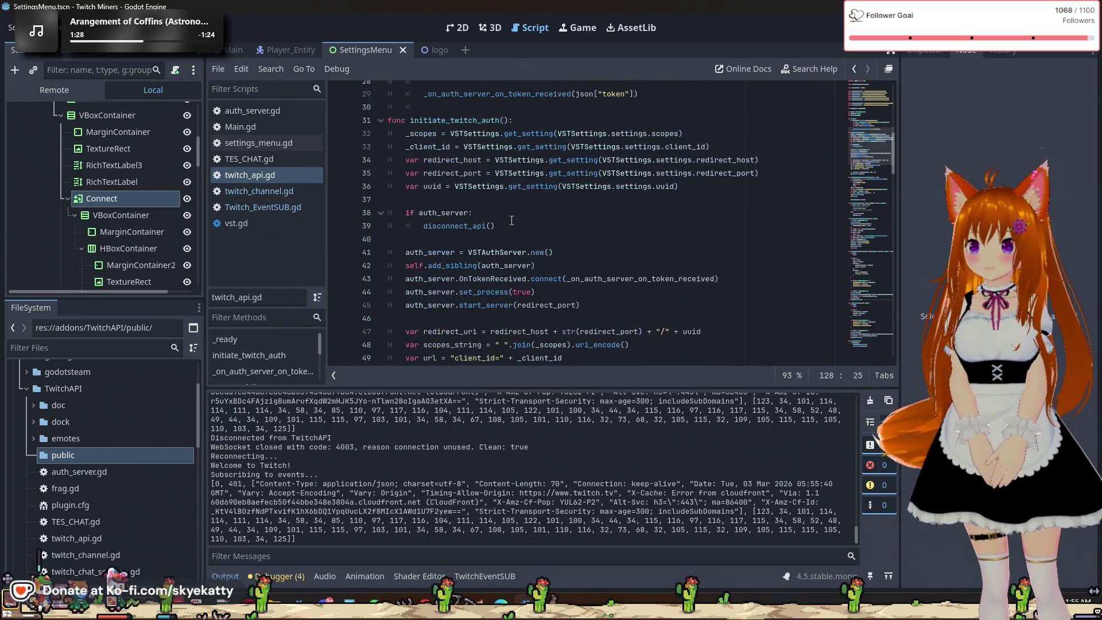
scroll(512, 220, "down", 2)
scroll(511, 220, "down", 5)
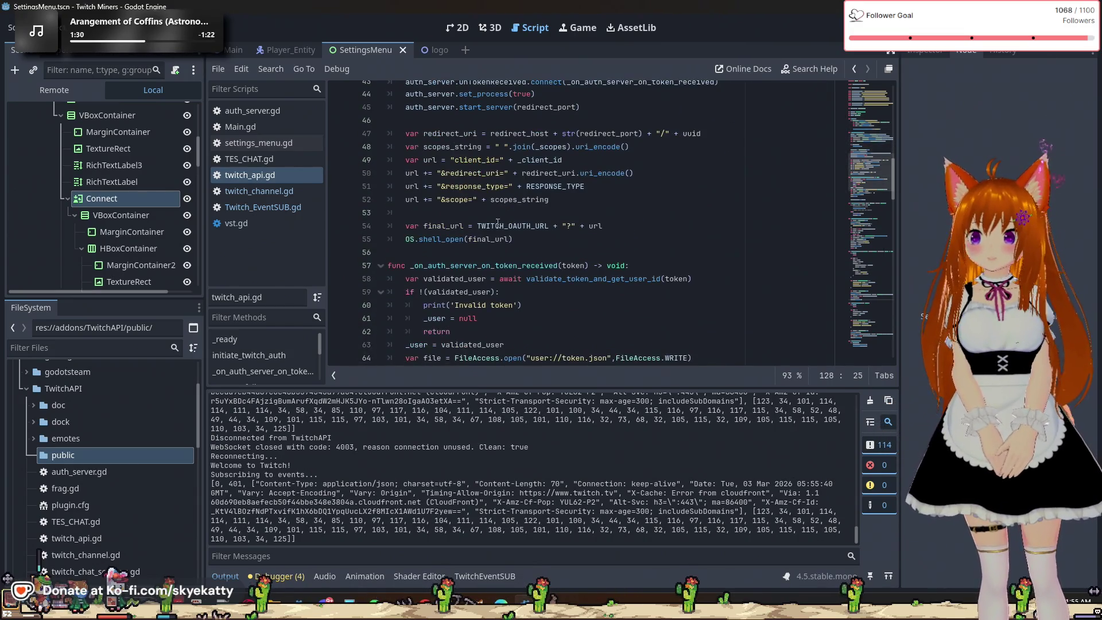
scroll(473, 218, "down", 2)
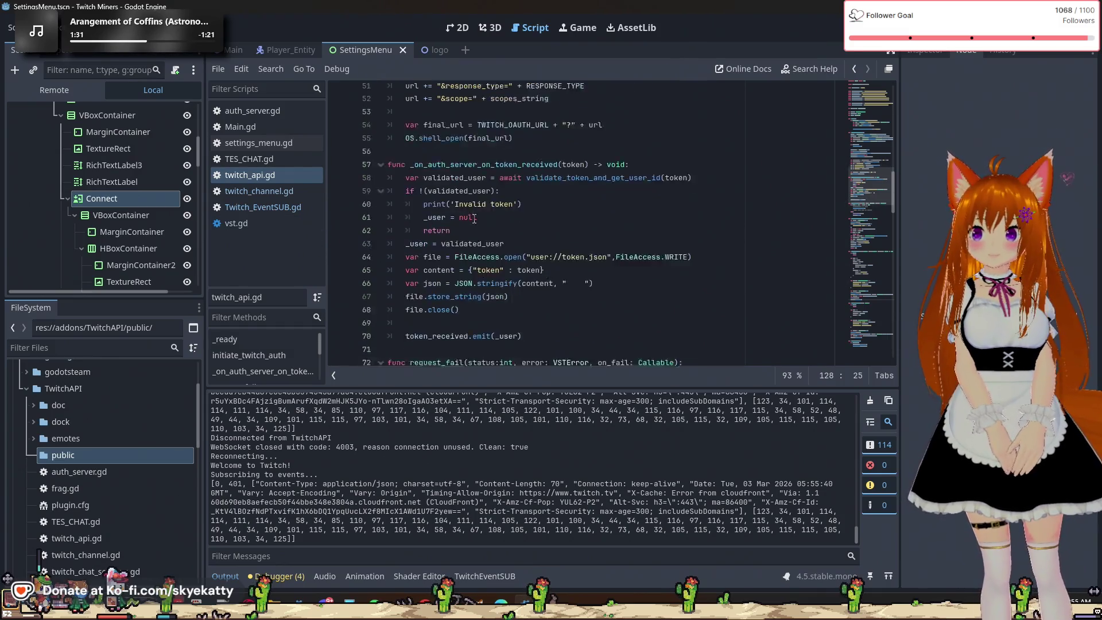
scroll(474, 219, "up", 1)
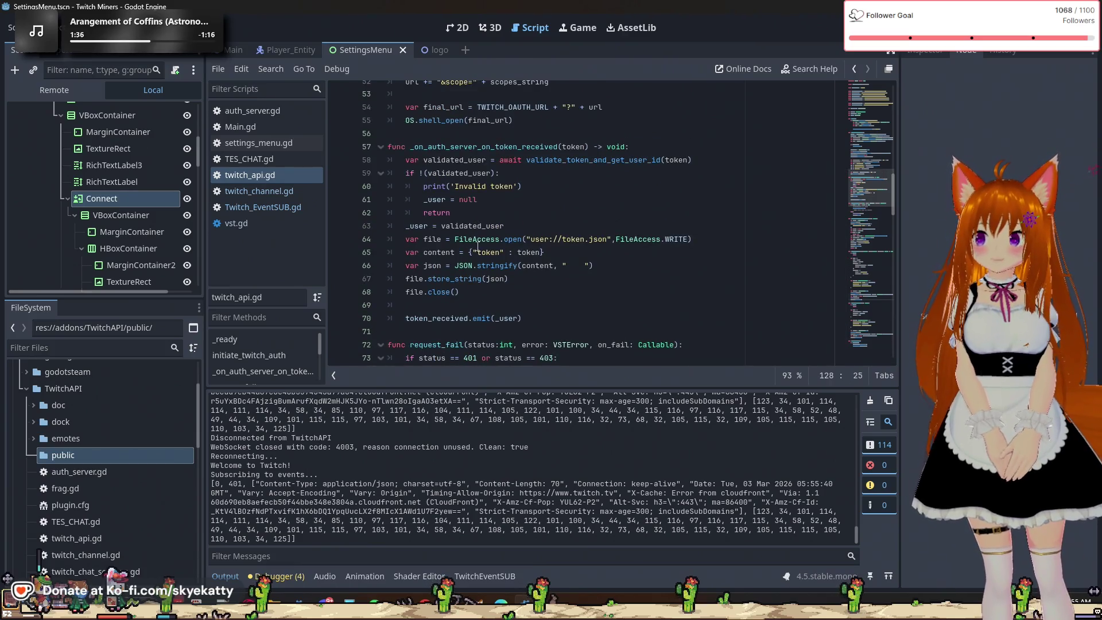
scroll(479, 250, "down", 2)
scroll(483, 257, "down", 6)
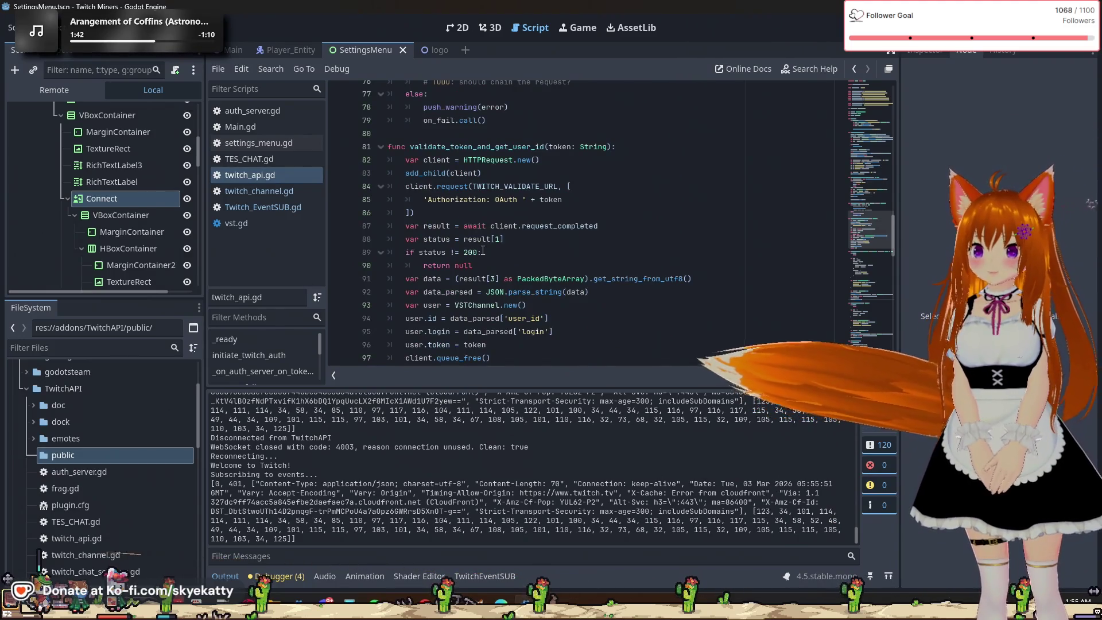
scroll(482, 251, "down", 1)
scroll(481, 252, "down", 1)
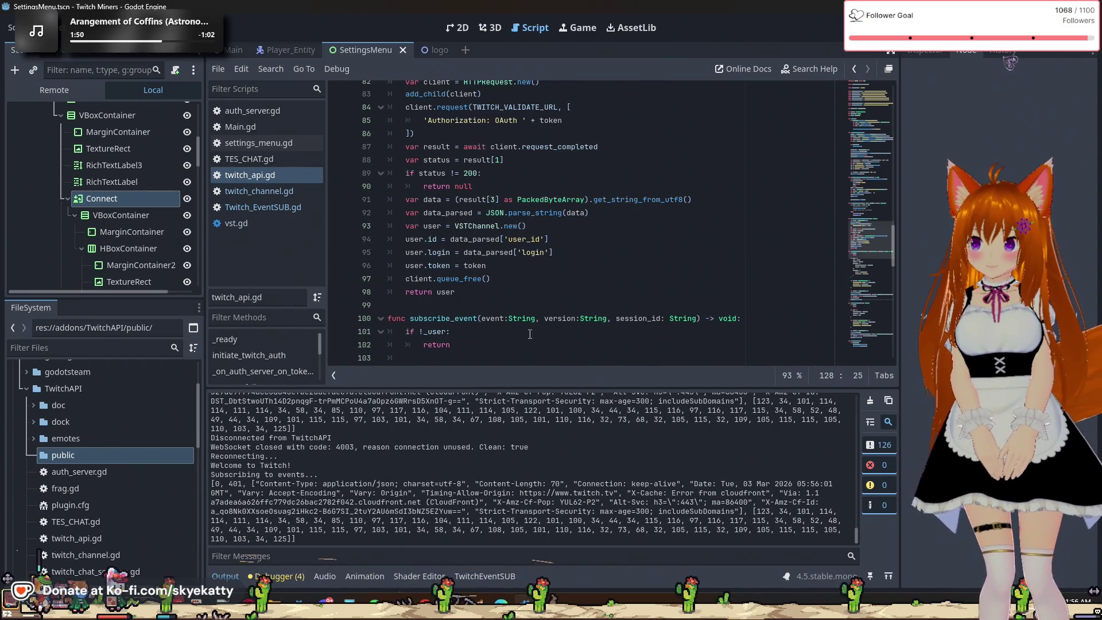
scroll(530, 320, "down", 1)
scroll(530, 320, "down", 4)
scroll(530, 320, "down", 4)
scroll(530, 321, "down", 1)
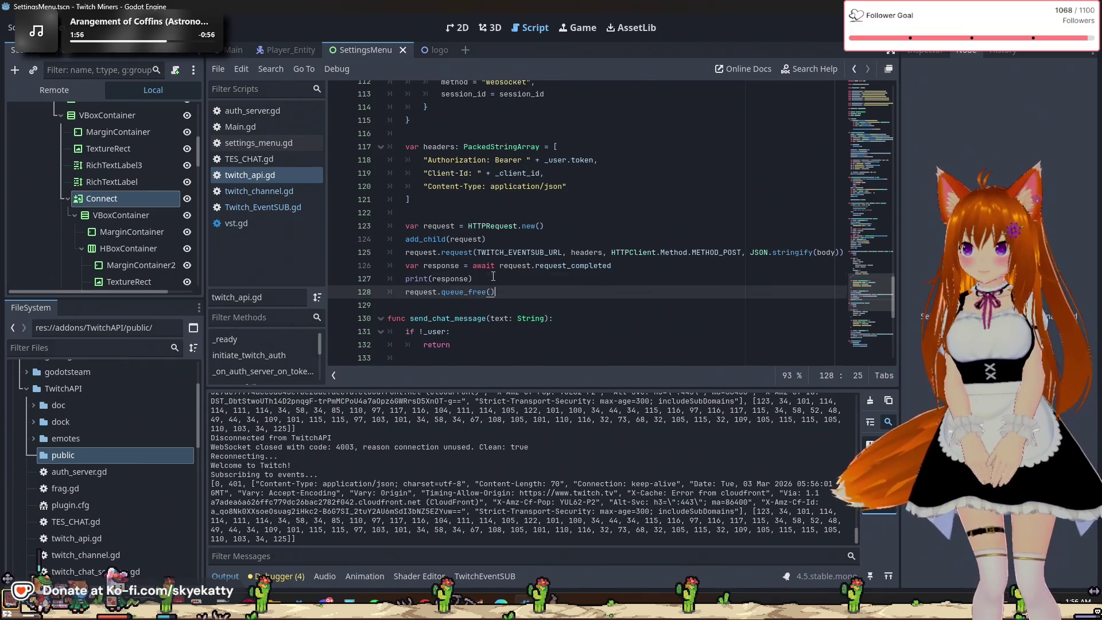
Insert a new line after the awaited response reading 'var content = response'
left_click(493, 278)
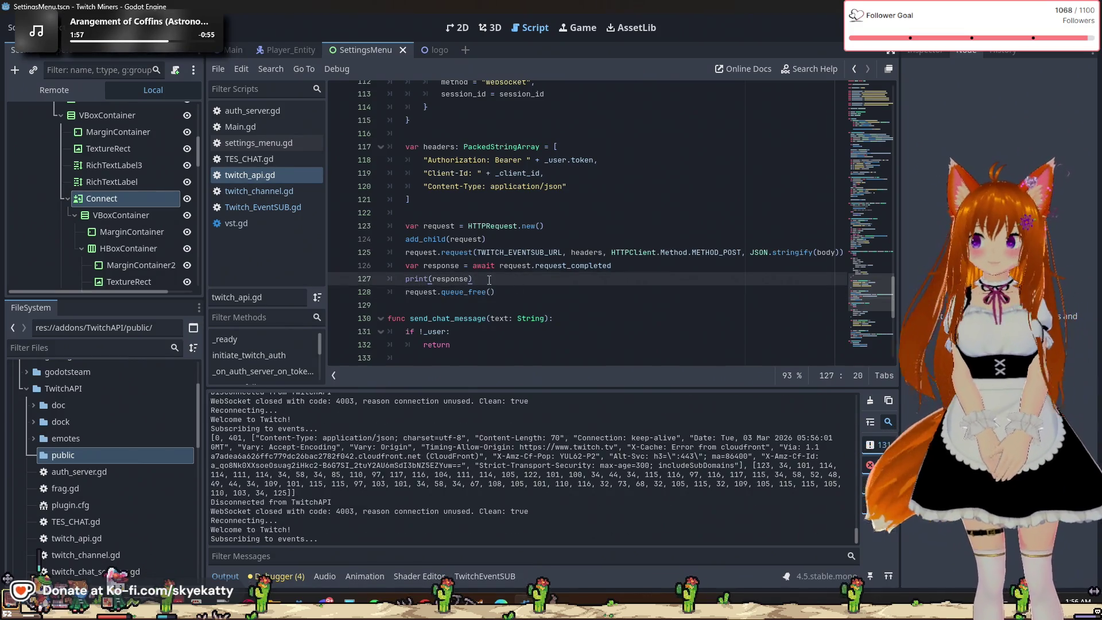
left_click(625, 266)
key("Return")
type("var co")
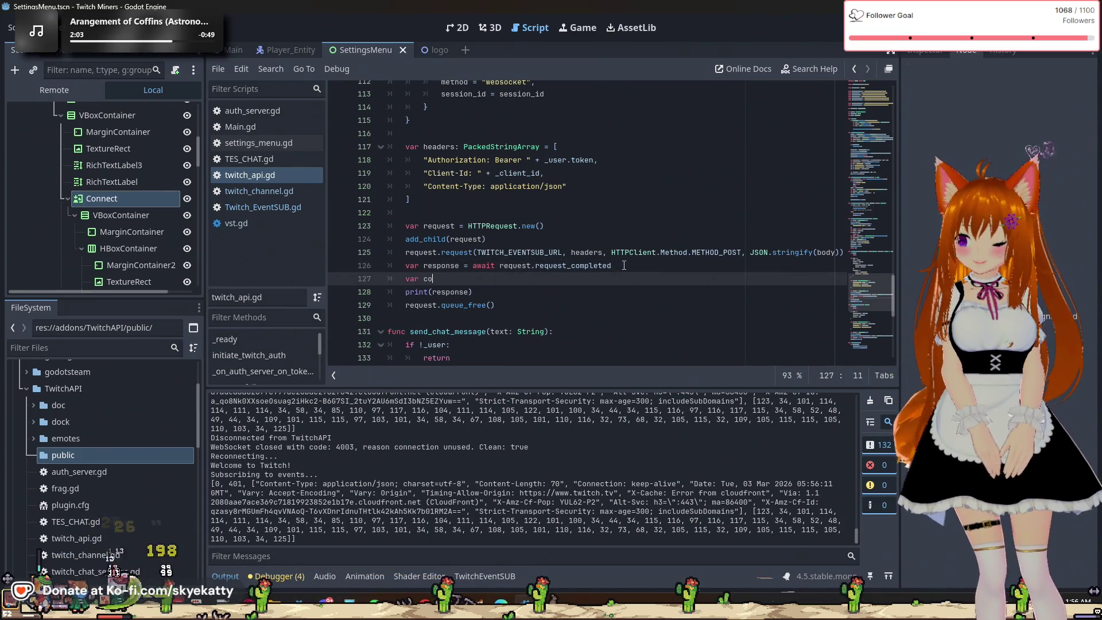
type("nte")
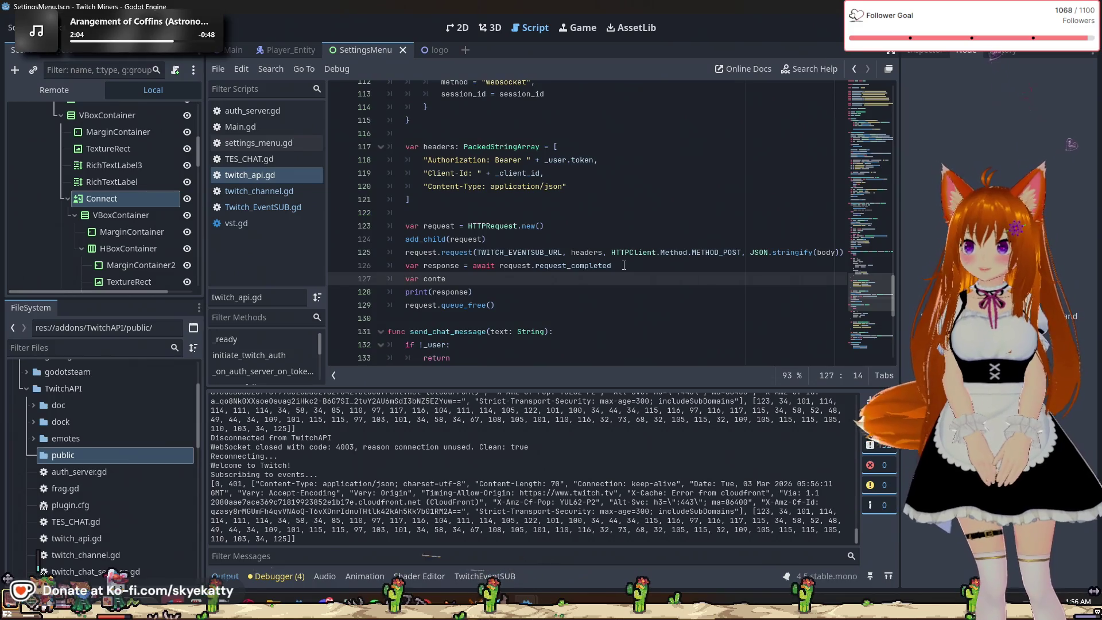
type("nt = res")
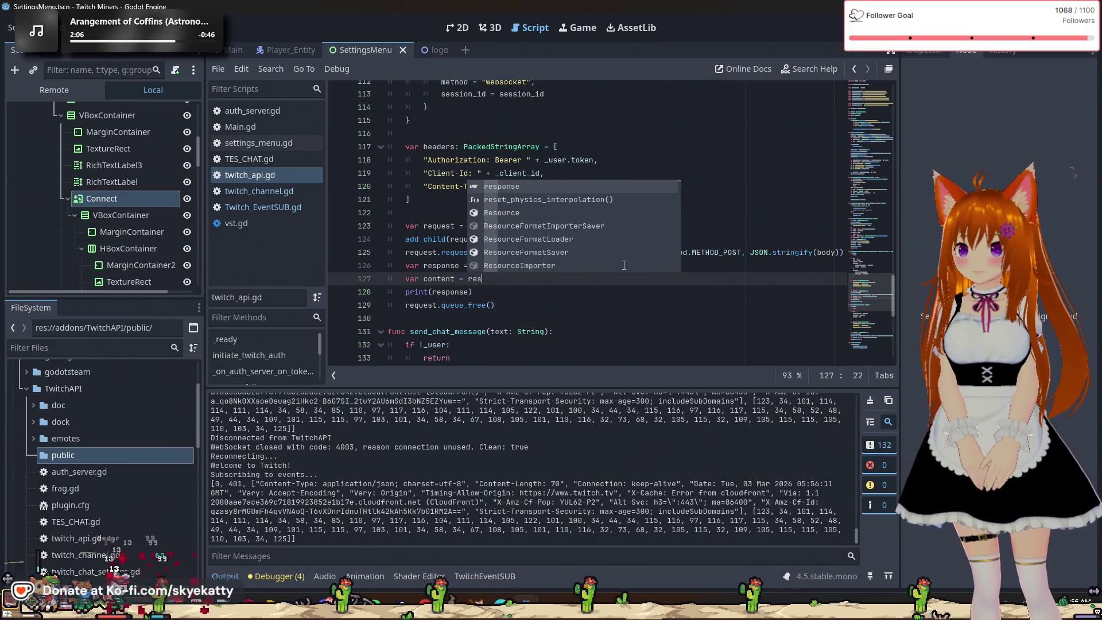
type("pon")
key("Return")
Try response., String and utf8 conversions as the value, then erase them, leaving 'var content ='
type(".f")
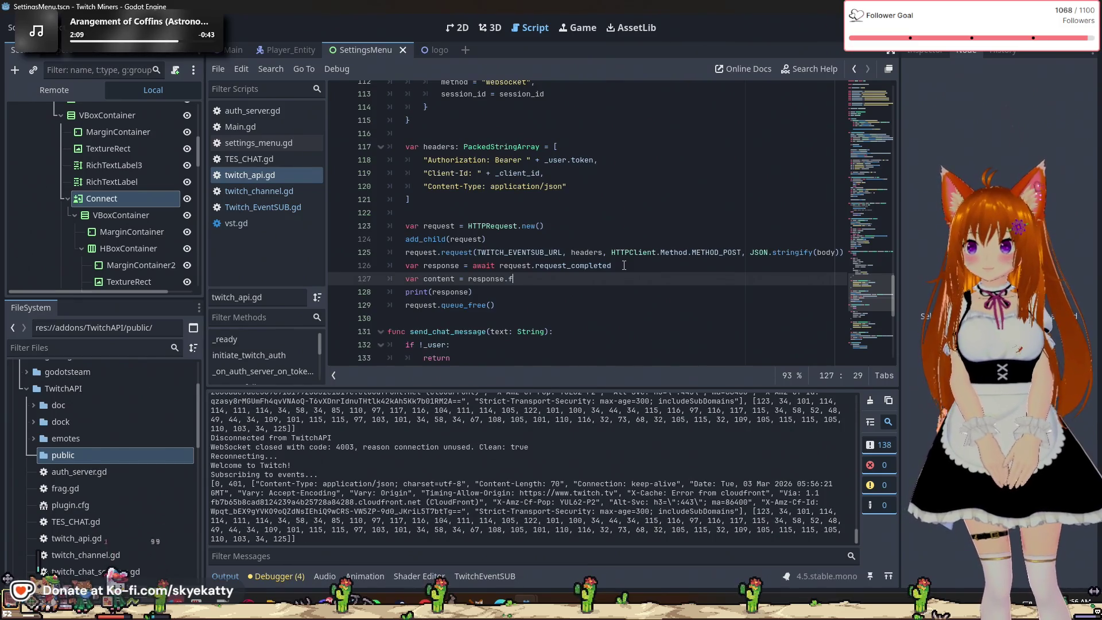
key("BackSpace")
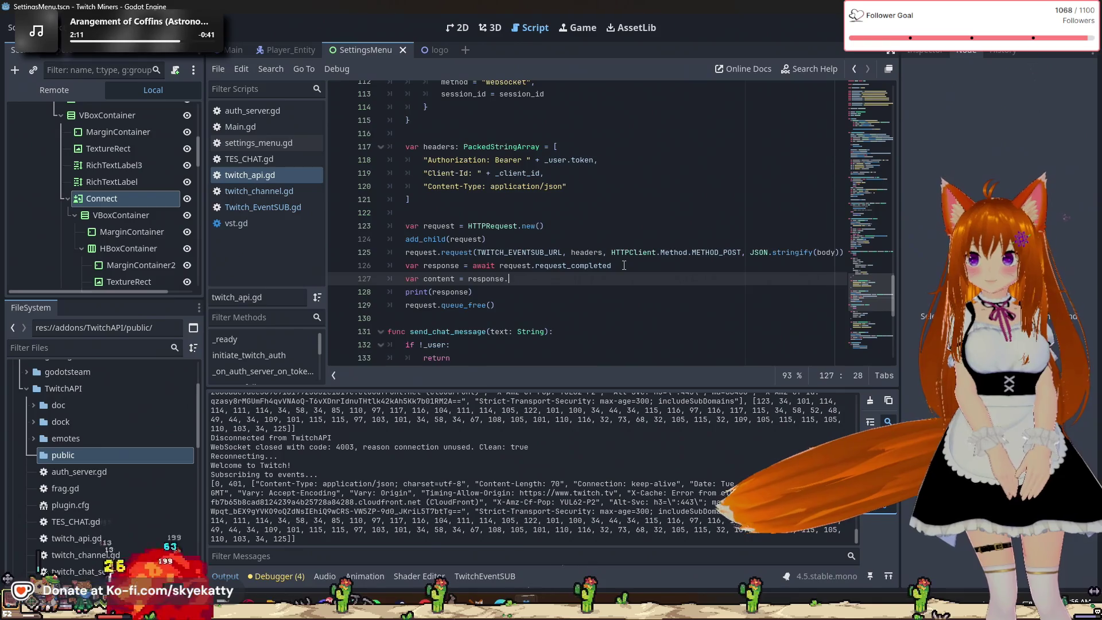
key("BackSpace")
key("BackSpace")
key("BackSpace")
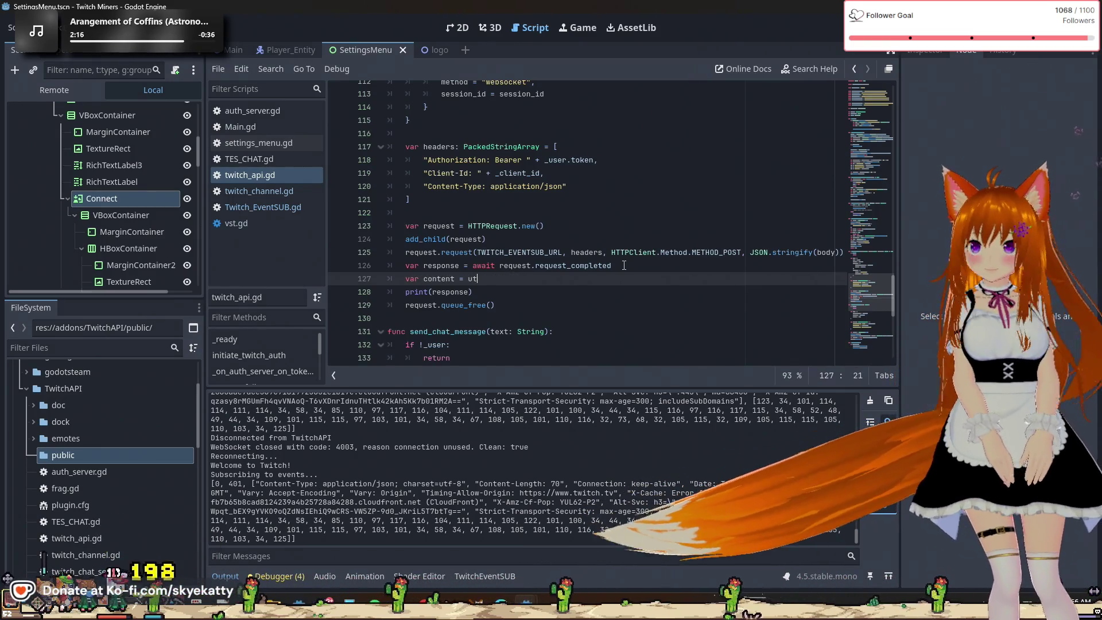
type("from")
key("BackSpace")
key("BackSpace")
key("BackSpace")
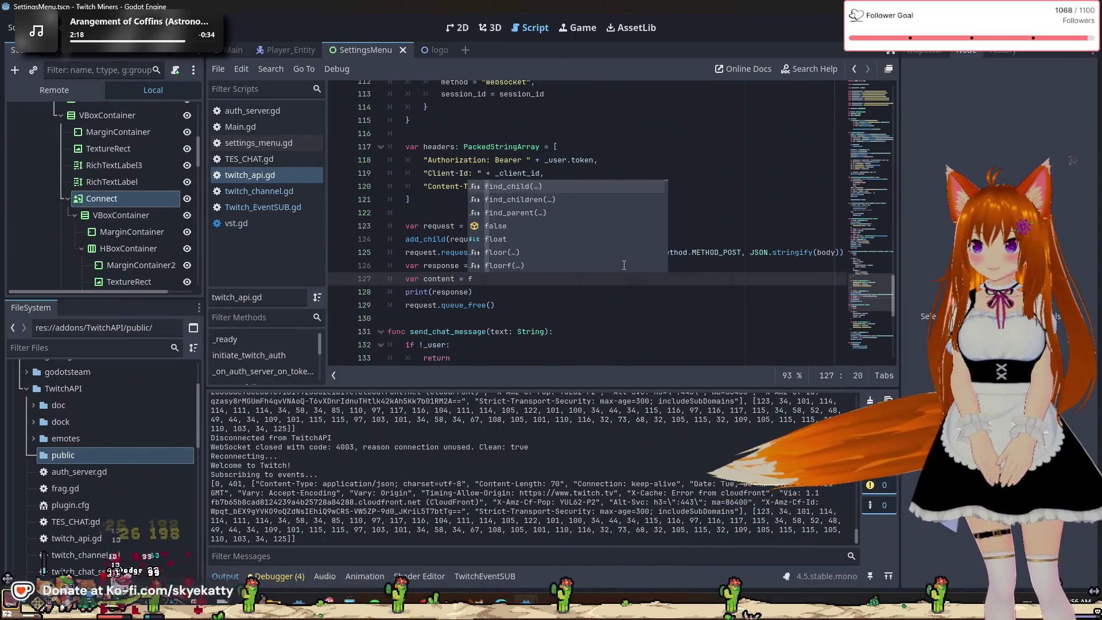
type("string")
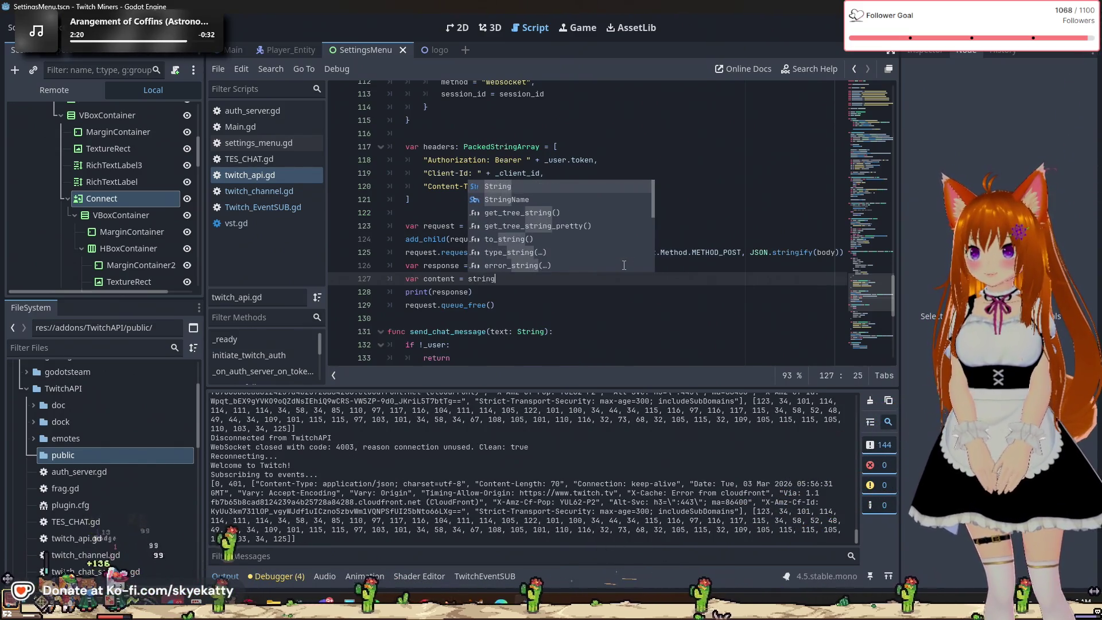
key("BackSpace")
key("BackSpace")
key("BackSpace")
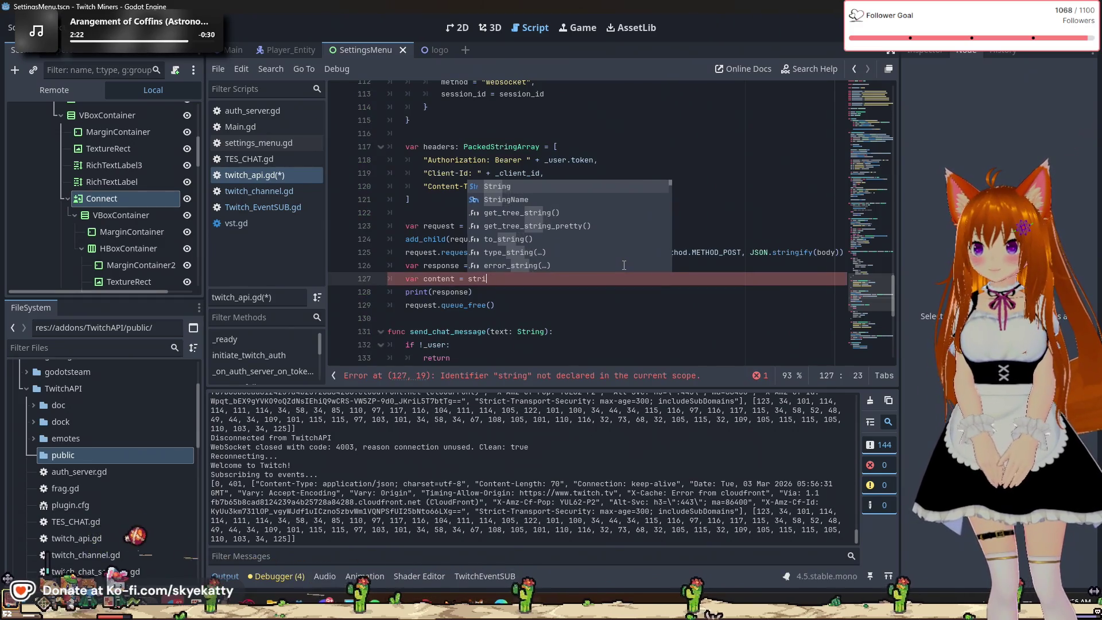
type("String.")
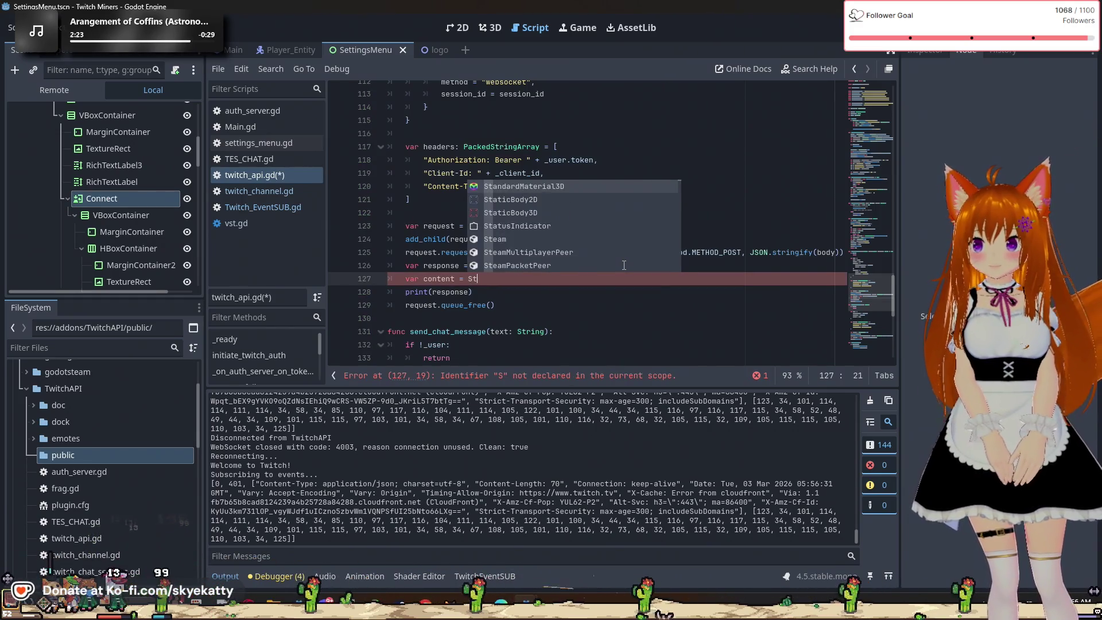
type("fo")
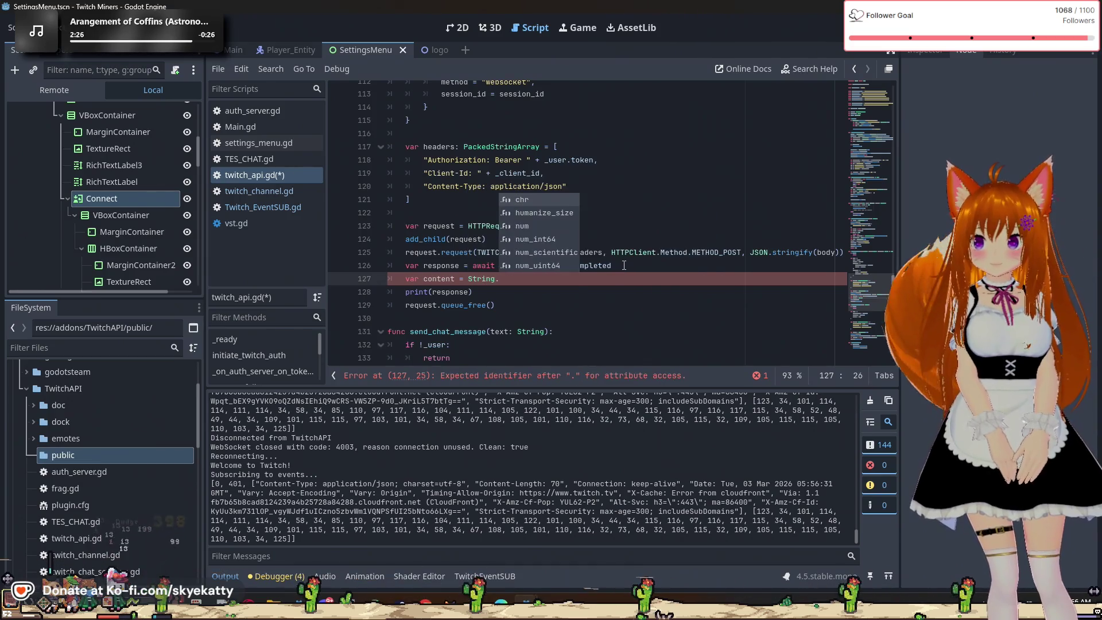
key("BackSpace")
key("BackSpace")
key("BackSpace")
key("BackSpace")
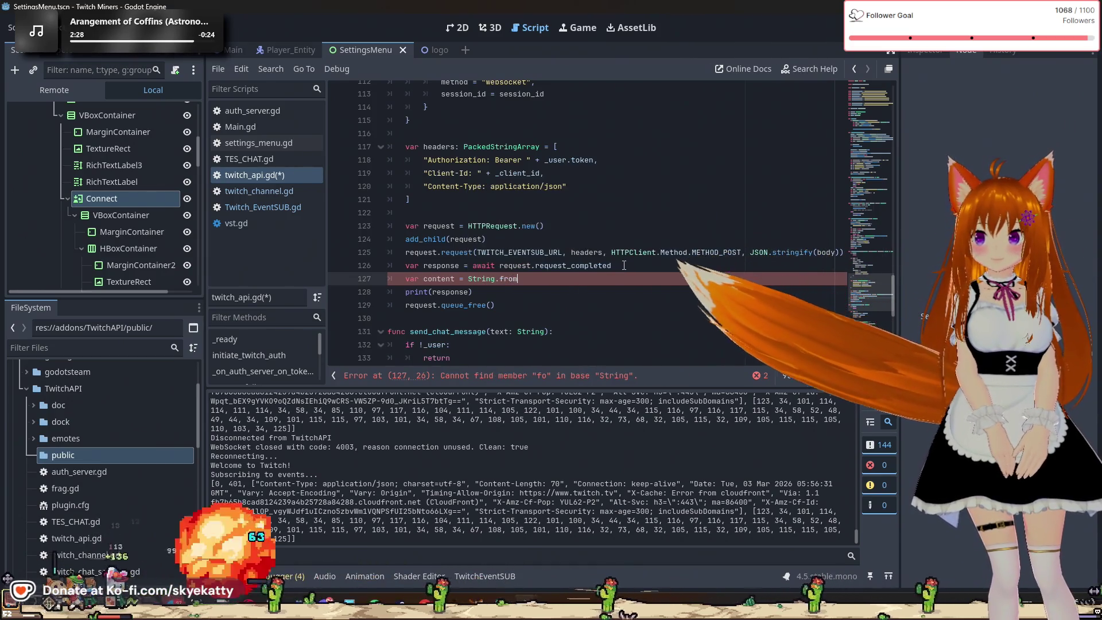
key("BackSpace")
key("BackSpace")
key("BackSpace")
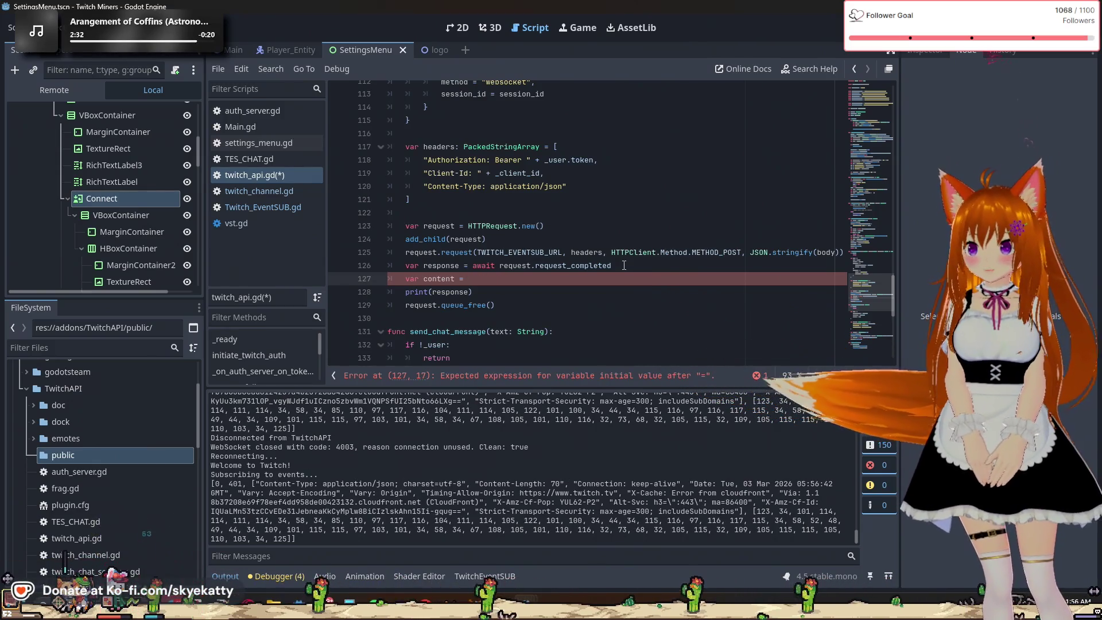
type("ut")
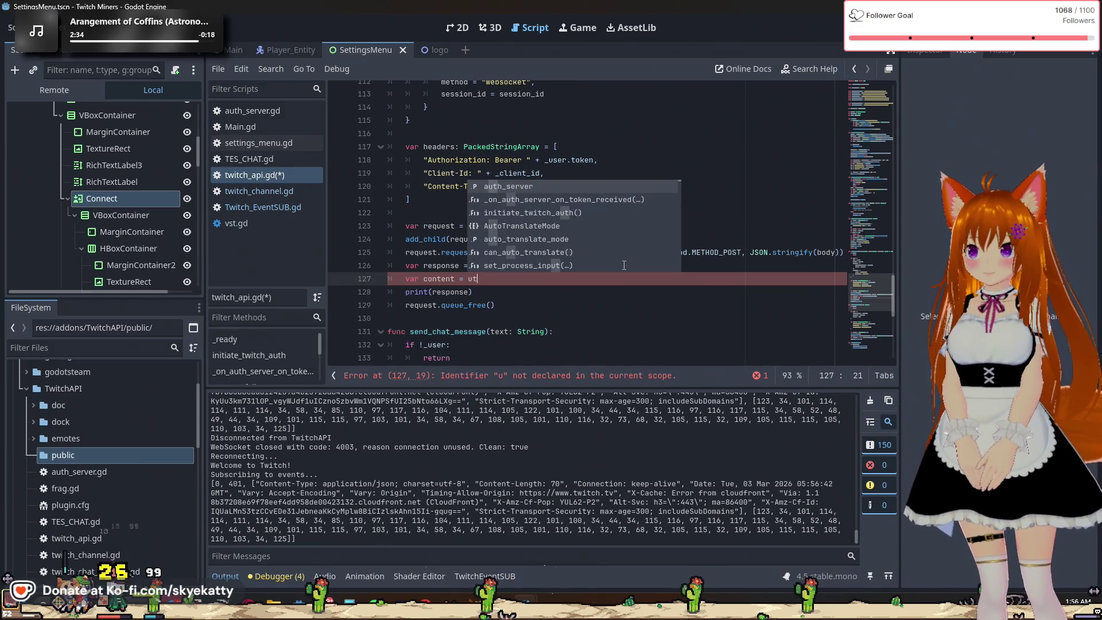
type("f9")
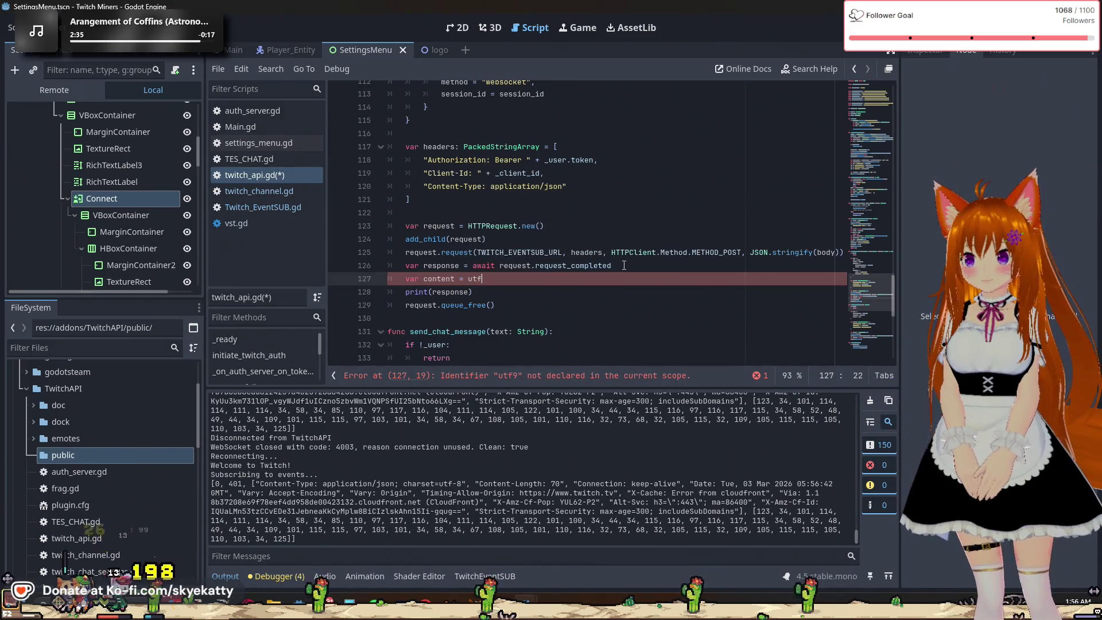
key("BackSpace")
key("BackSpace")
key("BackSpace")
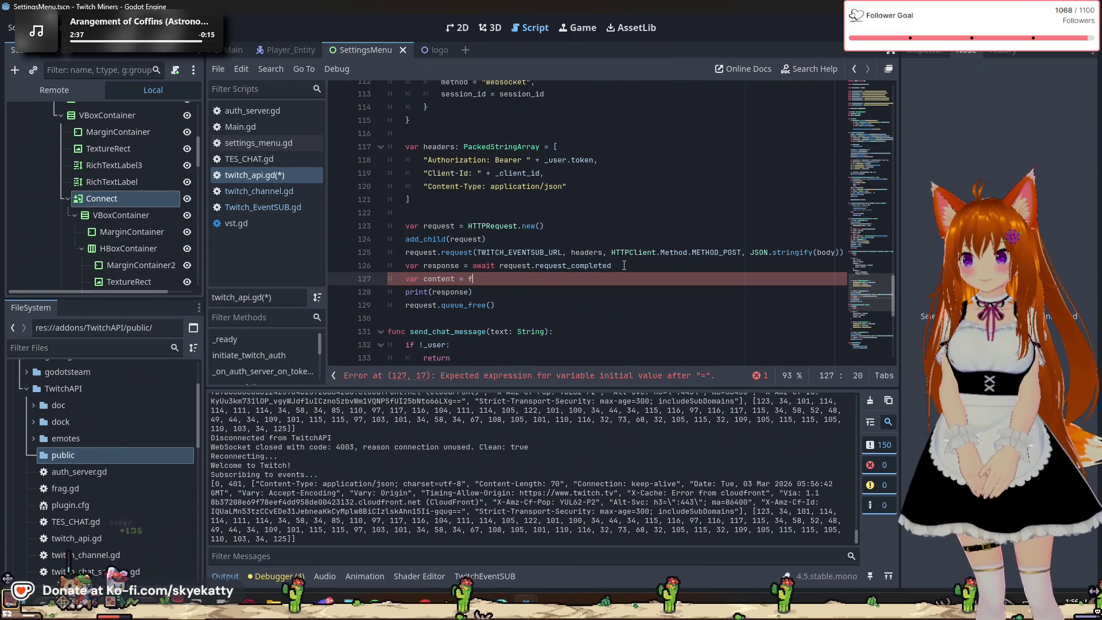
type("from_")
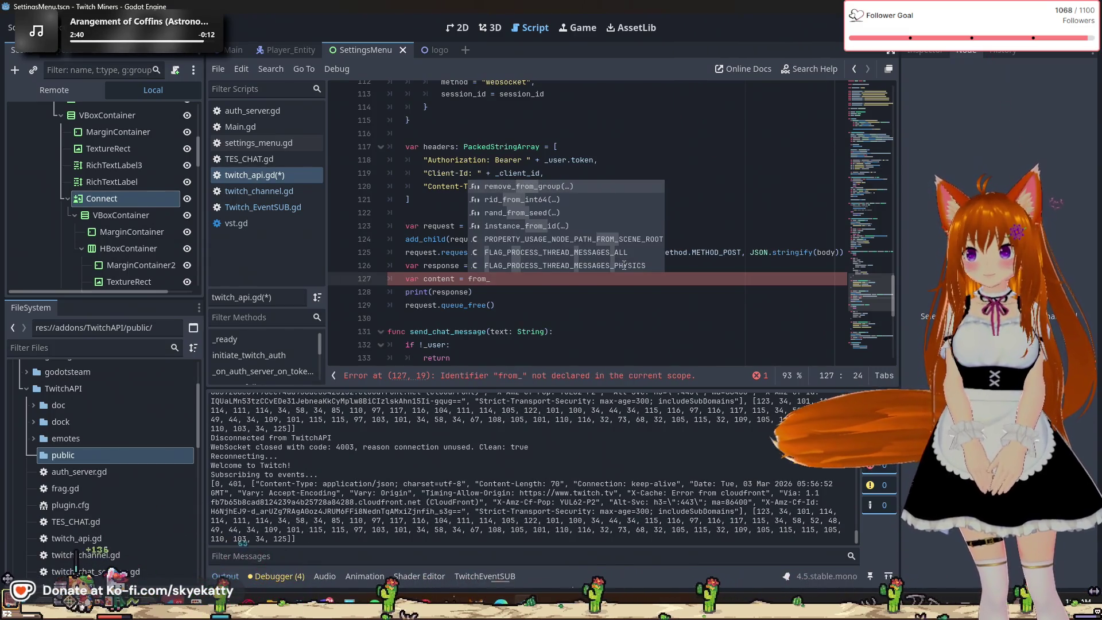
key("BackSpace")
key("BackSpace")
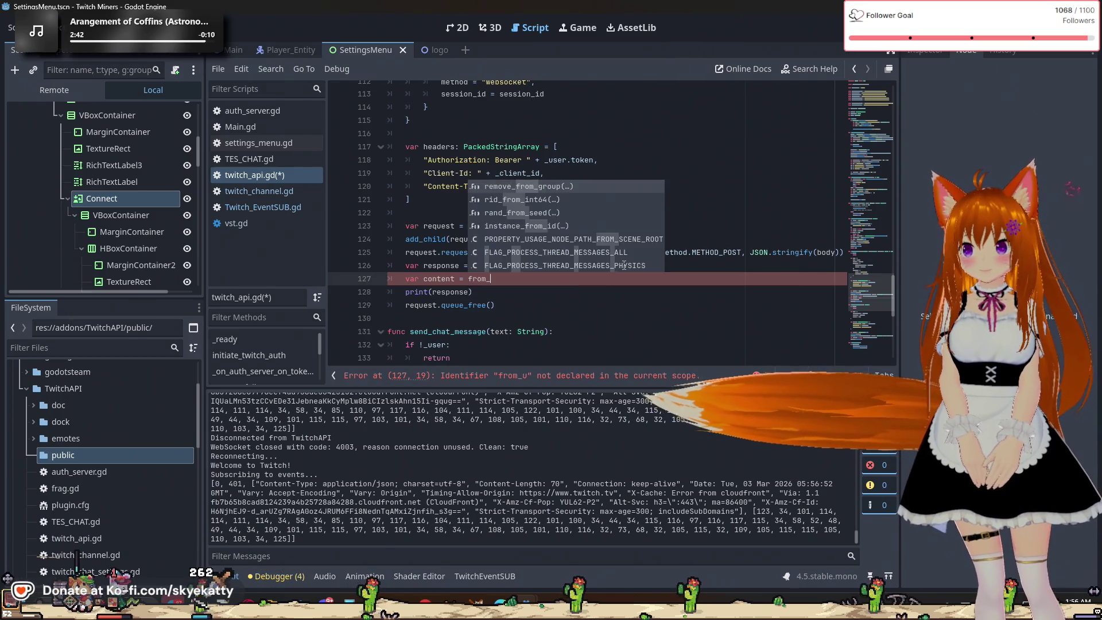
key("BackSpace")
key("BackSpace")
key("BackSpace")
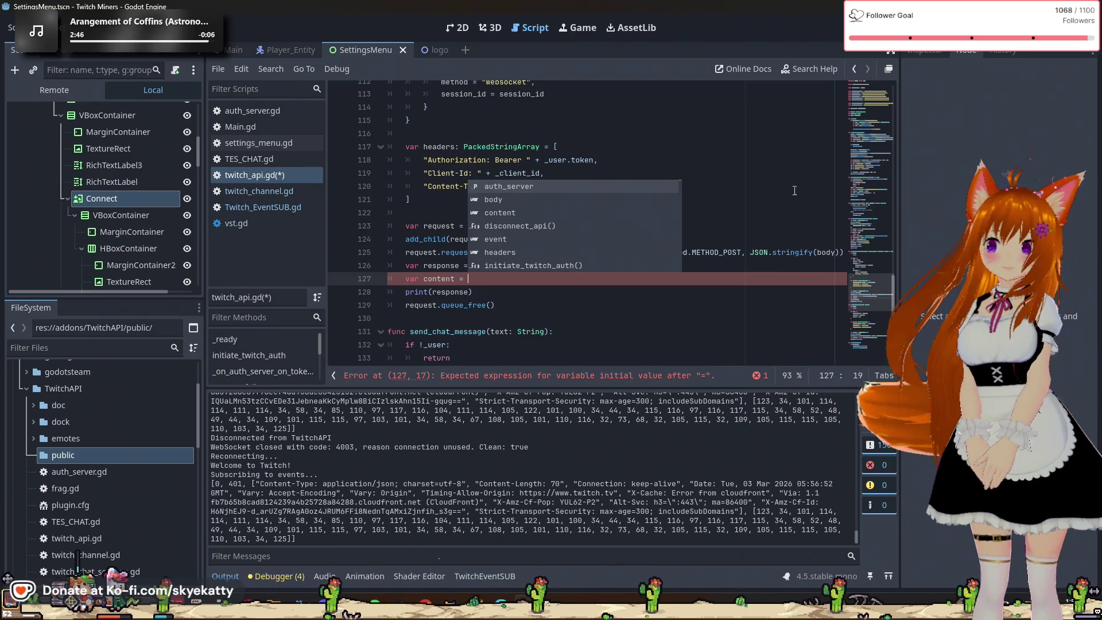
left_click(722, 210)
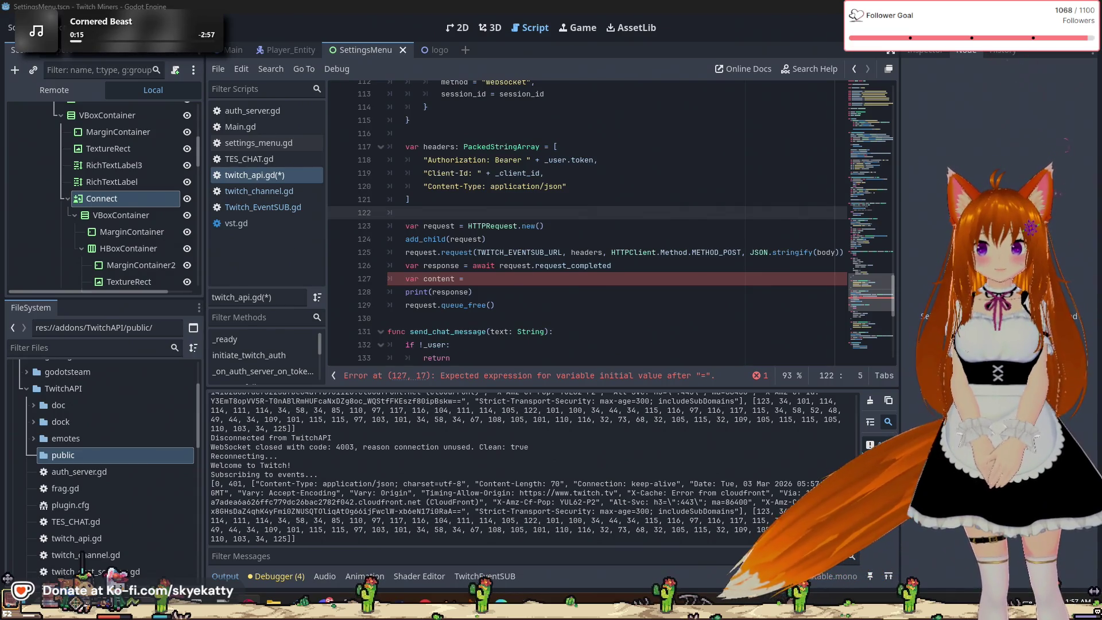
left_click(484, 282)
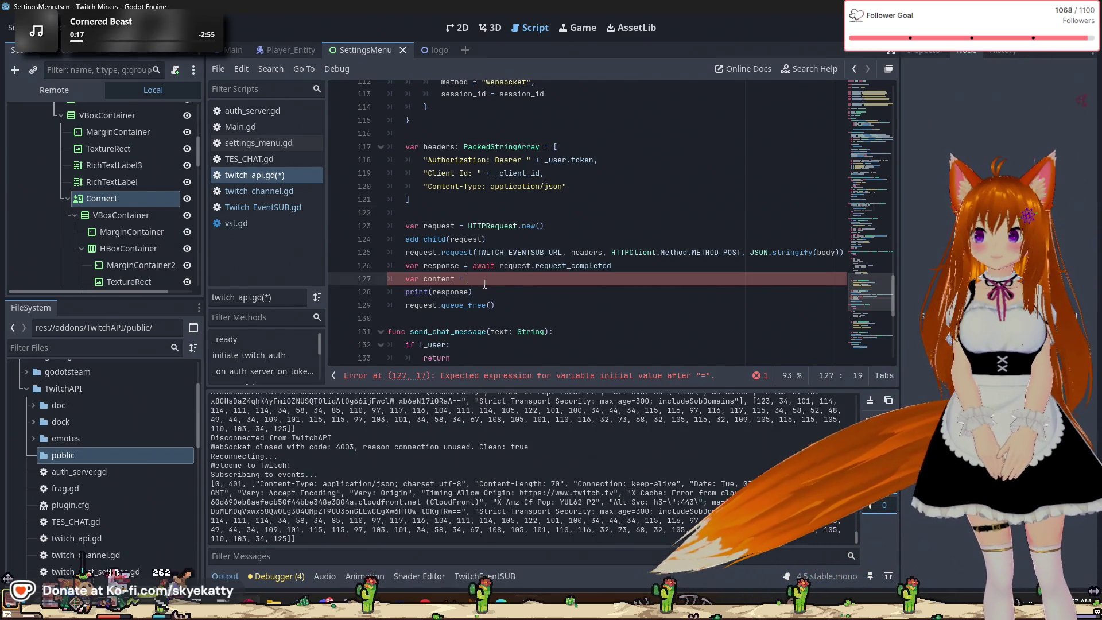
Complete line 127 as 'var content = get_string_from_utf8()'
type("get_")
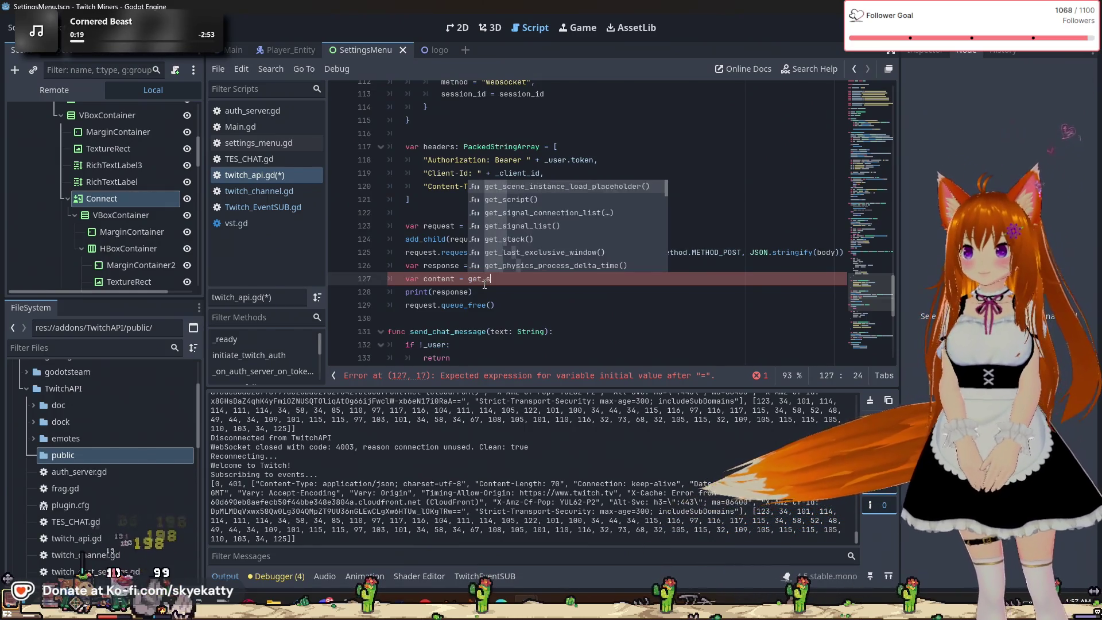
type("string")
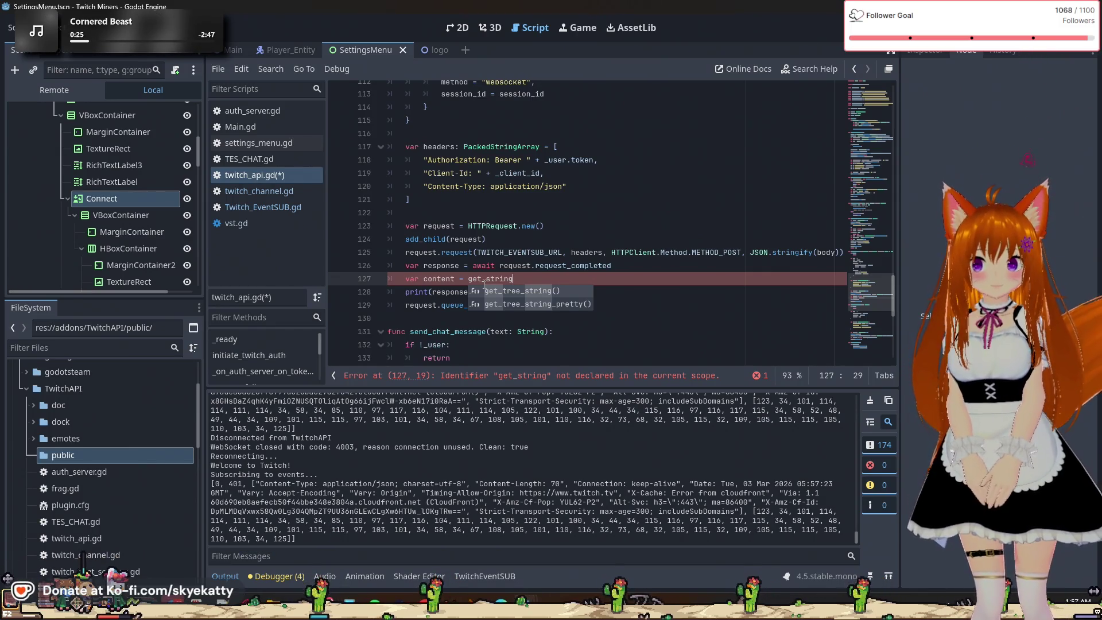
key("BackSpace")
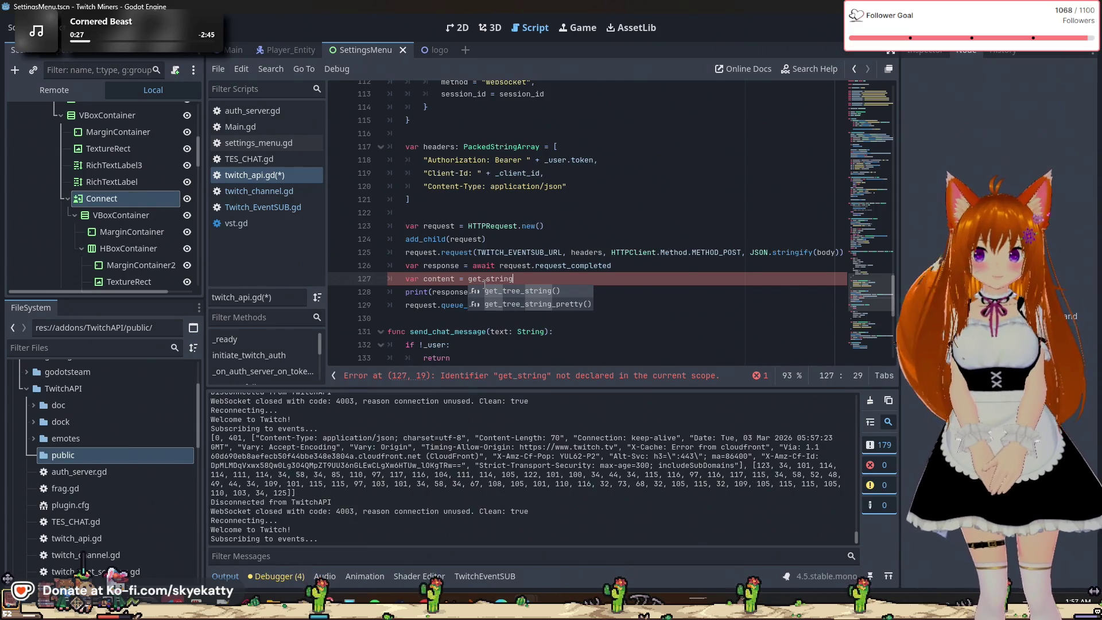
key("BackSpace")
key("BackSpace")
key("BackSpace")
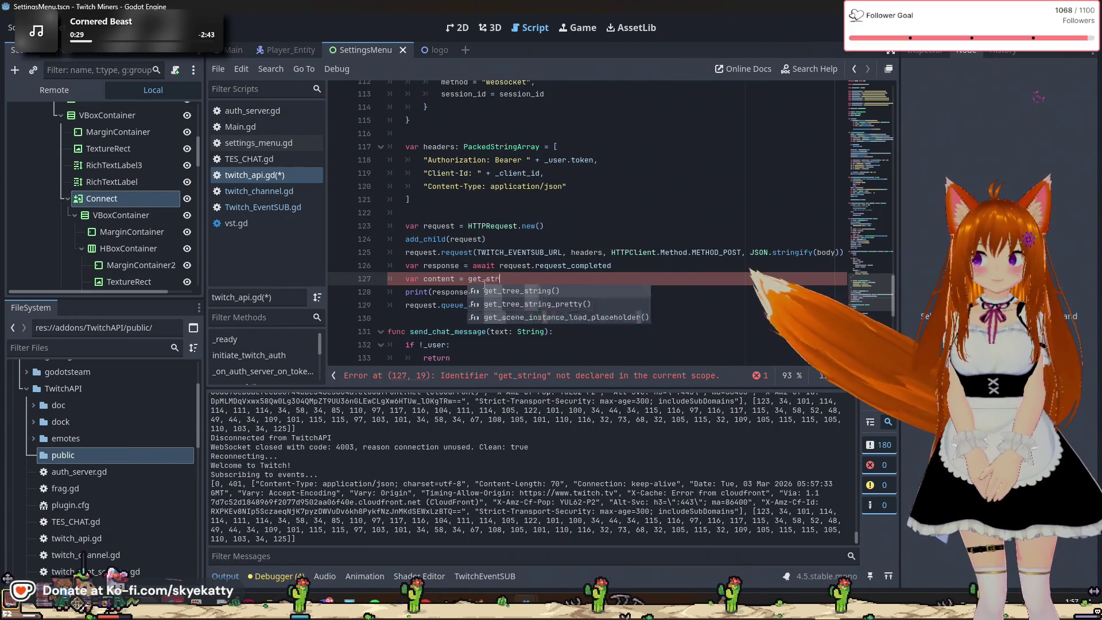
type("re")
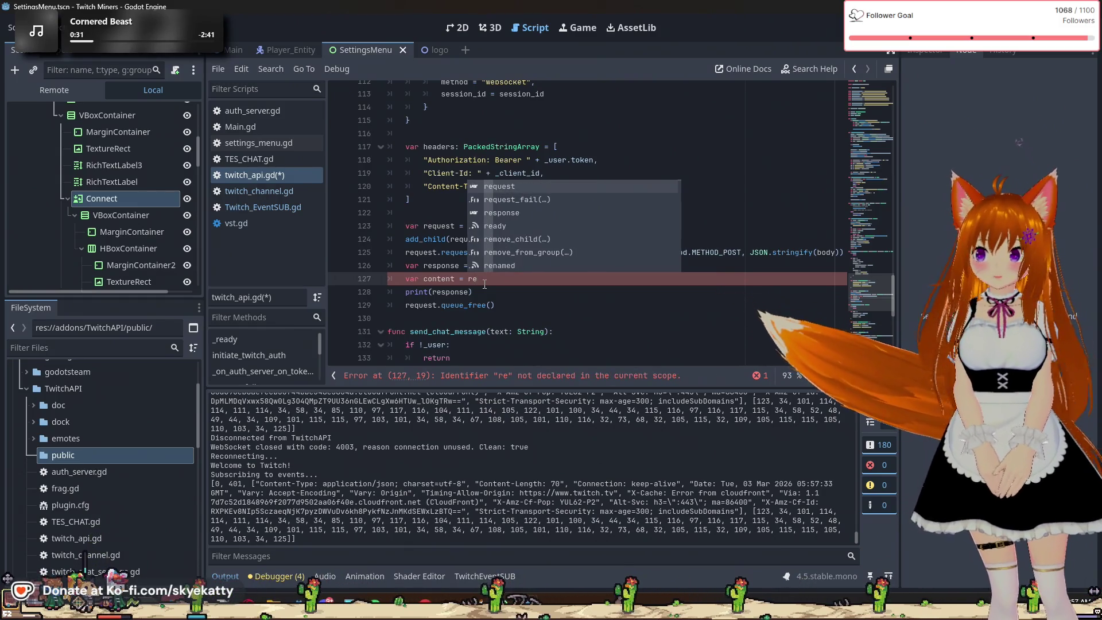
type("sponse")
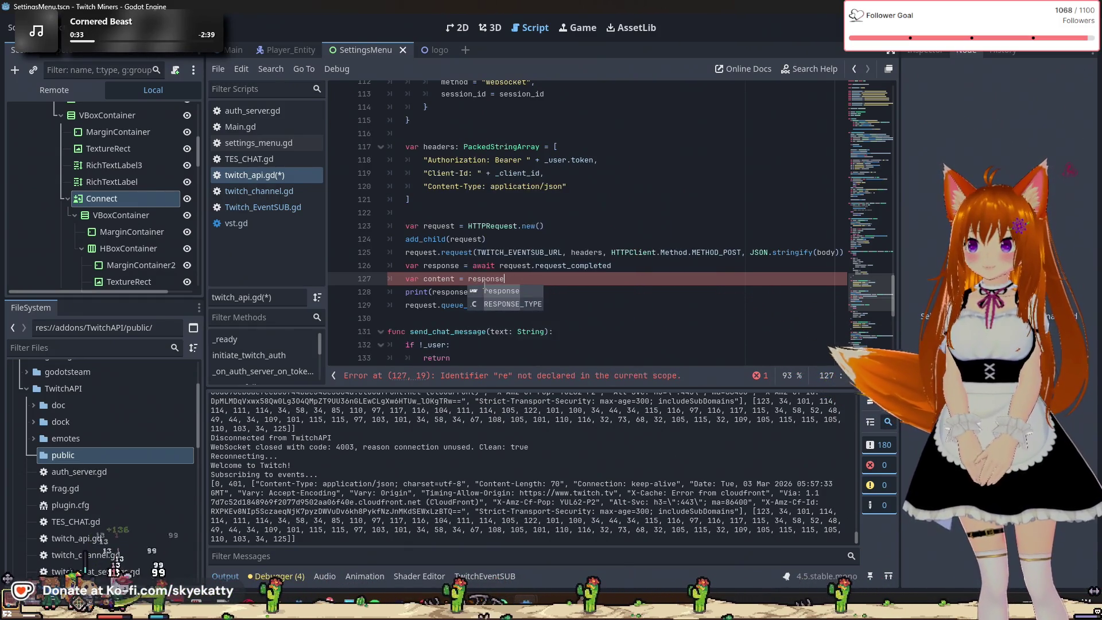
type(".")
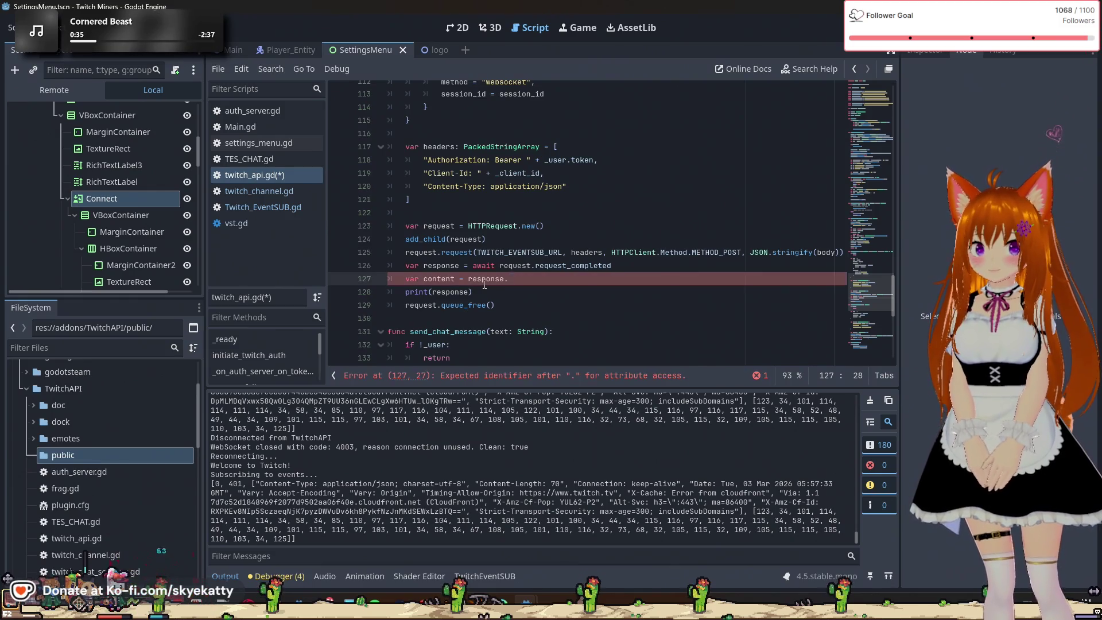
type("get_string")
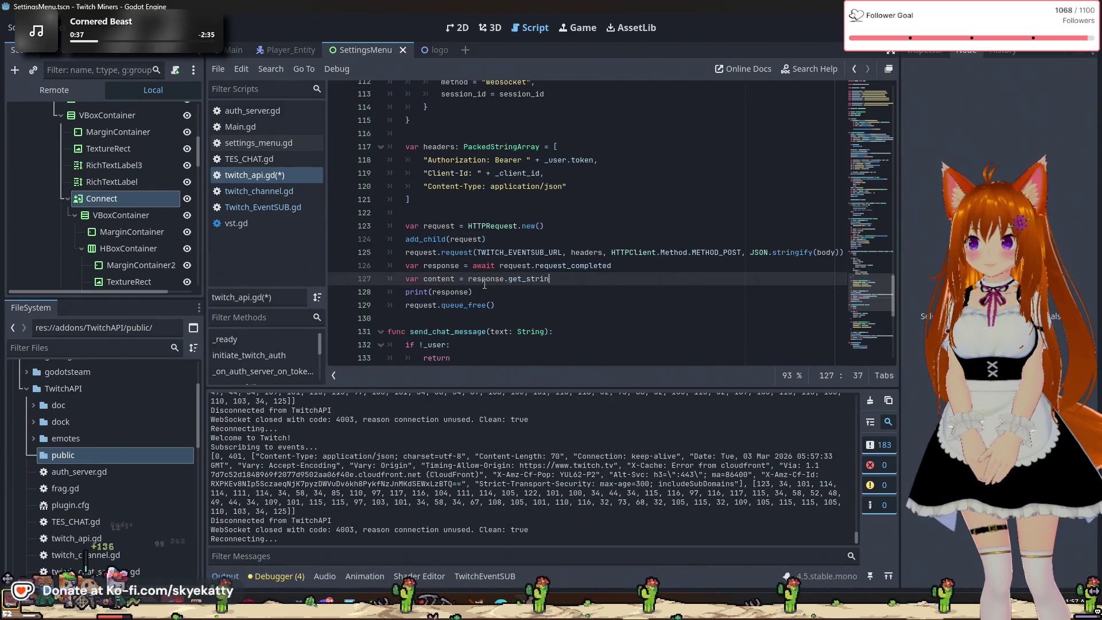
key("BackSpace")
key("BackSpace")
key("BackSpace")
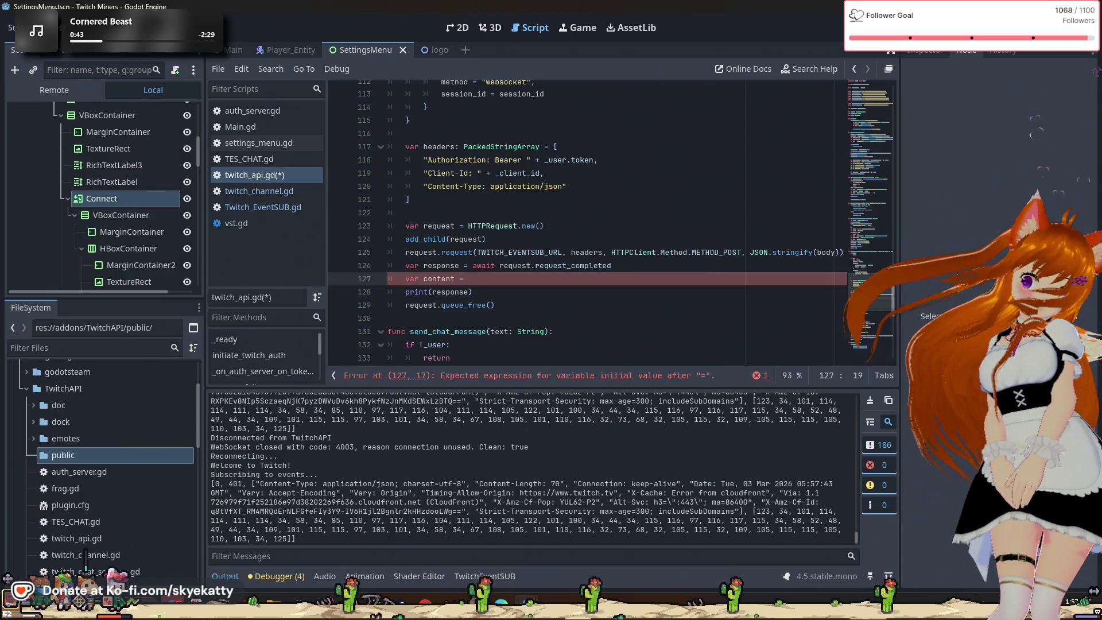
type("get_")
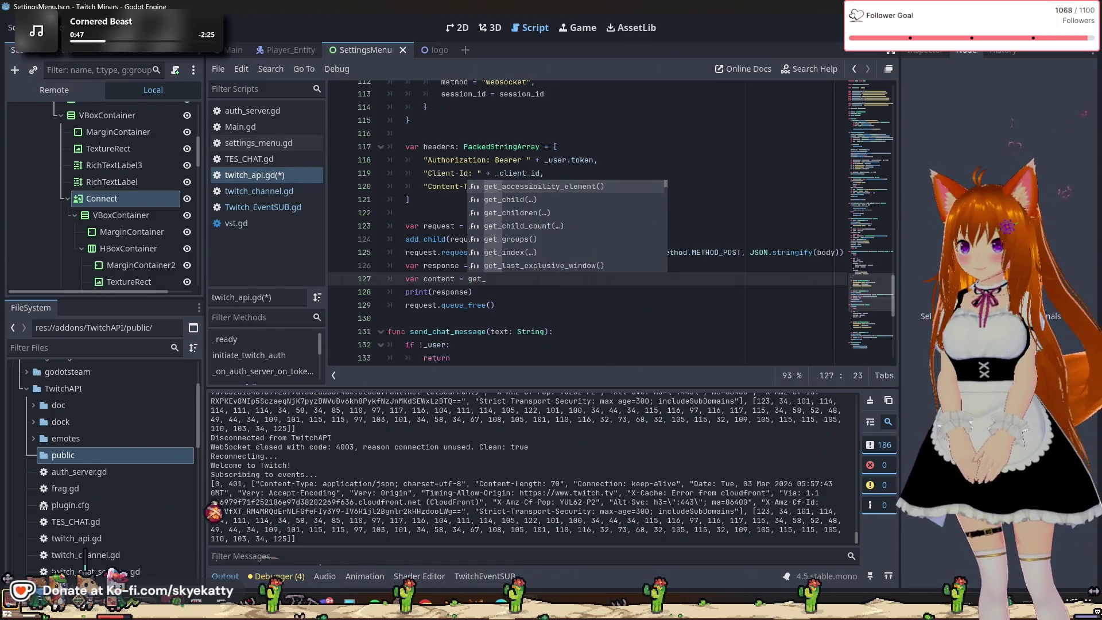
type("str")
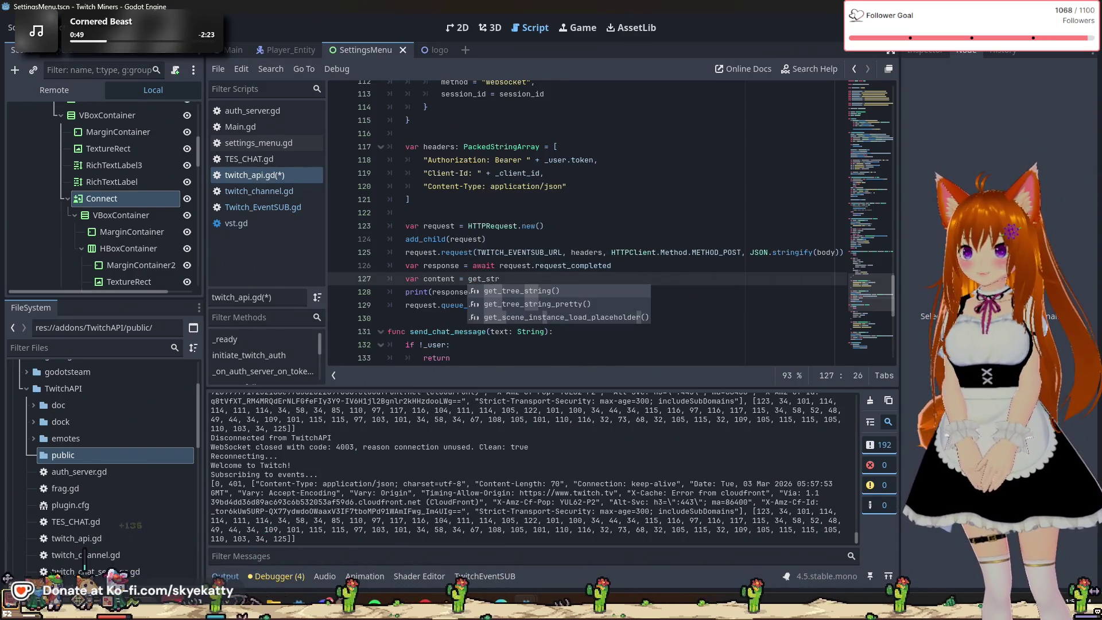
type("ing_from_utf")
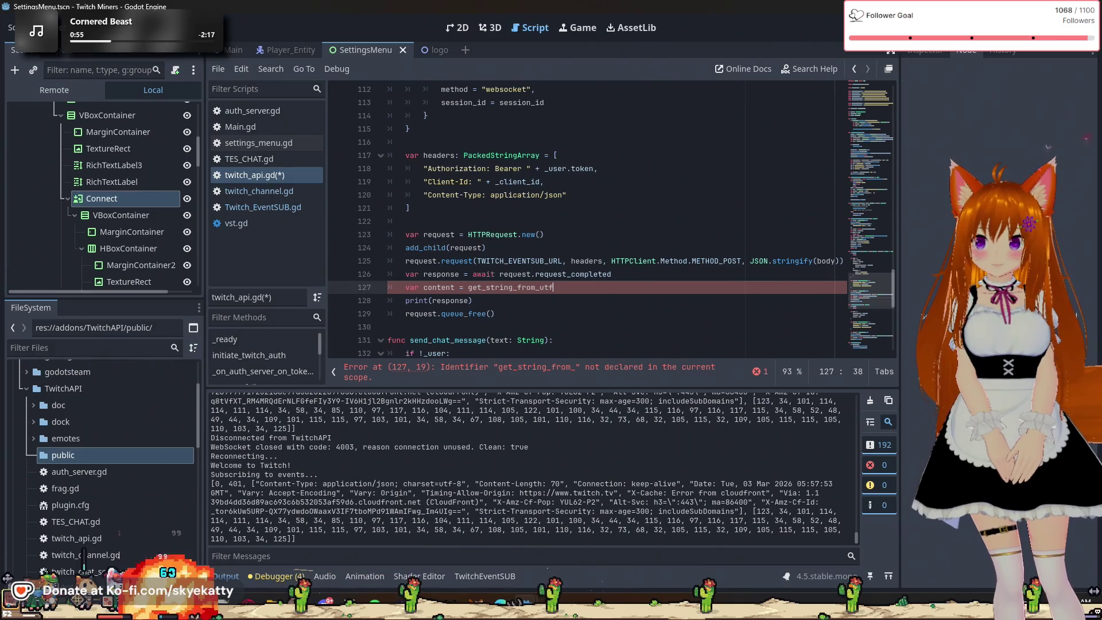
type("()")
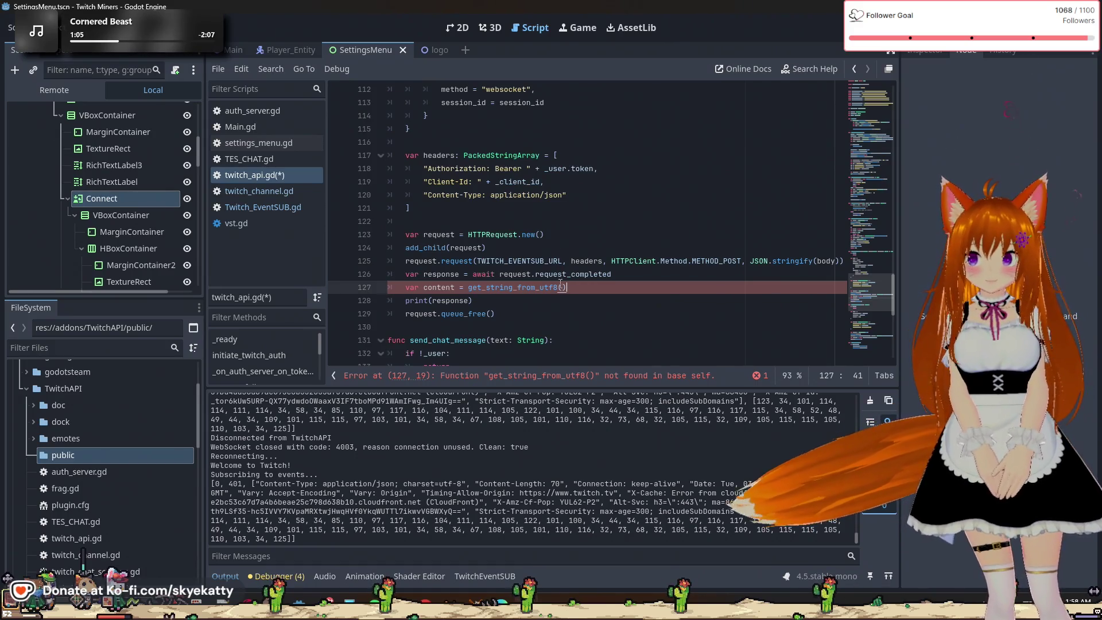
Select response and request_completed on line 126 and bring up their context menus
left_click(443, 275)
double_click(443, 274)
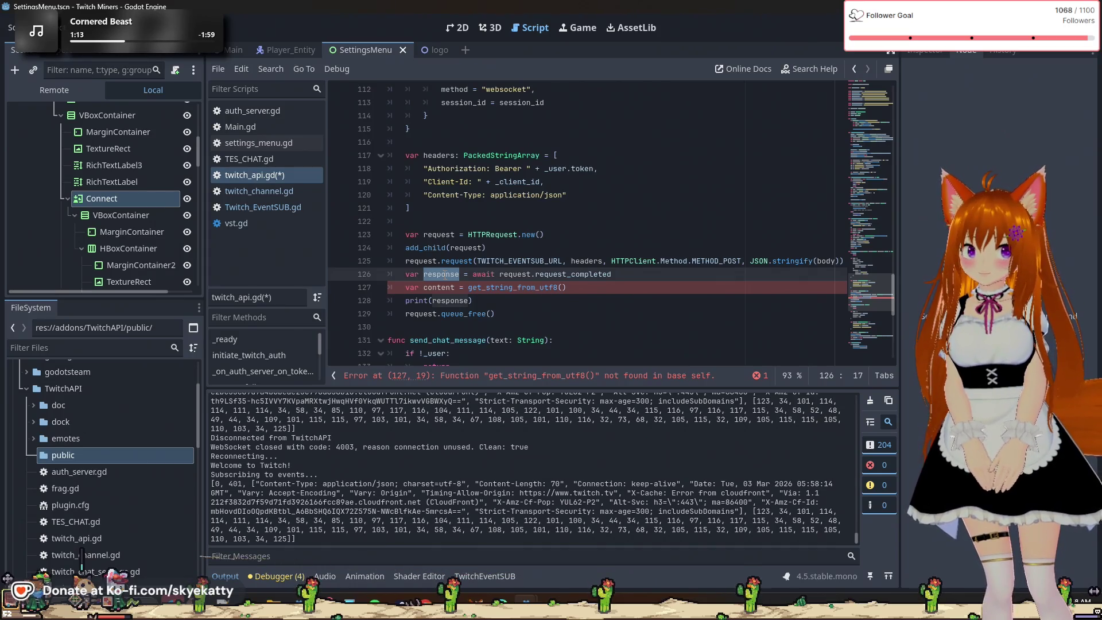
right_click(443, 274)
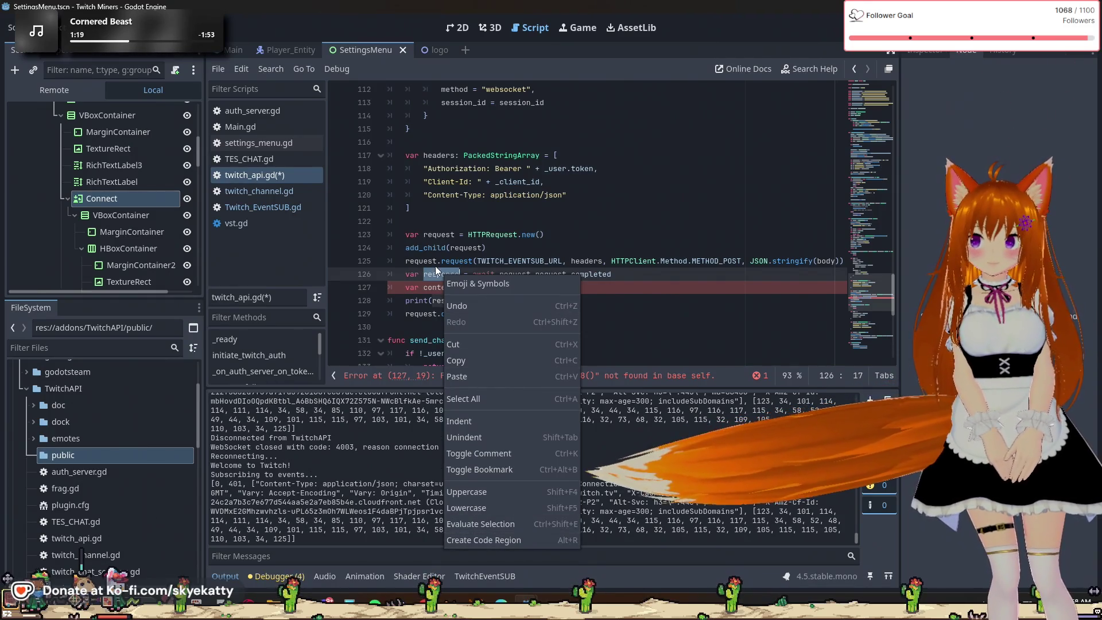
double_click(522, 274)
double_click(565, 274)
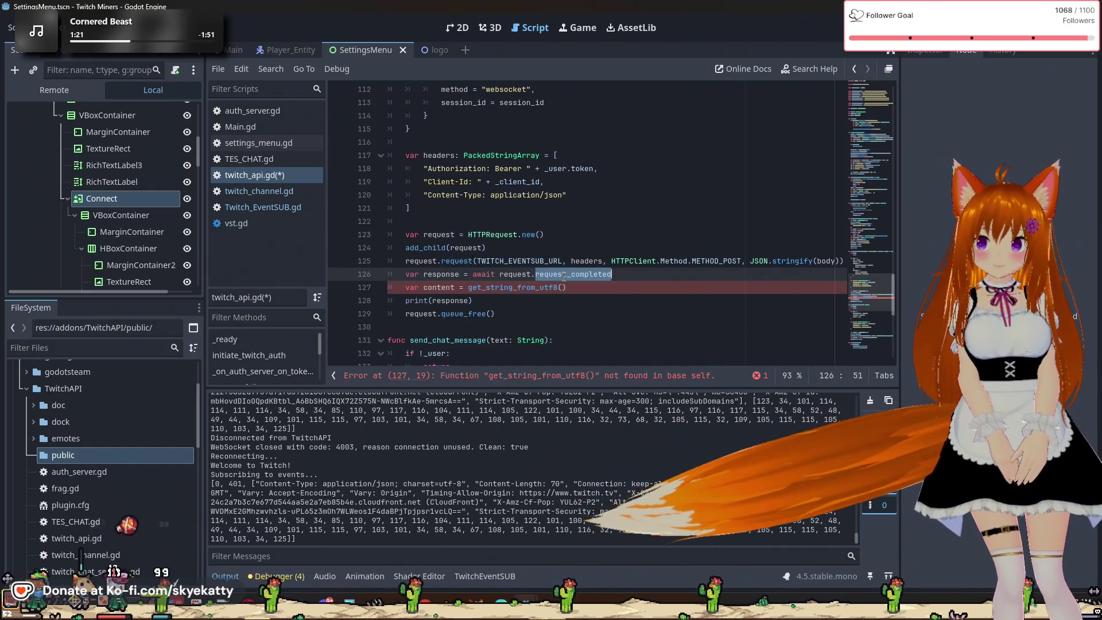
right_click(562, 276)
Look up request_completed, open the PackedByteArray reference and scroll to get_string_from_utf8()
left_click(631, 562)
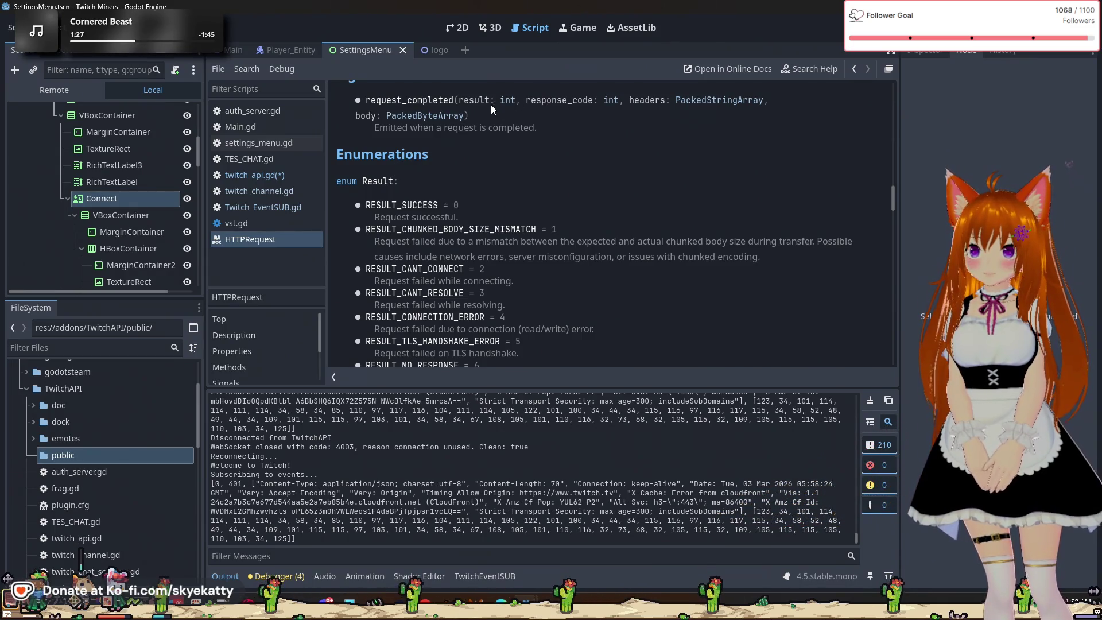
scroll(491, 104, "up", 1)
left_click(456, 144)
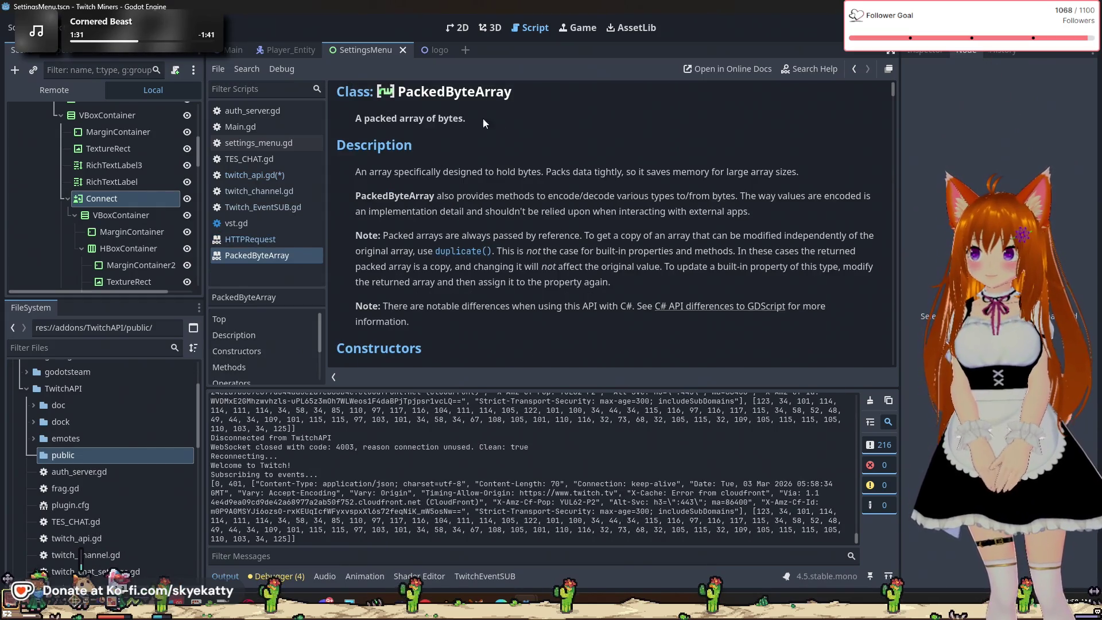
scroll(476, 149, "down", 5)
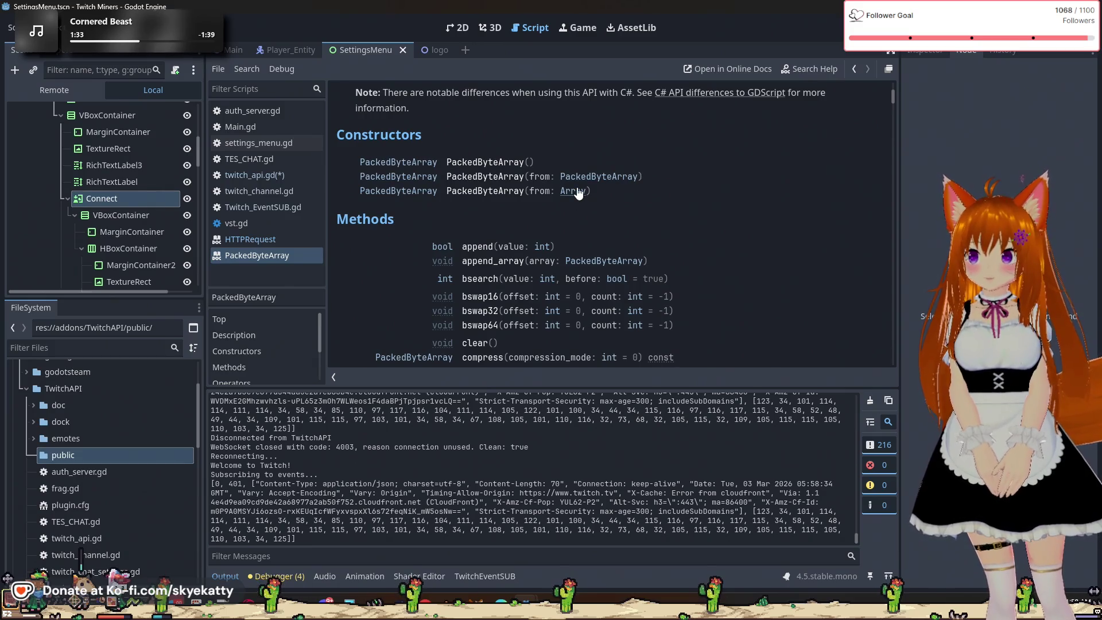
scroll(578, 195, "down", 6)
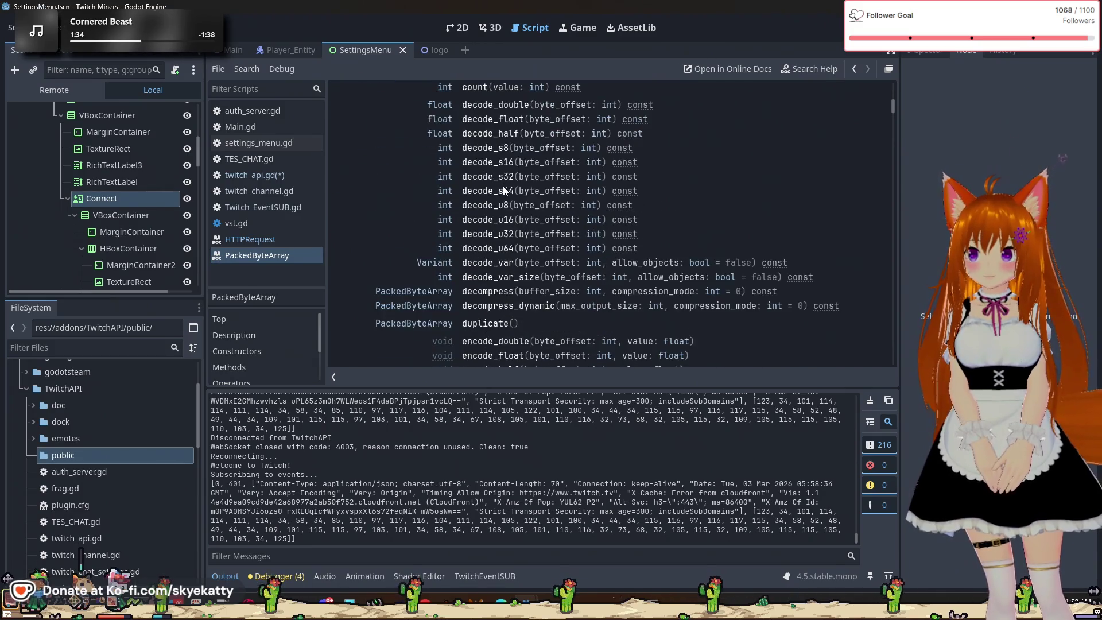
scroll(501, 196, "down", 6)
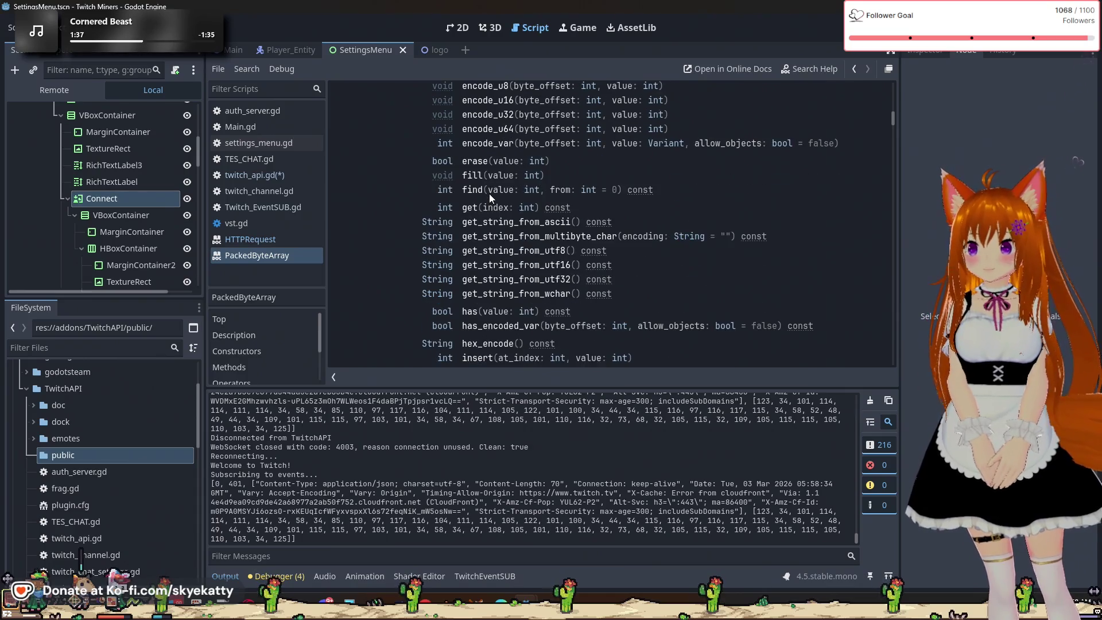
scroll(485, 202, "down", 2)
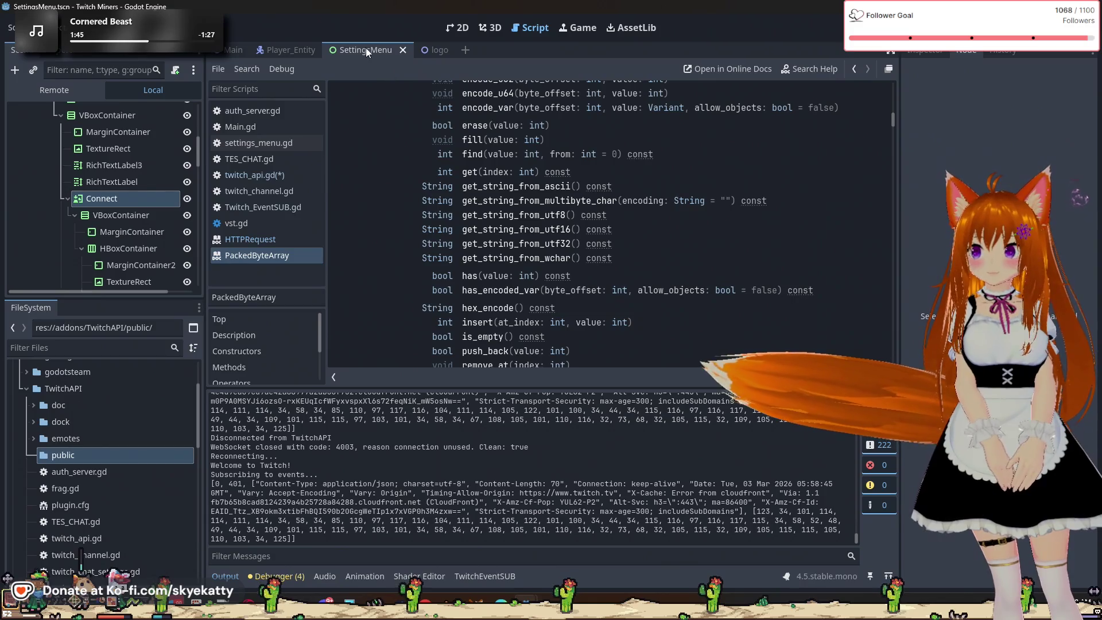
Switch briefly to Twitch_EventSUB.gd in the script list, then back to twitch_api.gd
left_click(273, 207)
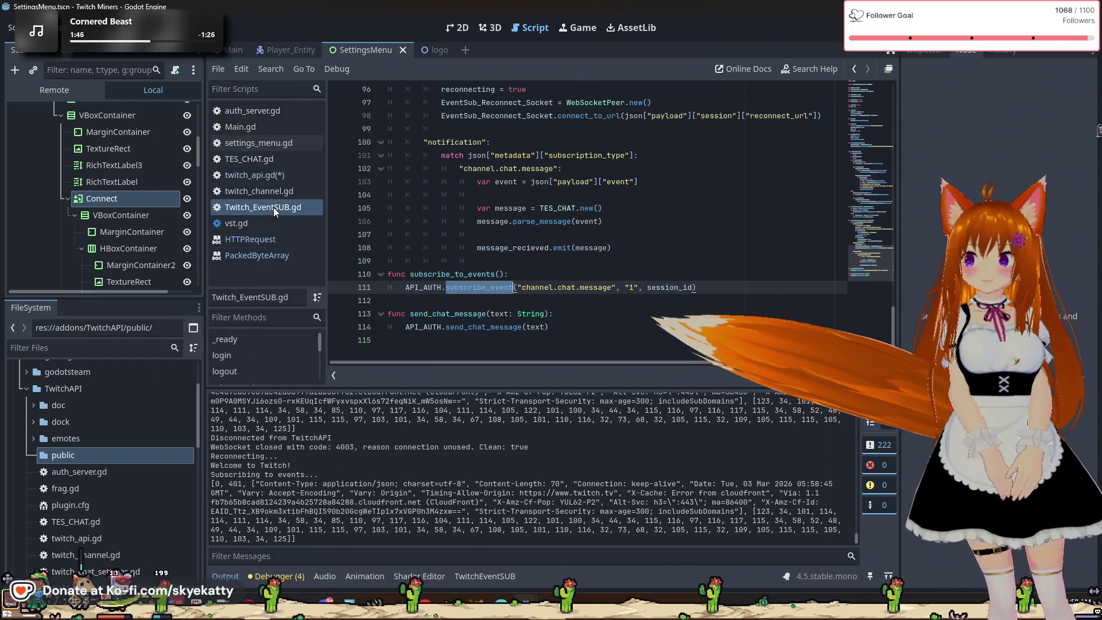
left_click(281, 192)
left_click(278, 206)
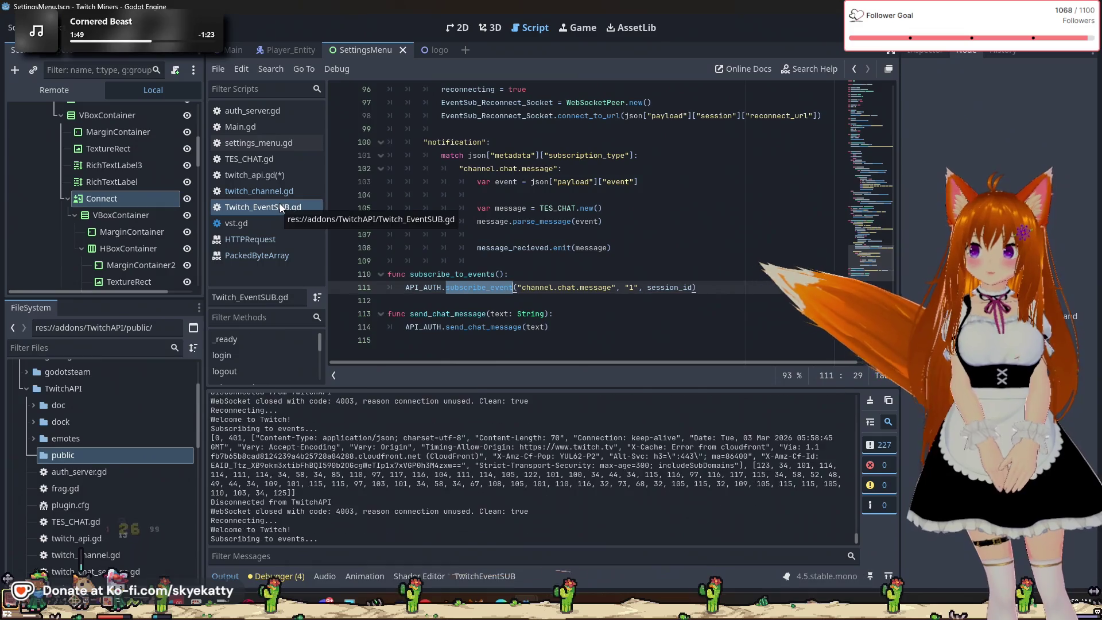
left_click(276, 191)
left_click(275, 178)
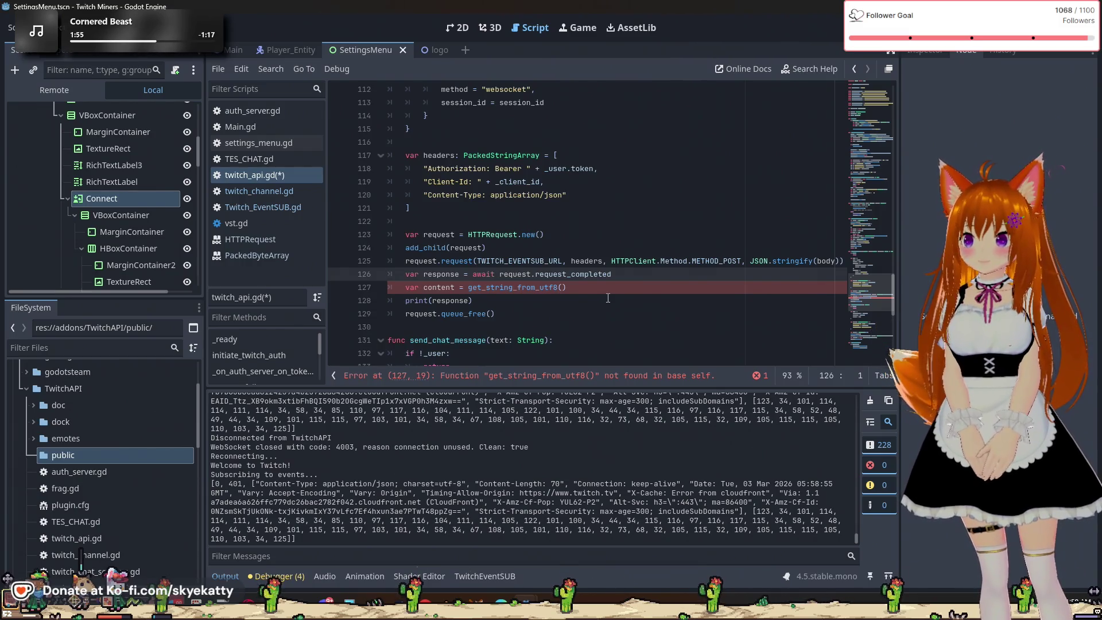
Prefix get_string_from_utf8() on line 127 with 'response.'
left_click(469, 286)
scroll(576, 278, "down", 2)
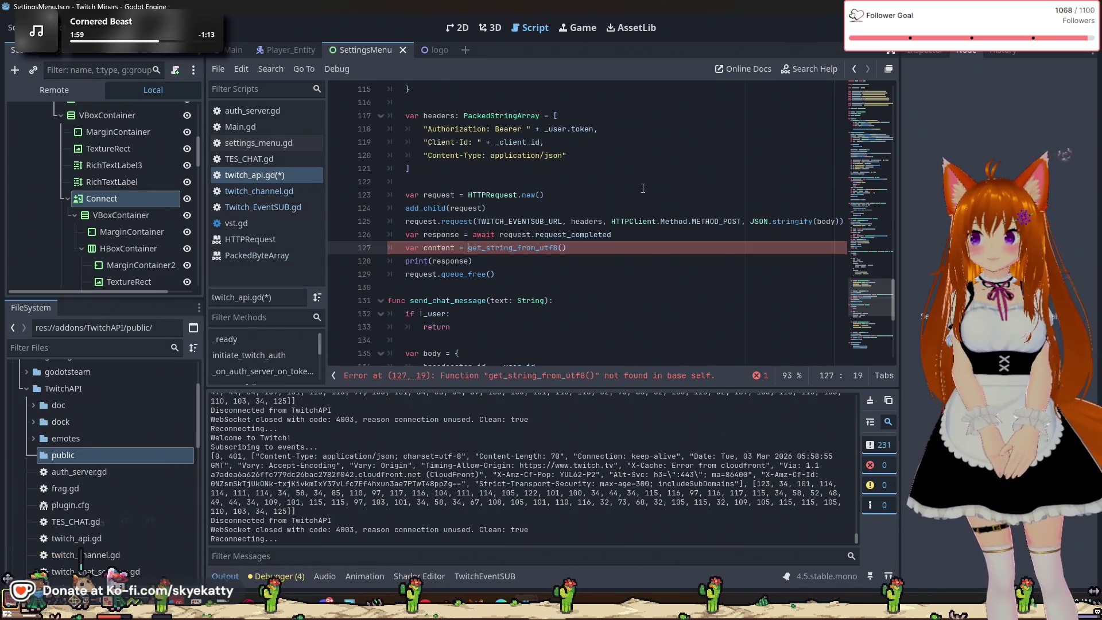
type("response.")
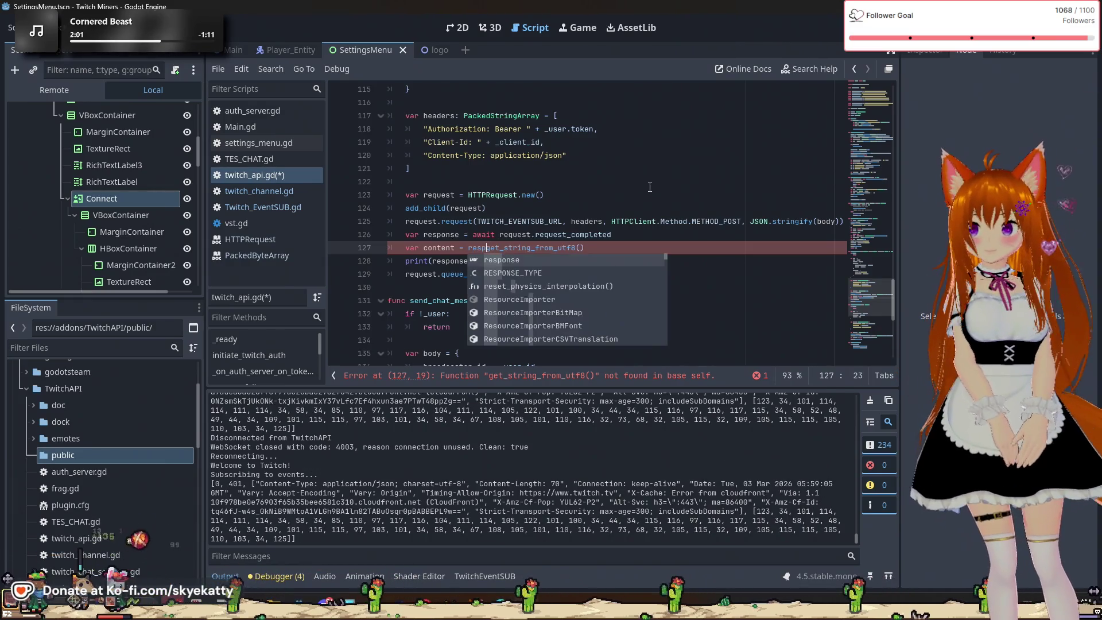
key("Escape")
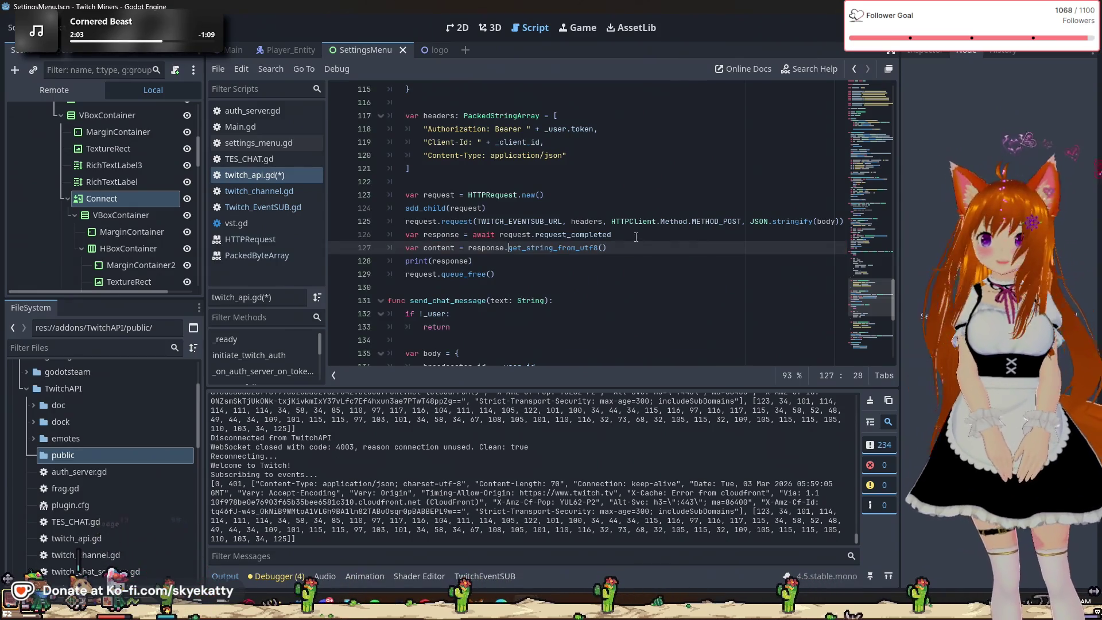
left_click(580, 274)
Change print(response) on line 128 to print(content) and save twitch_api.gd
left_click(538, 261)
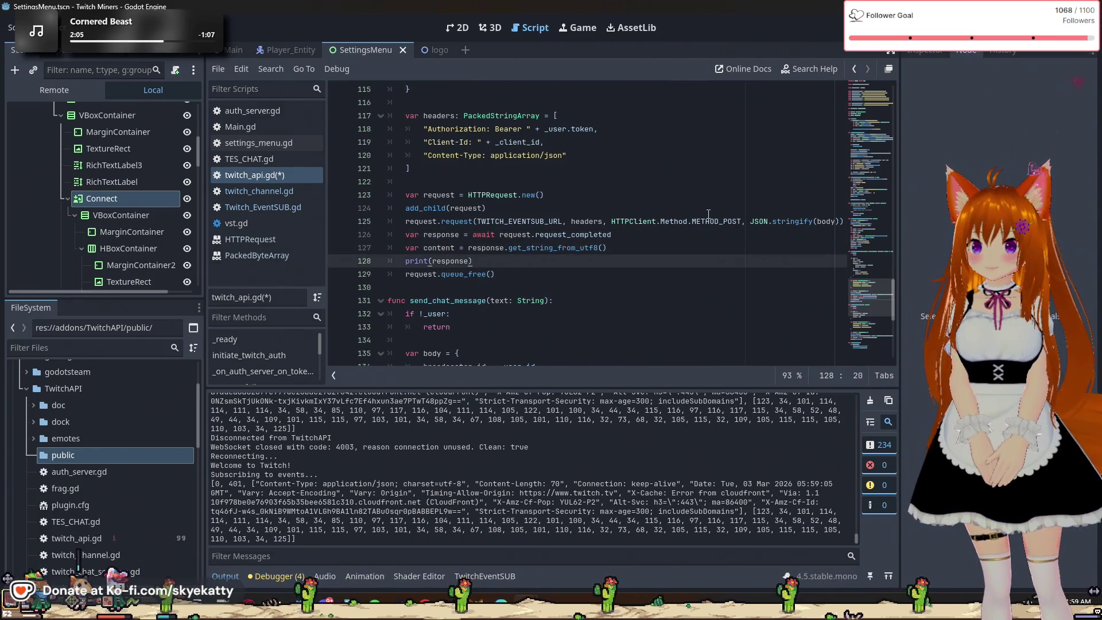
left_click_drag(443, 265, 432, 264)
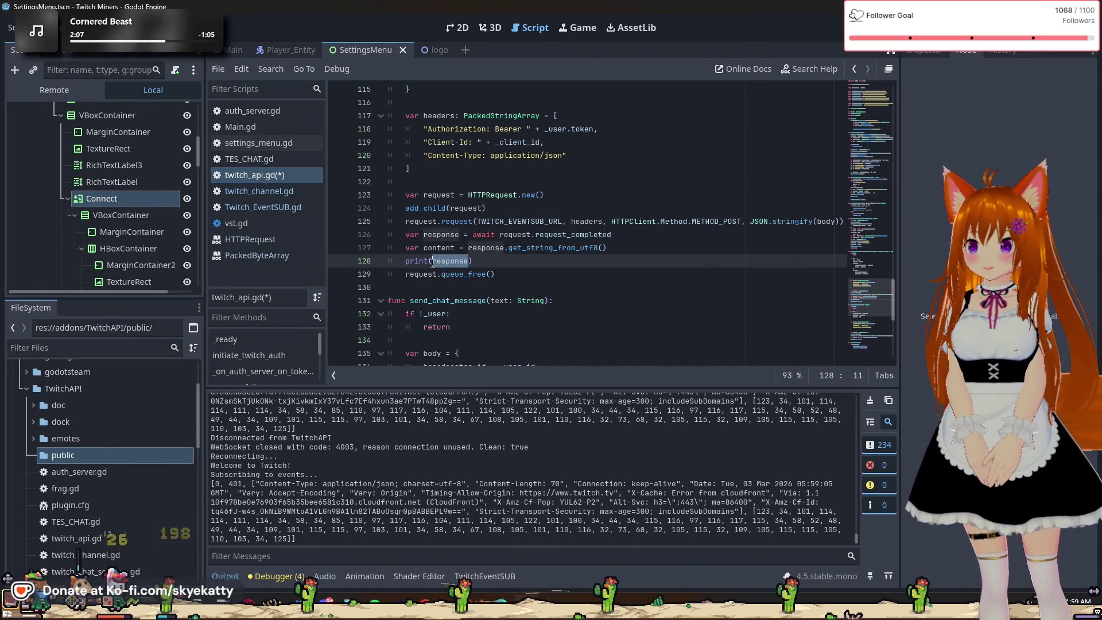
type("content")
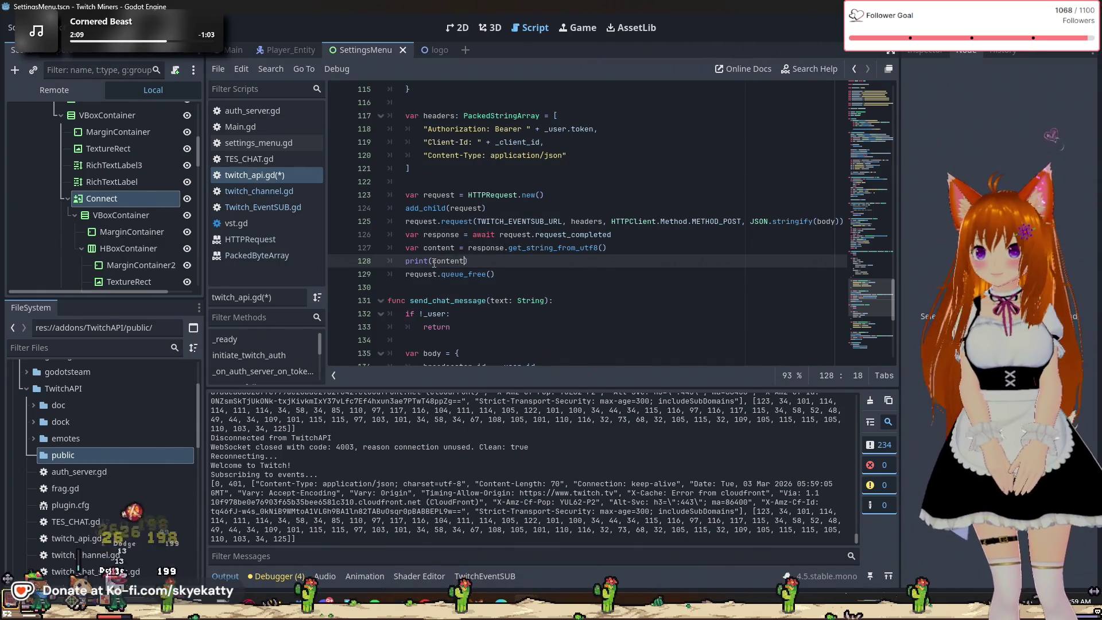
left_click(576, 199)
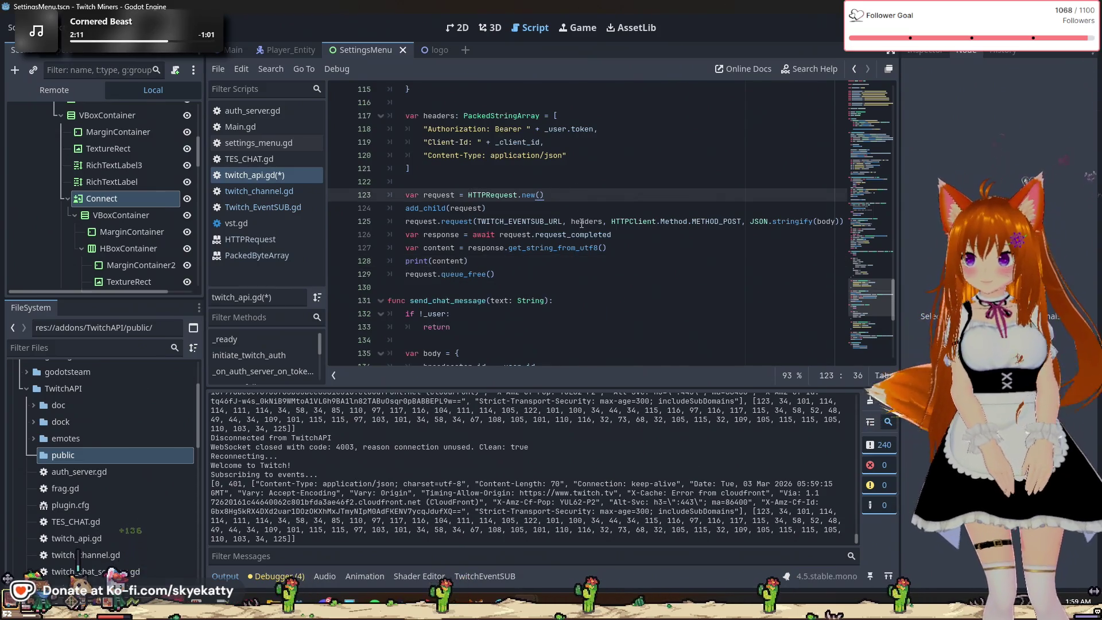
key("ctrl+s")
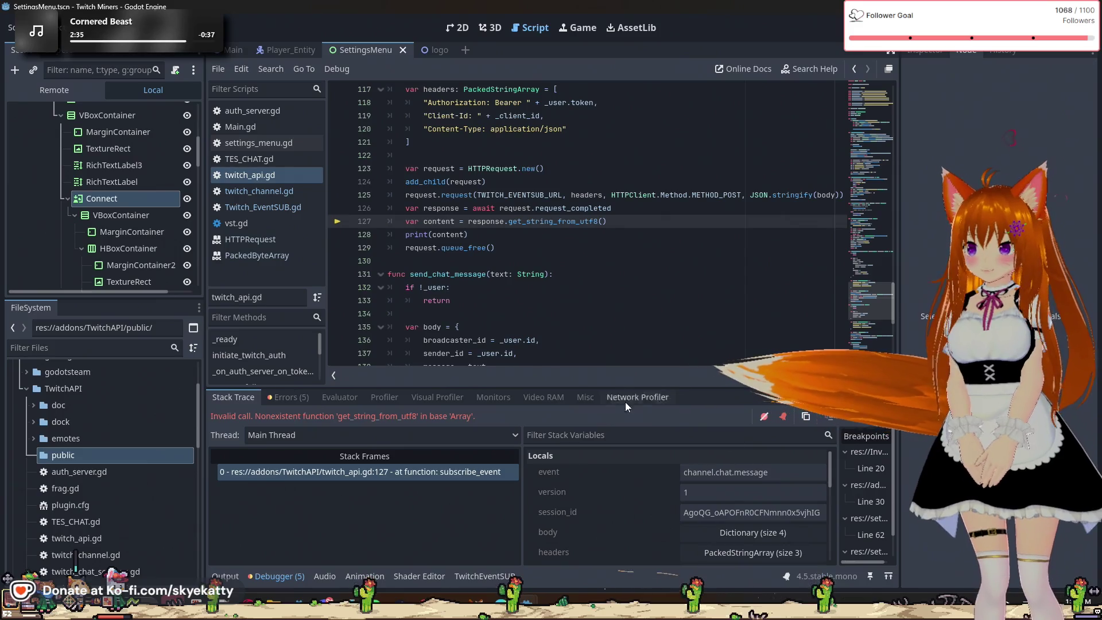
Drag the Debugger panel's top edge up to enlarge the Stack Variables view
scroll(686, 484, "down", 3)
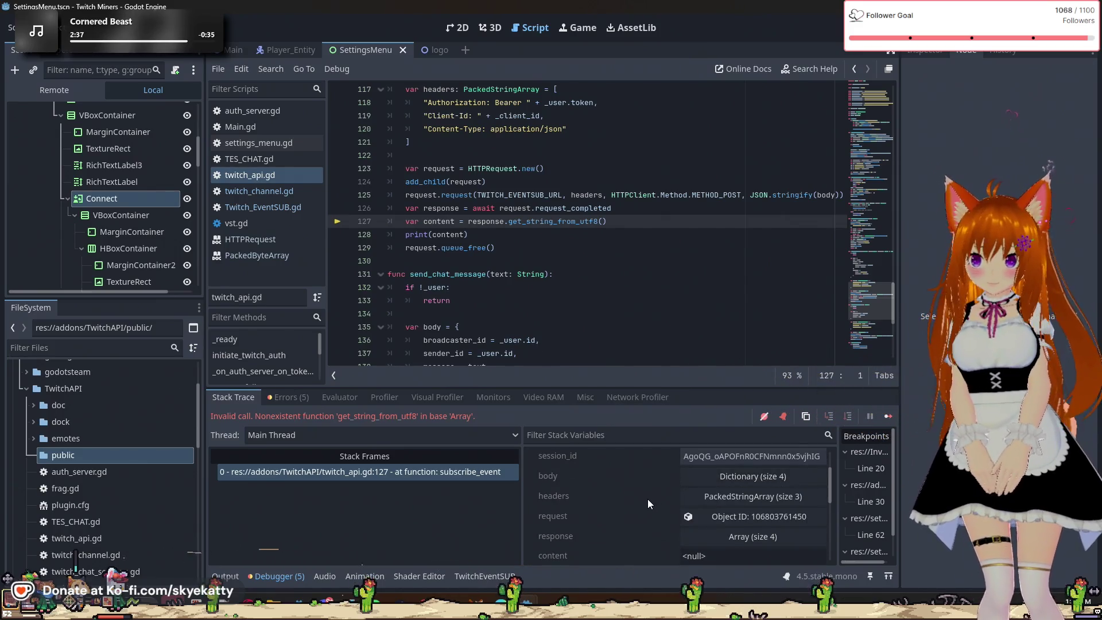
scroll(650, 500, "down", 1)
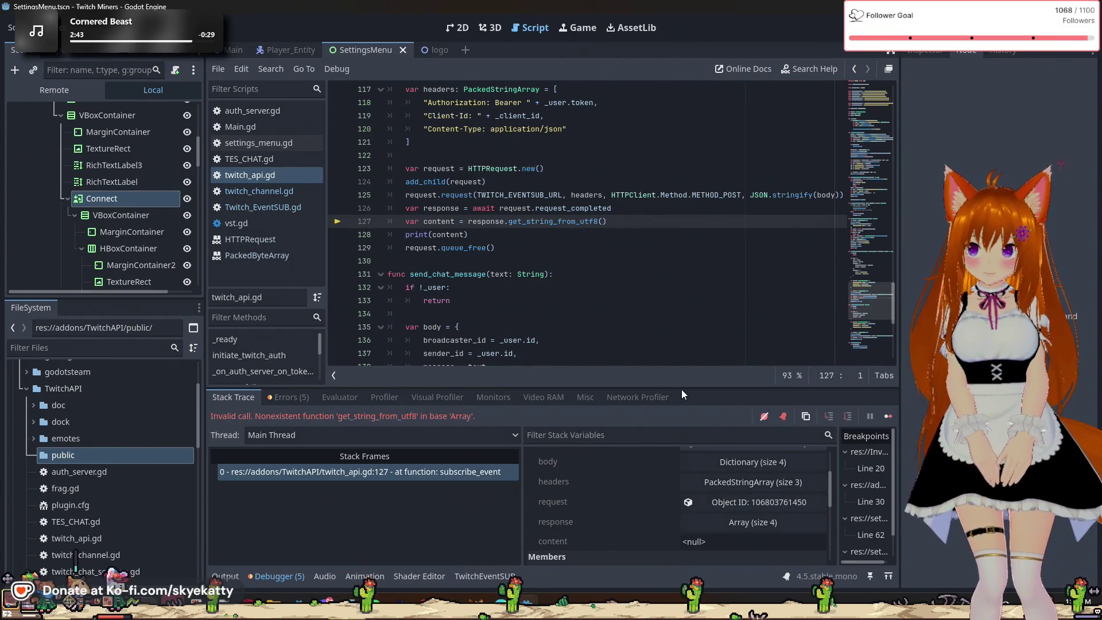
mouse_move(681, 389)
left_mouse_down()
mouse_move(674, 250)
mouse_move(688, 249)
left_mouse_up()
scroll(682, 394, "up", 2)
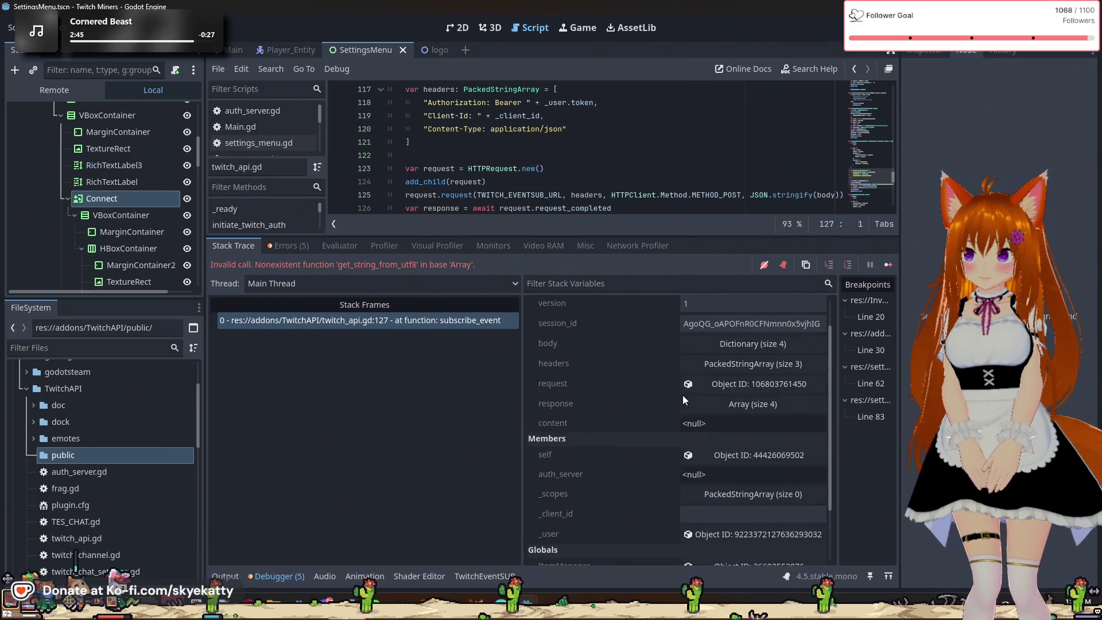
Expand the response array and its 13-entry PackedStringArray of headers
left_click(722, 409)
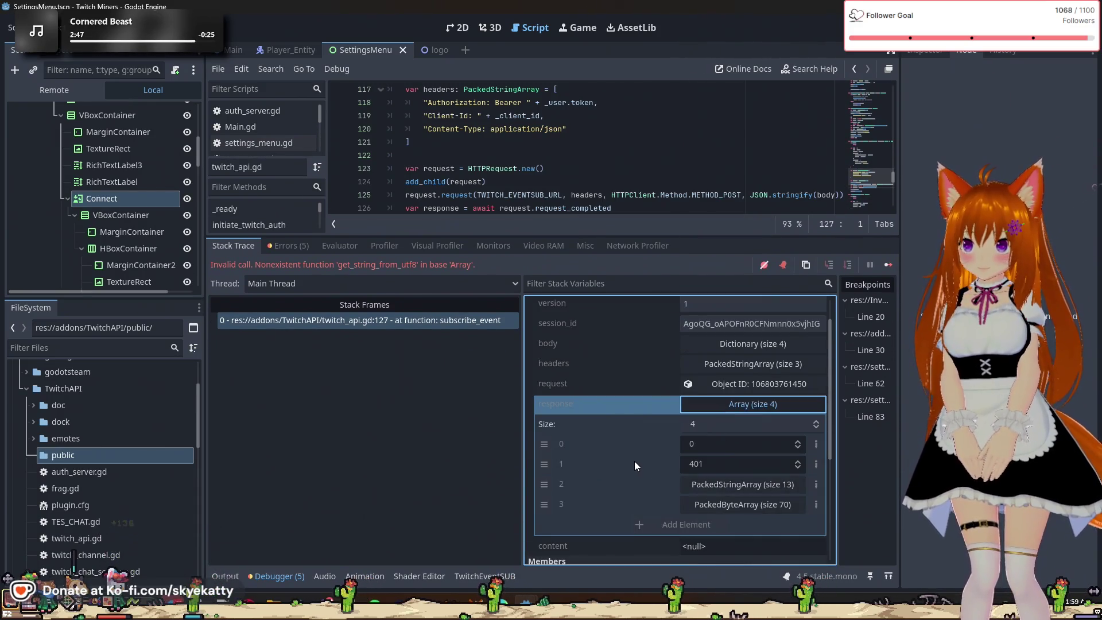
left_click(721, 484)
scroll(721, 484, "down", 2)
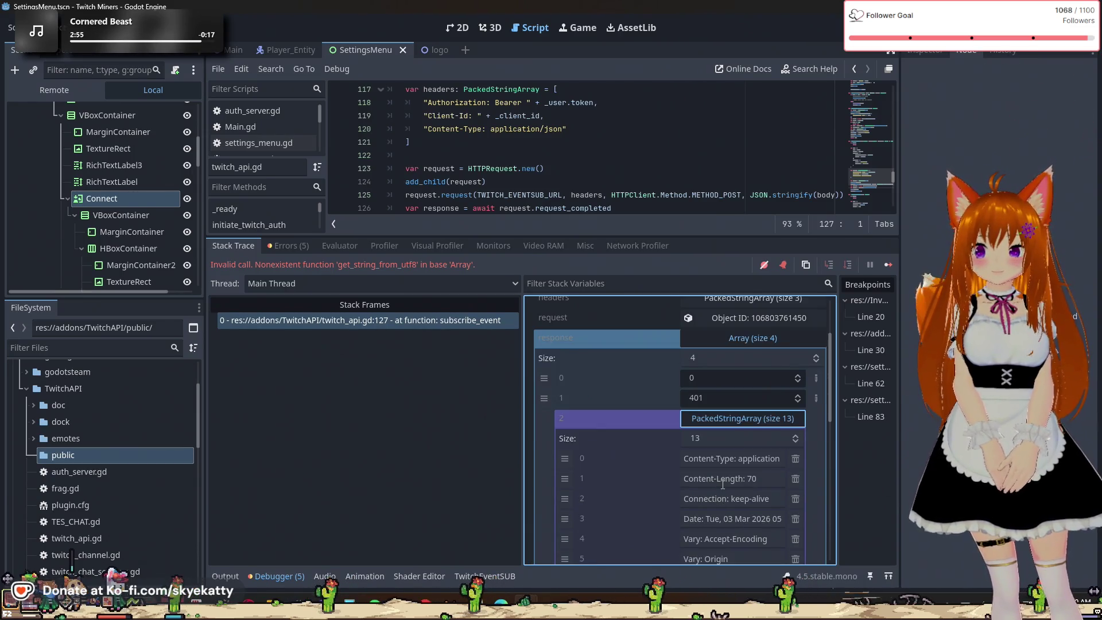
scroll(722, 483, "down", 5)
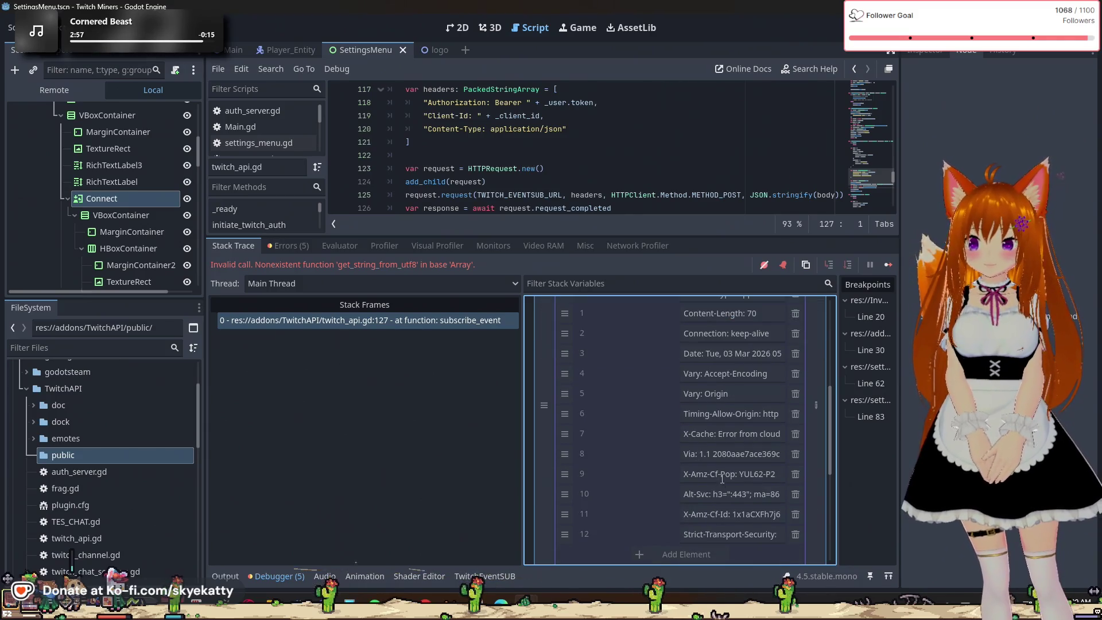
scroll(721, 478, "up", 3)
Collapse the headers and expand the 70-byte PackedByteArray response body
left_click(757, 353)
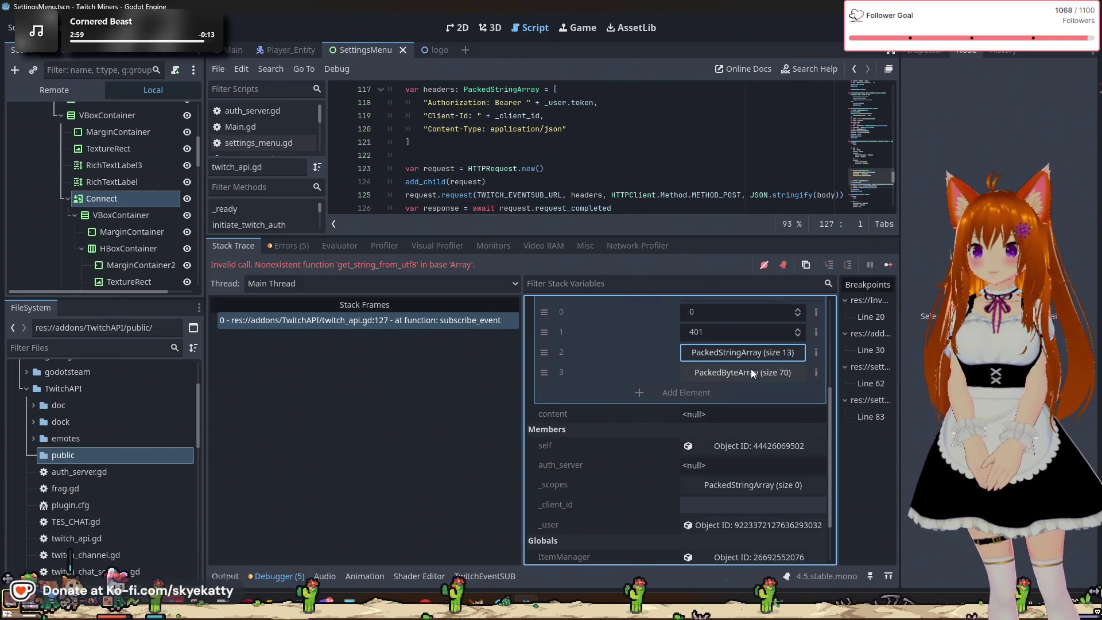
left_click(751, 373)
left_click(750, 374)
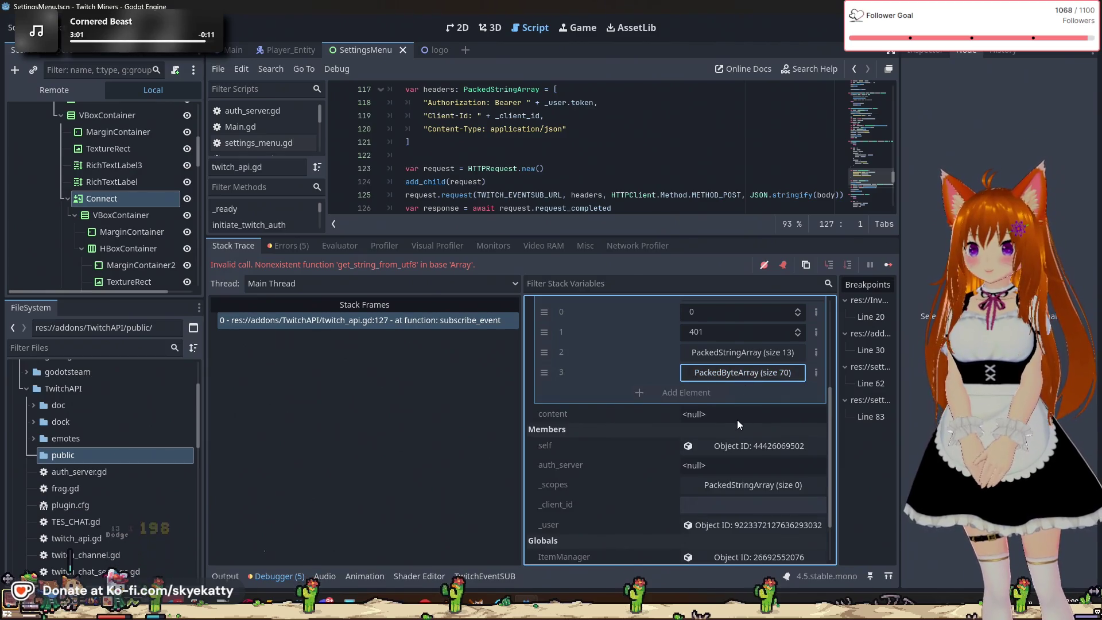
scroll(737, 416, "up", 1)
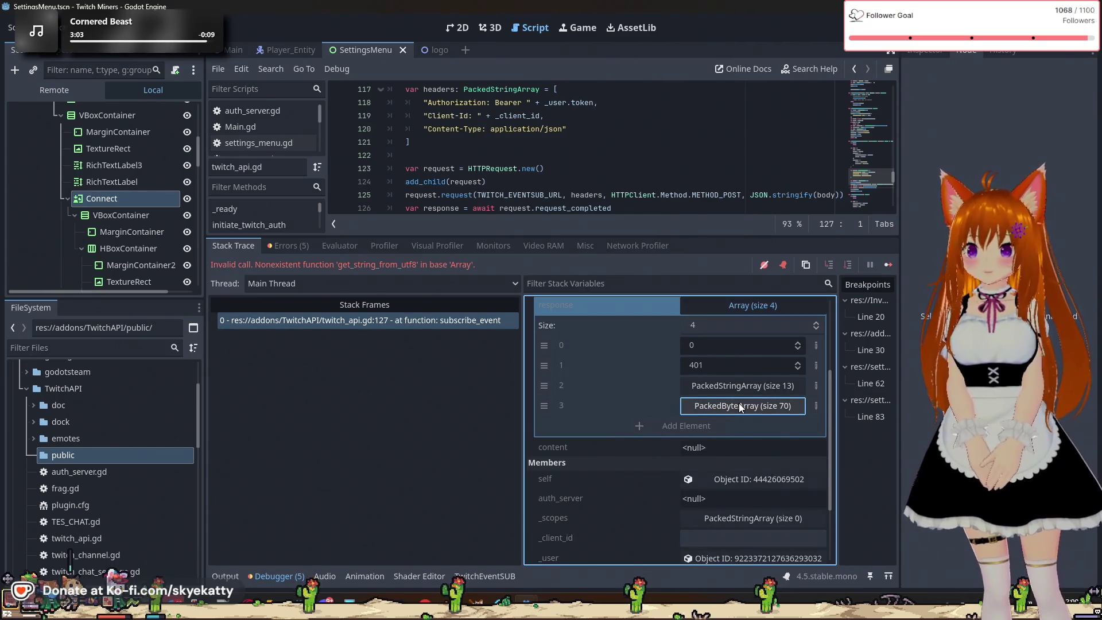
left_click(741, 406)
scroll(742, 406, "down", 2)
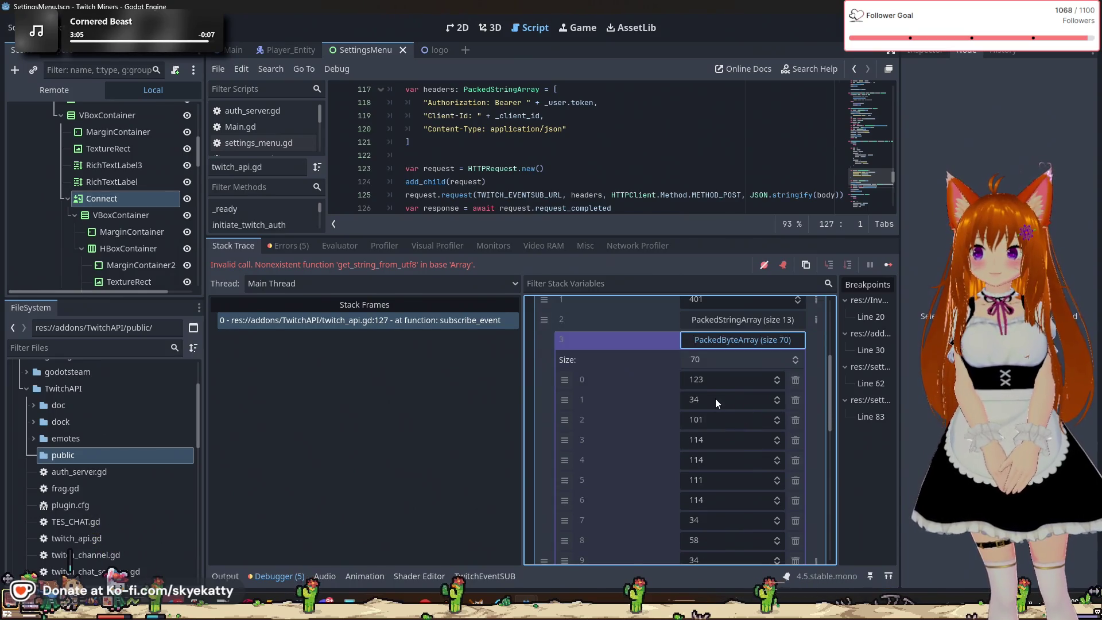
scroll(715, 402, "up", 2)
scroll(718, 420, "up", 2)
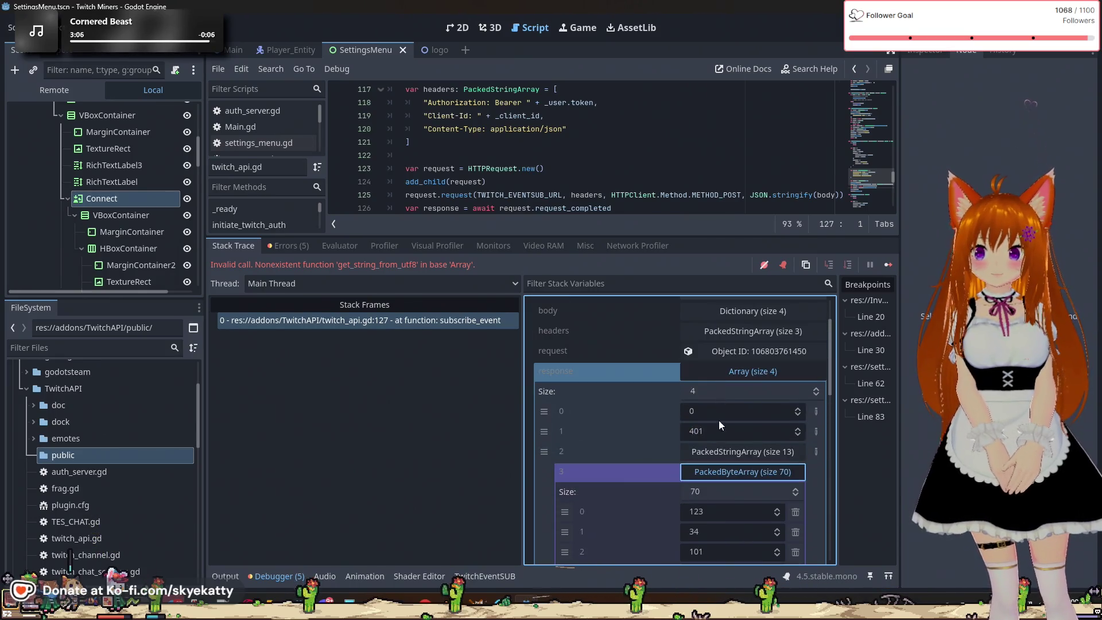
Collapse the response body and look over the four response elements (0, 401, headers, body)
left_click(728, 470)
scroll(555, 173, "down", 3)
scroll(554, 173, "up", 1)
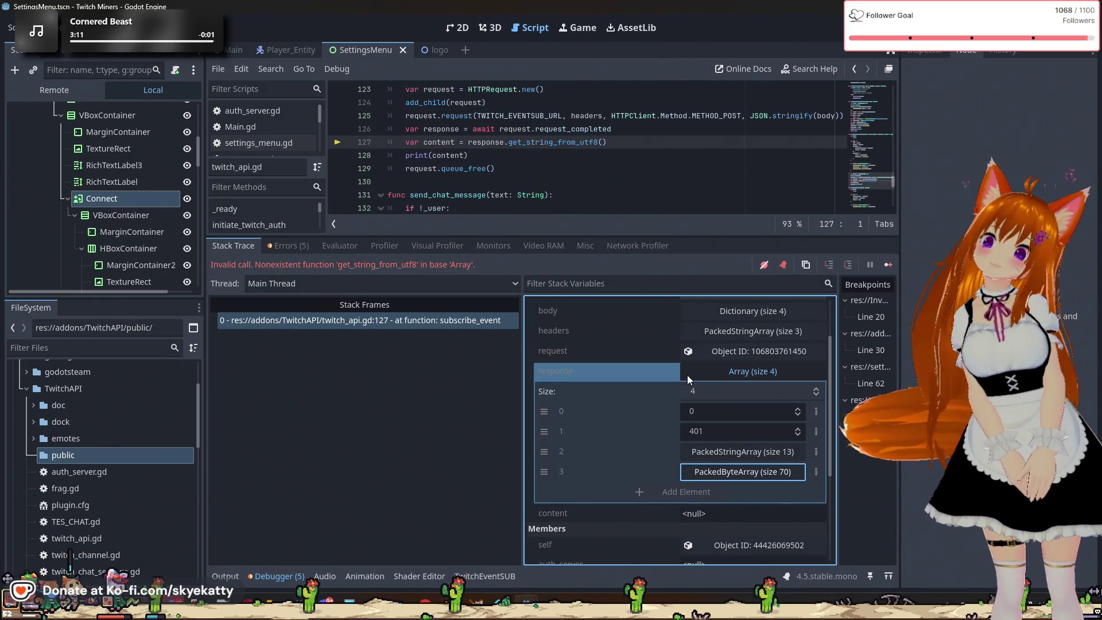
scroll(687, 376, "up", 2)
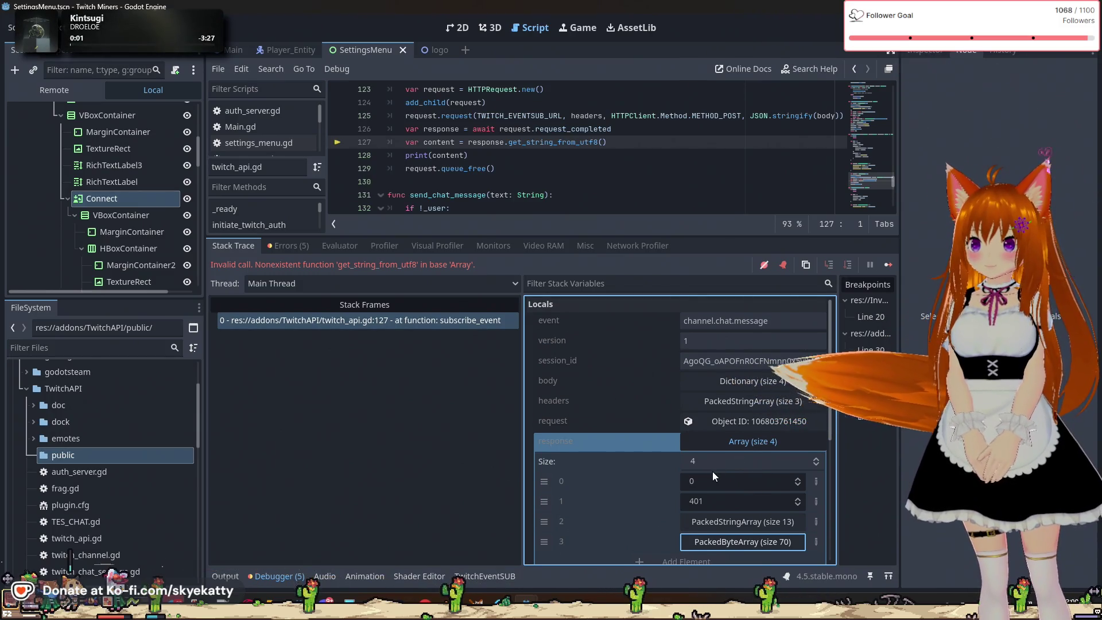
scroll(713, 472, "down", 1)
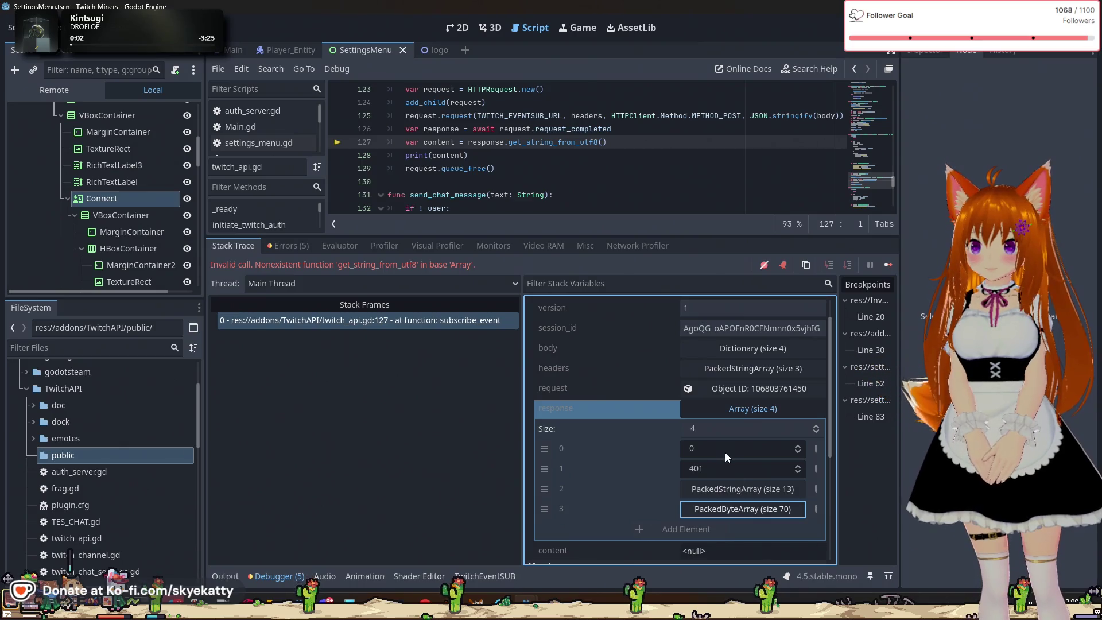
scroll(722, 453, "down", 1)
scroll(550, 180, "up", 1)
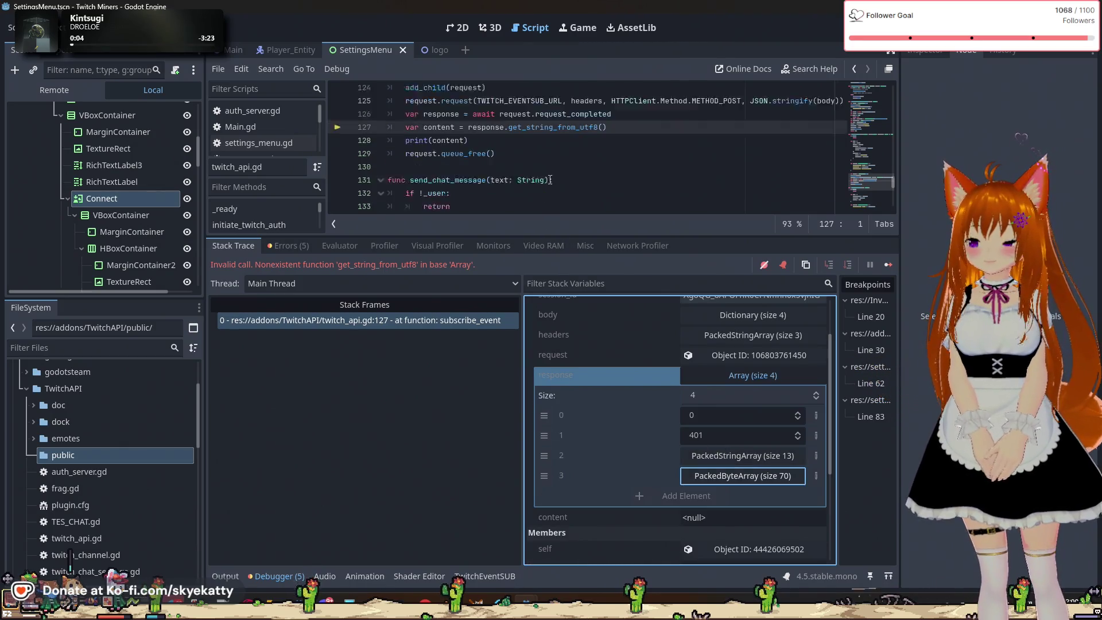
scroll(550, 180, "down", 1)
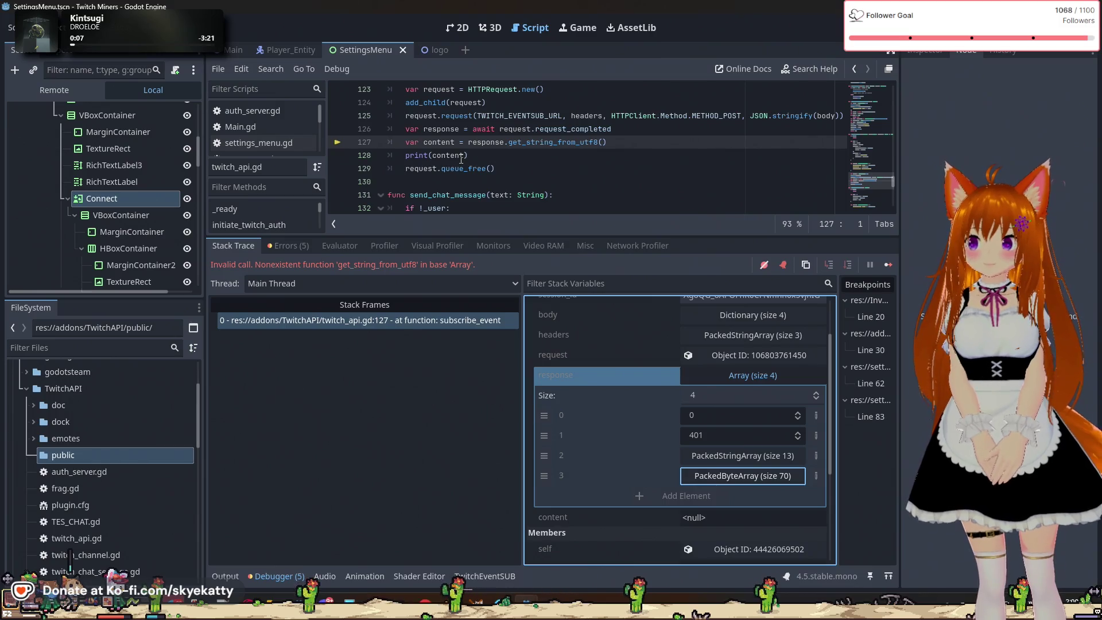
mouse_move(461, 160)
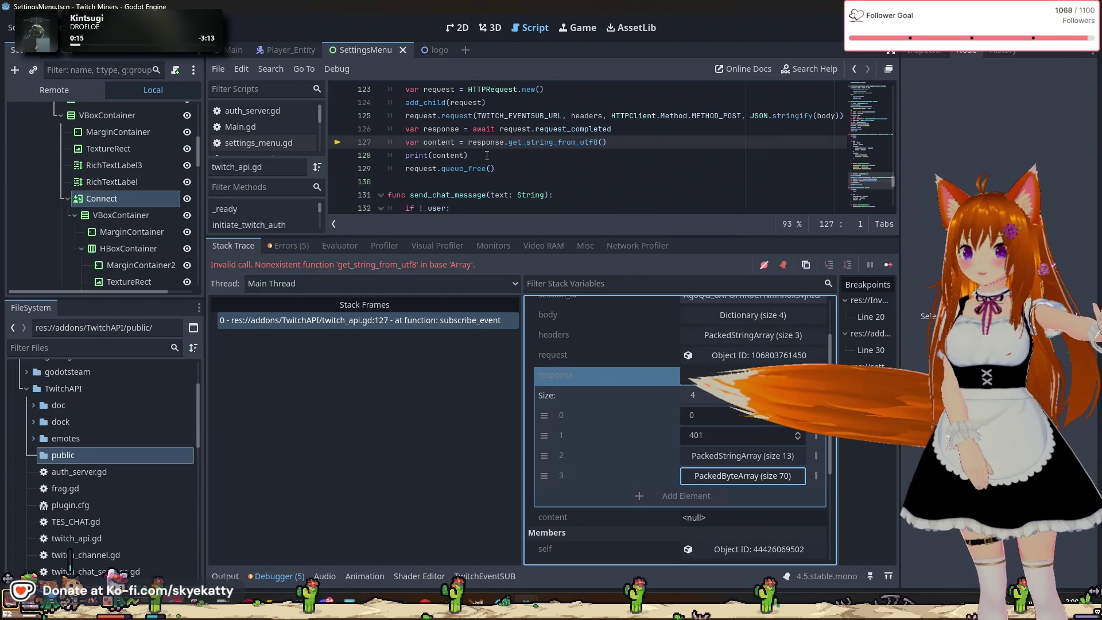
On line 127, turn the body expression into response[3] and close the array bracket
left_click(489, 152)
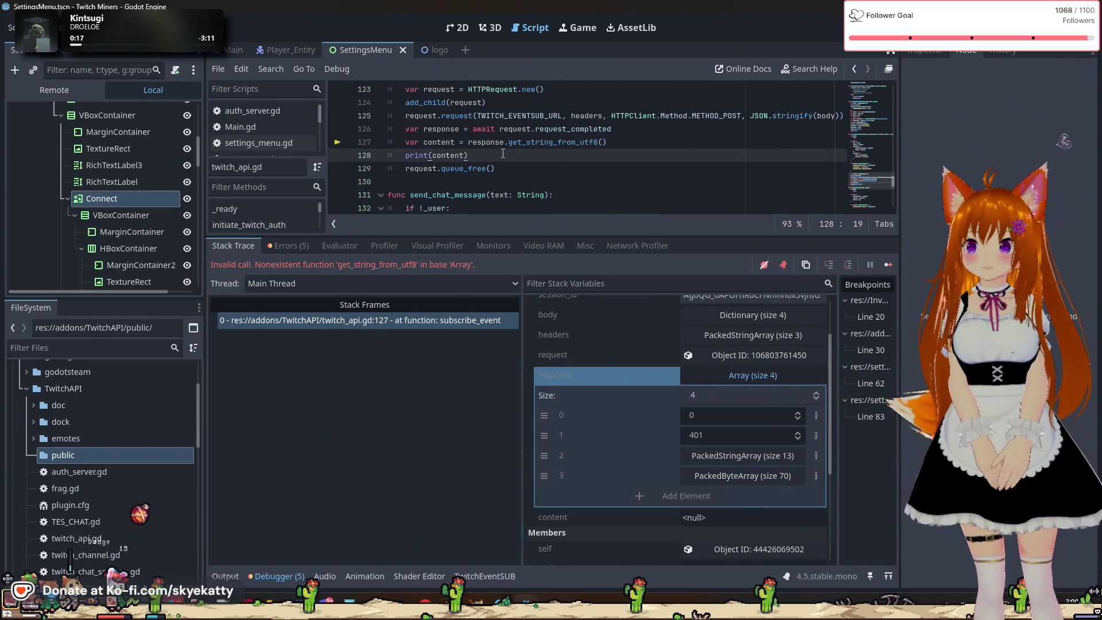
left_click(470, 141)
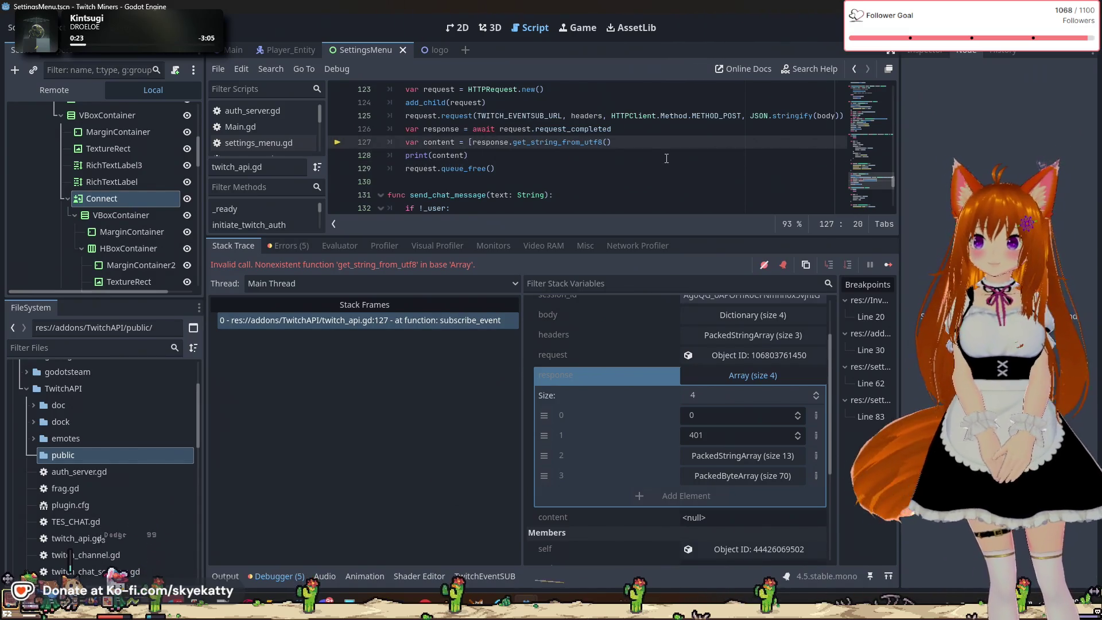
left_click(655, 141)
type("]")
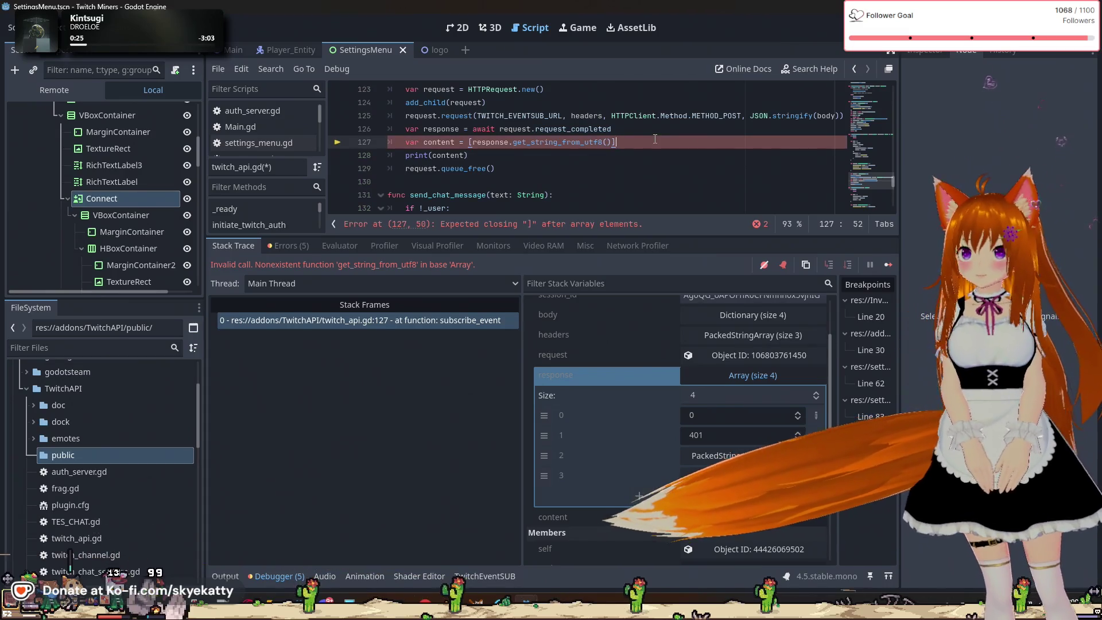
key("Left")
key("Left")
key("Left")
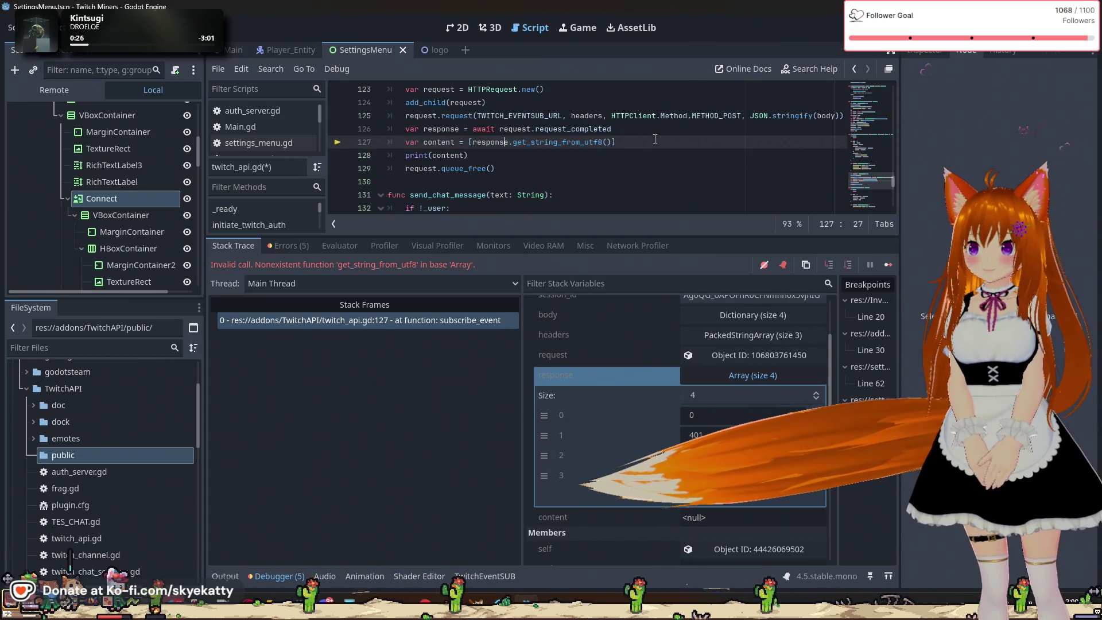
key("Right")
type("[]")
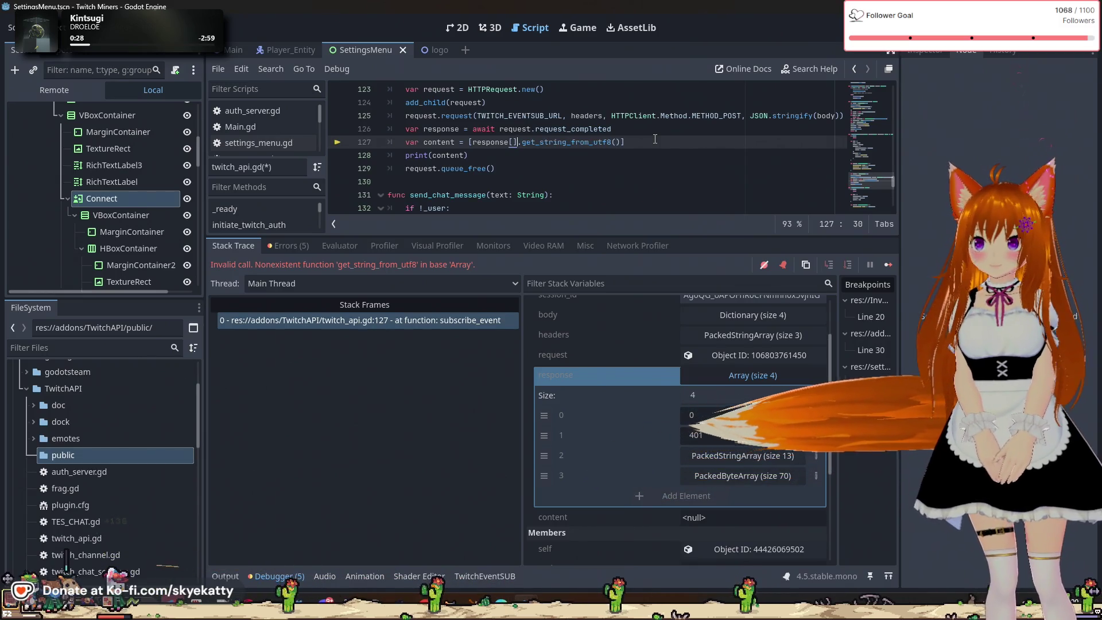
key("Left")
type("3")
key("Left")
key("Left")
key("Left")
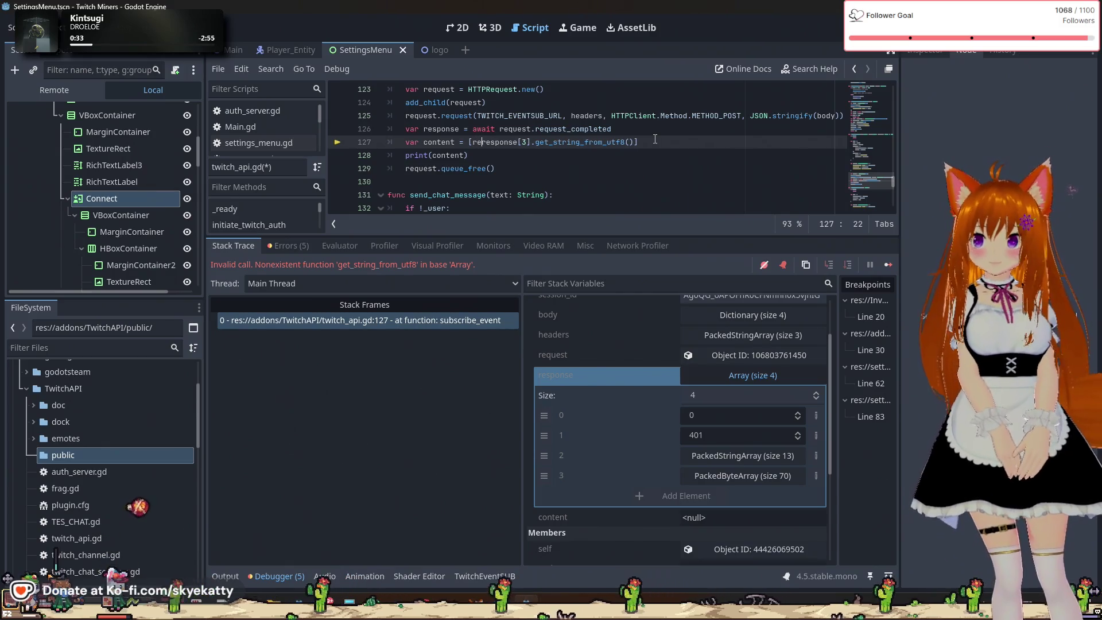
Insert response[0], response[1], response[2] at the start of line 127's array
type("response")
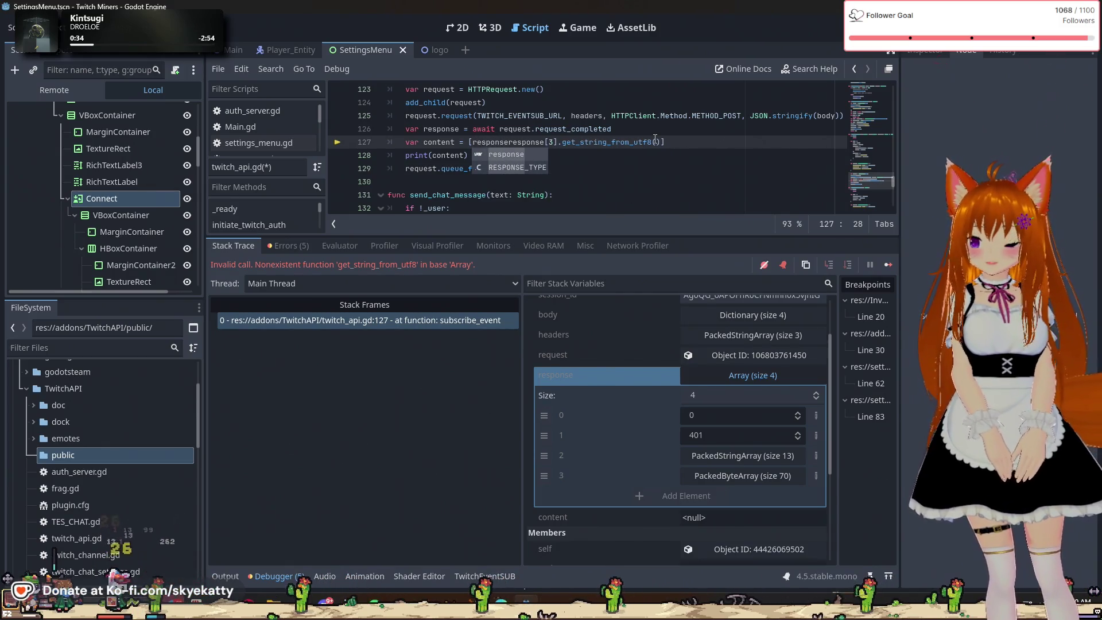
type("p[")
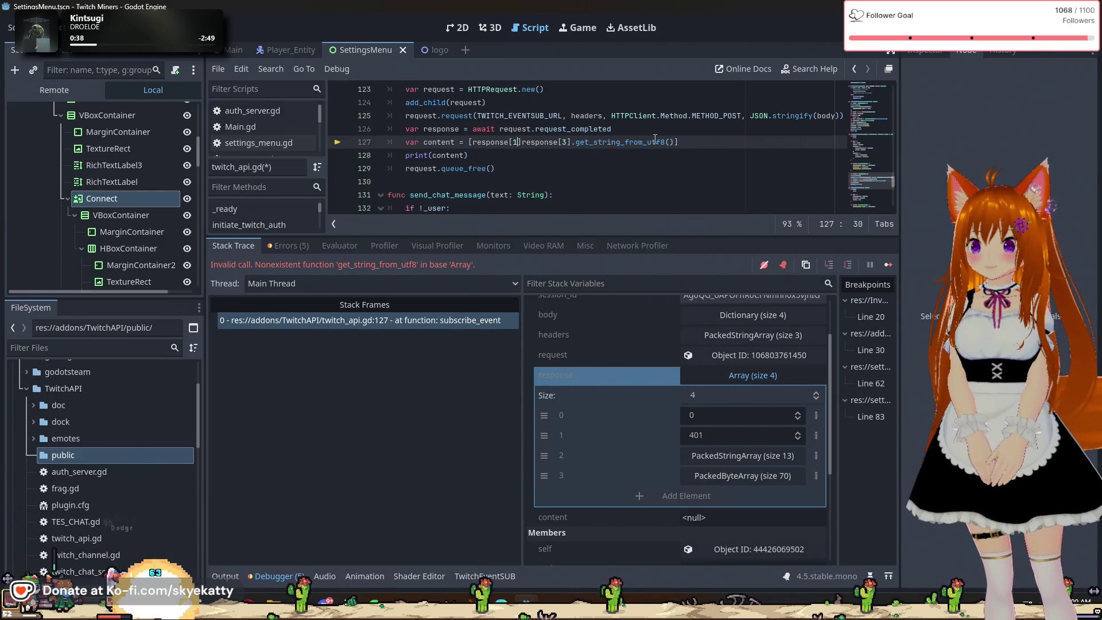
key("BackSpace")
type("0],")
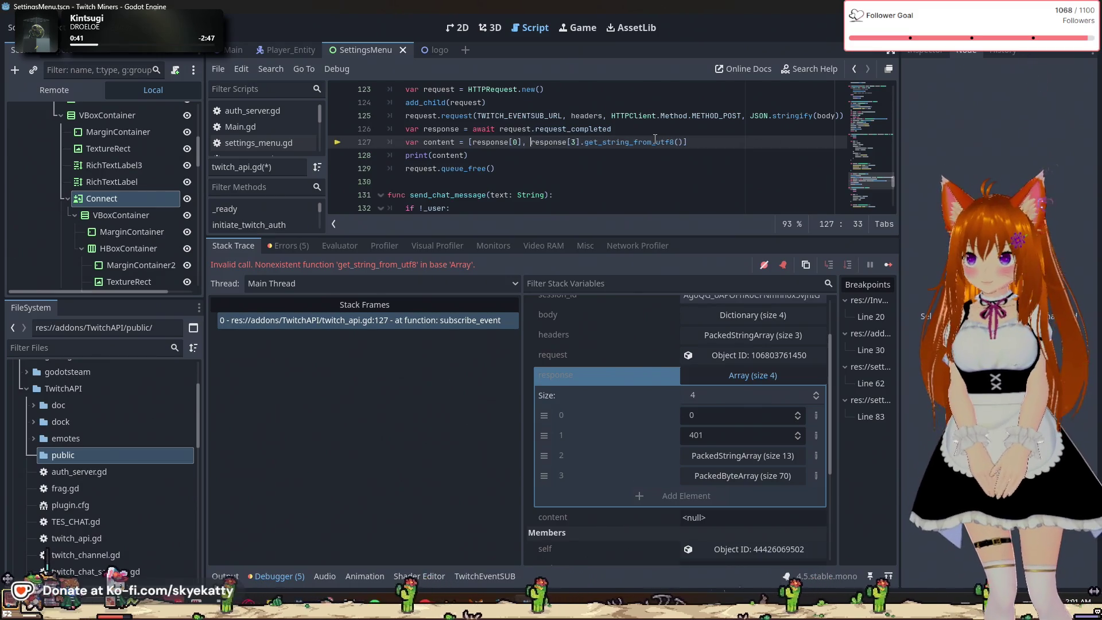
key("ctrl+space")
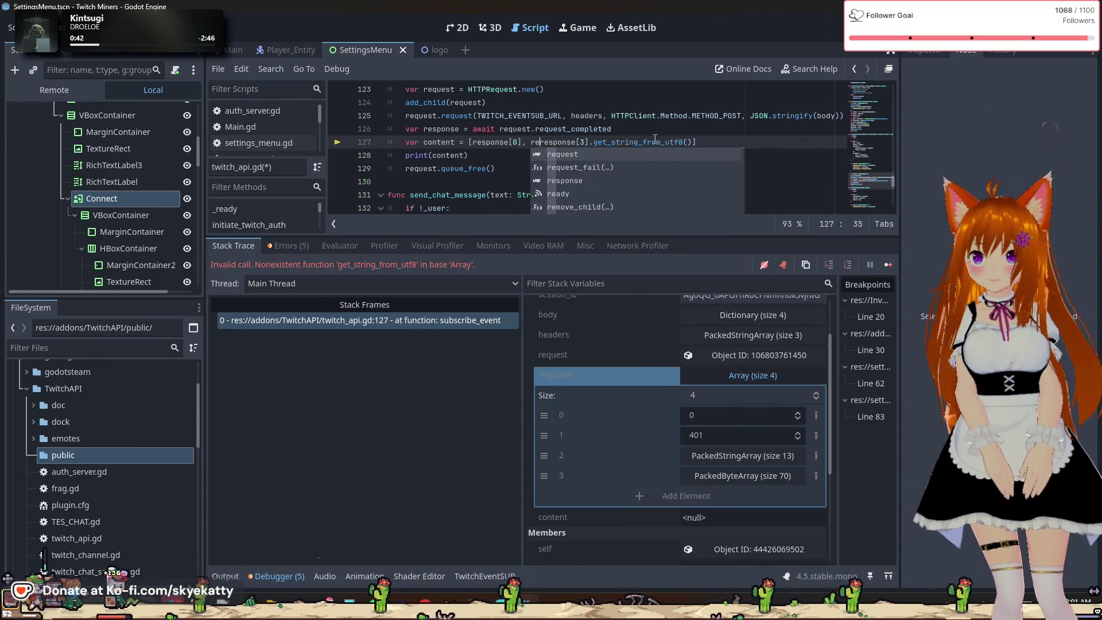
type("response")
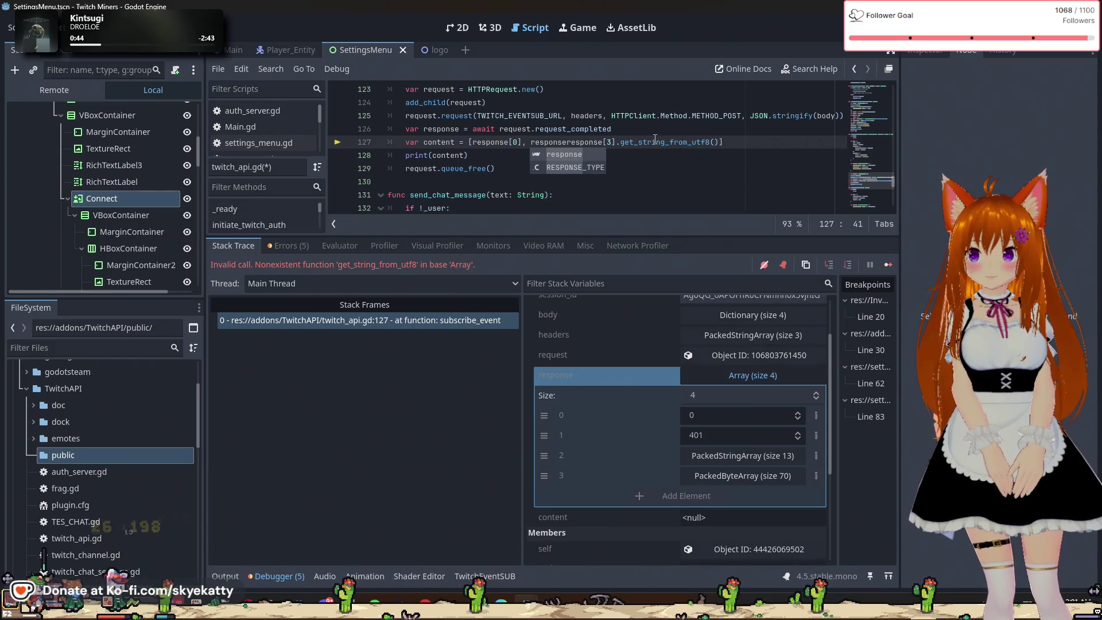
type("[1],")
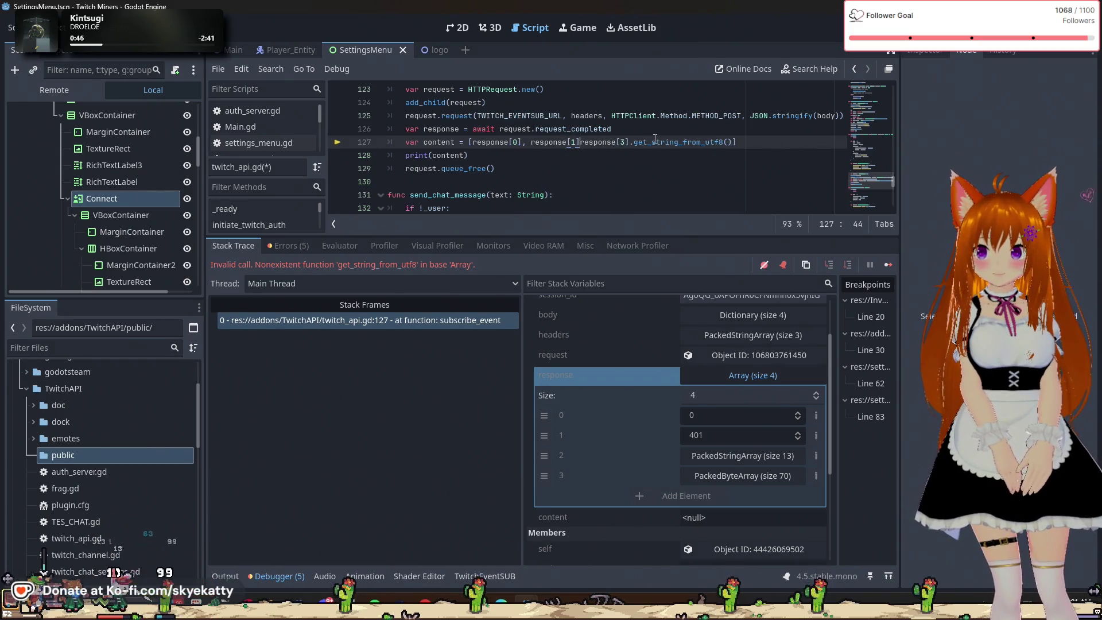
type(" res")
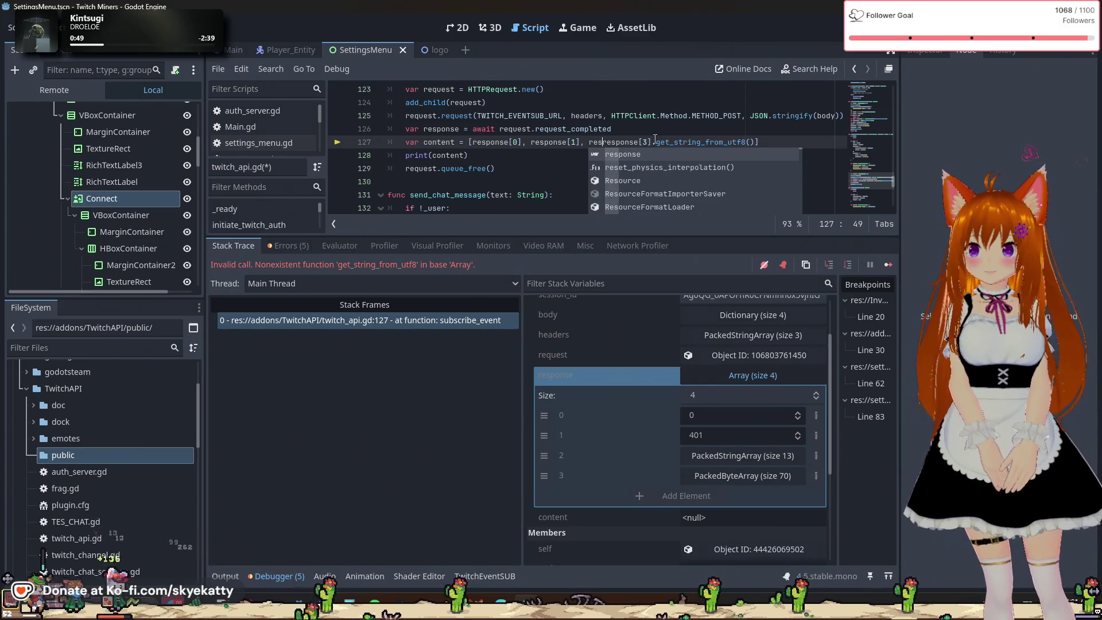
type("ponse")
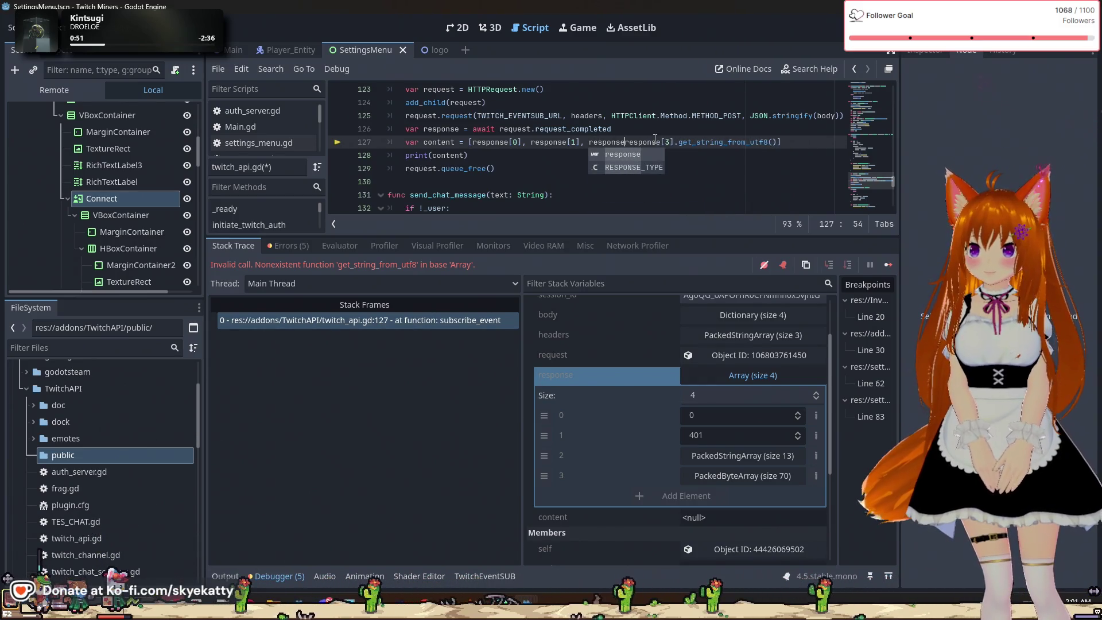
type("[2]")
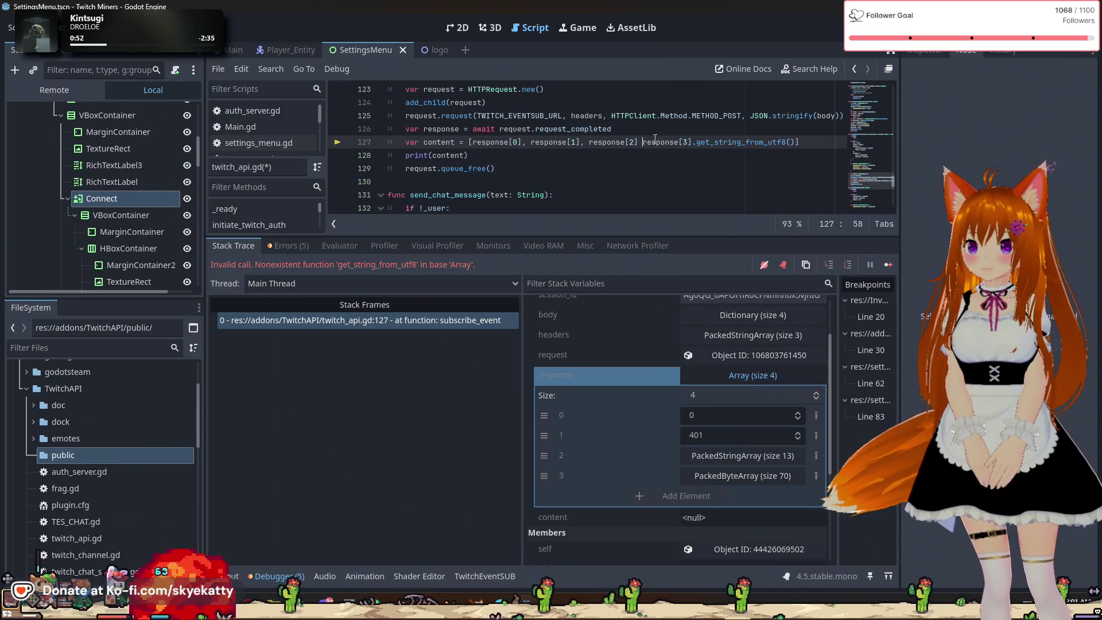
Add the missing comma after response[2] and save twitch_api.gd
key("Left")
type(",")
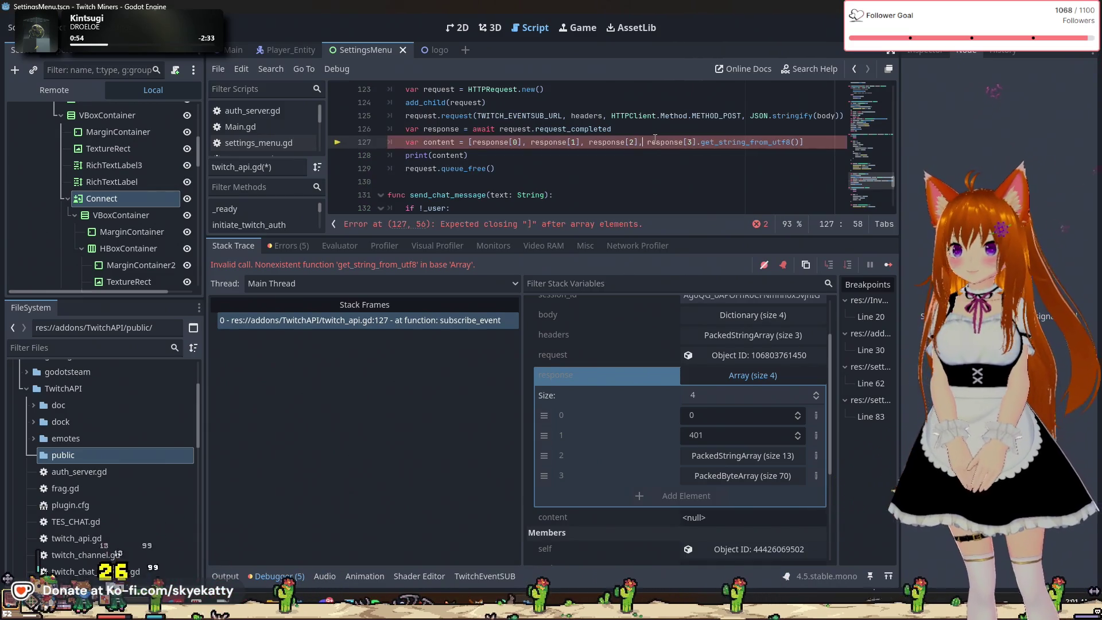
left_click(827, 143)
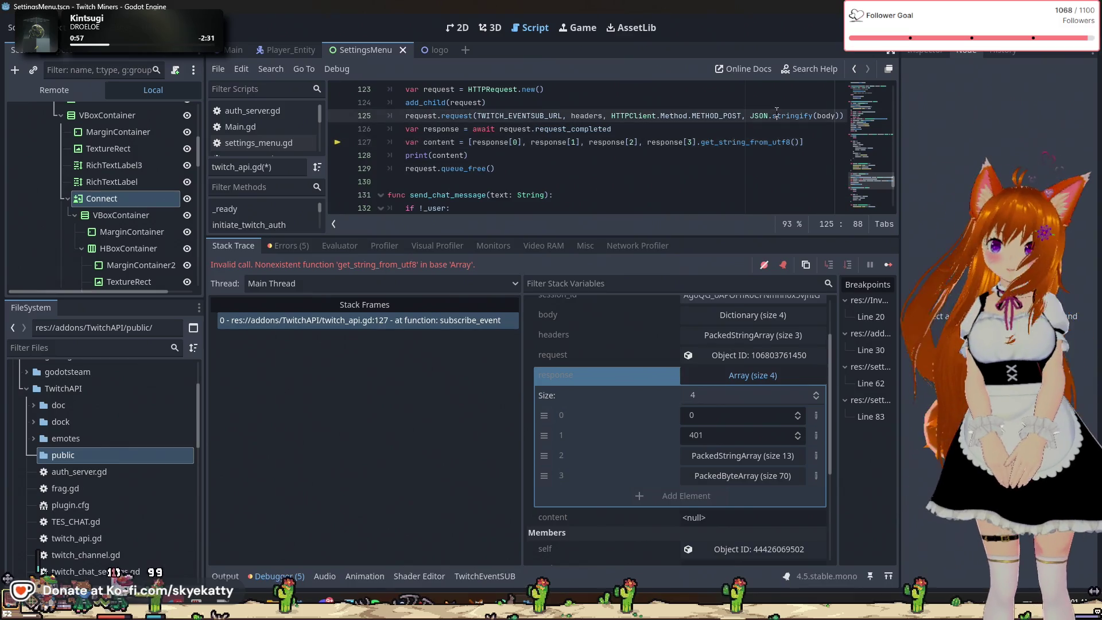
key("Right")
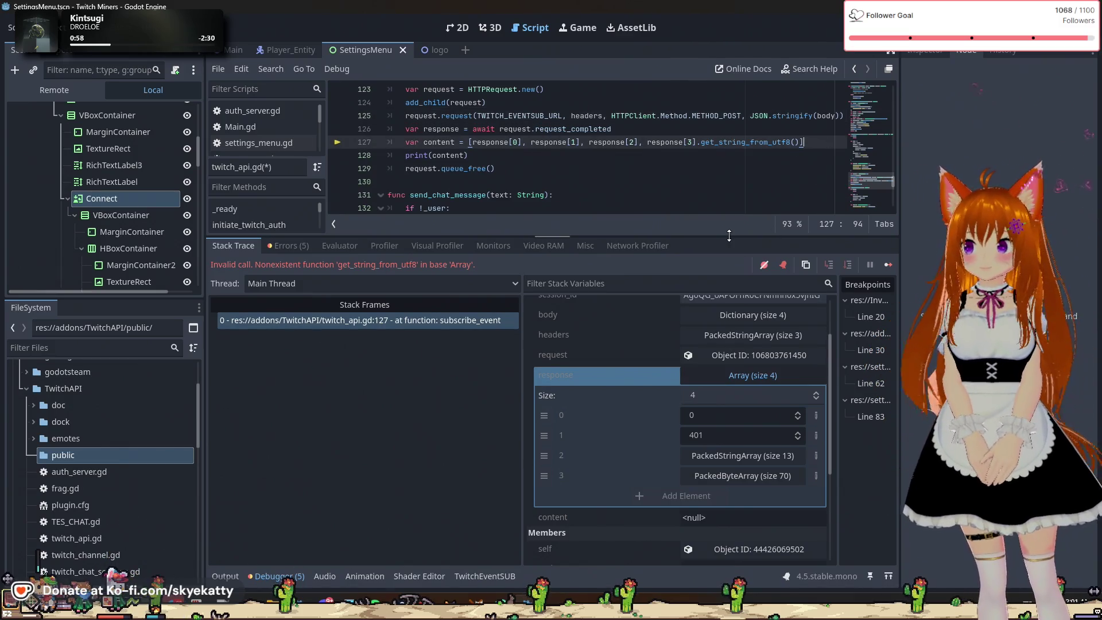
key("ctrl+s")
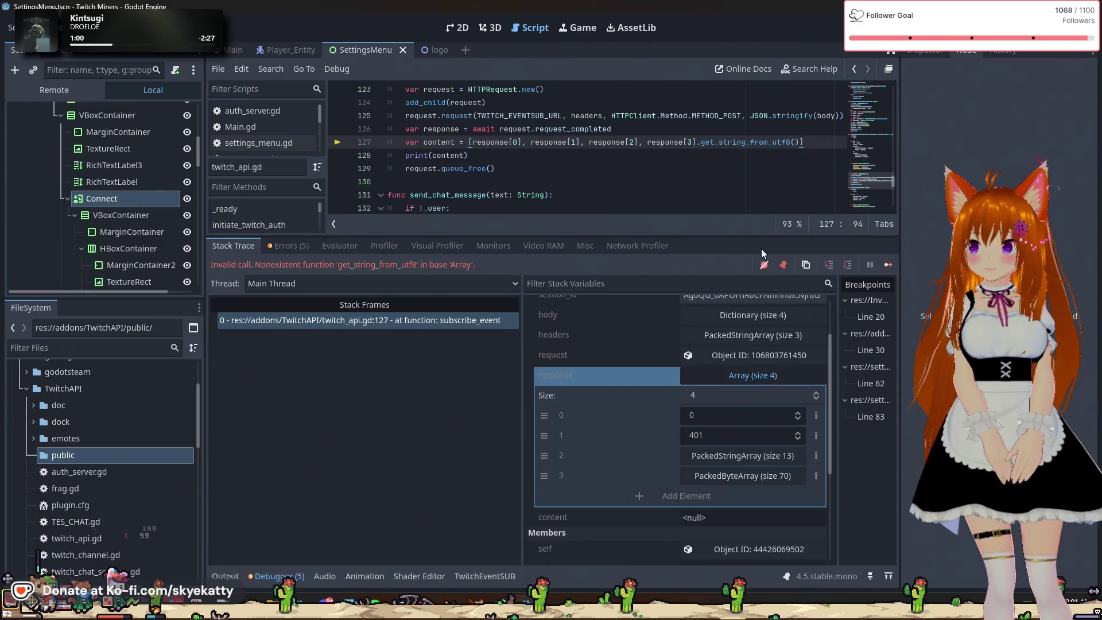
Resume the game, review the Errors, Stack Trace and Evaluator tabs, and show the Output log
left_click(887, 266)
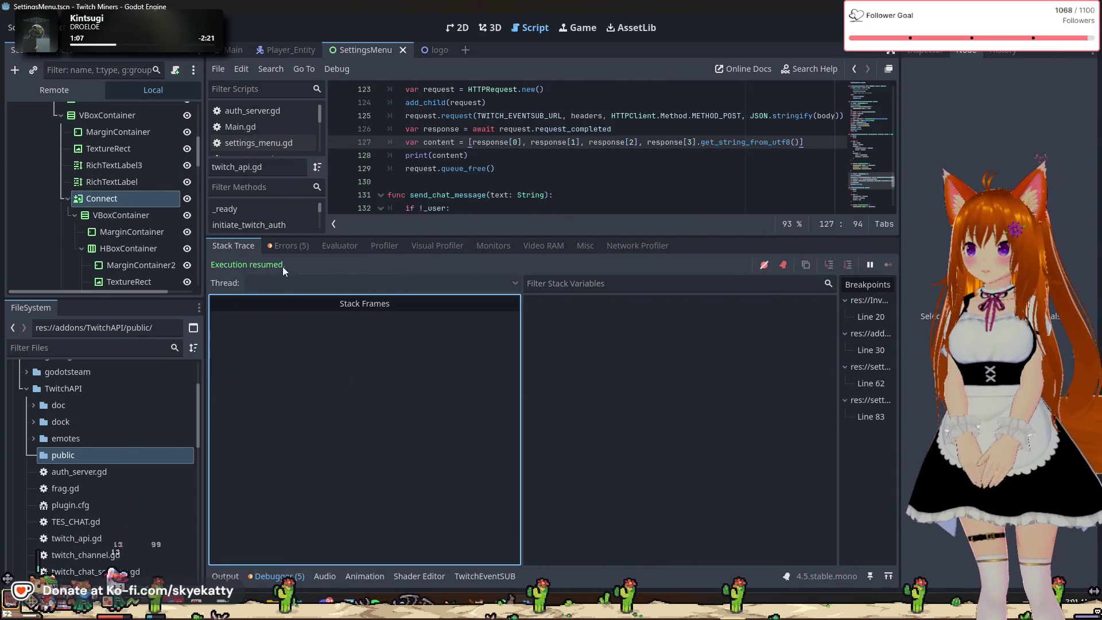
left_click(277, 248)
left_click(239, 250)
left_click(280, 247)
left_click(332, 249)
left_click(287, 245)
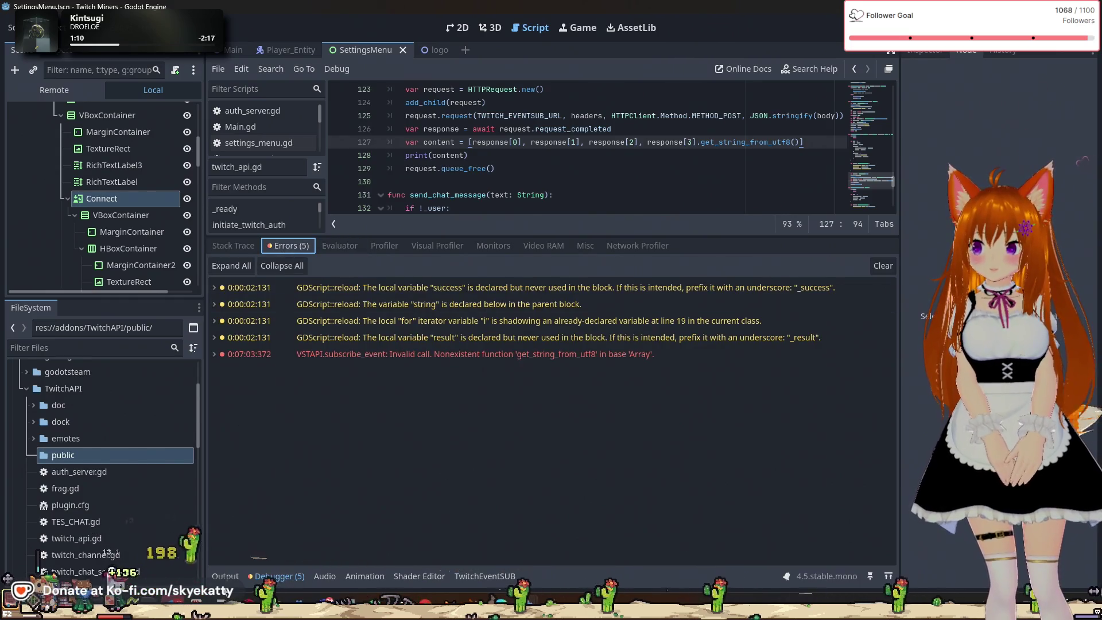
left_click(225, 576)
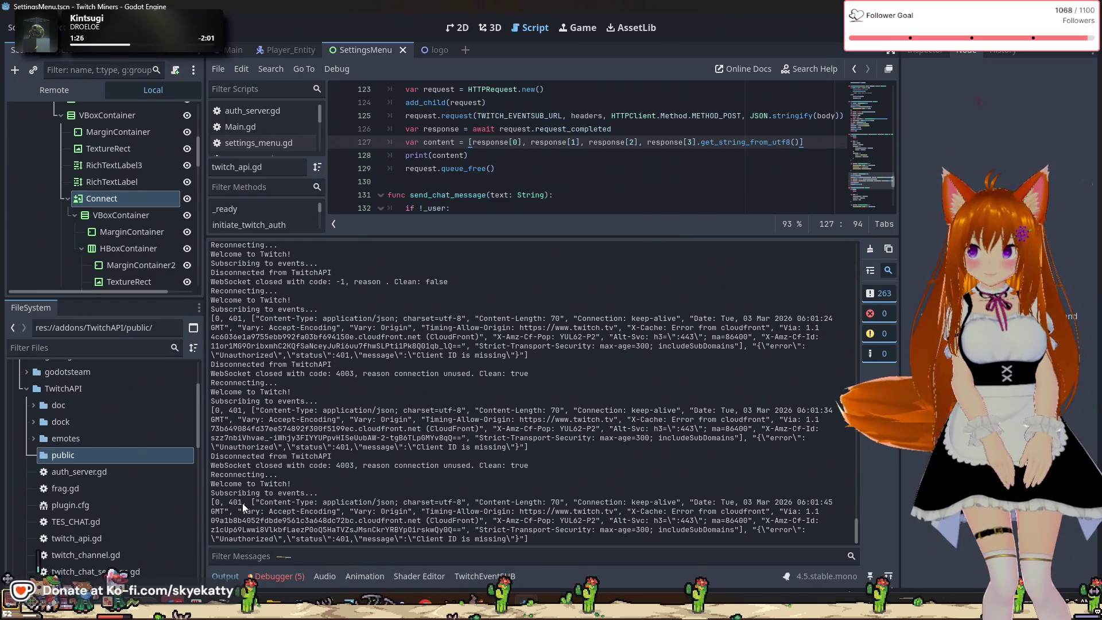
Highlight the 401 response and charset text in the output log, then clear the selection
left_click_drag(243, 503, 385, 508)
double_click(447, 503)
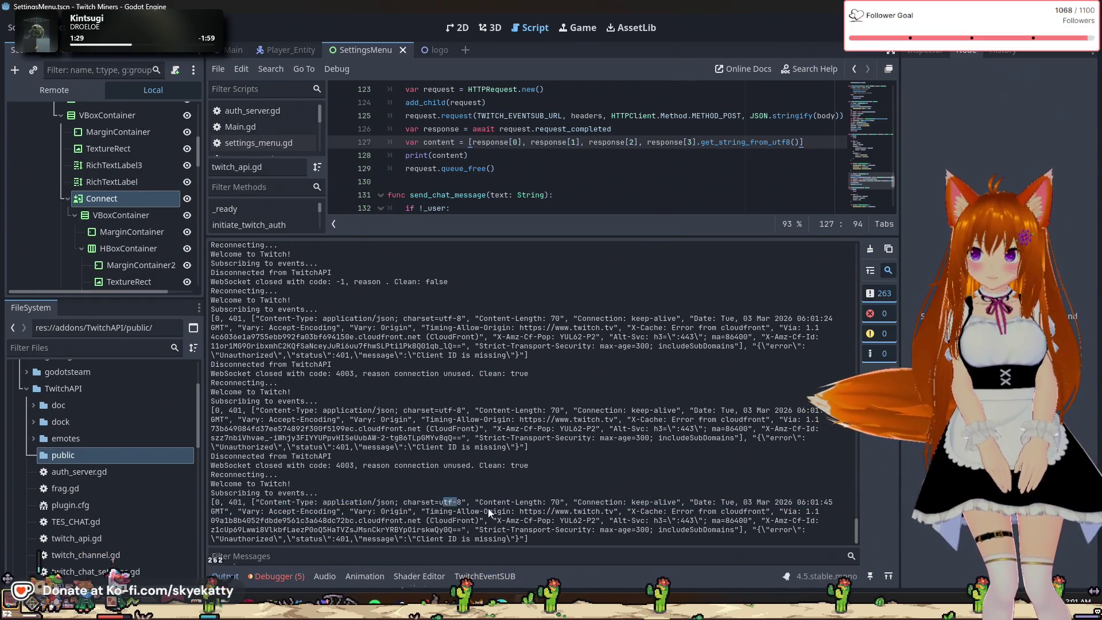
left_click(711, 504)
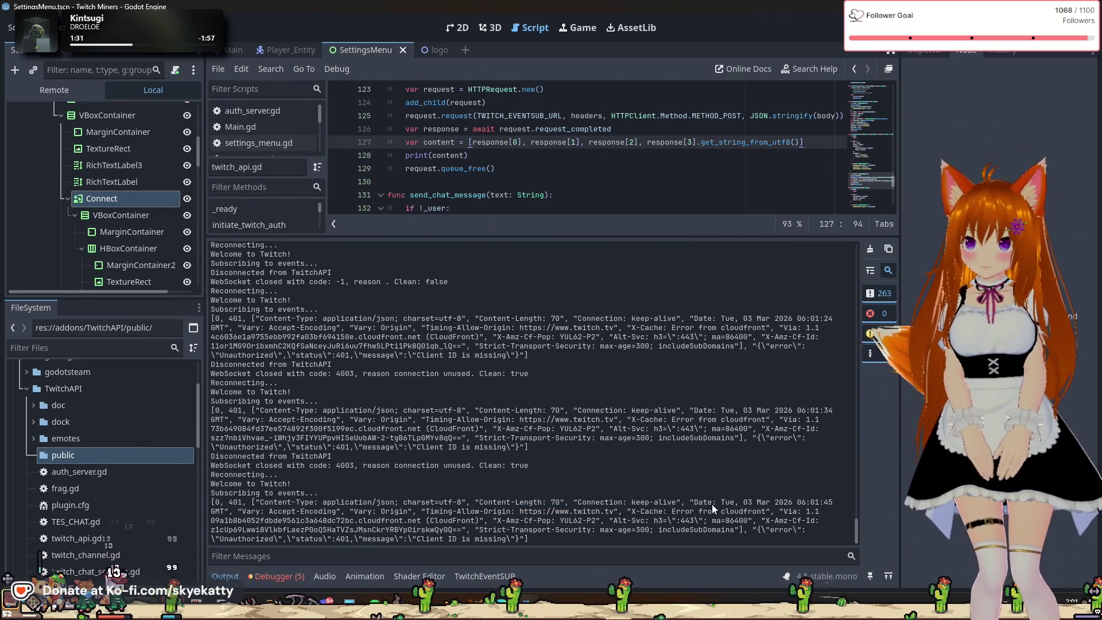
left_click(276, 525)
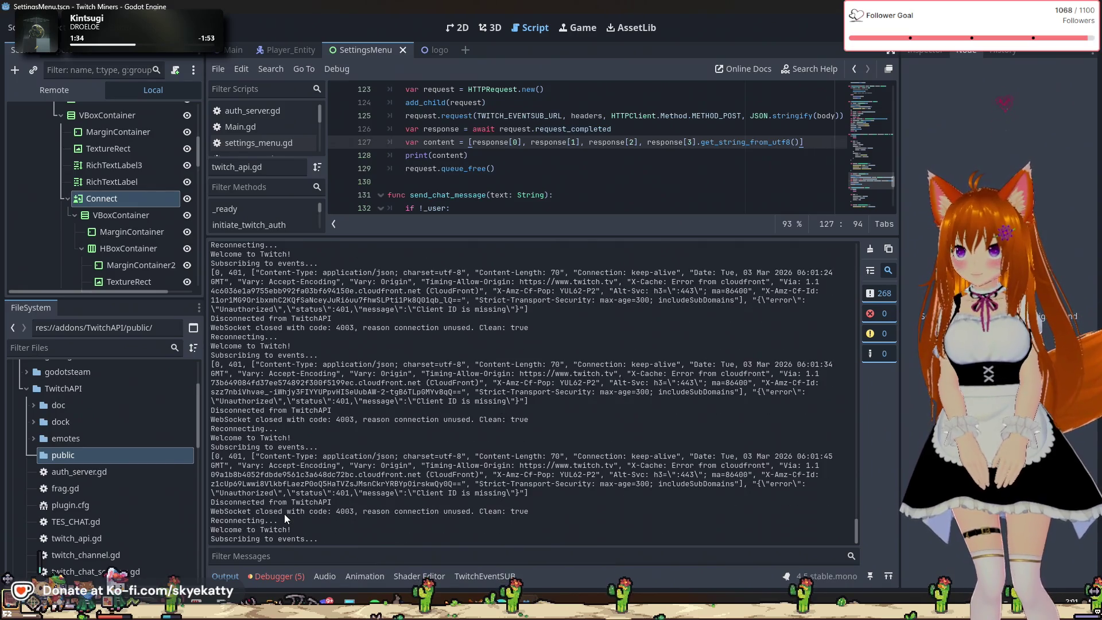
Scroll to the message-sending code and drag the editor/output splitter down for more code height
scroll(544, 152, "up", 1)
scroll(545, 152, "up", 7)
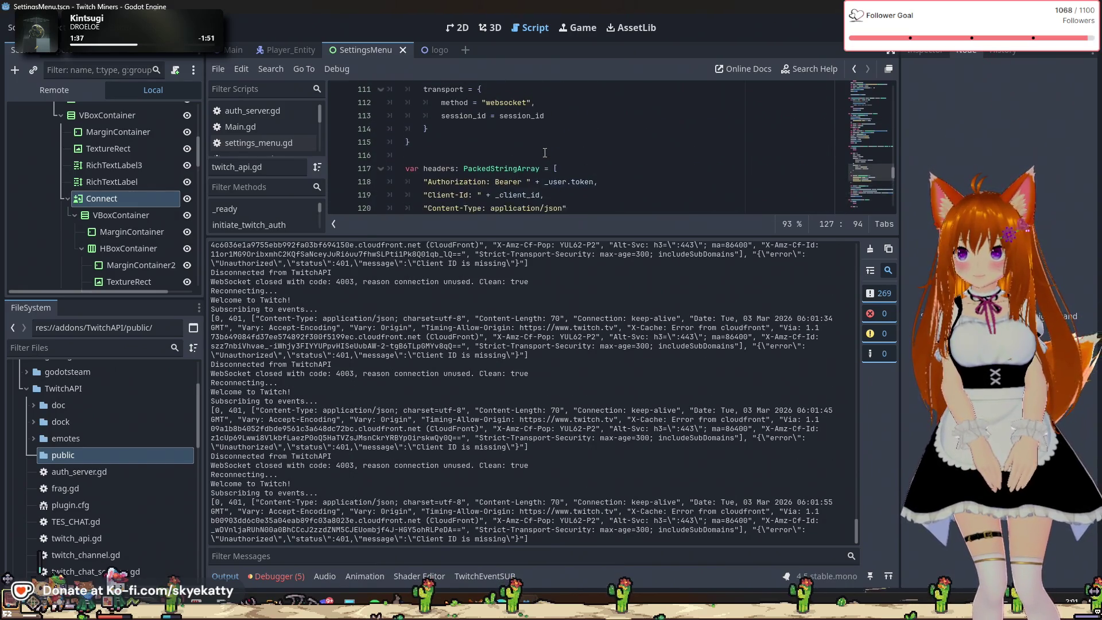
scroll(545, 152, "down", 6)
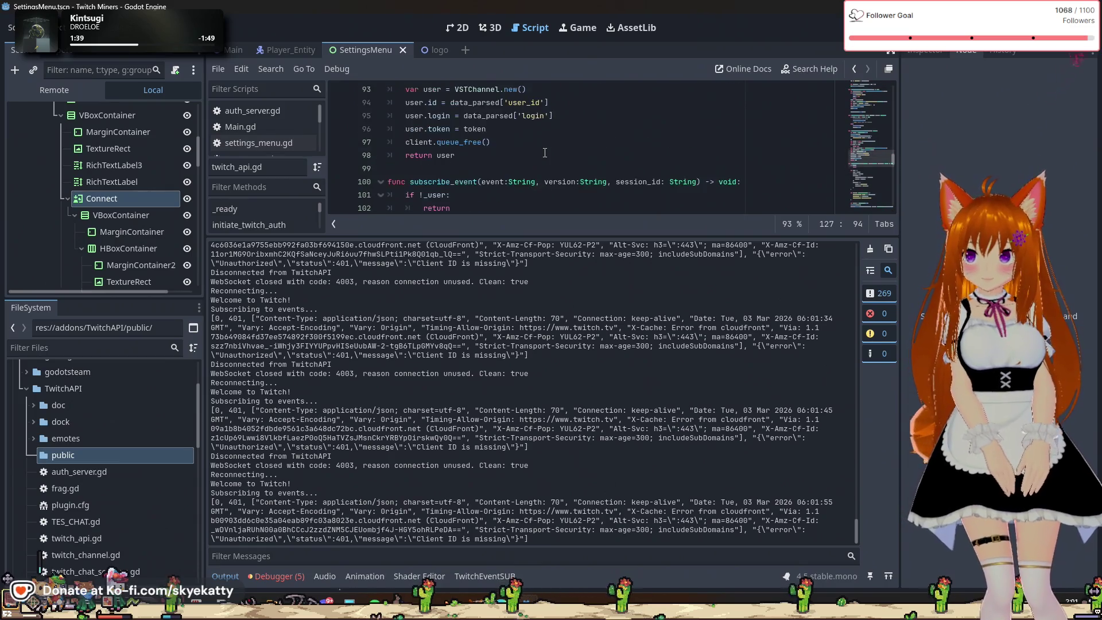
scroll(544, 152, "down", 8)
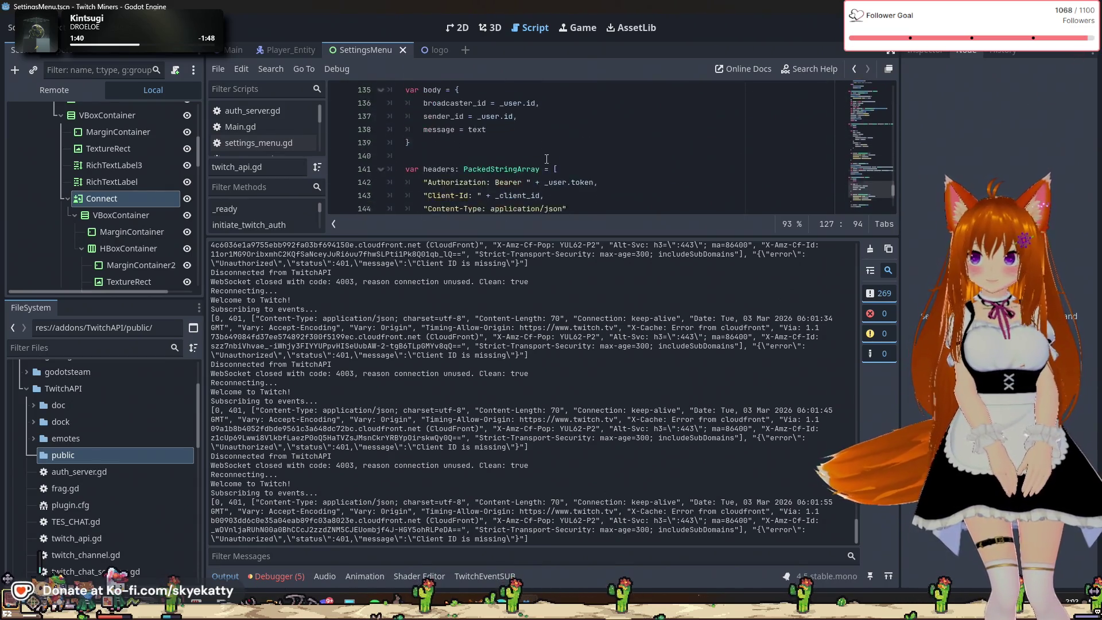
scroll(546, 159, "down", 1)
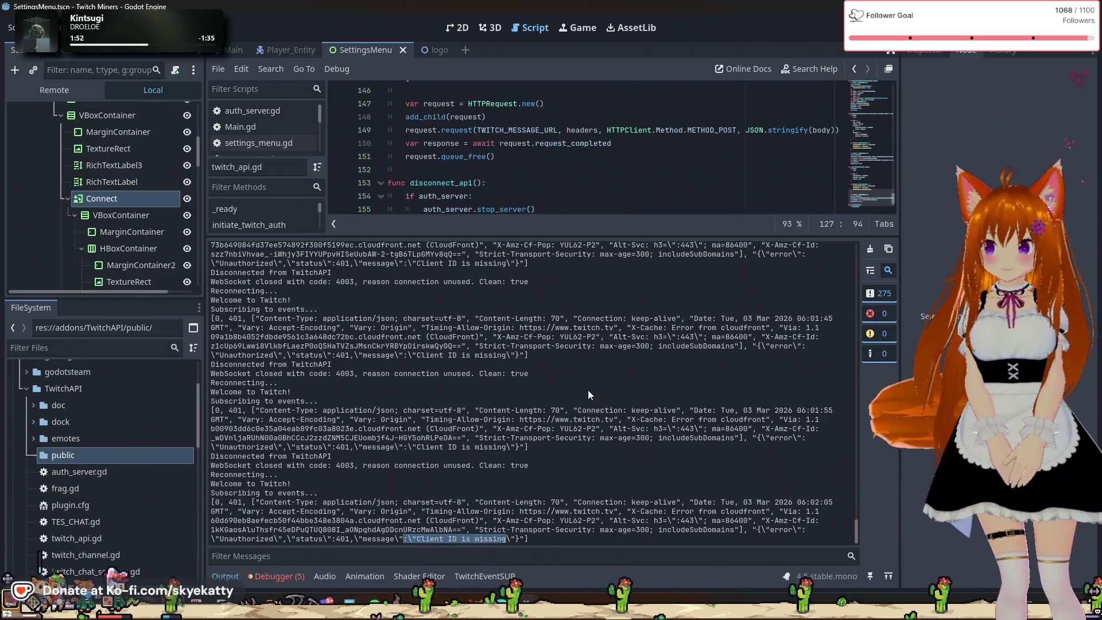
left_click_drag(709, 234, 708, 410)
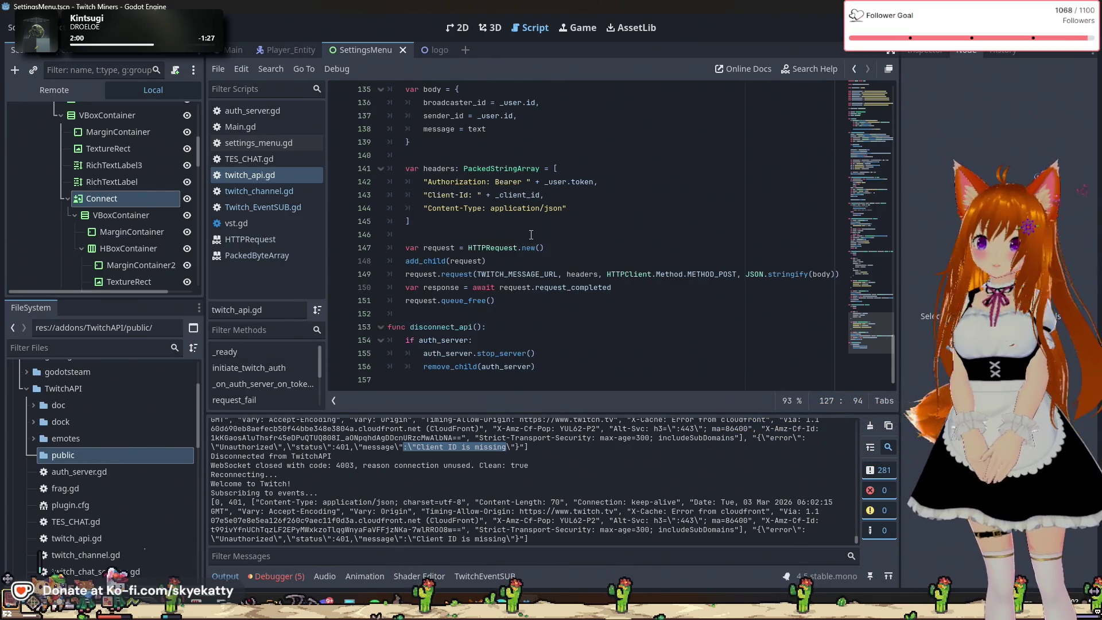
Select _client_id in the Client-Id header on line 143
scroll(531, 234, "up", 1)
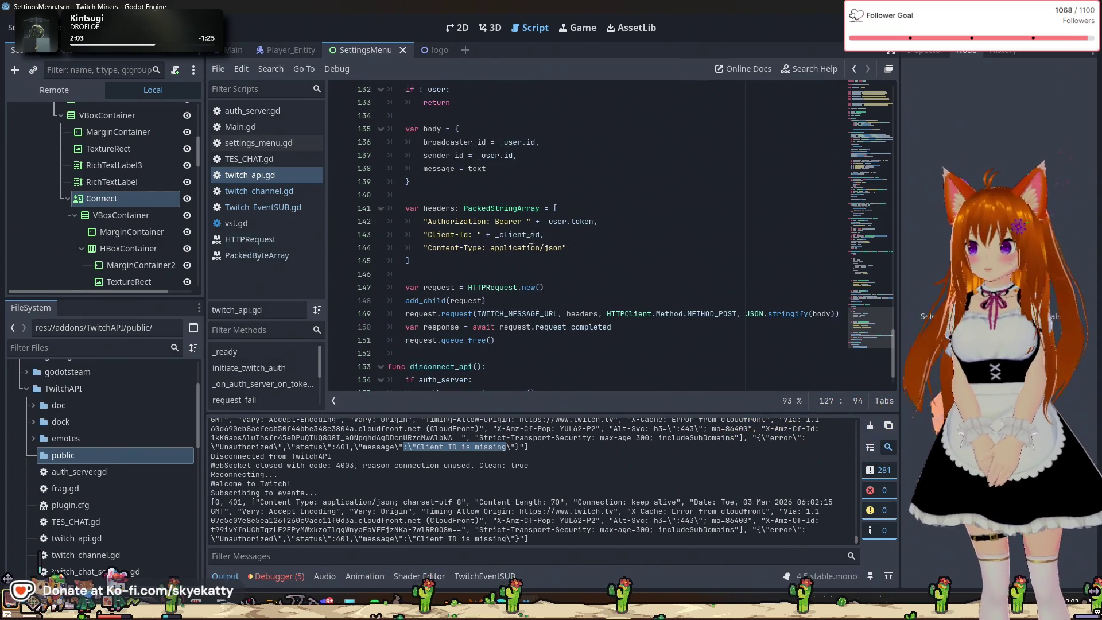
double_click(529, 236)
scroll(588, 336, "up", 2)
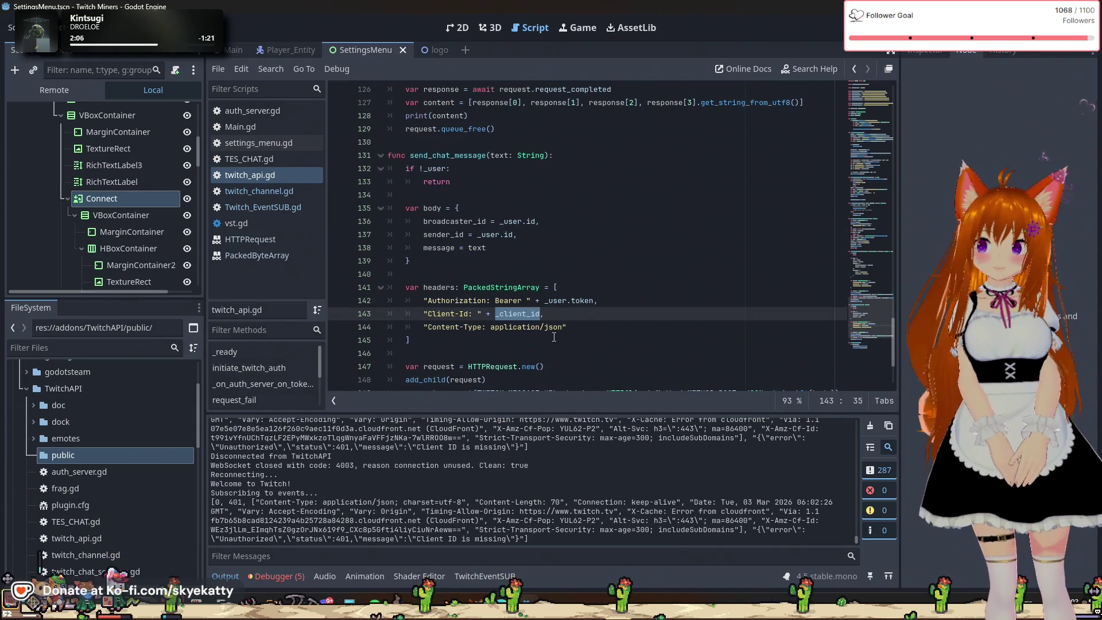
mouse_move(539, 321)
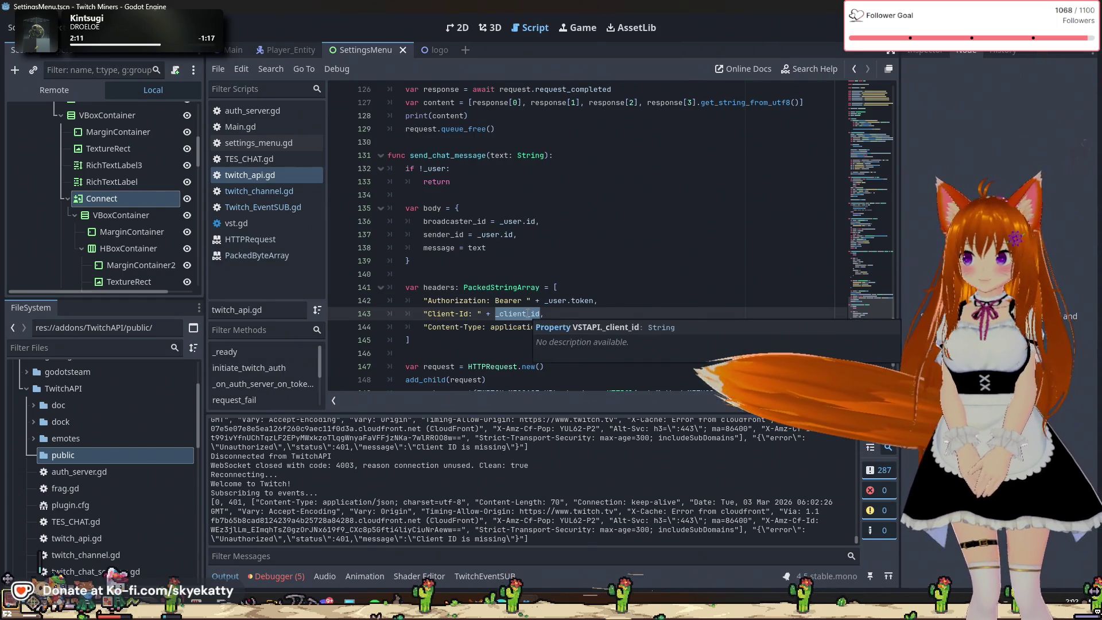
Scroll up to the variable declarations and select initiate_twitch_auth on line 31
scroll(587, 262, "up", 12)
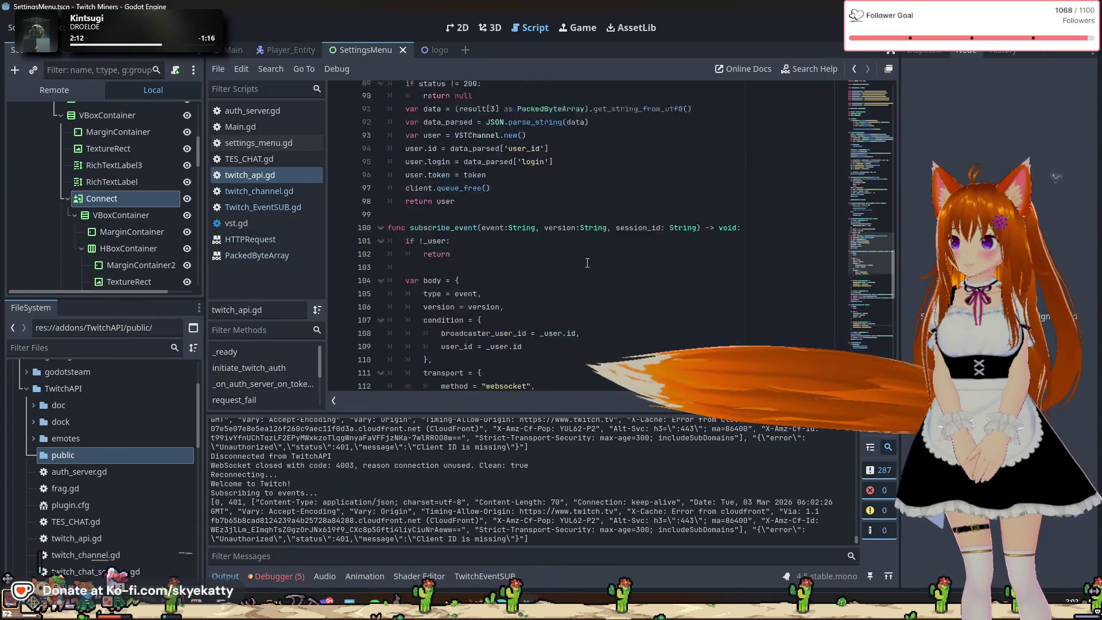
scroll(587, 263, "up", 20)
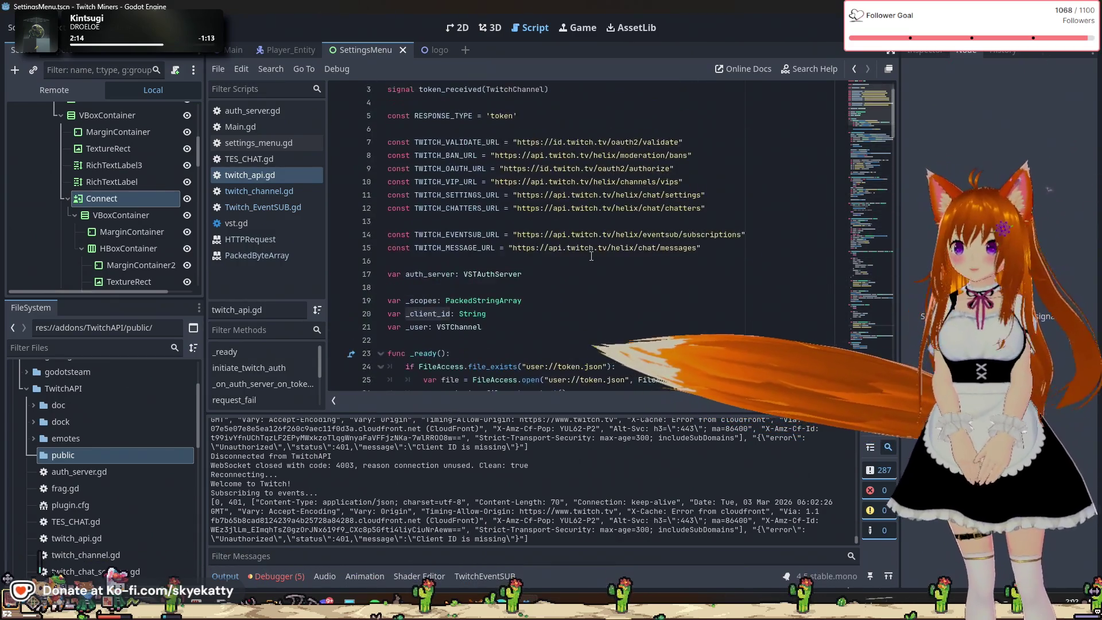
scroll(516, 269, "down", 3)
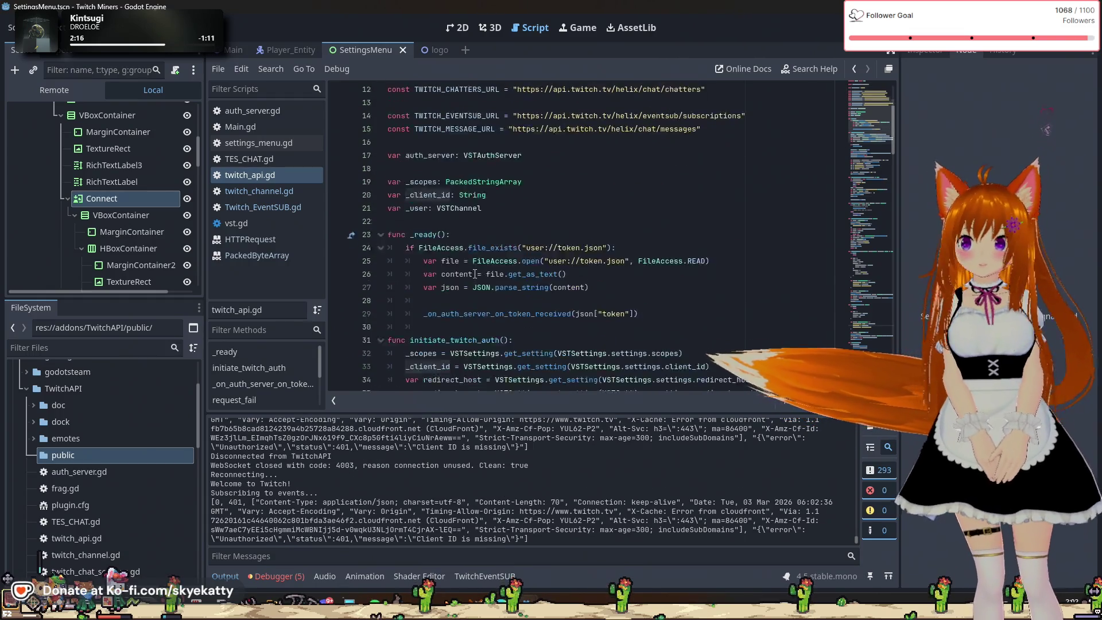
scroll(475, 274, "down", 1)
scroll(505, 234, "down", 2)
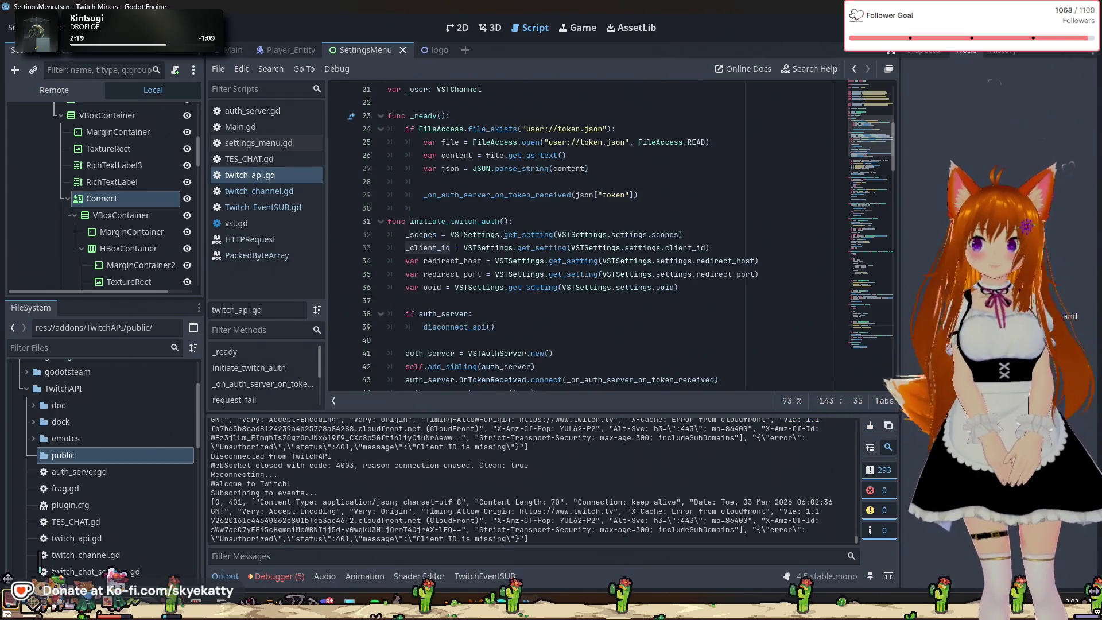
scroll(505, 234, "down", 2)
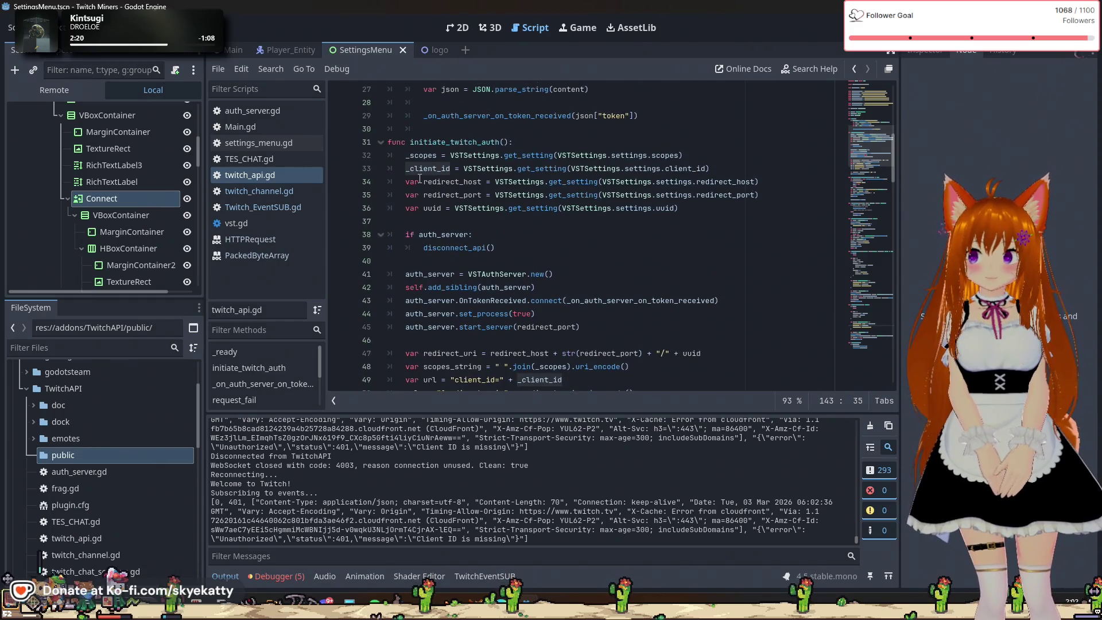
double_click(435, 143)
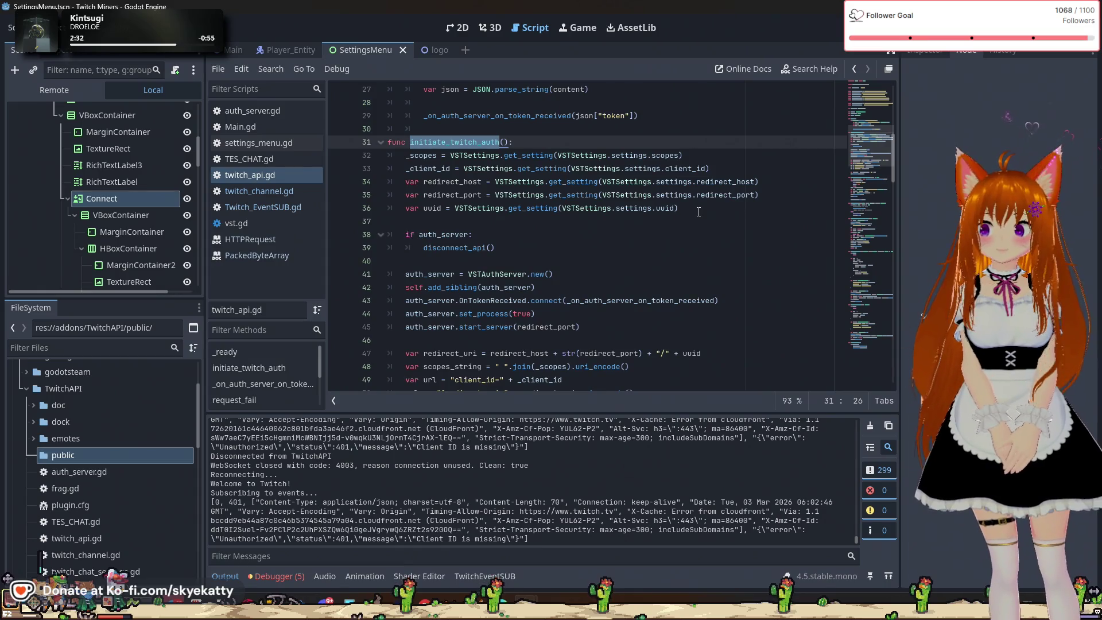
scroll(698, 212, "up", 3)
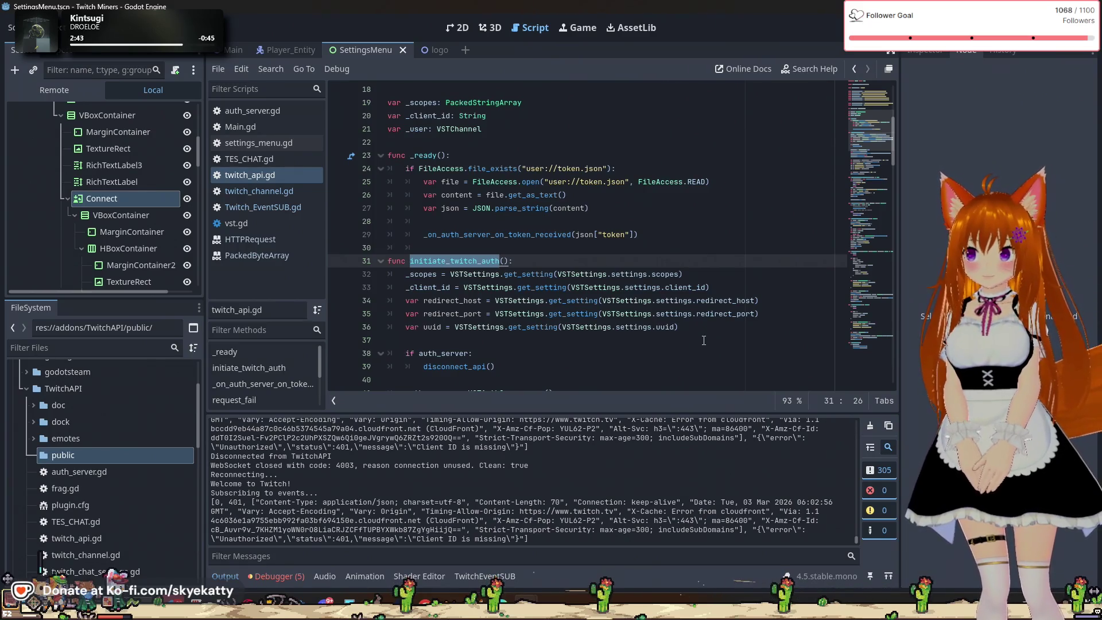
Cut the five VSTSettings lookup lines out of initiate_twitch_auth
mouse_move(717, 326)
left_mouse_down()
mouse_move(574, 313)
mouse_move(391, 274)
left_mouse_up()
key("ctrl+c")
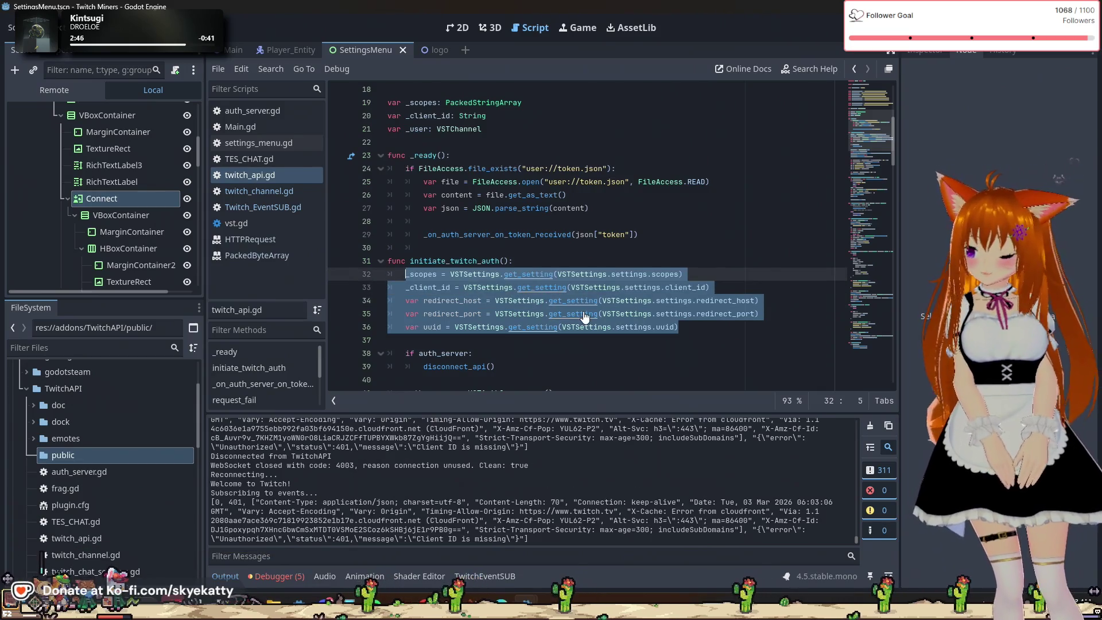
key("Delete")
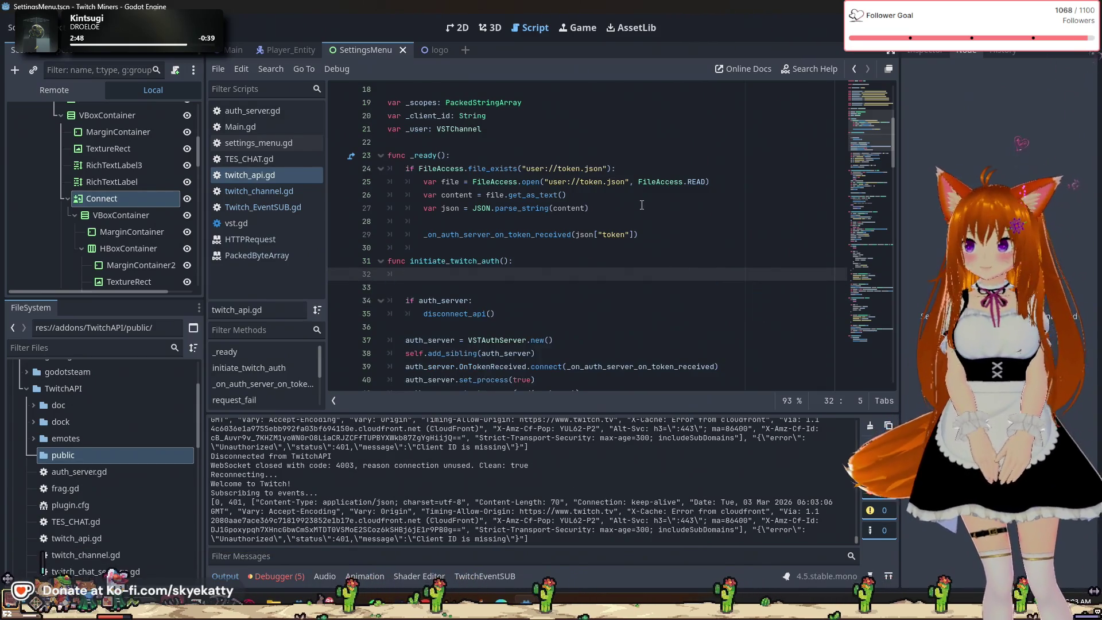
key("BackSpace")
key("BackSpace")
Paste the scopes, client id, redirect host, port and uuid lookups into _ready and run the project
left_click(487, 156)
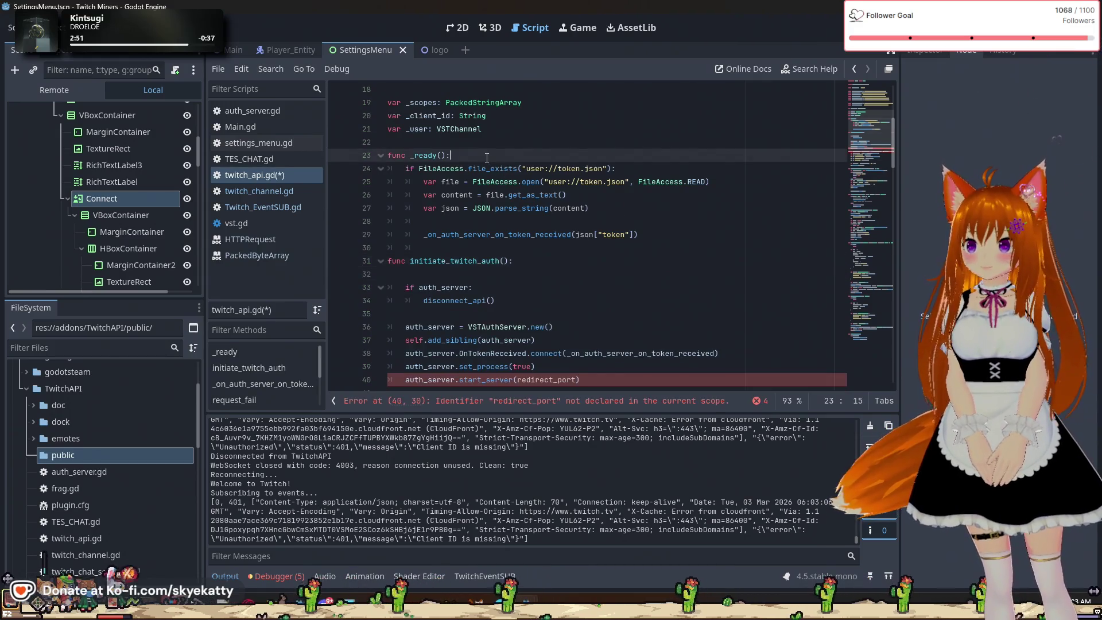
key("Return")
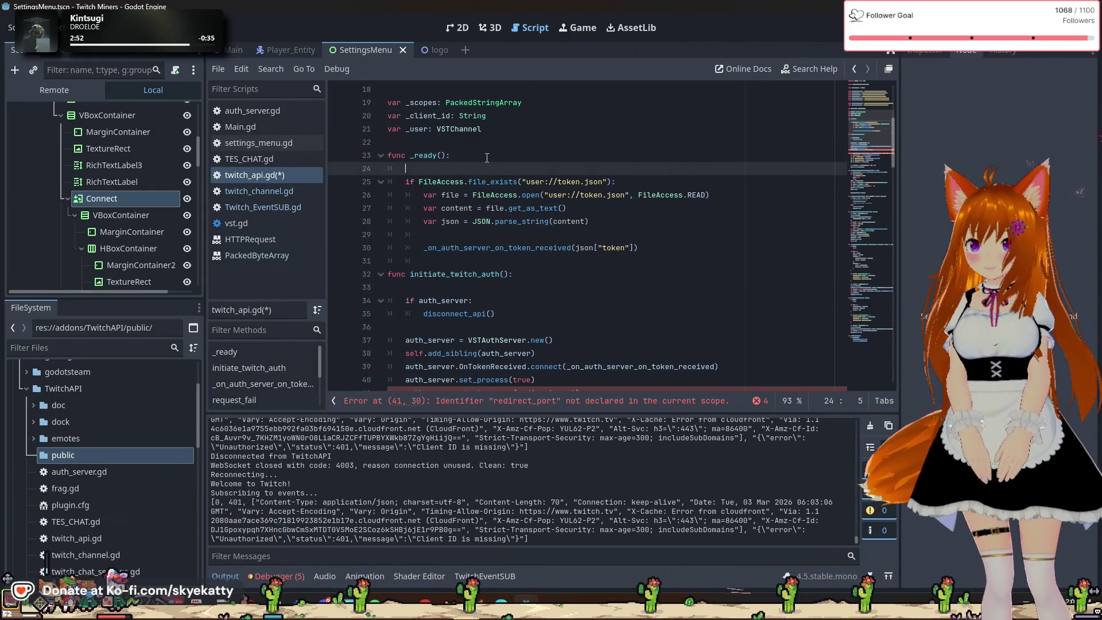
key("ctrl+v")
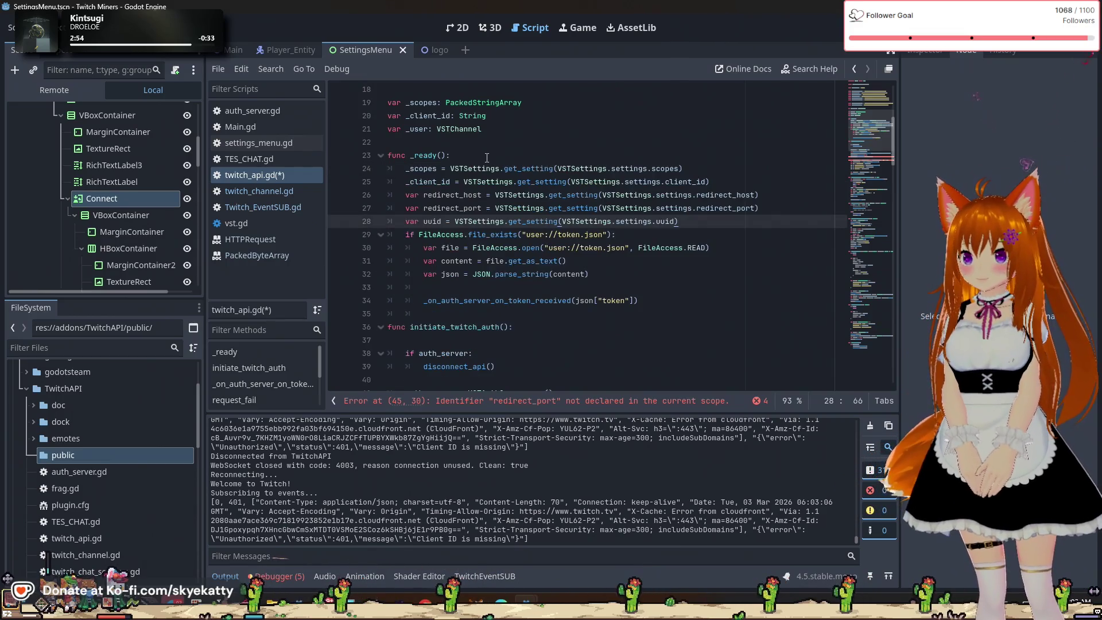
key("Return")
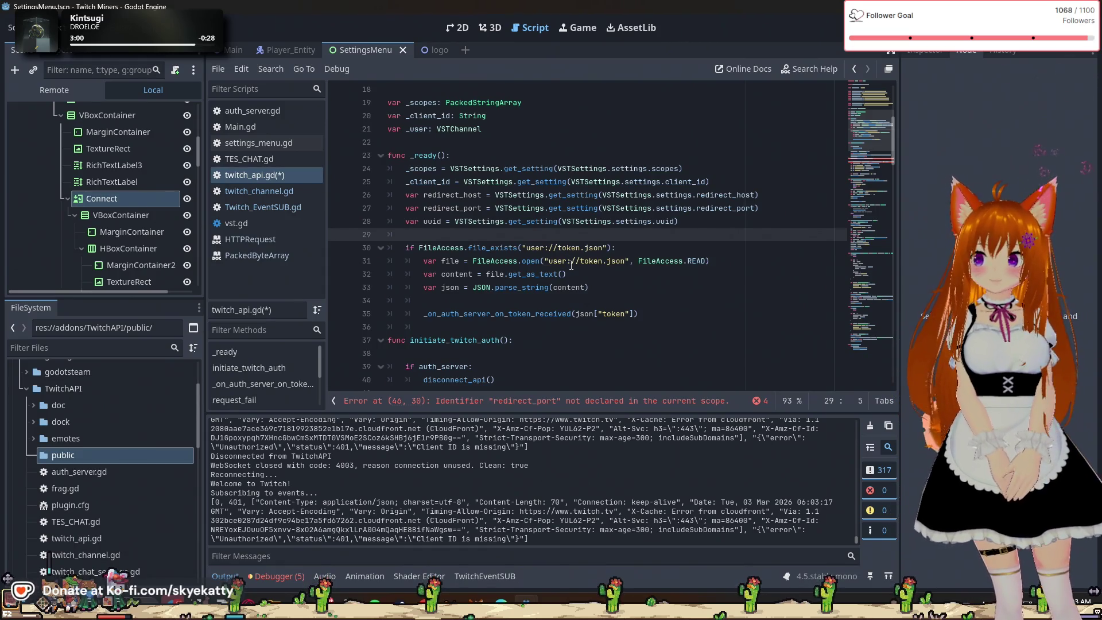
scroll(571, 265, "down", 2)
scroll(571, 265, "up", 2)
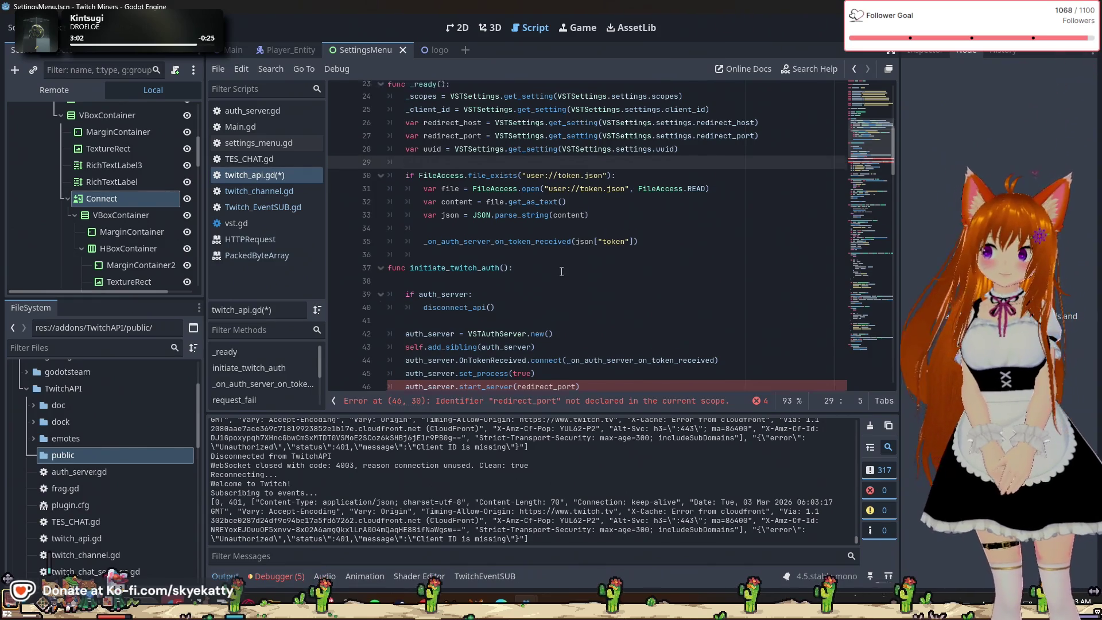
scroll(560, 271, "down", 2)
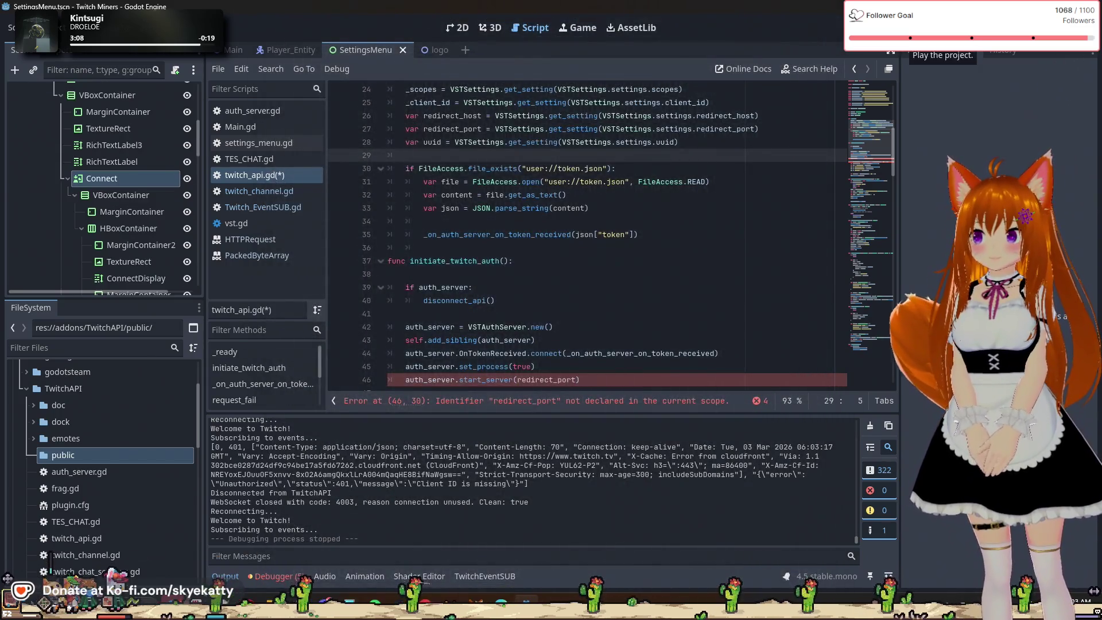
left_click(909, 28)
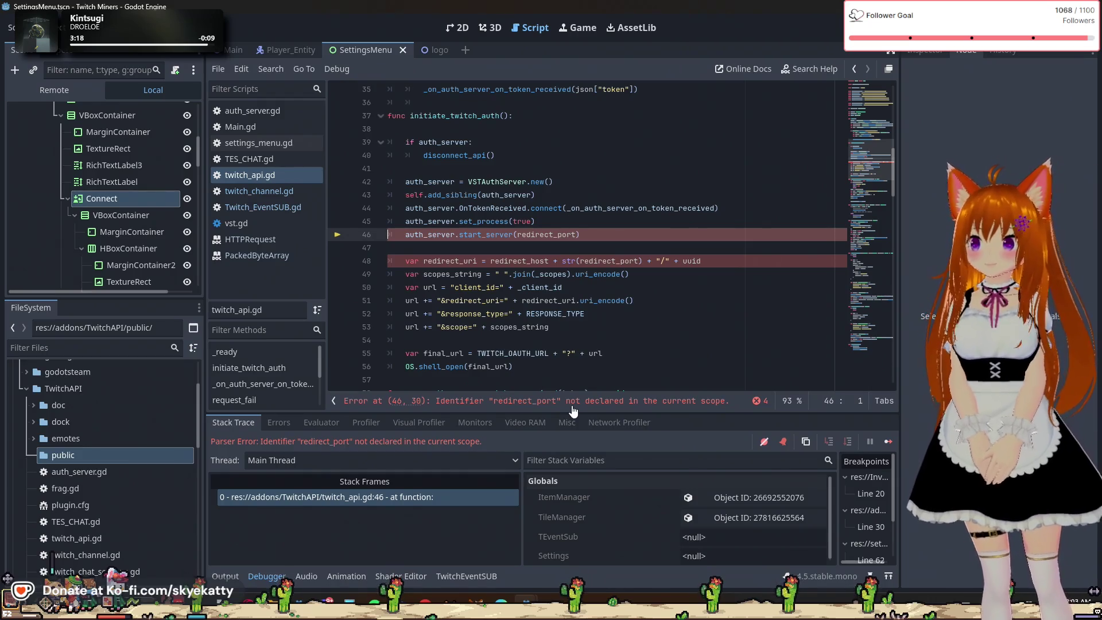
Return to the script and undo the blank line after _ready's uuid lookup
left_click(567, 285)
scroll(590, 335, "up", 2)
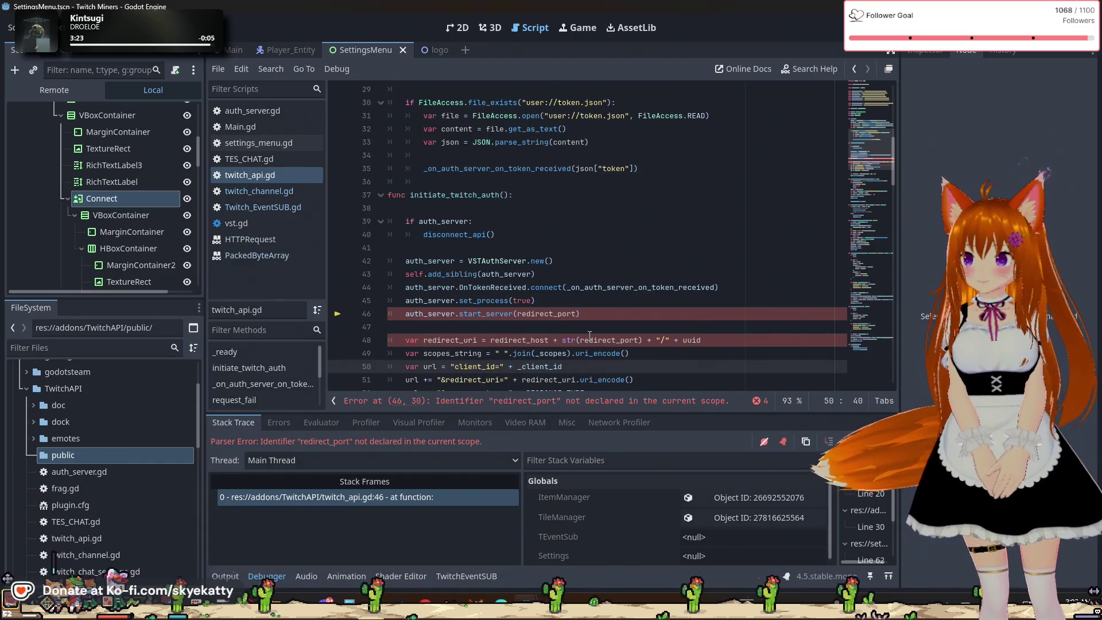
key("ctrl+z")
scroll(590, 334, "up", 1)
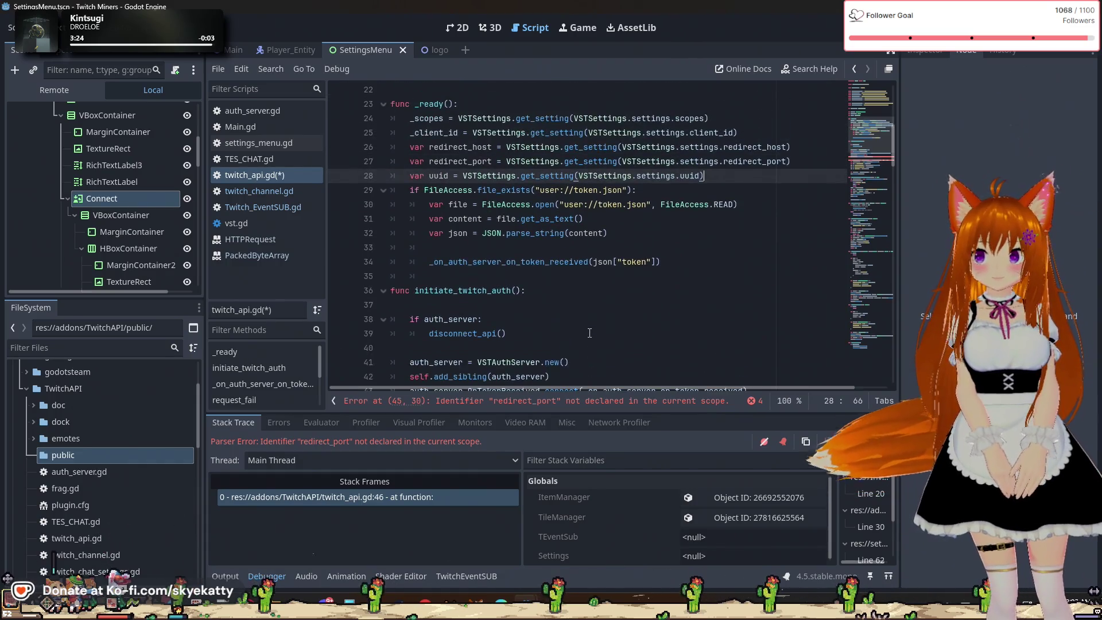
scroll(589, 333, "down", 1)
scroll(589, 333, "up", 1)
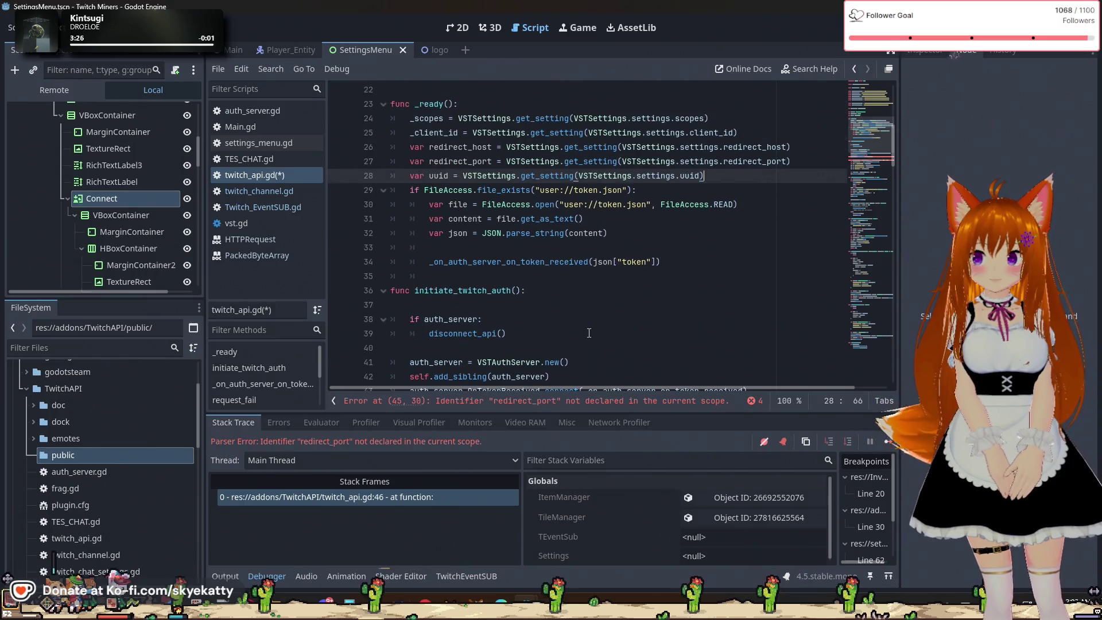
scroll(591, 314, "down", 3, "ctrl")
scroll(589, 310, "up", 1, "ctrl")
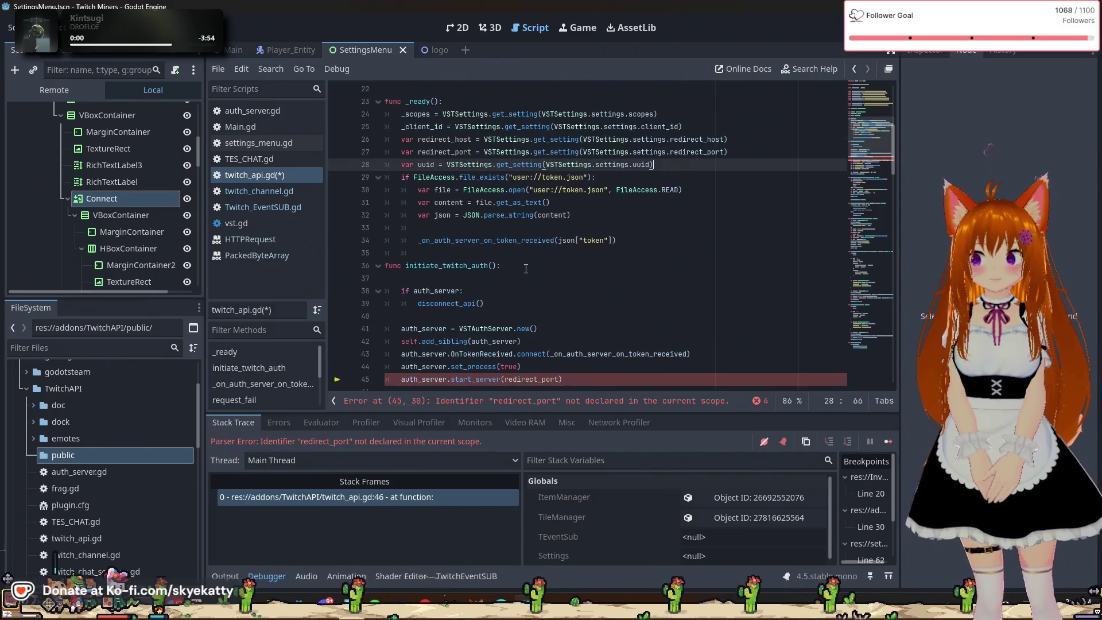
scroll(525, 269, "up", 3)
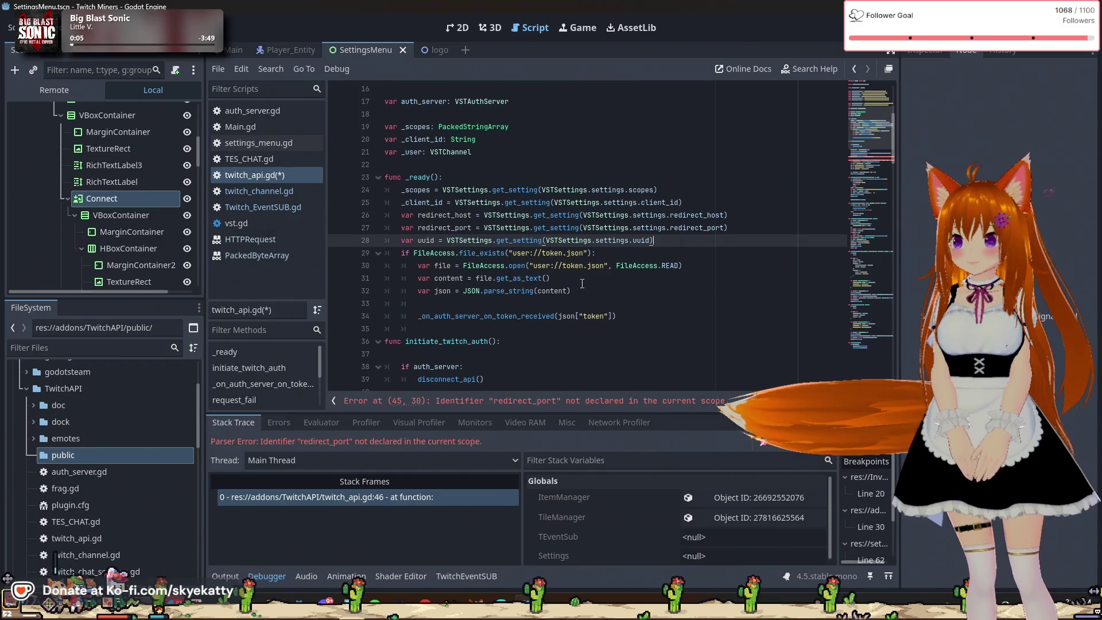
Cut the redirect_host, redirect_port and uuid lookups out of _ready
key("Return")
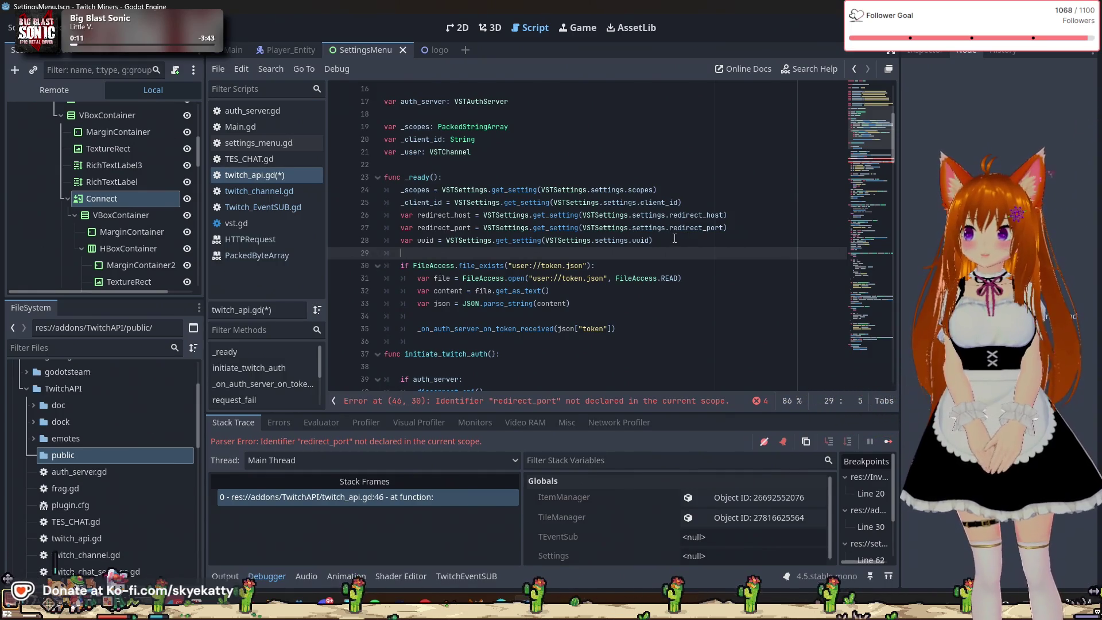
scroll(674, 238, "down", 1)
scroll(672, 241, "up", 1)
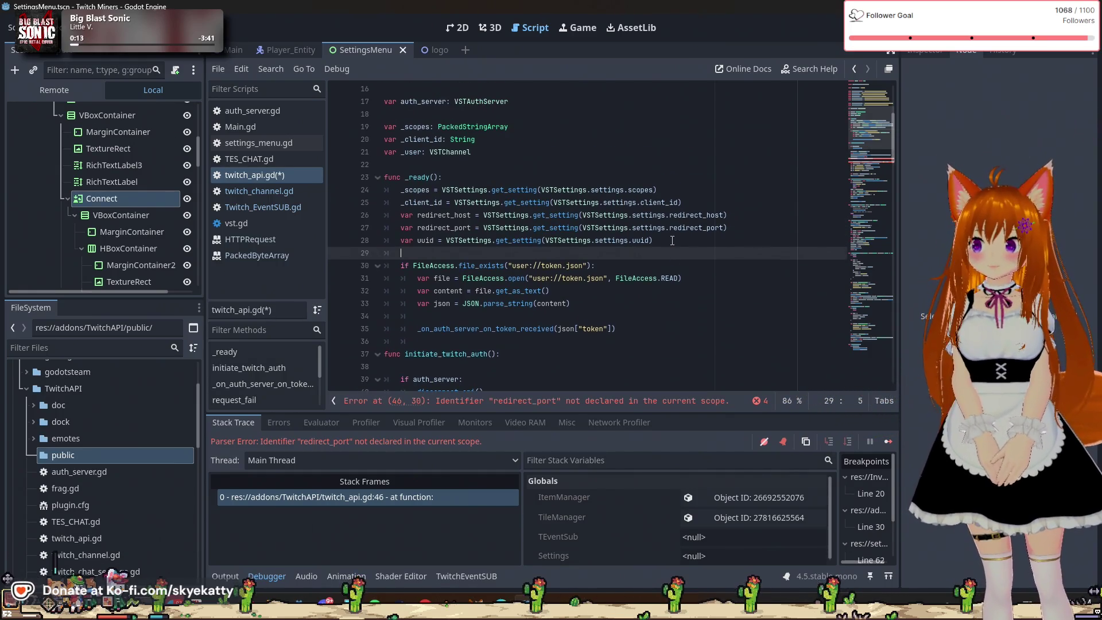
mouse_move(672, 241)
left_mouse_down()
mouse_move(574, 241)
mouse_move(399, 213)
left_mouse_up()
key("ctrl+c")
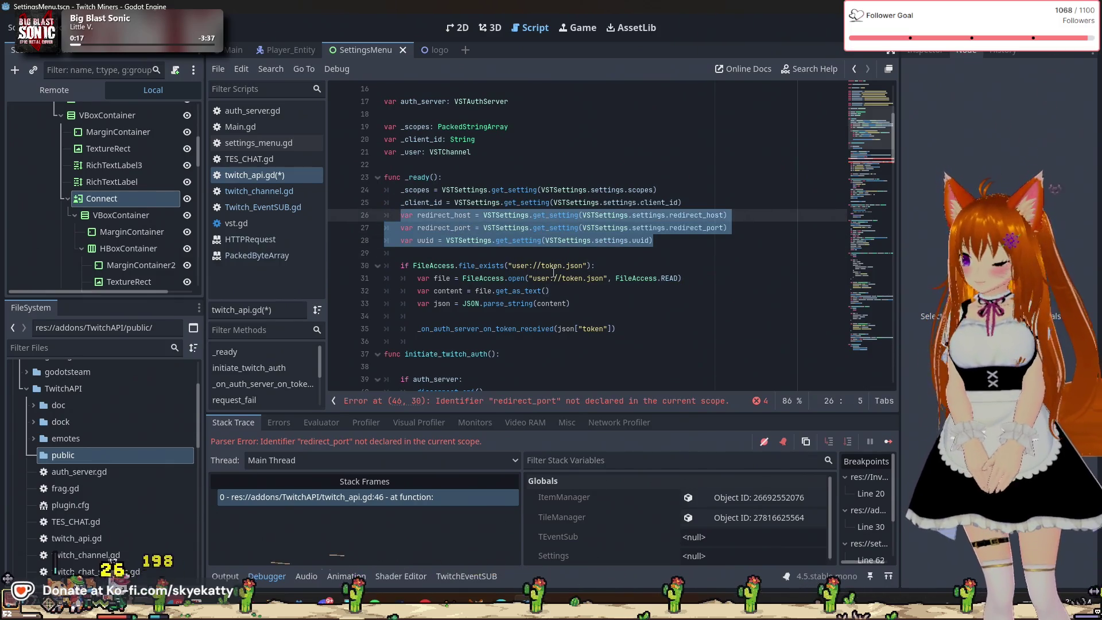
key("BackSpace")
key("BackSpace")
key("BackSpace")
Paste the three lookups into initiate_twitch_auth, save twitch_api.gd and run the project with F5
scroll(565, 271, "down", 3)
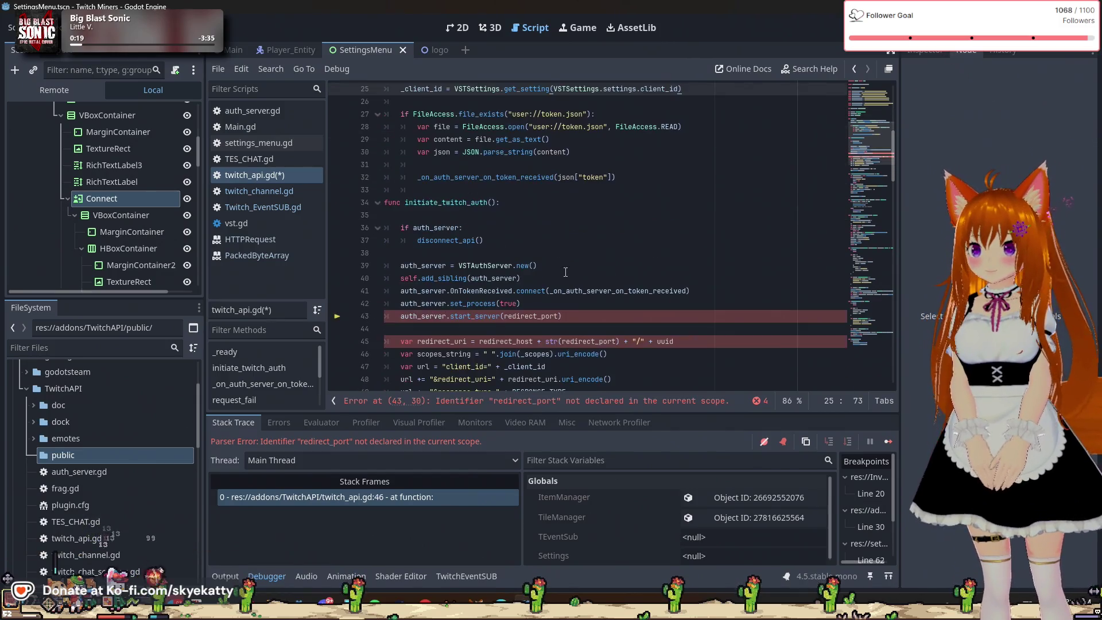
left_click(527, 216)
key("Tab")
key("ctrl+v")
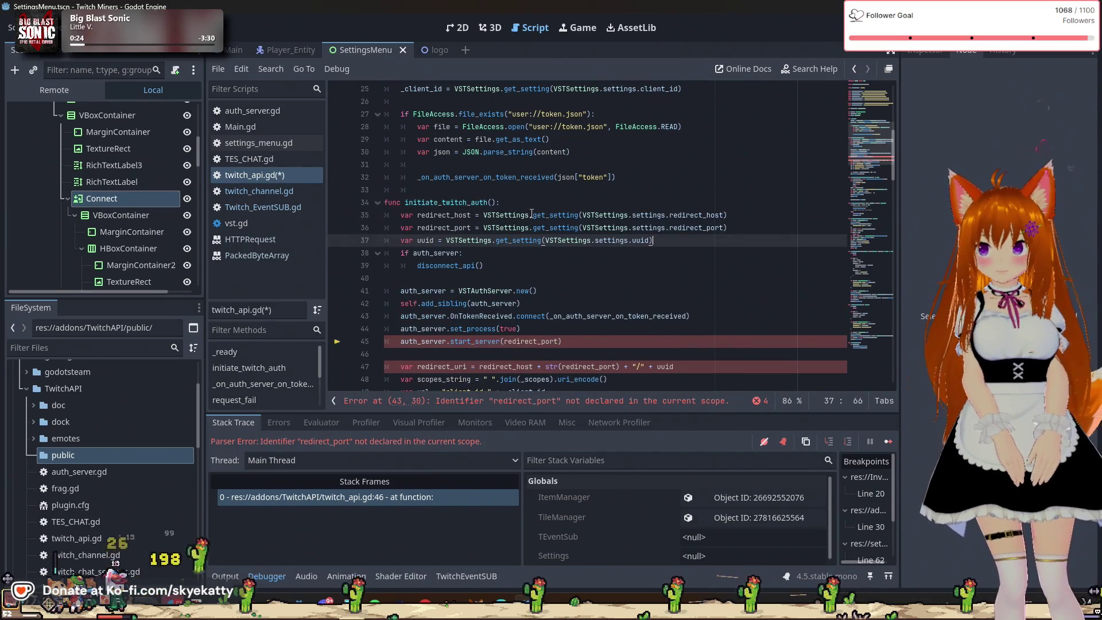
key("Return")
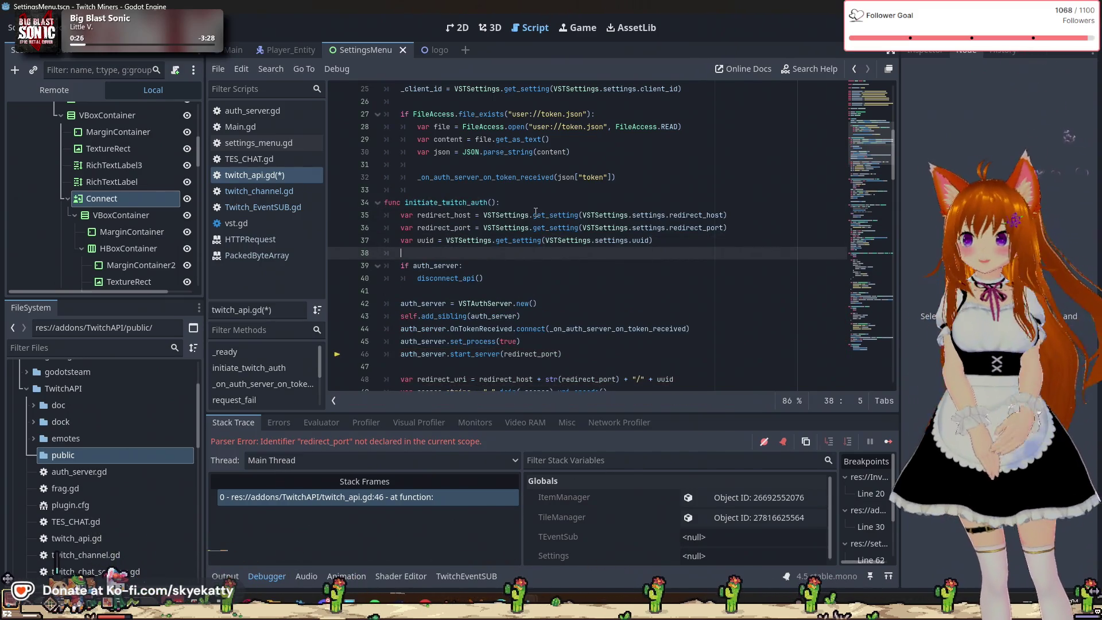
key("ctrl+s")
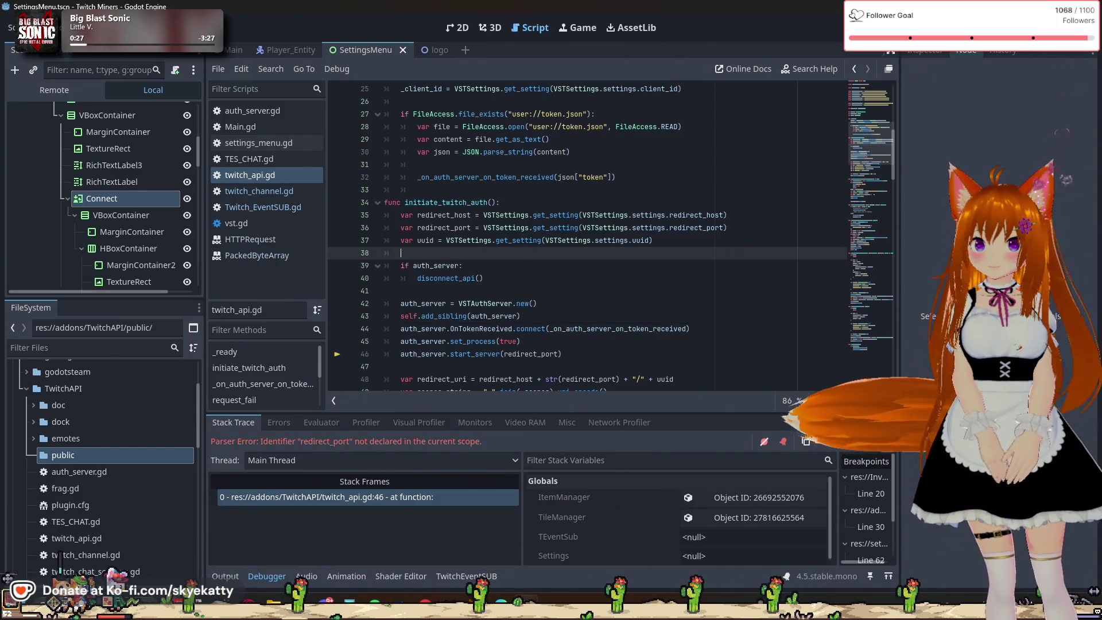
key("F5")
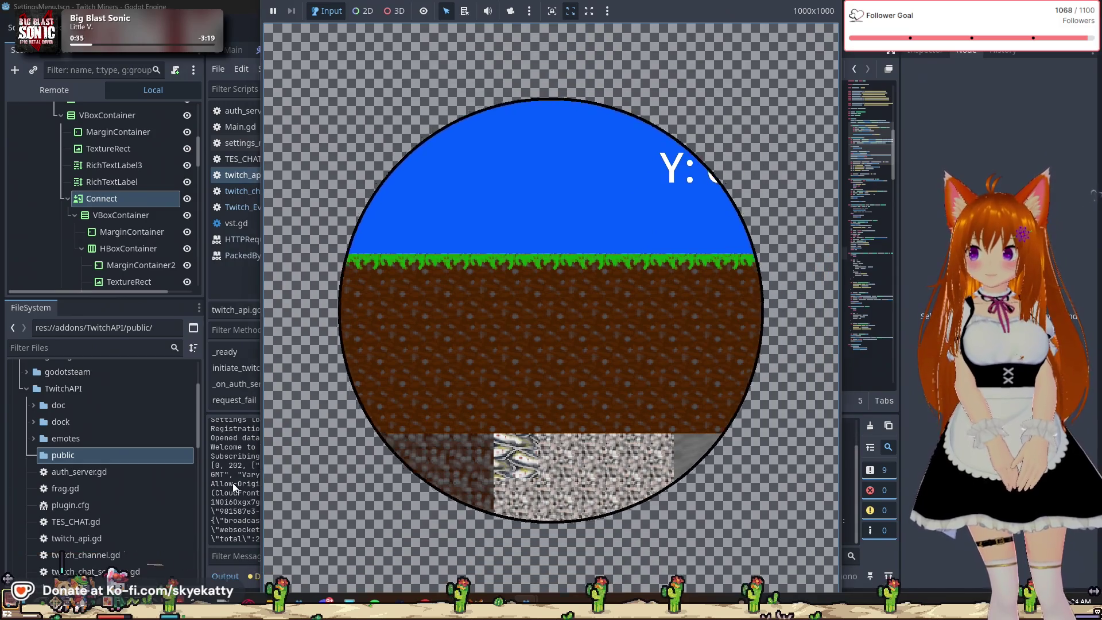
Hide the game to watch Output for the mined GRASS tile, then stop it with F8
left_click(232, 483)
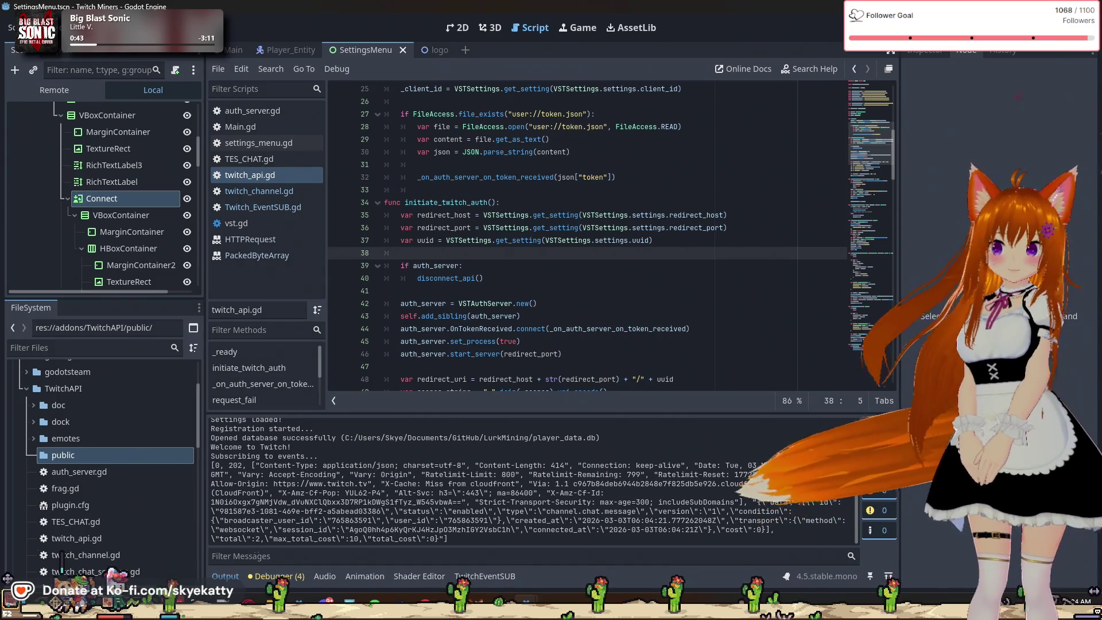
key("F5")
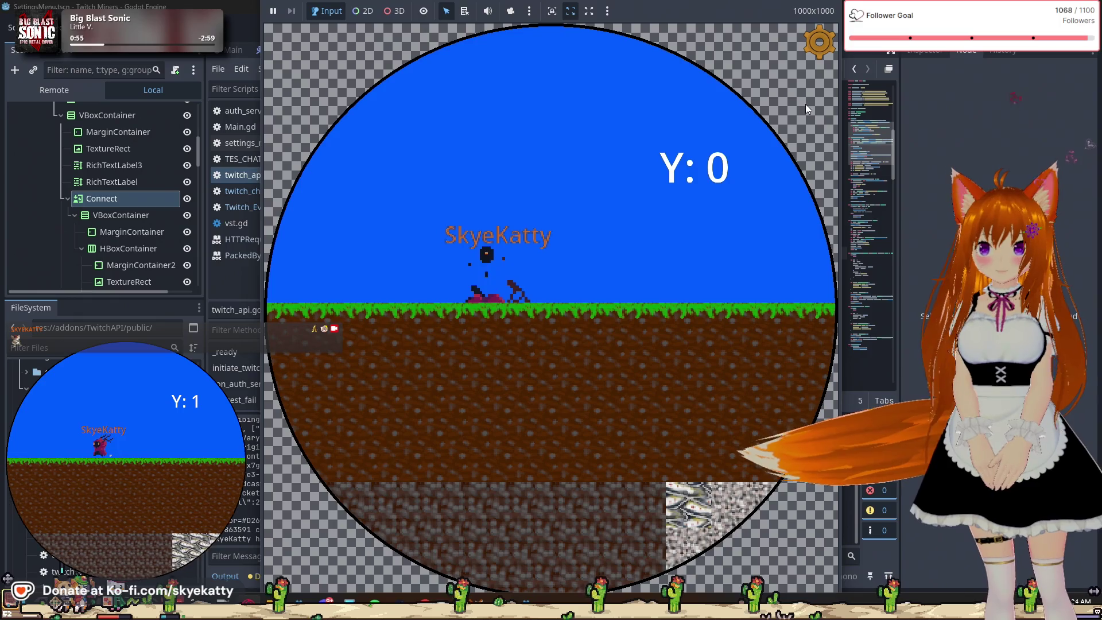
key("F8")
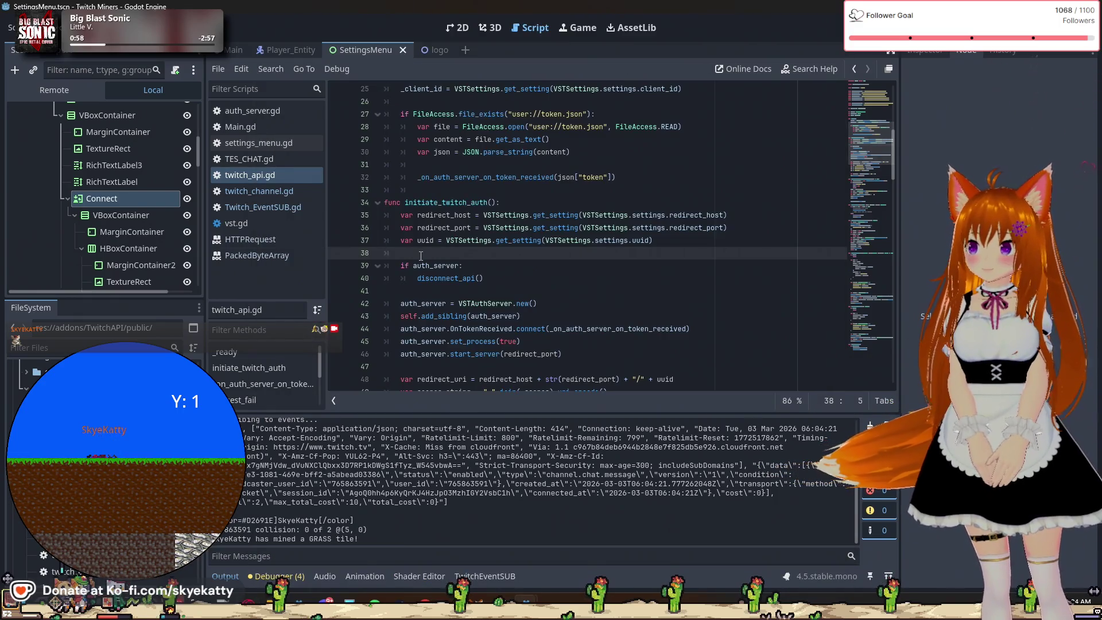
scroll(420, 256, "down", 7)
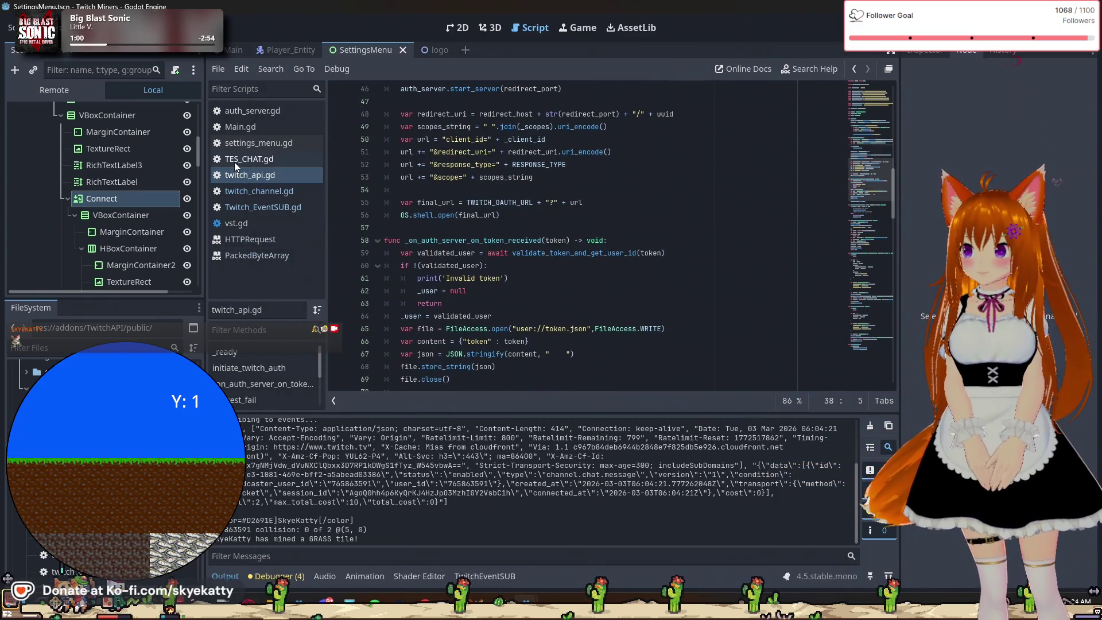
left_click(259, 191)
left_click(258, 208)
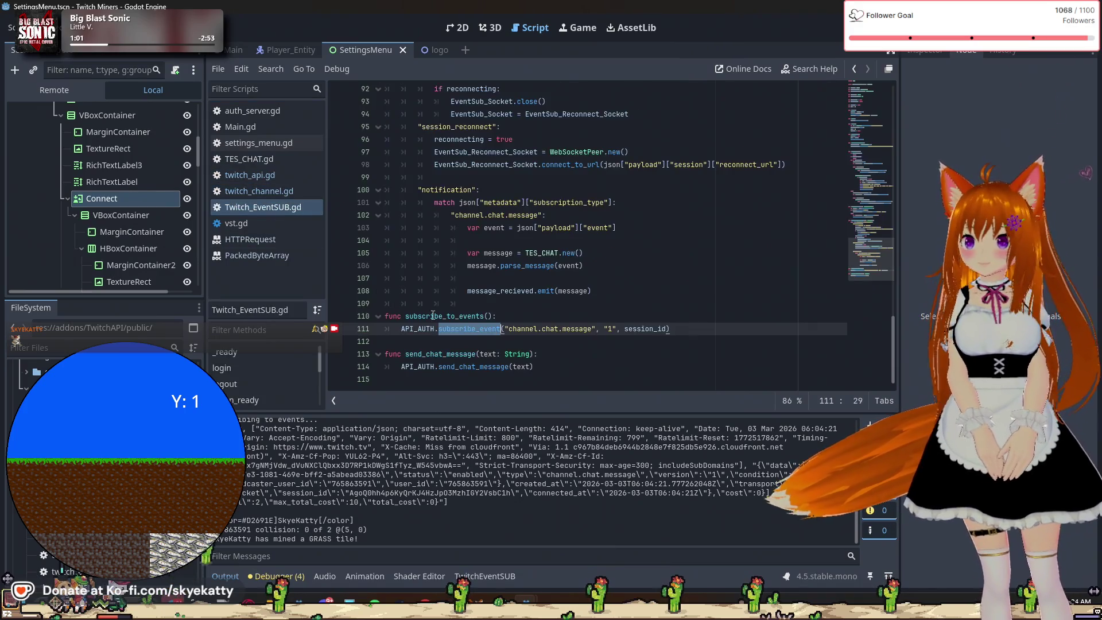
left_click_drag(450, 291, 451, 278)
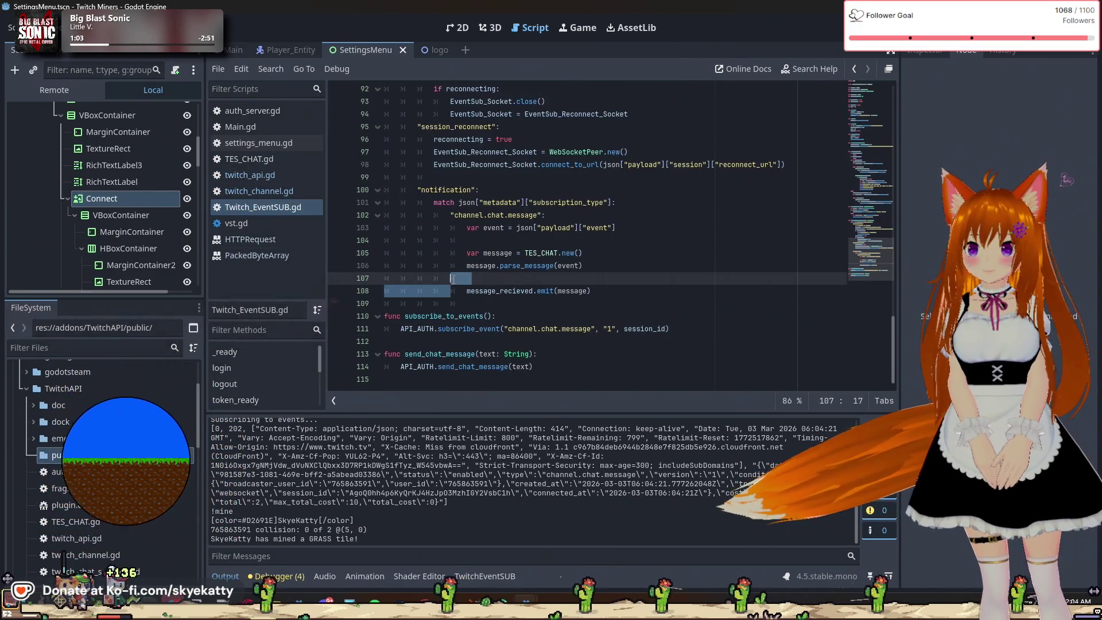
left_click(525, 331)
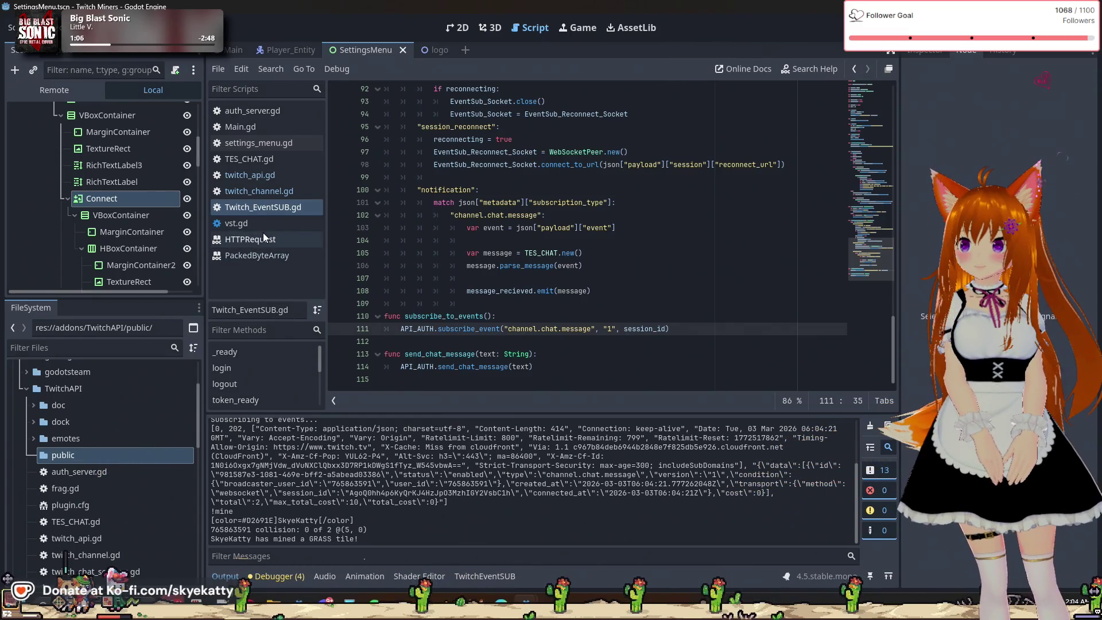
left_click(281, 221)
left_click(278, 191)
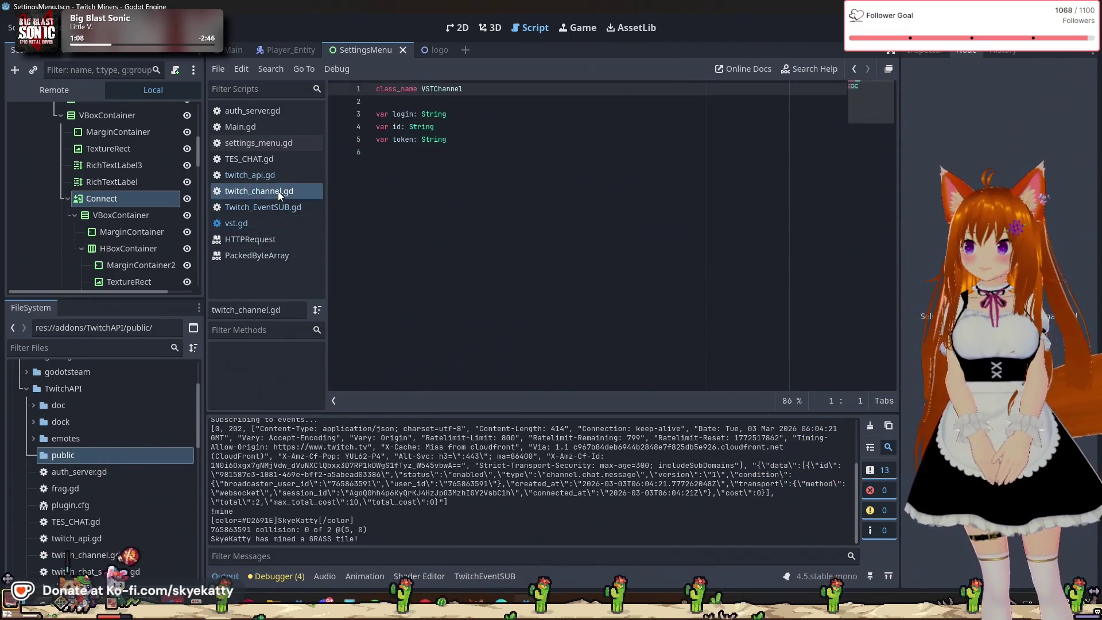
left_click(268, 174)
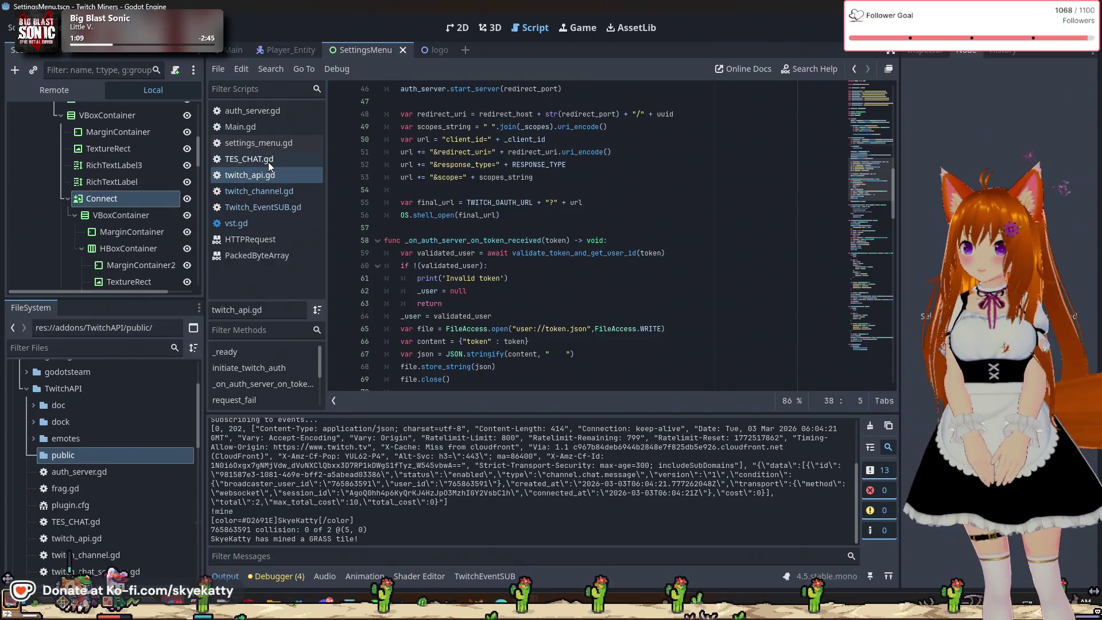
left_click(268, 162)
left_click(276, 189)
left_click(271, 175)
scroll(533, 268, "down", 1)
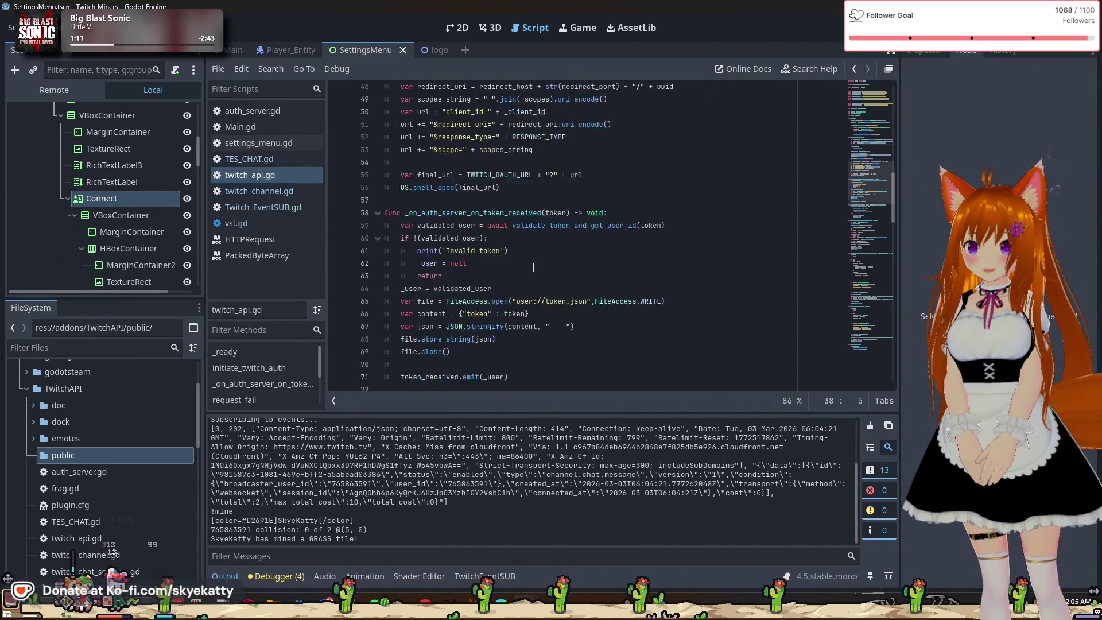
scroll(533, 267, "down", 20)
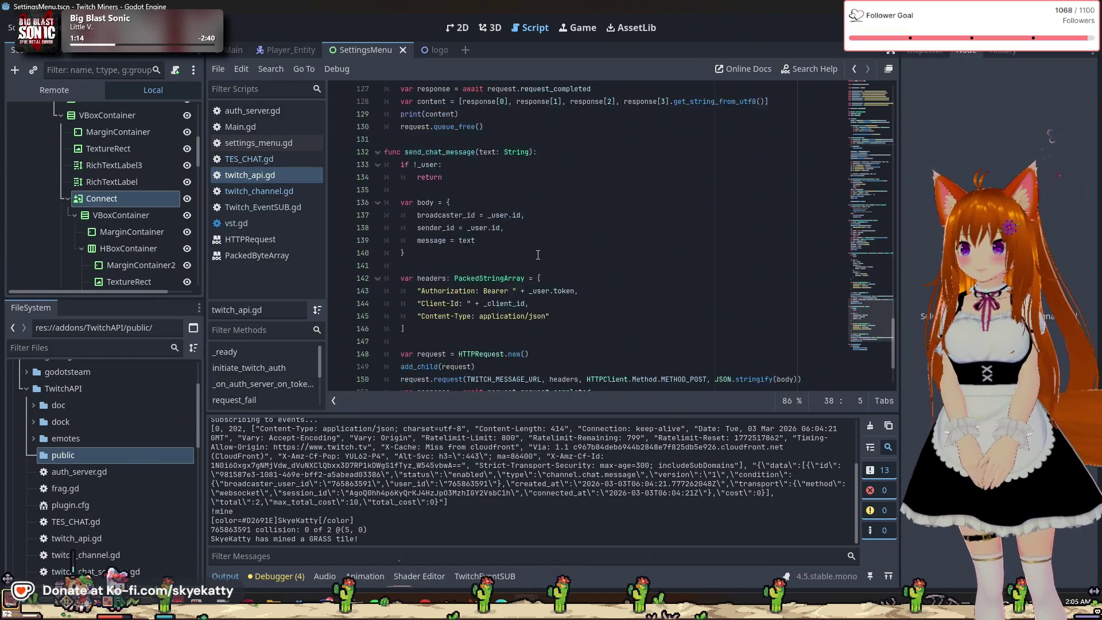
scroll(539, 256, "down", 3)
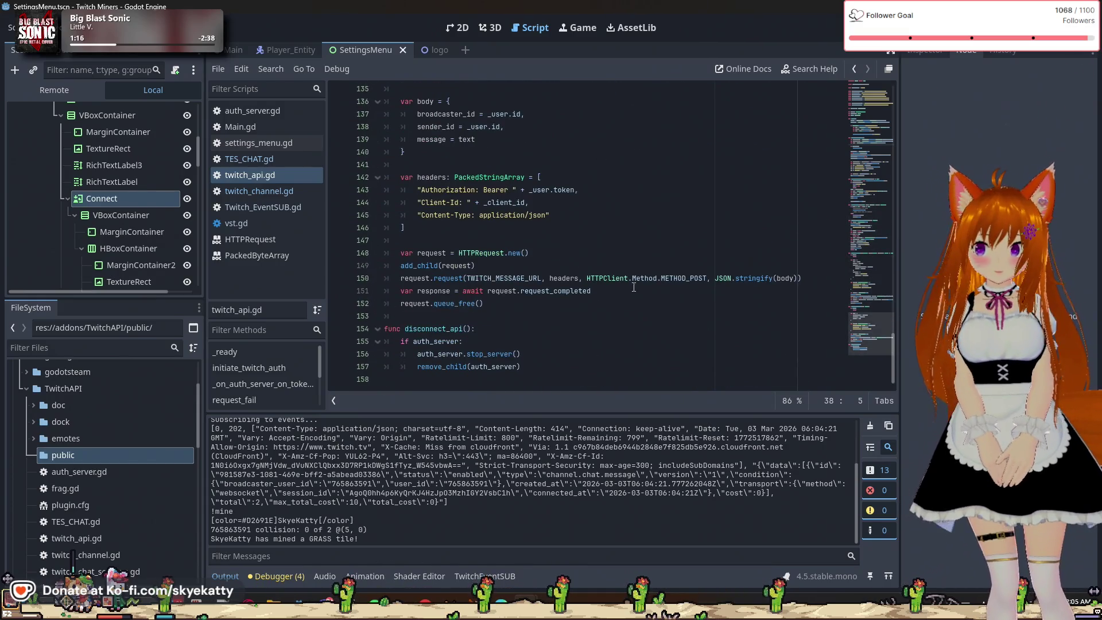
left_click_drag(637, 290, 380, 290)
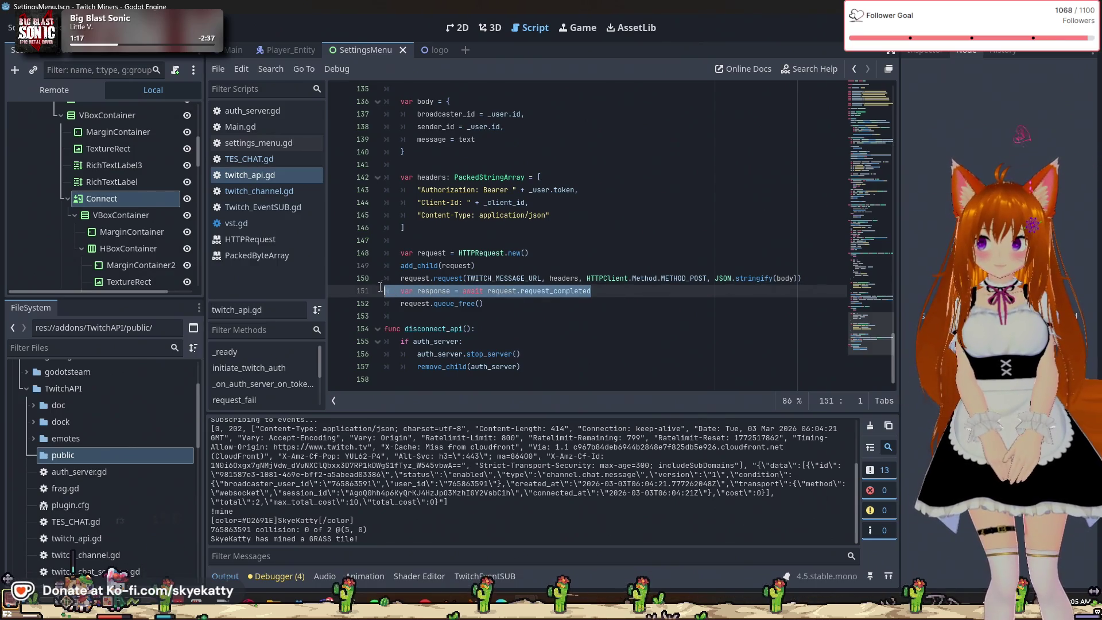
left_click(549, 322)
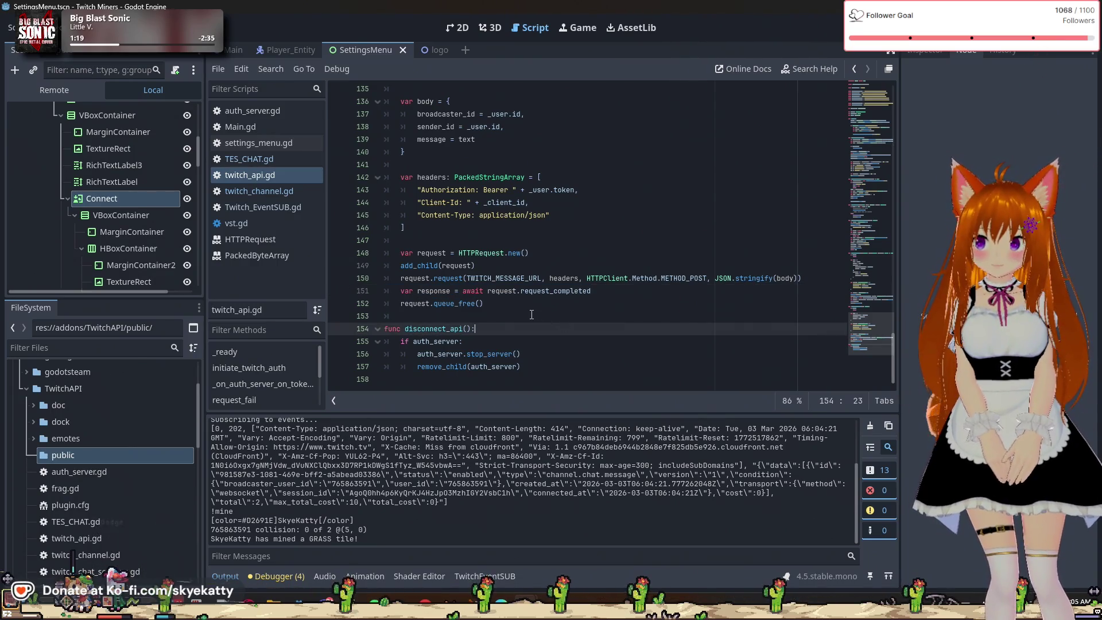
scroll(532, 315, "up", 5)
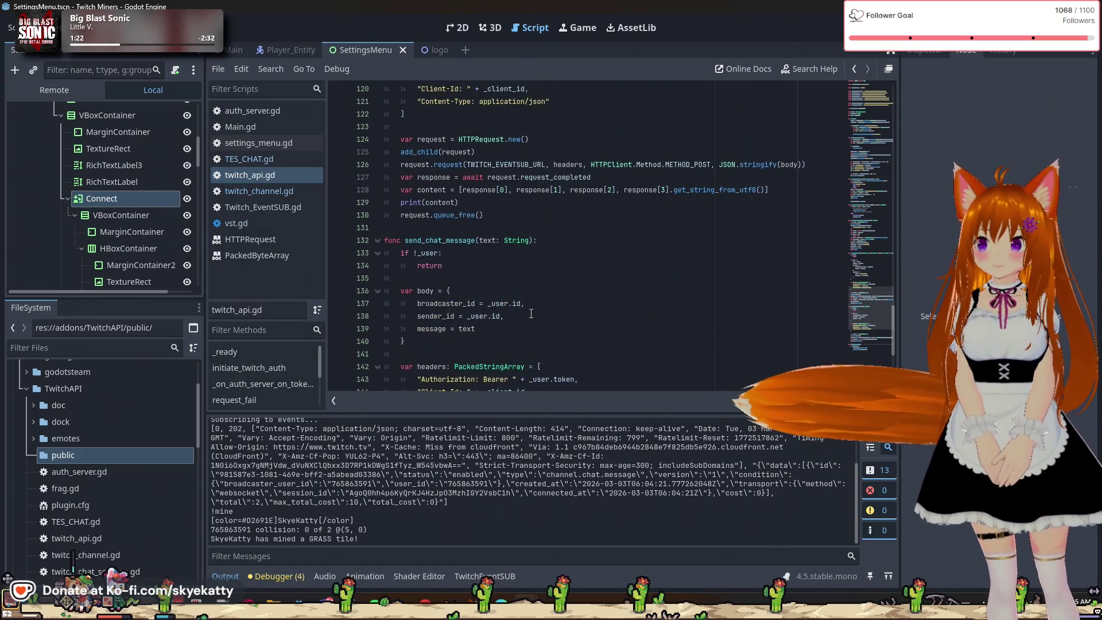
scroll(531, 314, "up", 3)
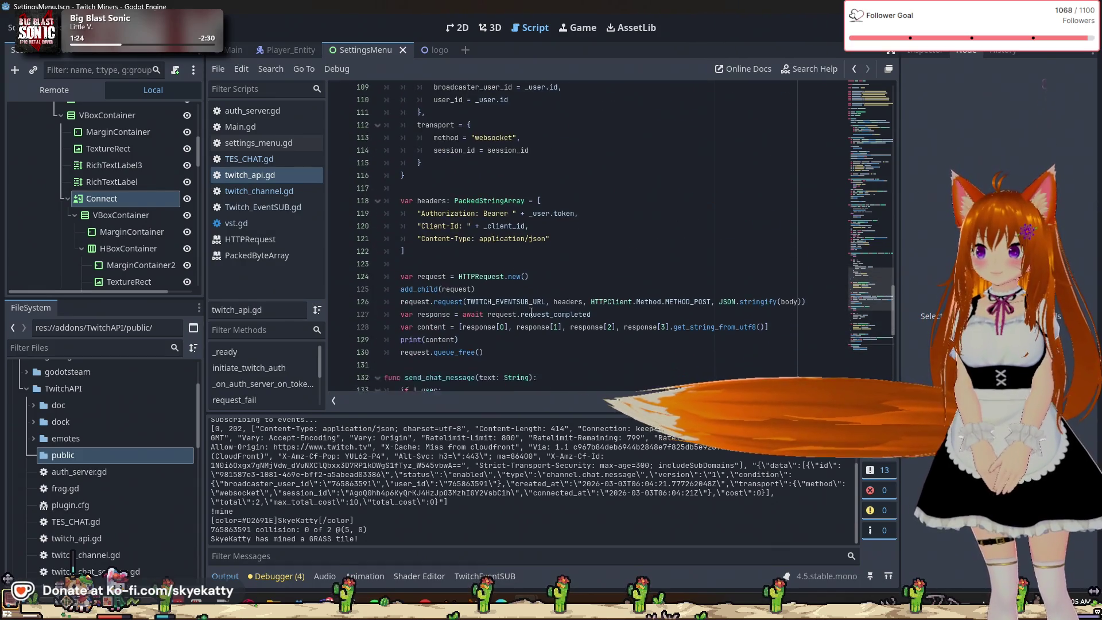
left_click_drag(459, 316, 297, 309)
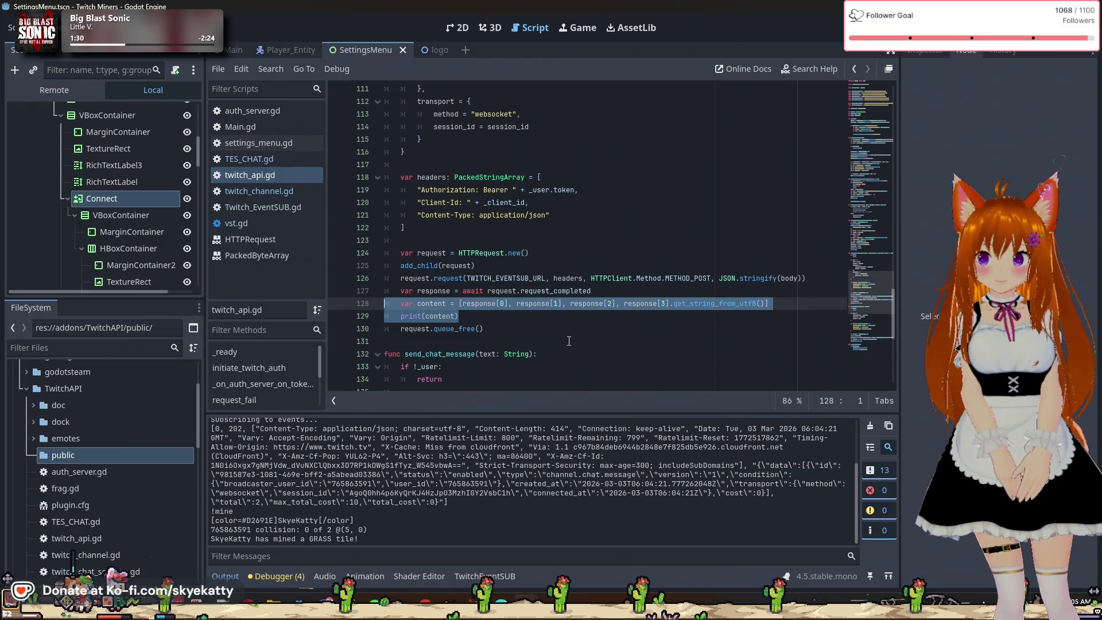
Delete the content-parsing and print lines 128–129, save twitch_api.gd, and resize the output log
left_click(653, 317)
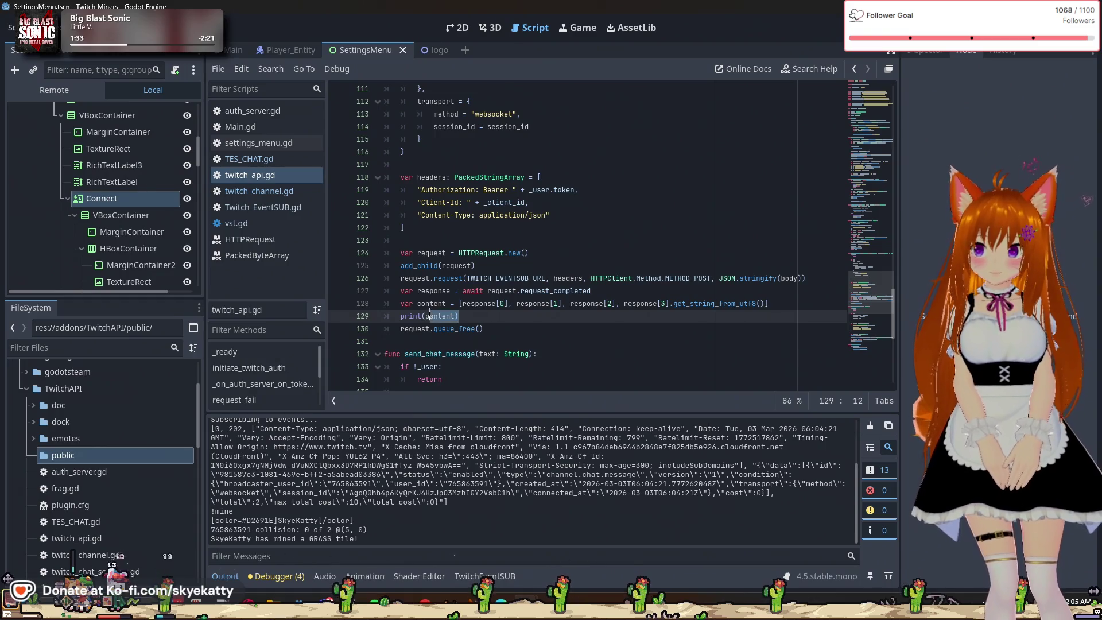
left_click_drag(429, 311, 404, 304)
key("BackSpace")
key("BackSpace")
key("BackSpace")
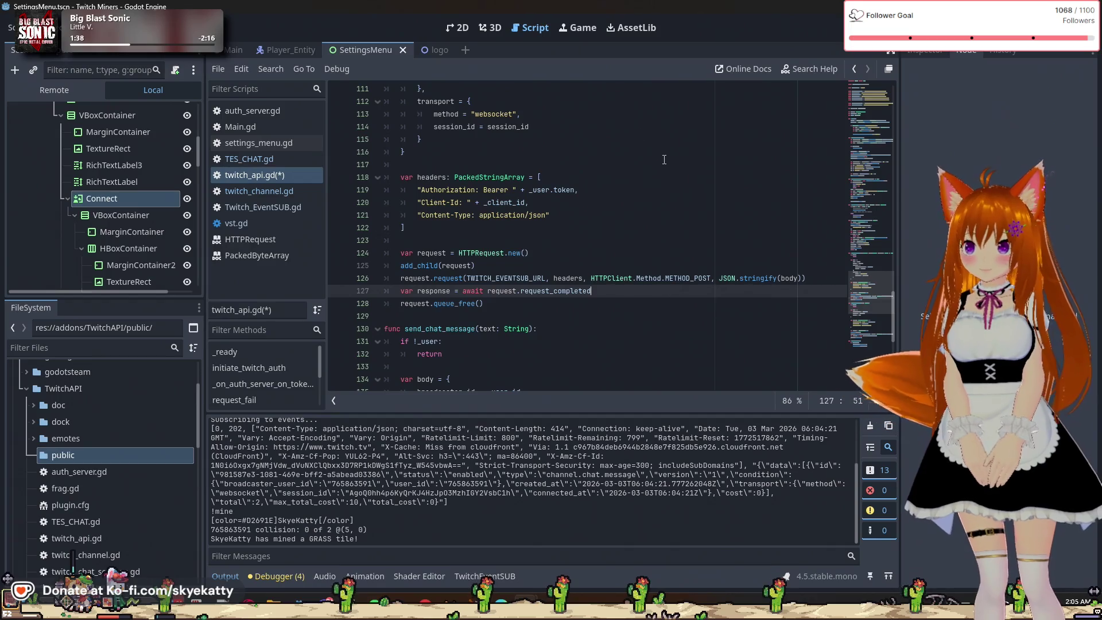
key("ctrl+s")
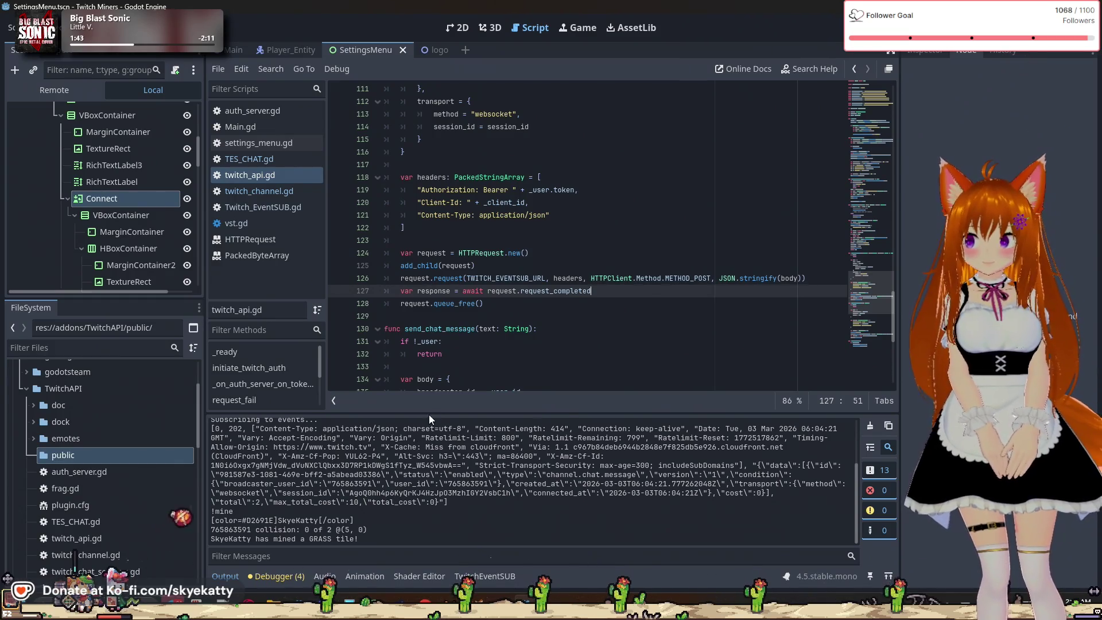
left_click_drag(429, 414, 435, 294)
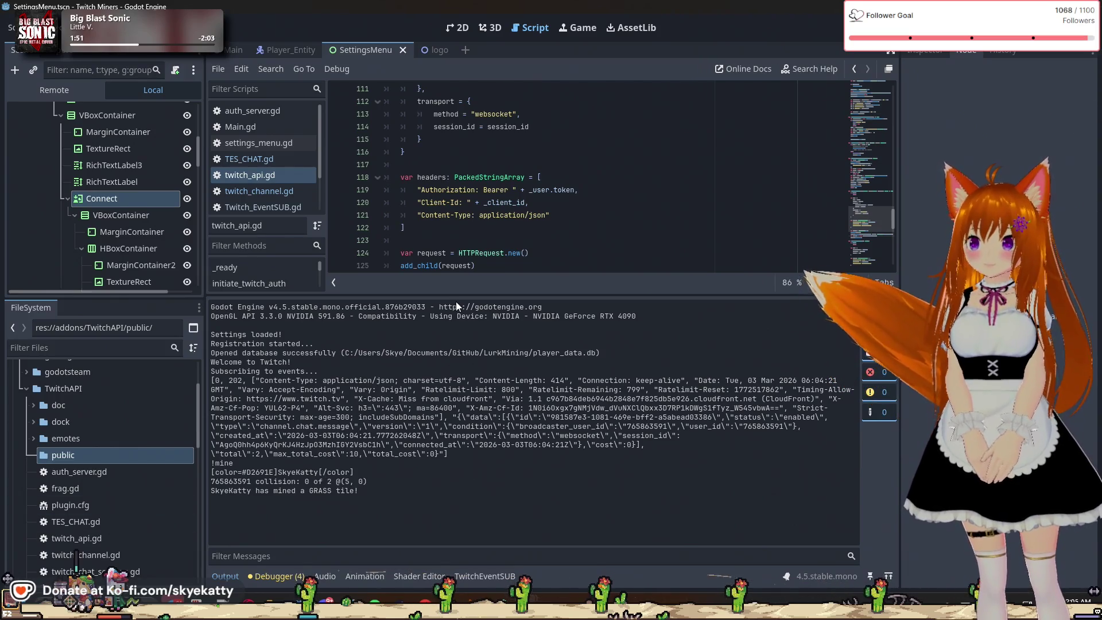
left_click_drag(465, 298, 474, 342)
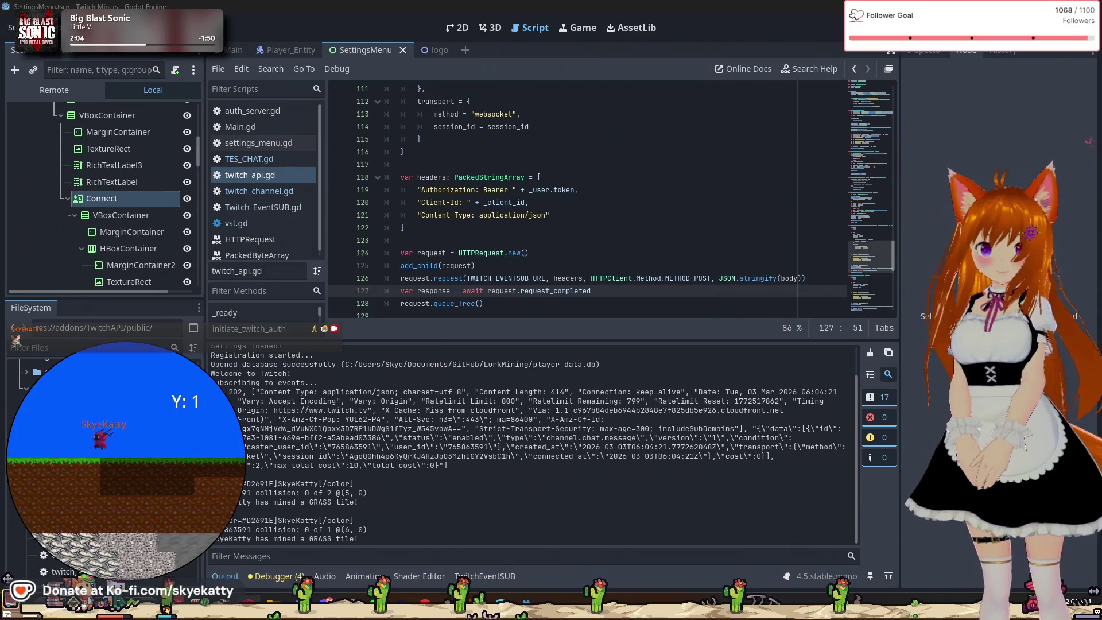
Run the game, log it out of Twitch, and check the editor's Output log
key("F6")
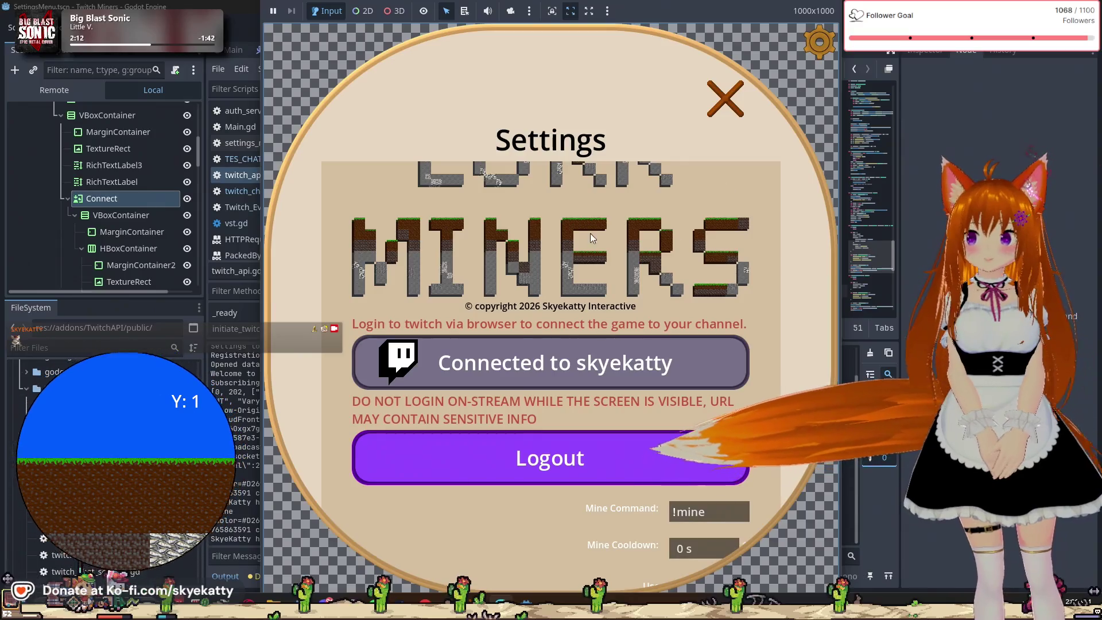
left_click(573, 455)
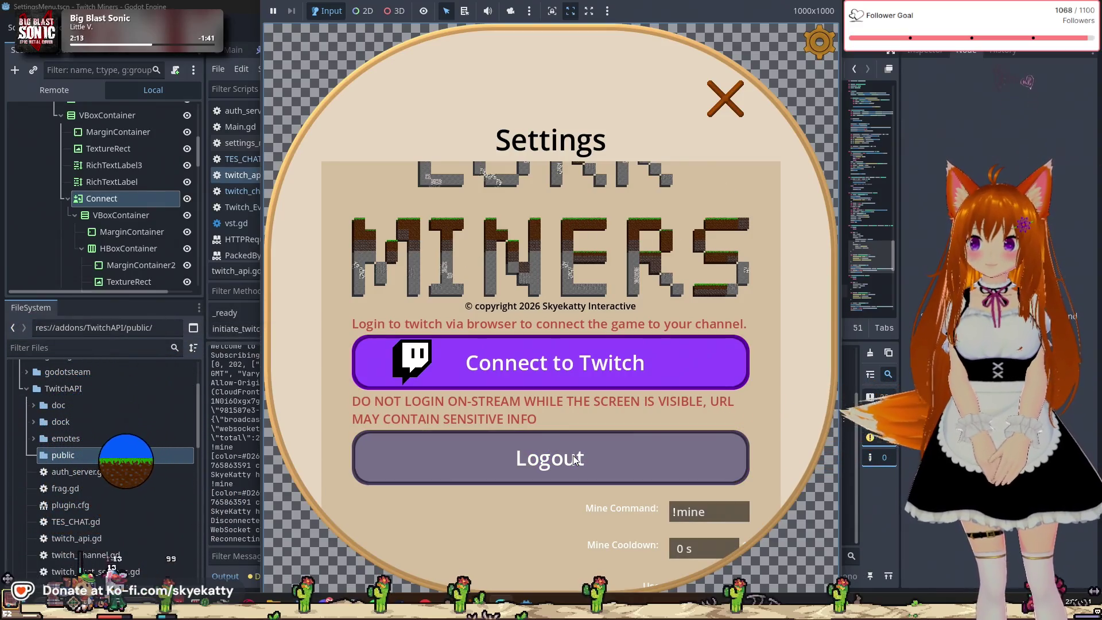
left_click(229, 556)
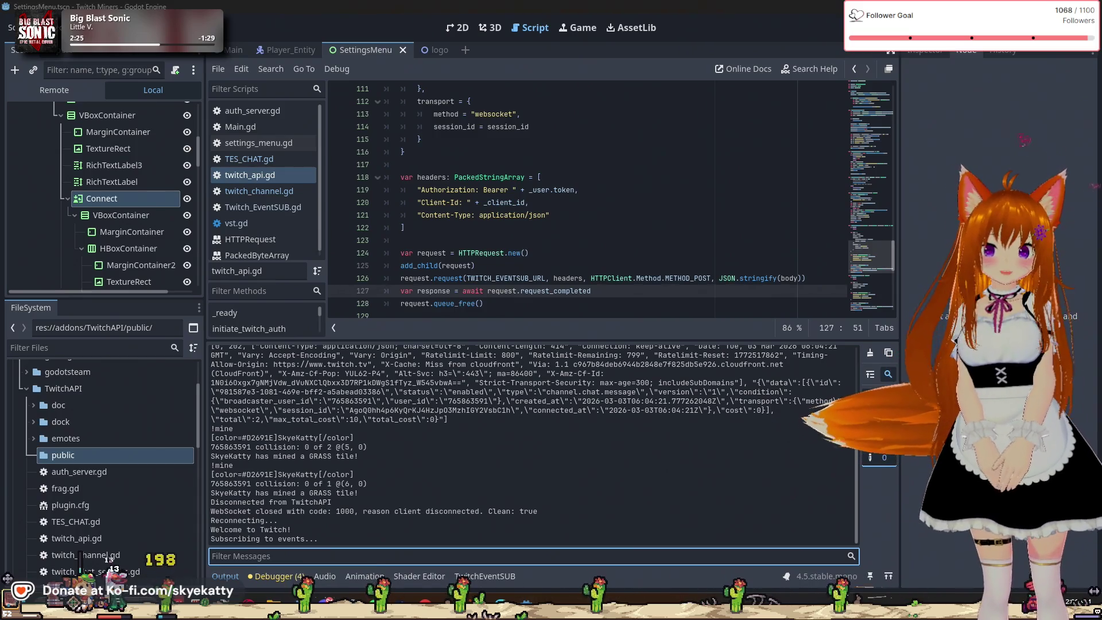
Close the running game's settings menu and return to the editor's output log
key("alt+Tab")
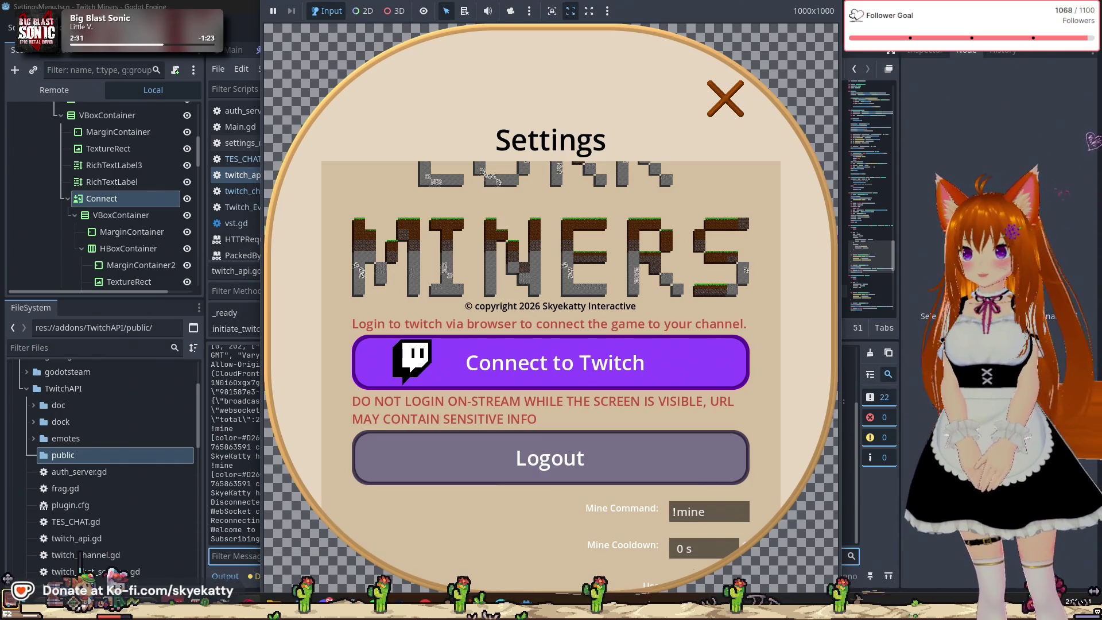
left_click(830, 164)
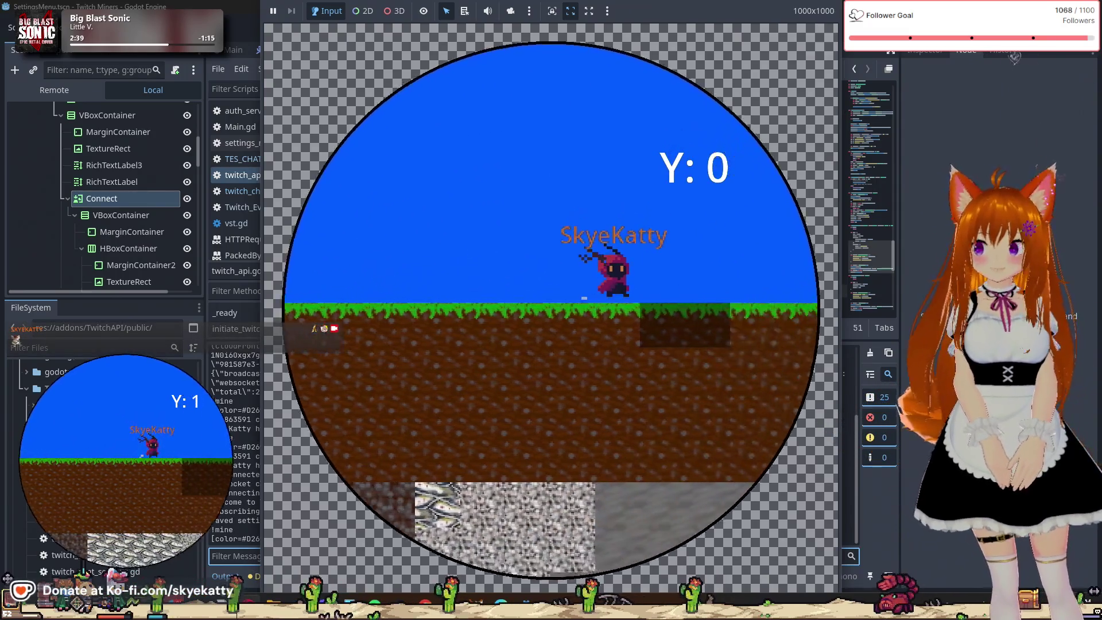
left_click(228, 556)
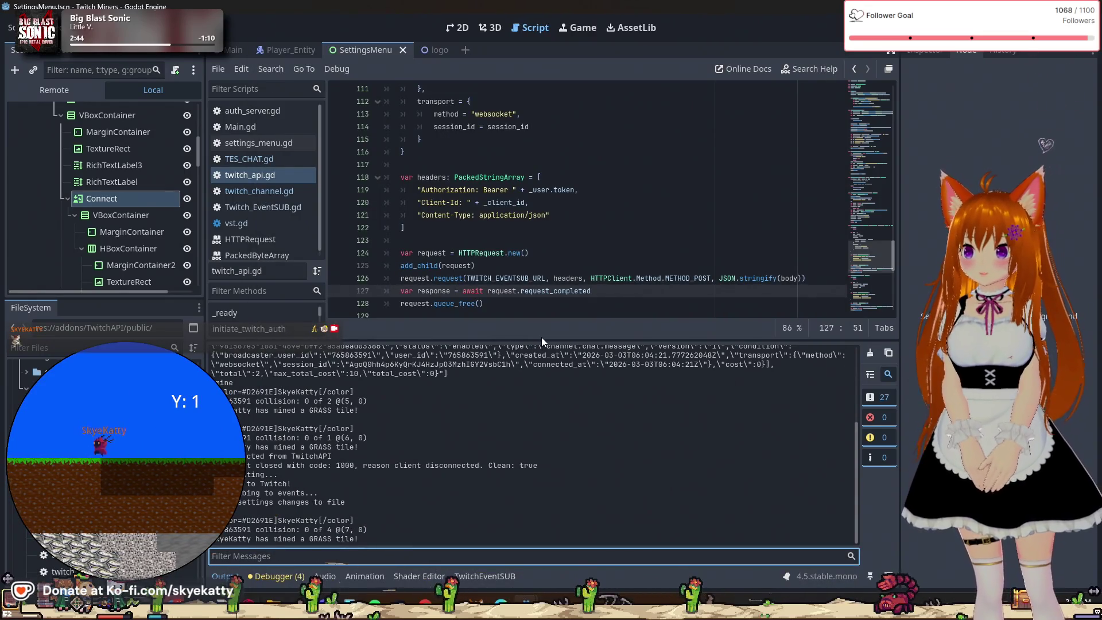
mouse_move(545, 340)
left_mouse_down()
mouse_move(551, 410)
mouse_move(551, 386)
left_mouse_up()
scroll(502, 289, "down", 3)
scroll(502, 288, "down", 5)
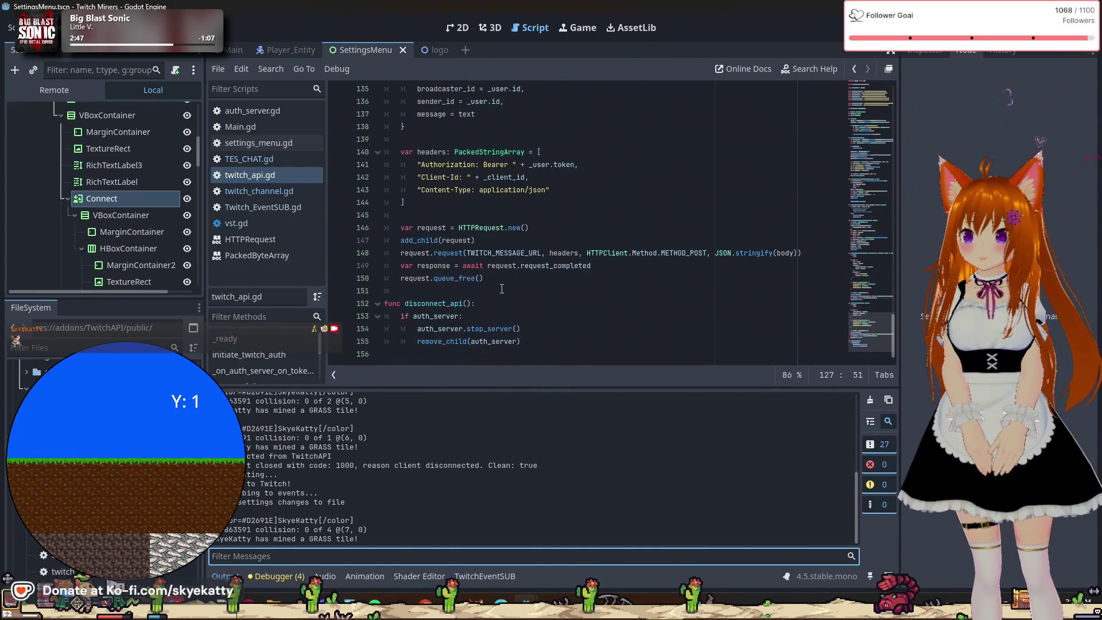
left_click(281, 209)
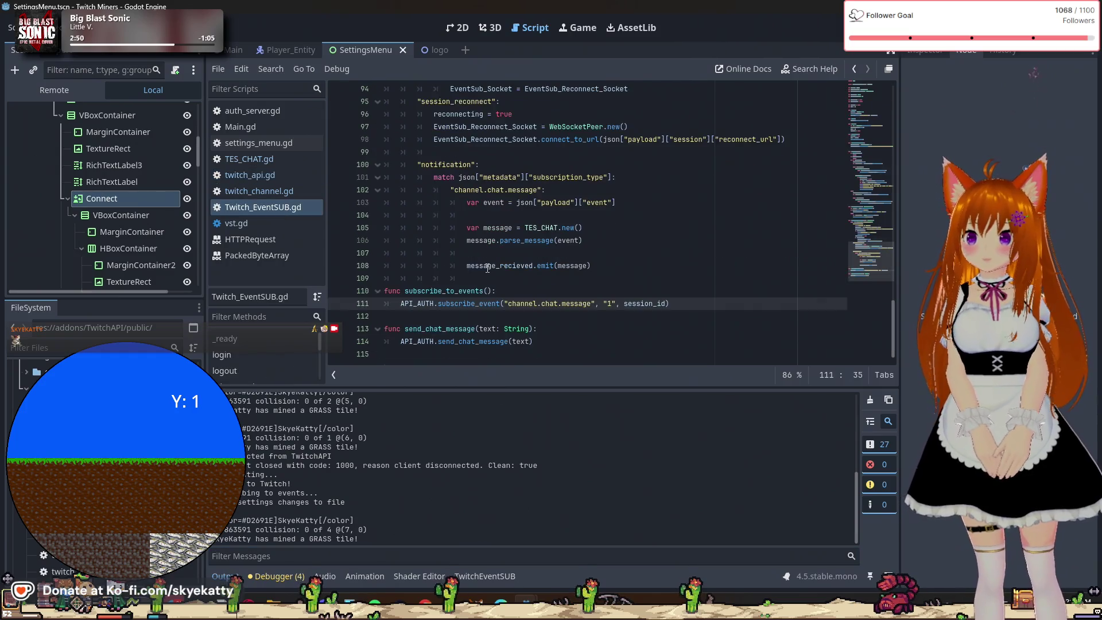
scroll(488, 268, "up", 12)
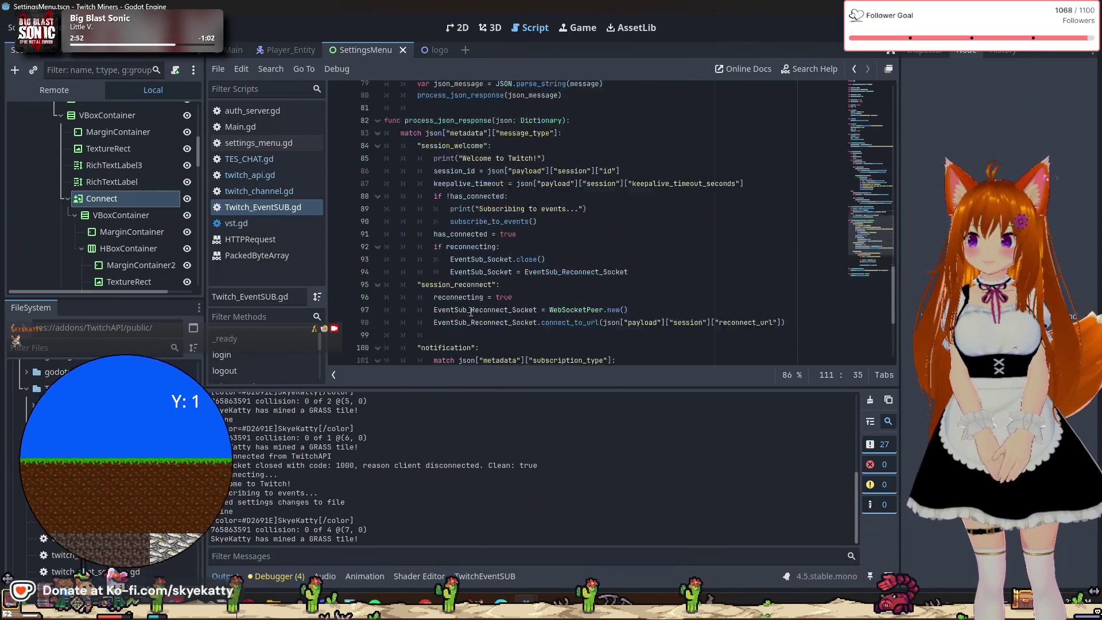
scroll(471, 312, "up", 7)
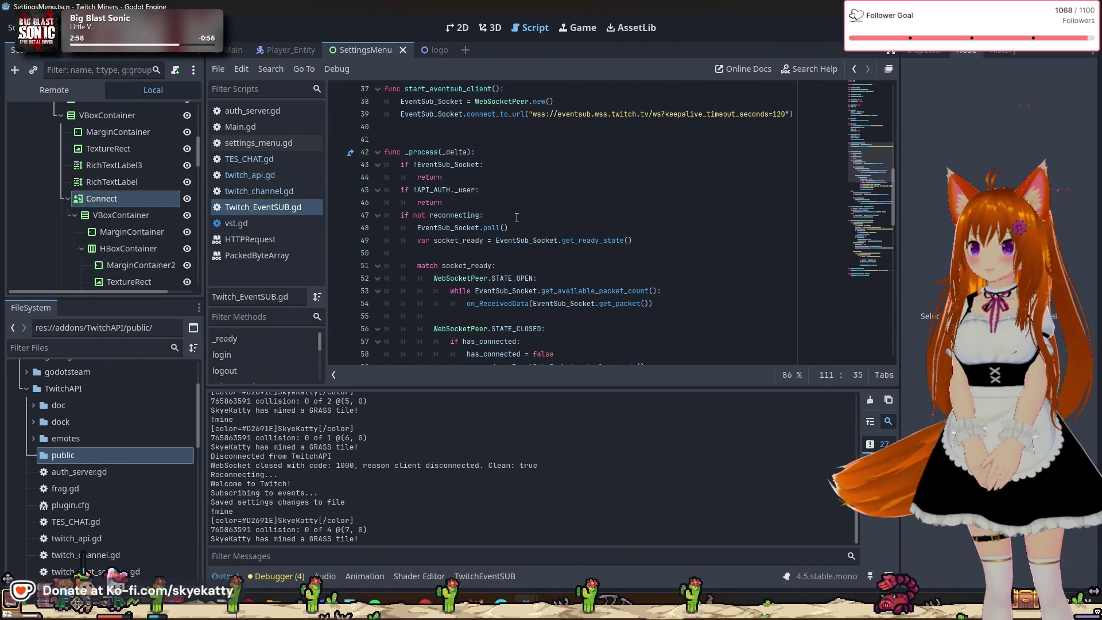
scroll(516, 217, "up", 2)
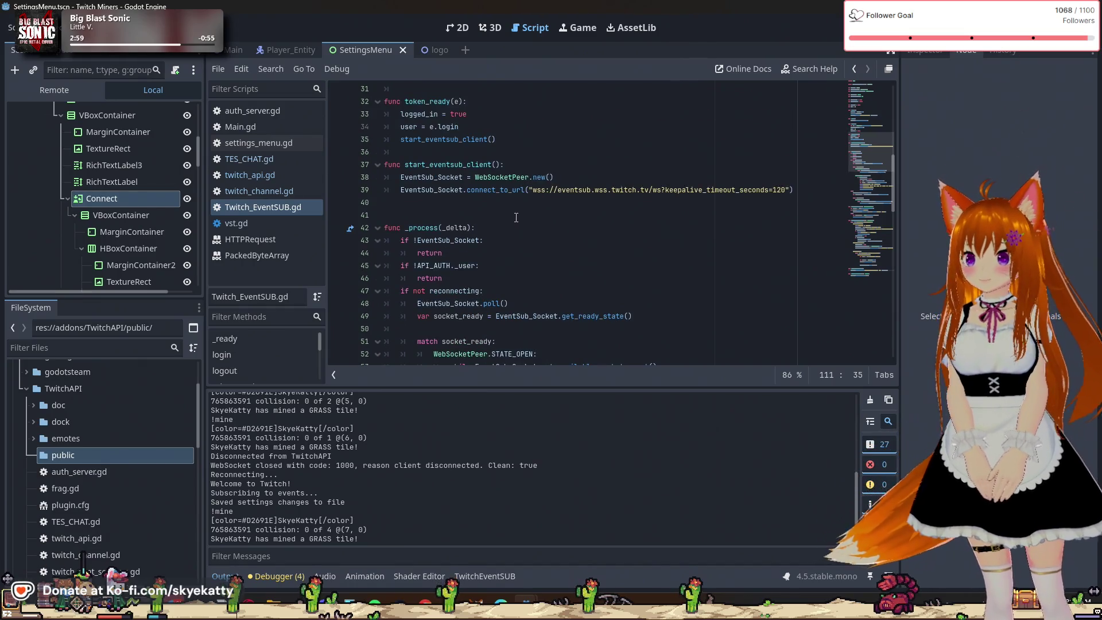
scroll(515, 217, "down", 2)
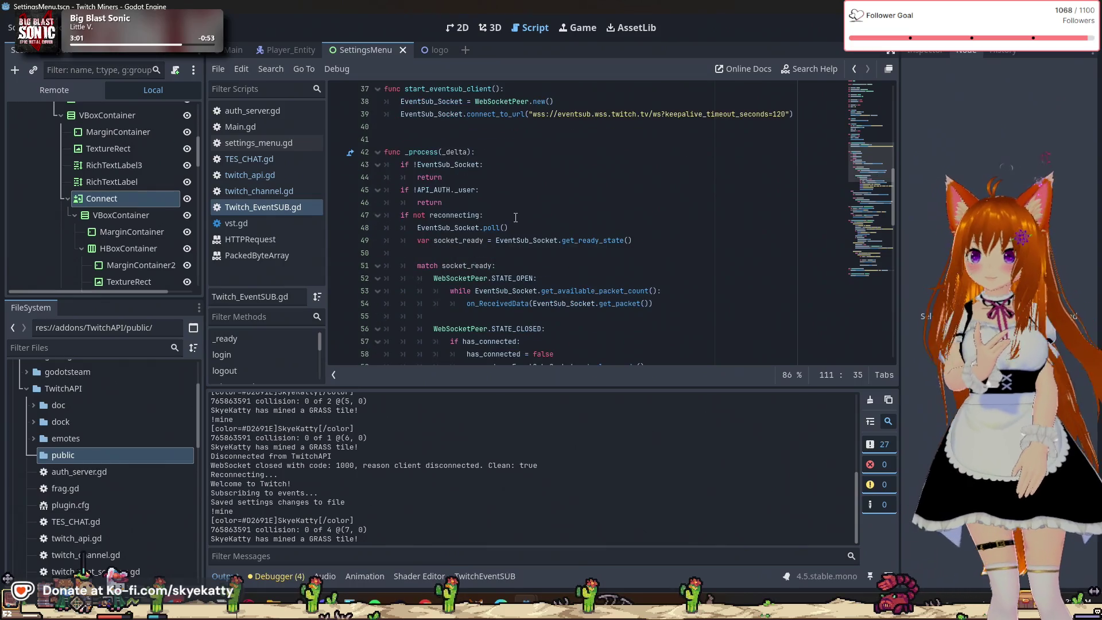
scroll(515, 217, "down", 2)
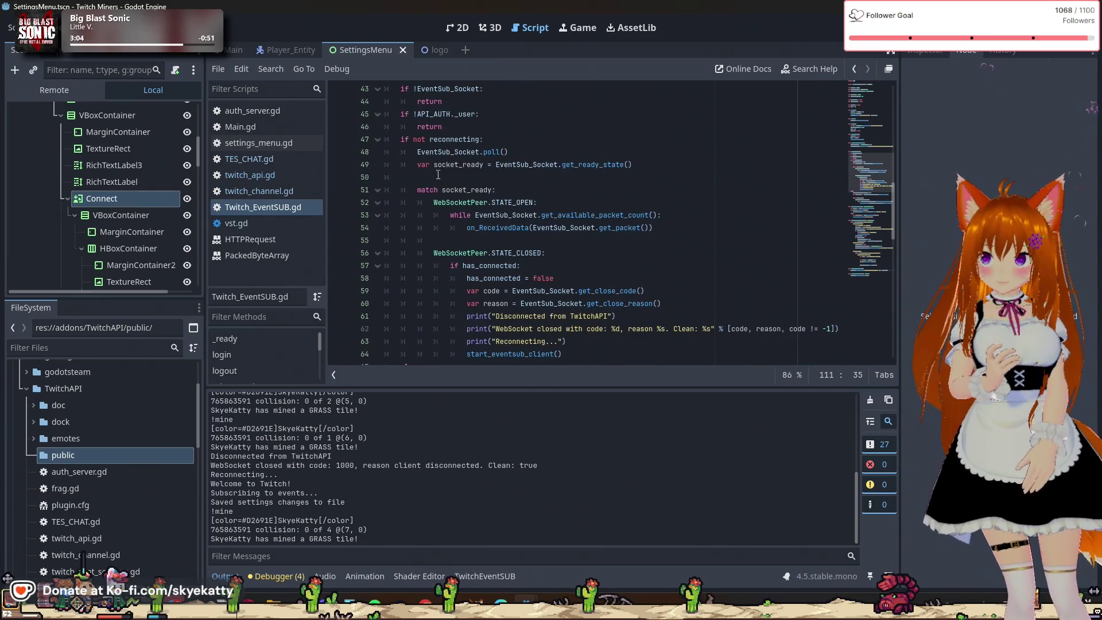
scroll(436, 166, "down", 1)
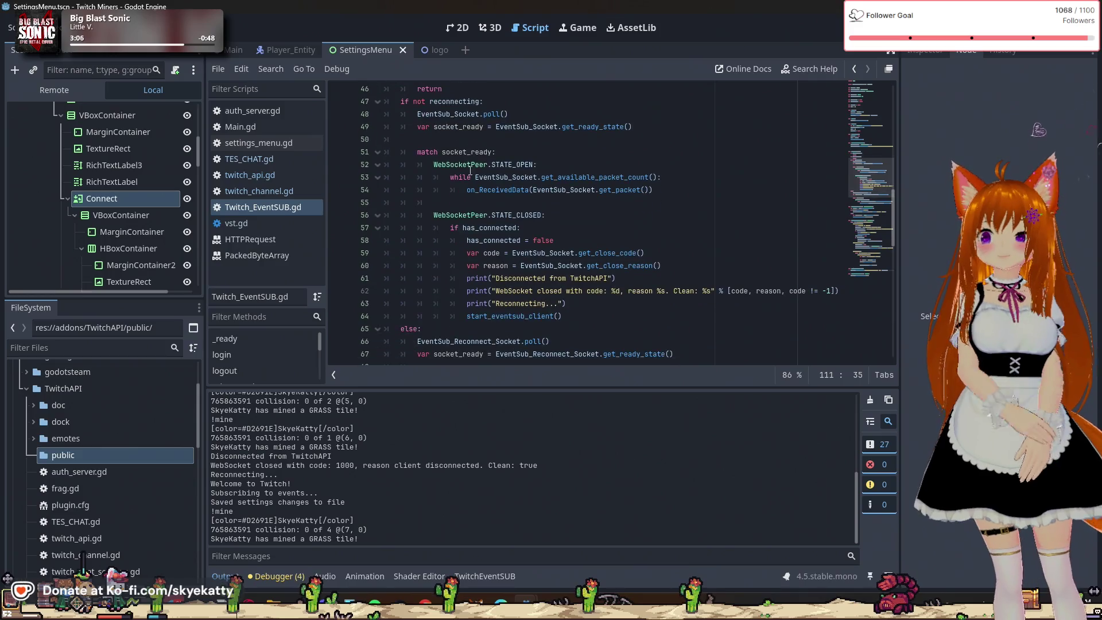
mouse_move(470, 171)
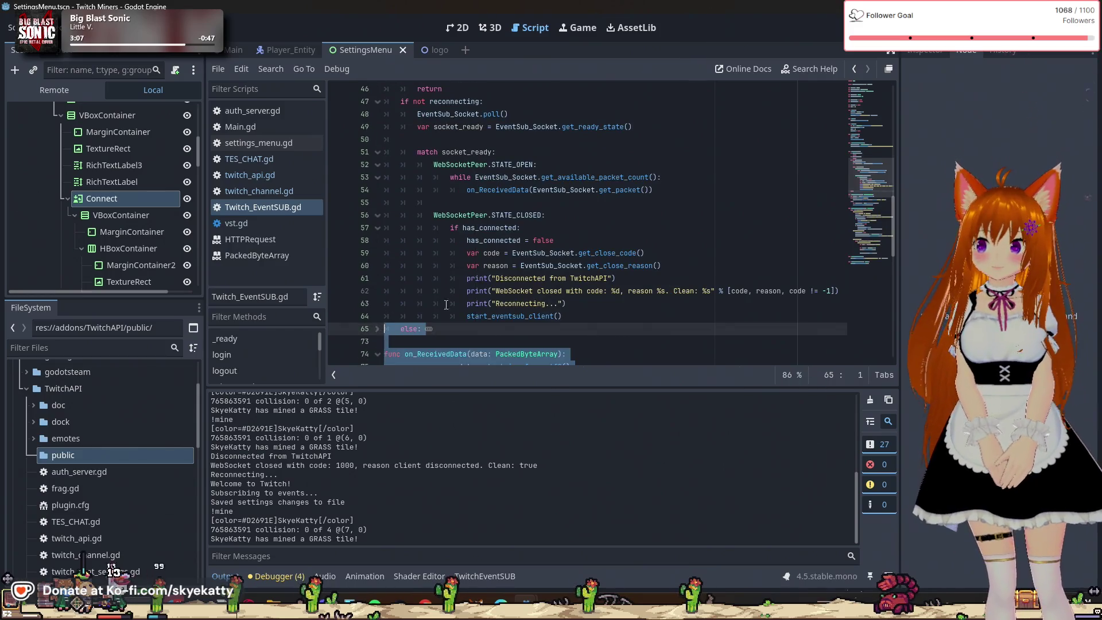
left_click(378, 328)
left_click(602, 227)
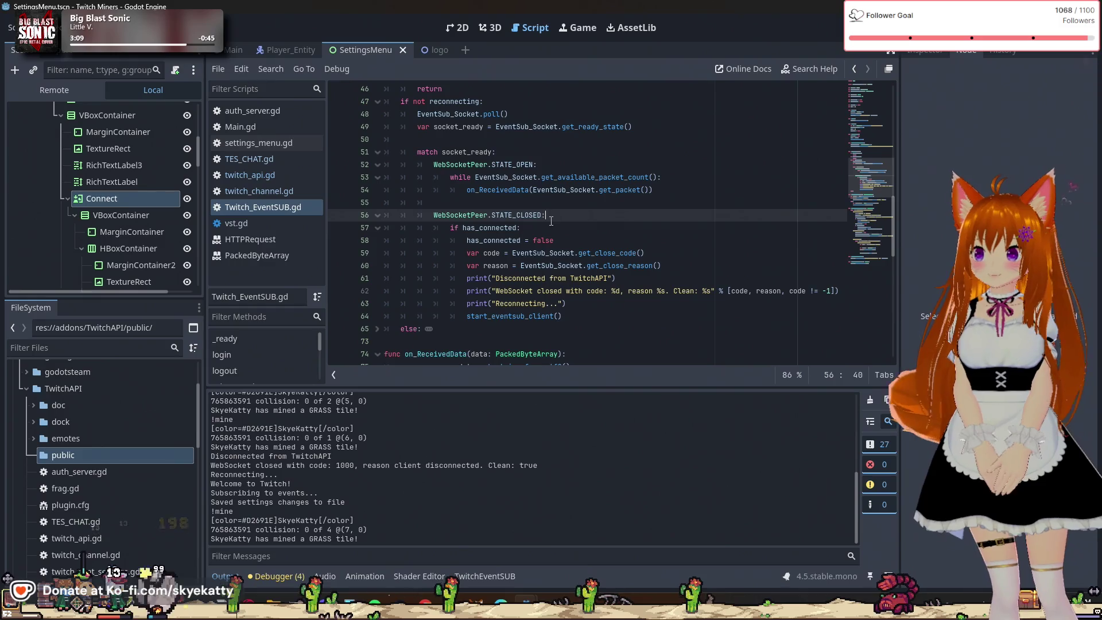
left_click(572, 242)
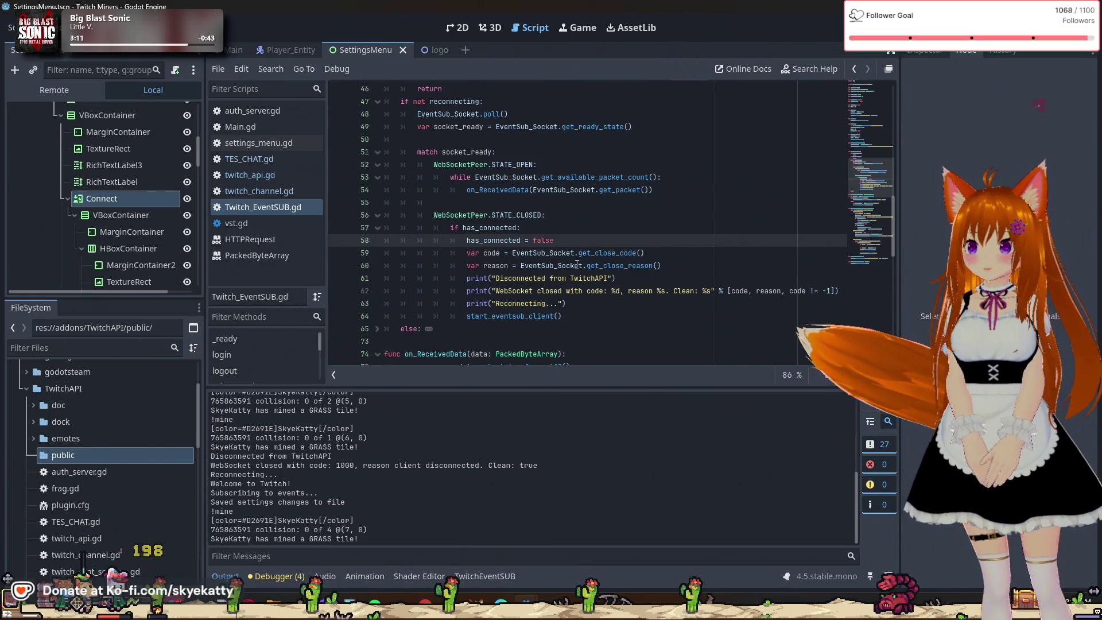
scroll(542, 222, "down", 1)
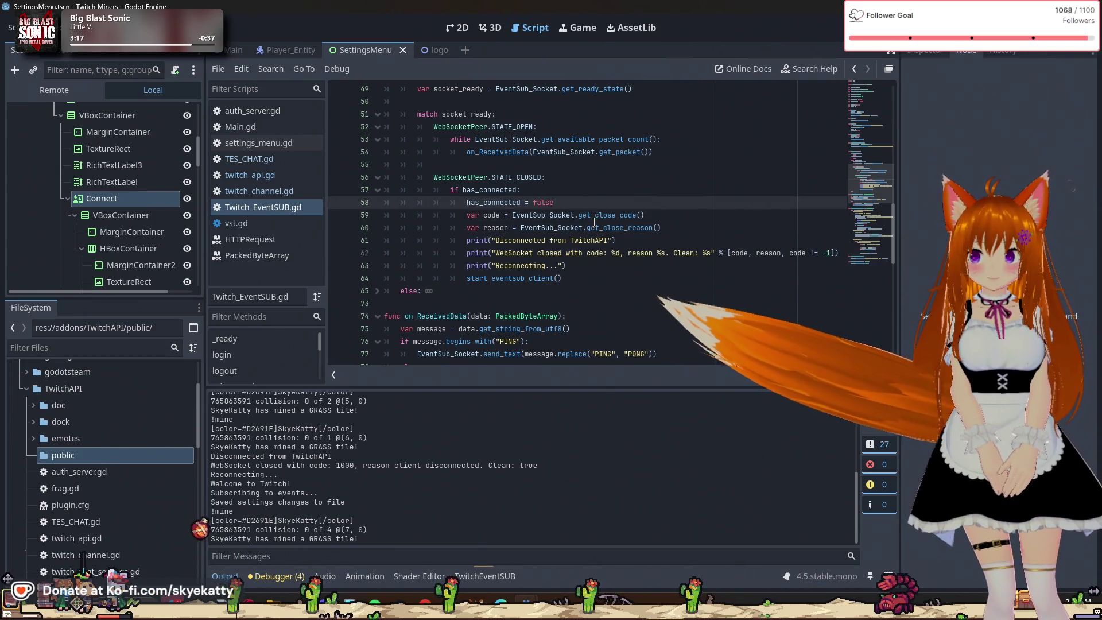
left_click(593, 240)
left_click(590, 265)
left_click(588, 279)
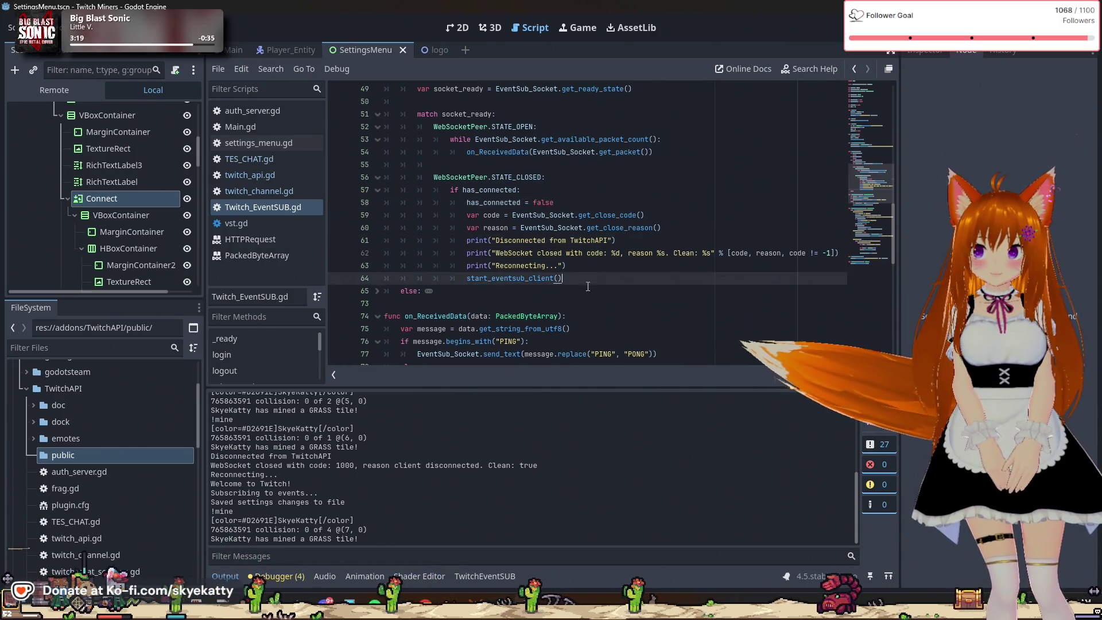
scroll(587, 286, "up", 1)
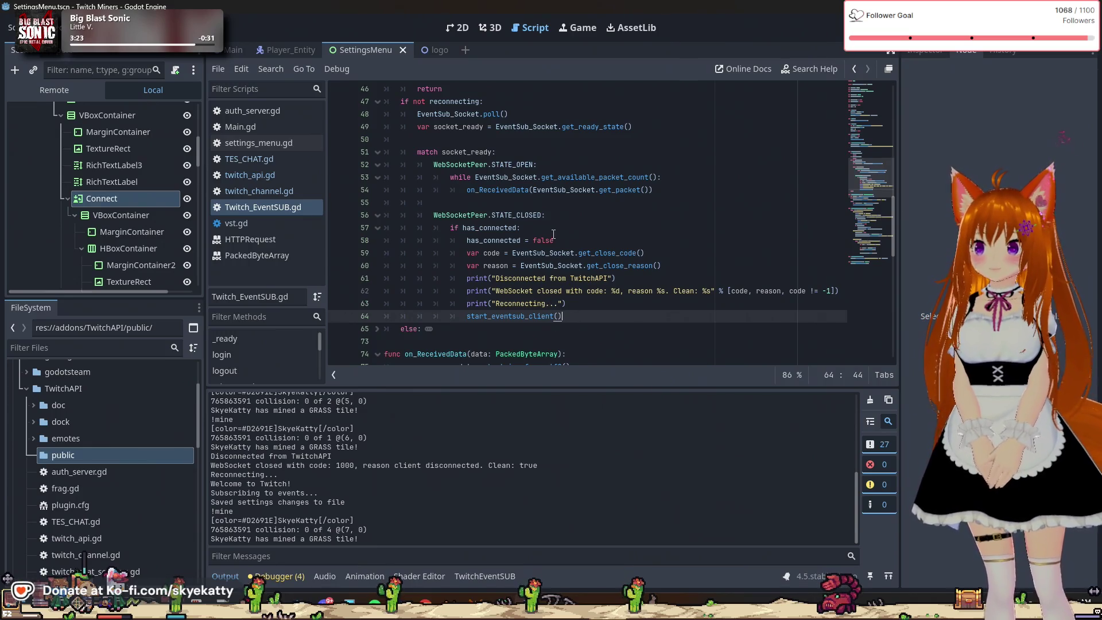
left_click(576, 241)
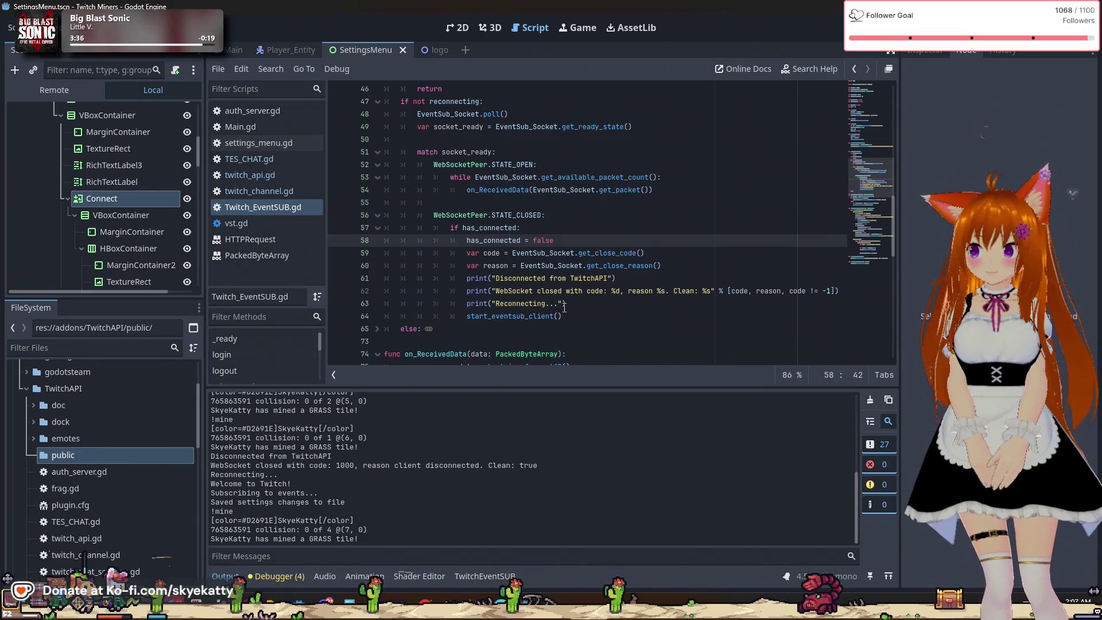
scroll(566, 306, "up", 1)
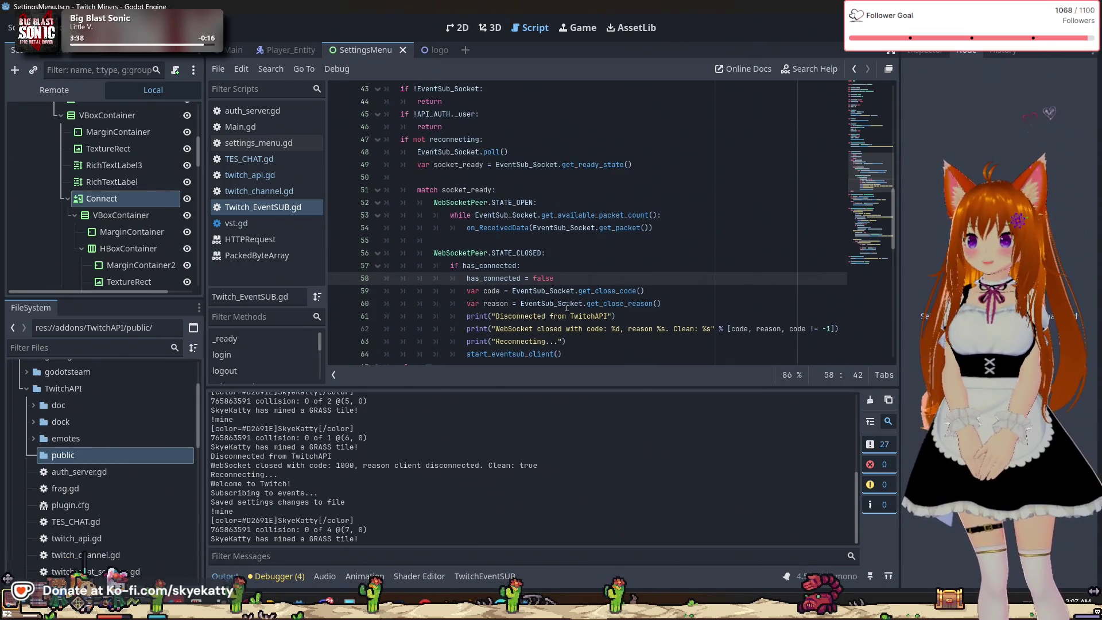
left_click(498, 266)
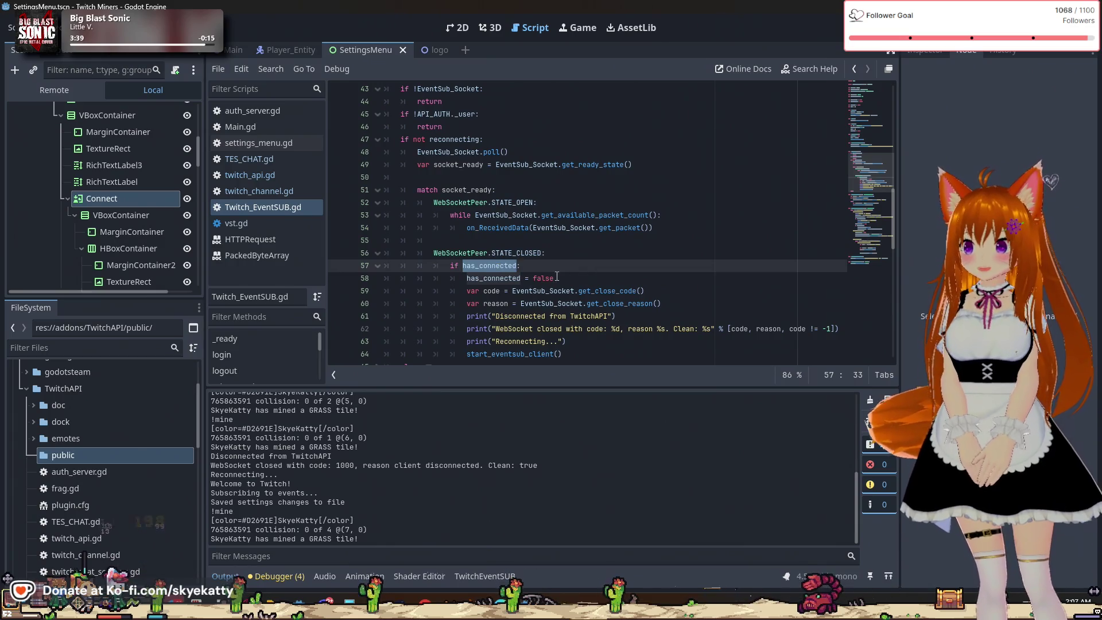
scroll(527, 266, "up", 8)
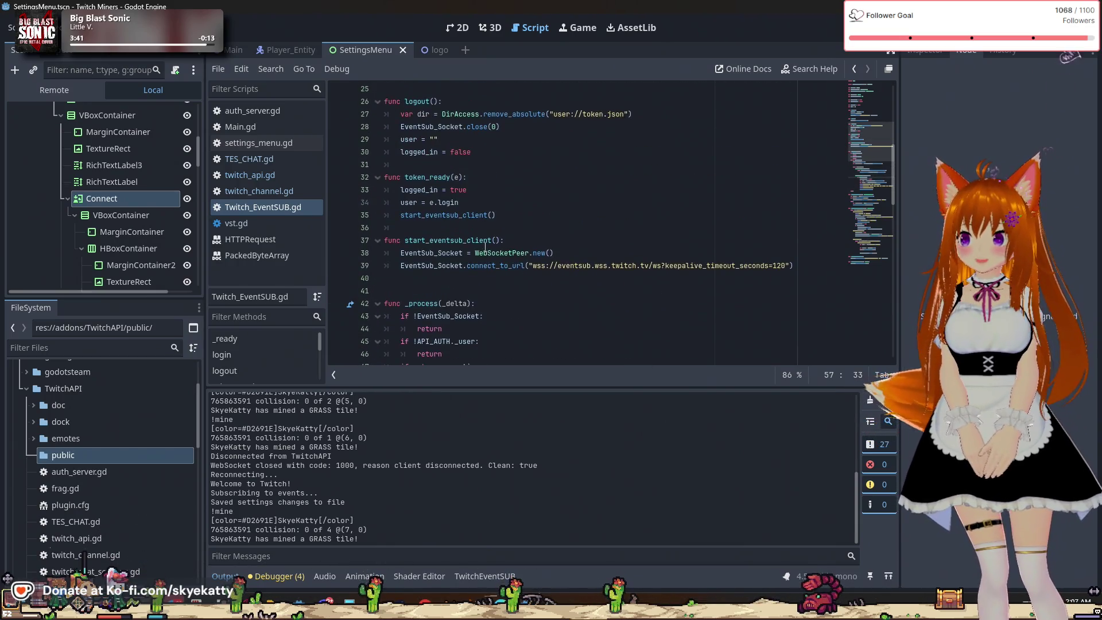
scroll(433, 241, "up", 2)
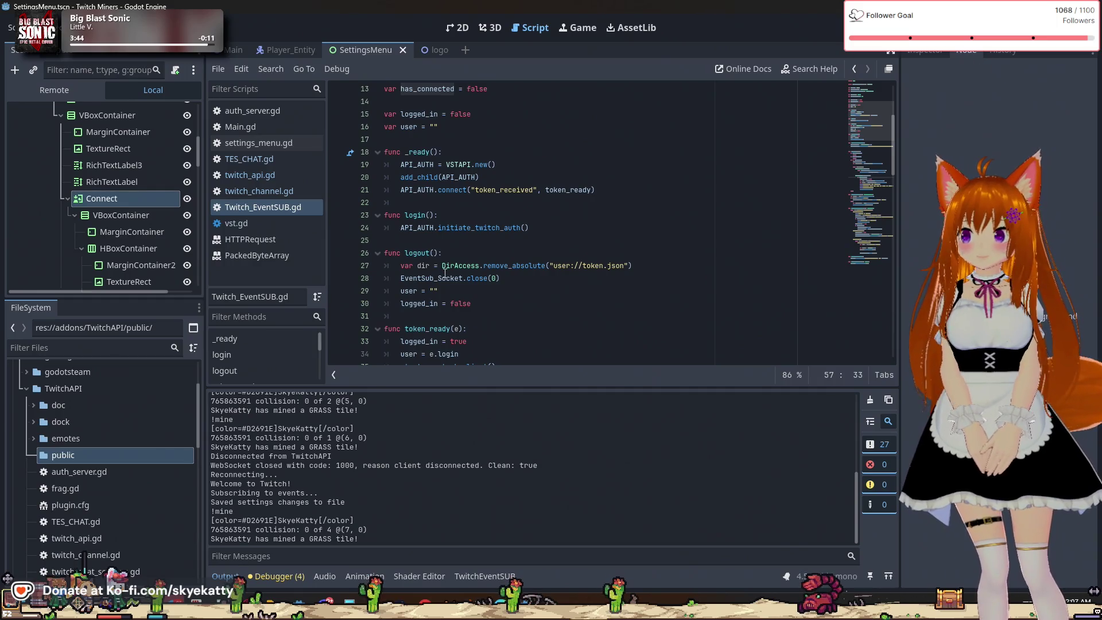
scroll(445, 274, "down", 1)
scroll(505, 269, "up", 2)
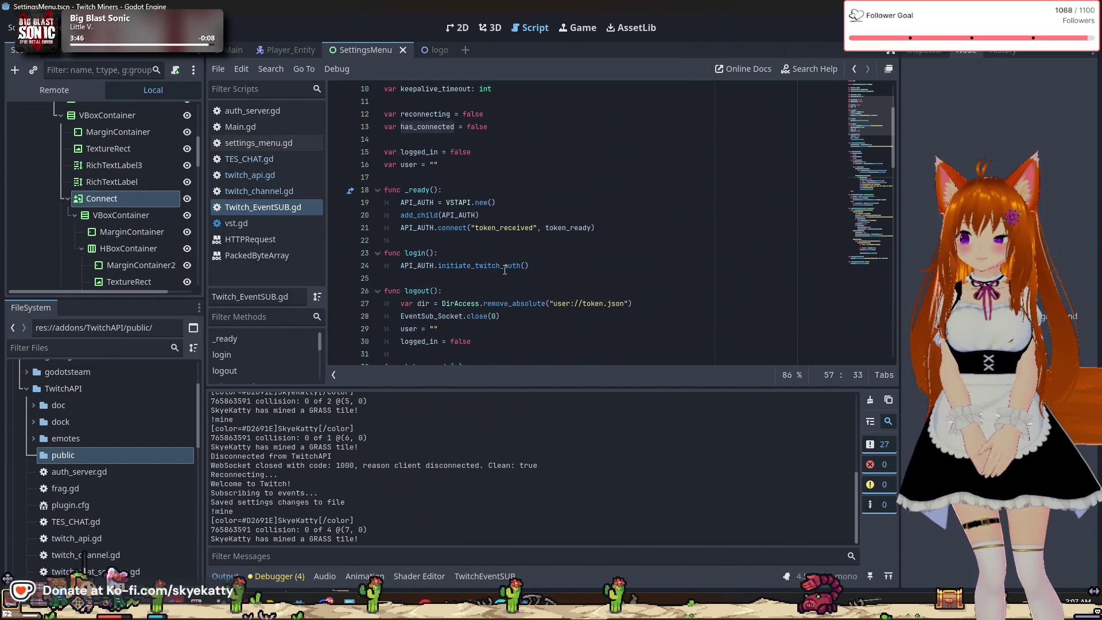
scroll(504, 270, "down", 1)
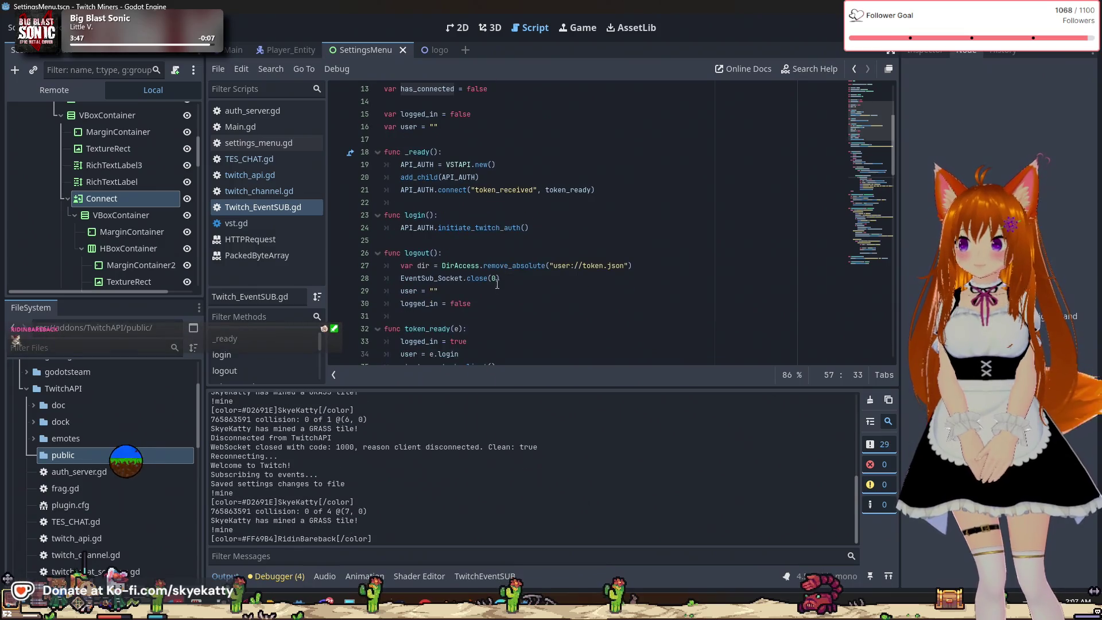
left_click(492, 301)
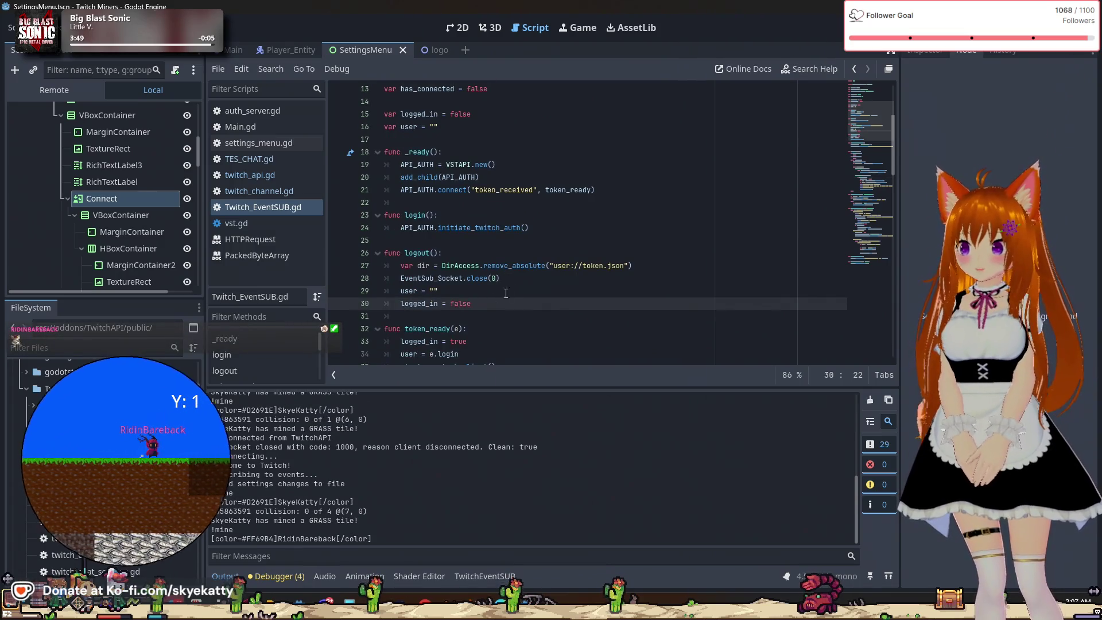
Add 'has_connected = false' after the token removal line in logout(), then run the project
left_click(669, 268)
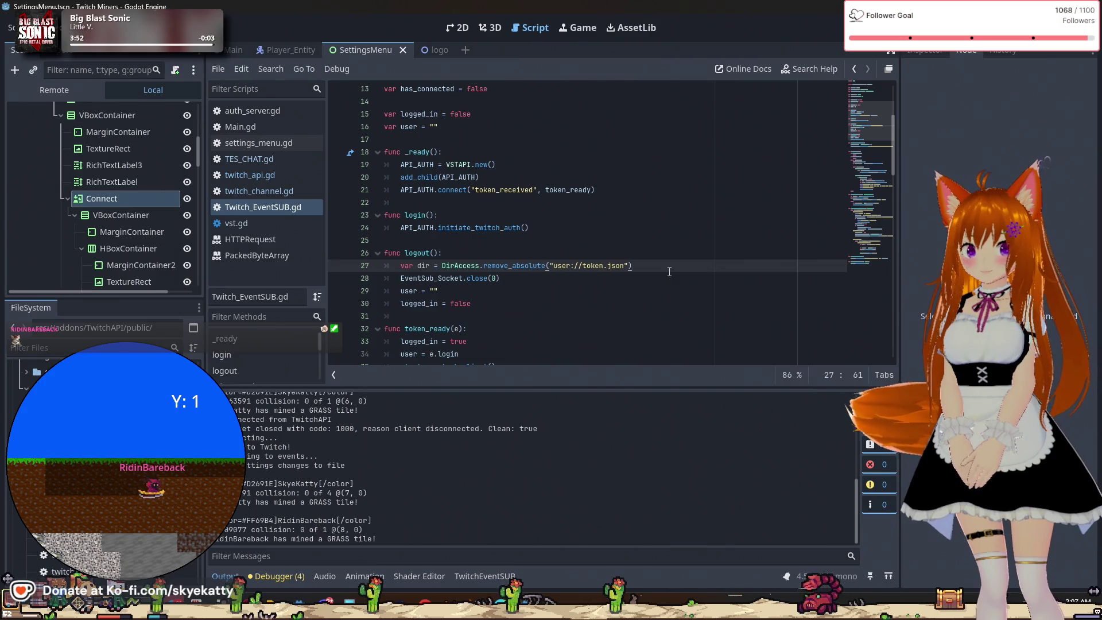
key("Return")
type("has")
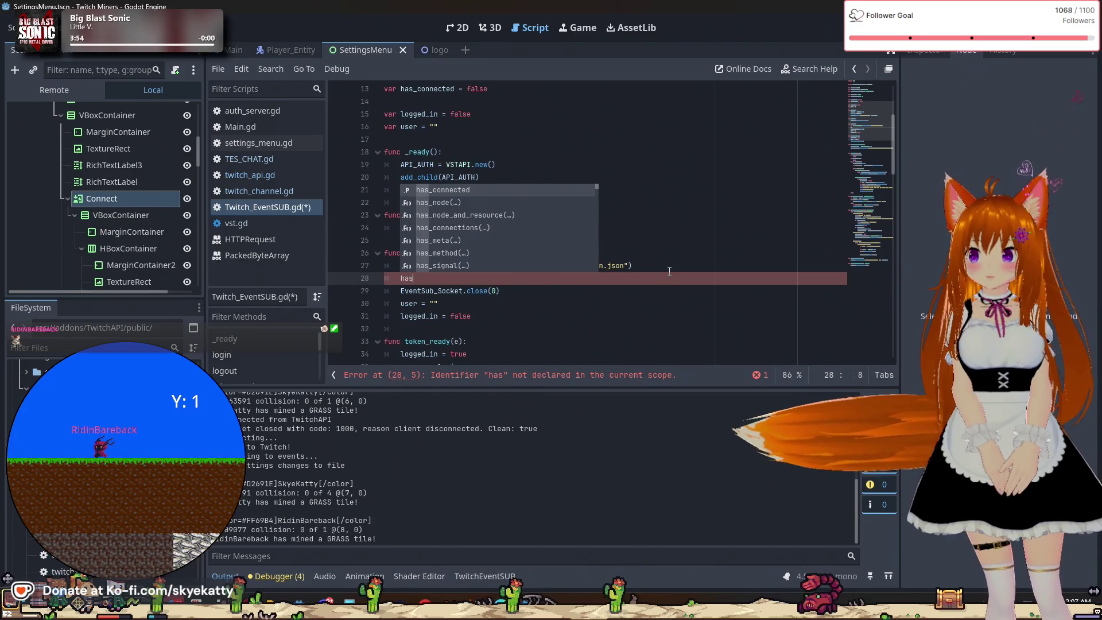
key("Return")
type("= fals")
key("Return")
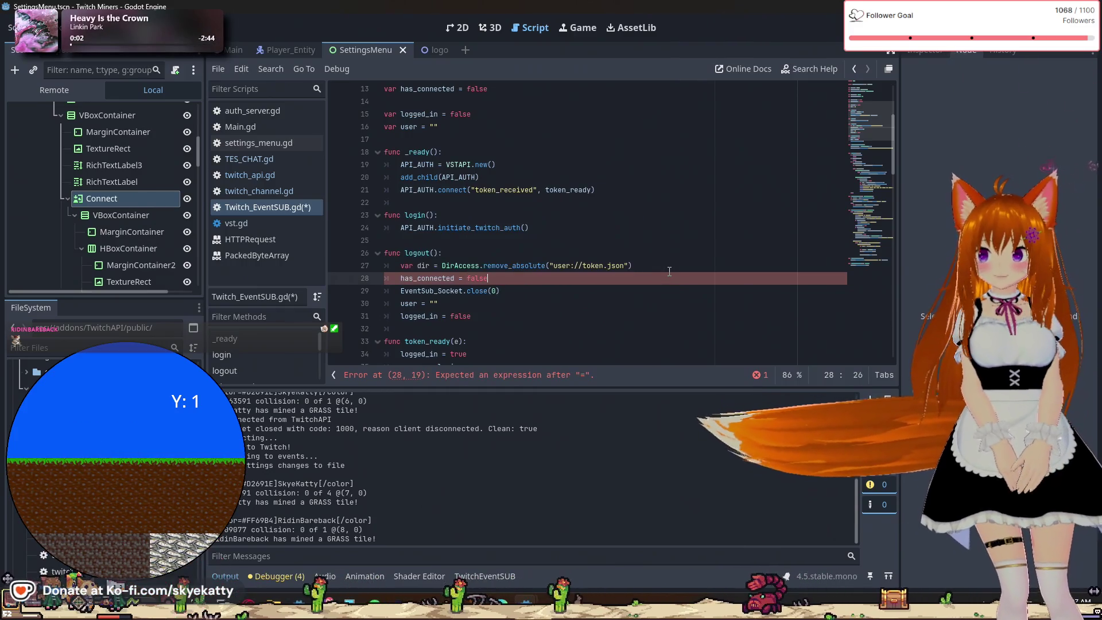
key("Down")
key("End")
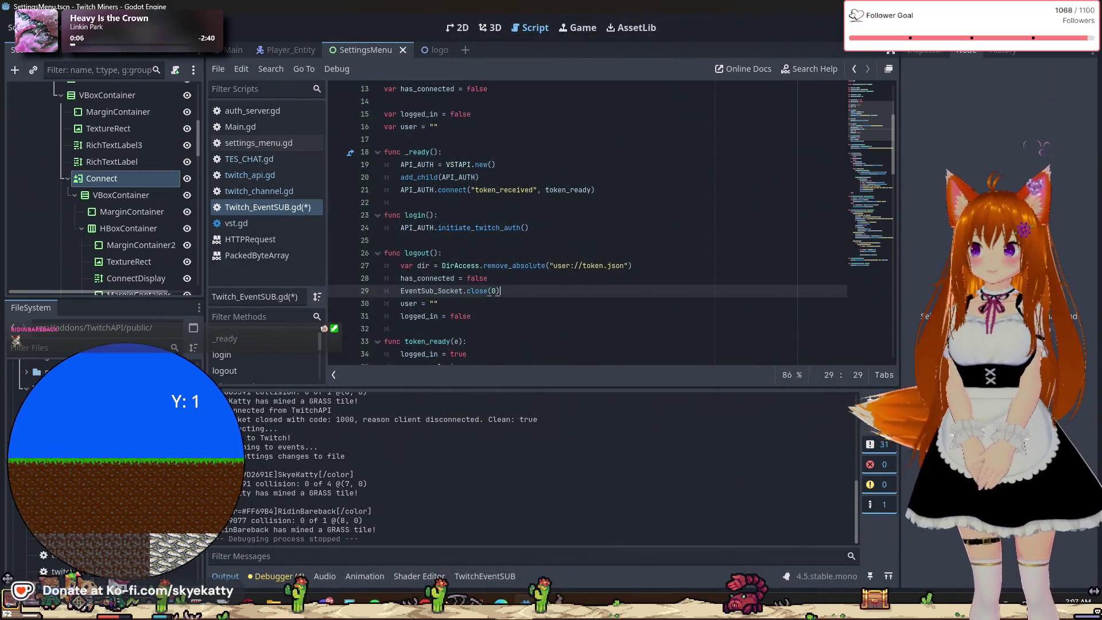
left_click(924, 27)
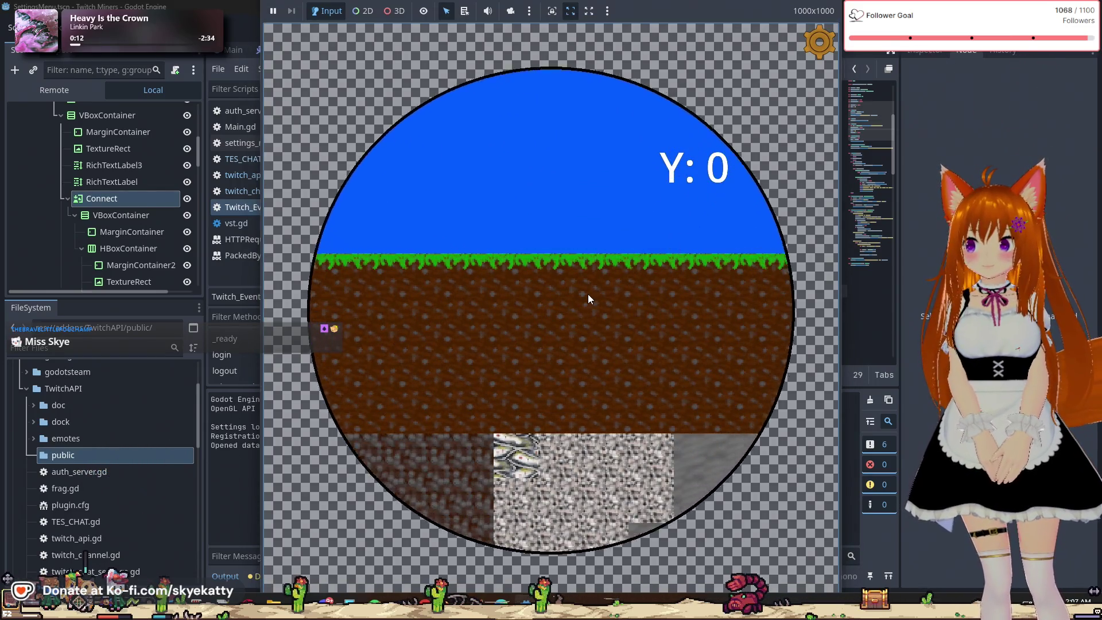
Connect the running game to Twitch from its settings panel and close the panel with Esc
left_click(819, 45)
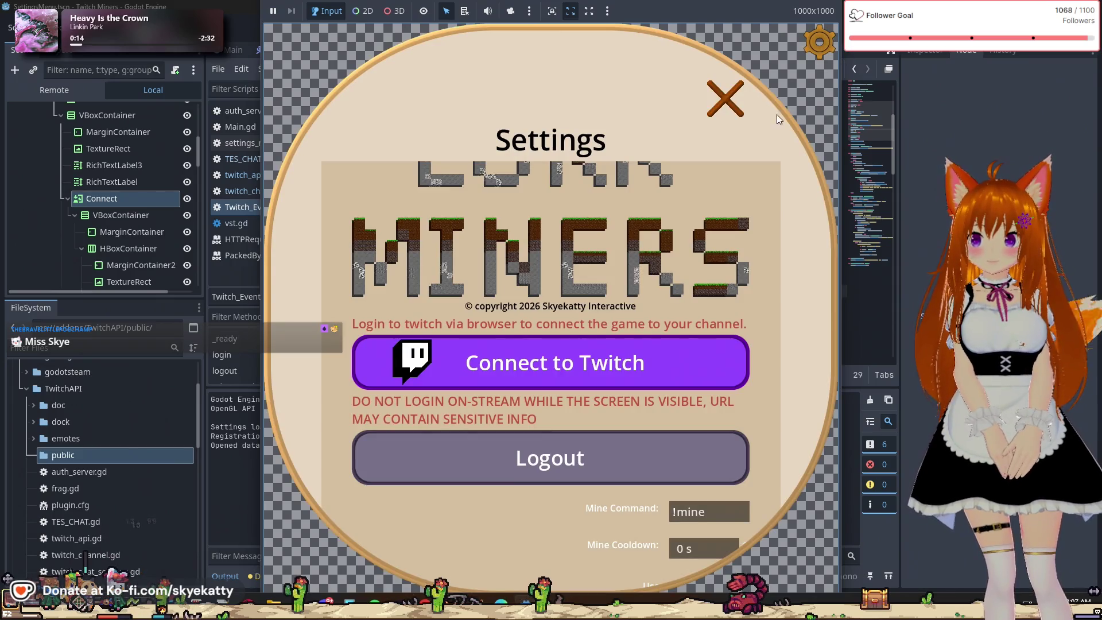
left_click(641, 358)
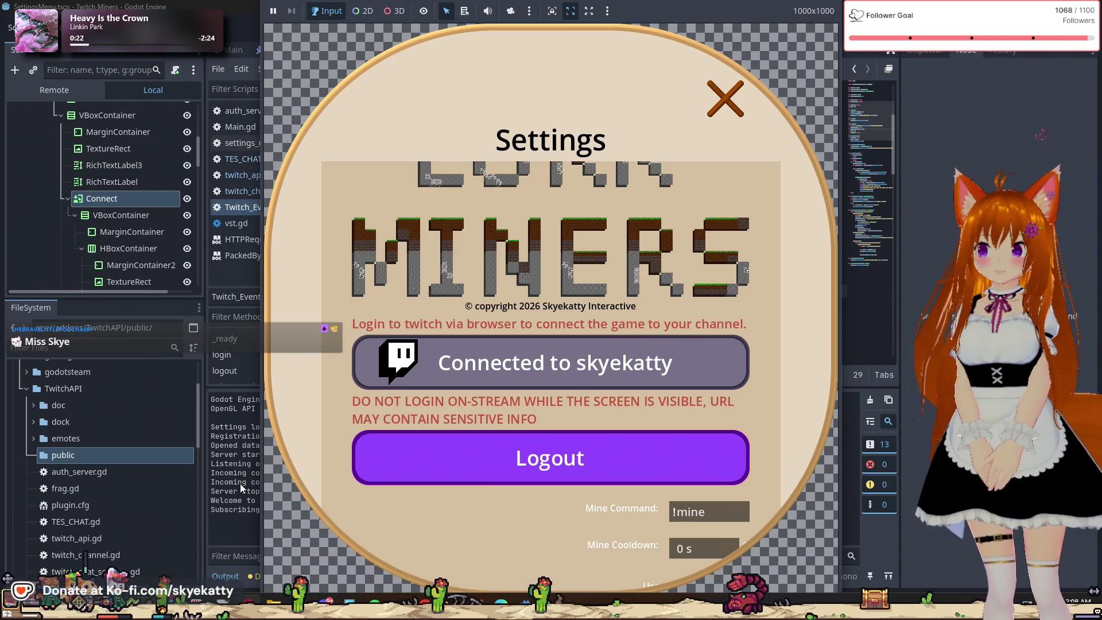
key("Escape")
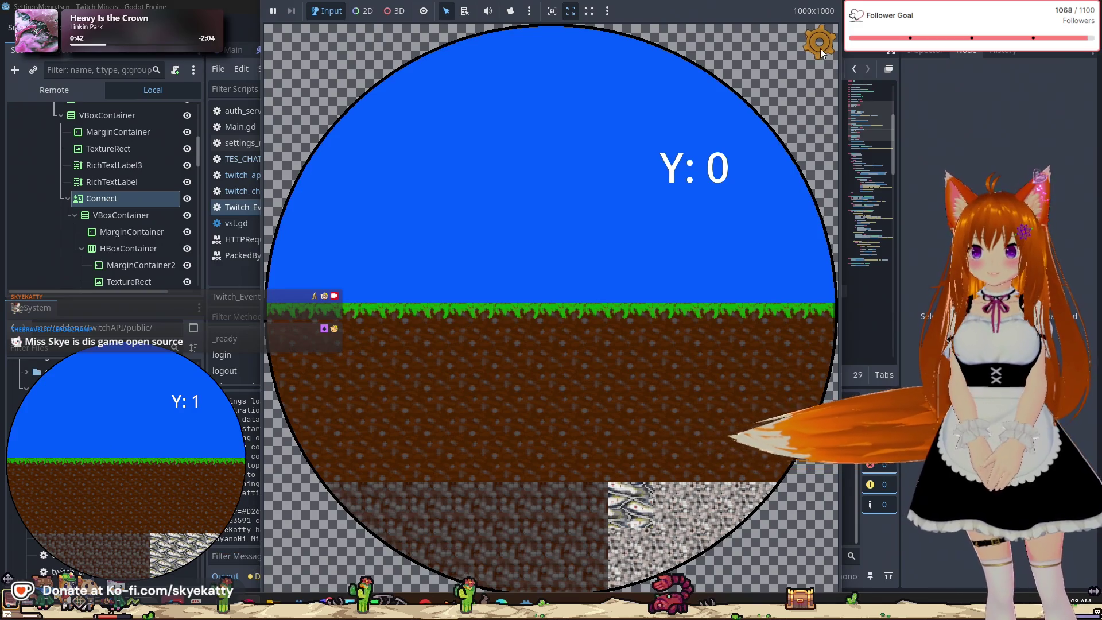
Reopen the game's settings, scroll through the panel, then close it again
left_click(819, 41)
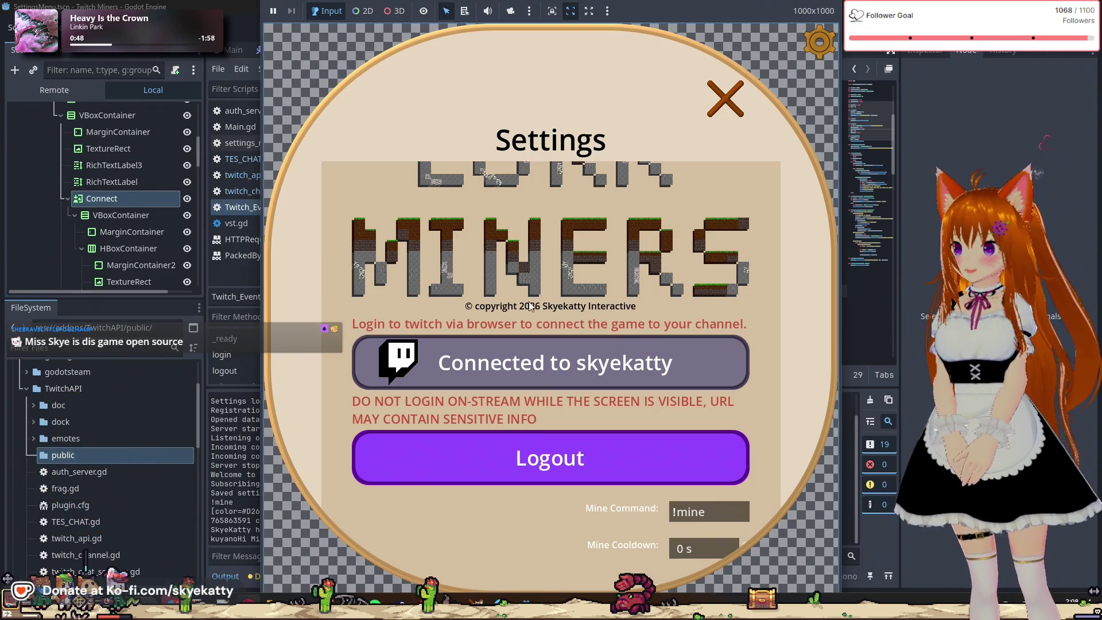
scroll(617, 287, "up", 1)
scroll(621, 282, "down", 2)
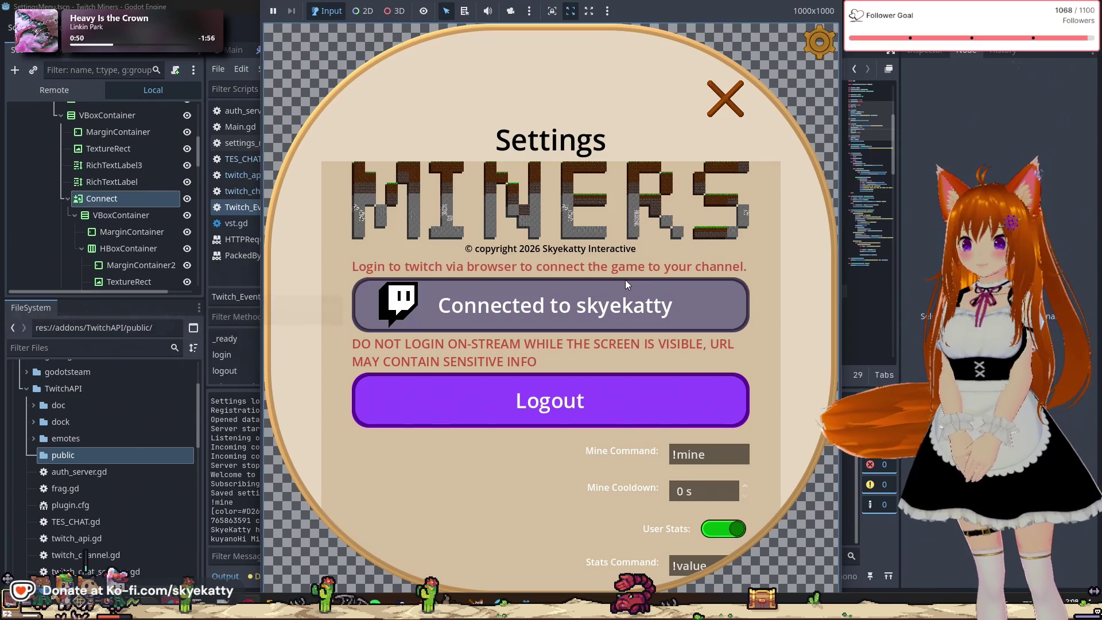
scroll(625, 280, "up", 2)
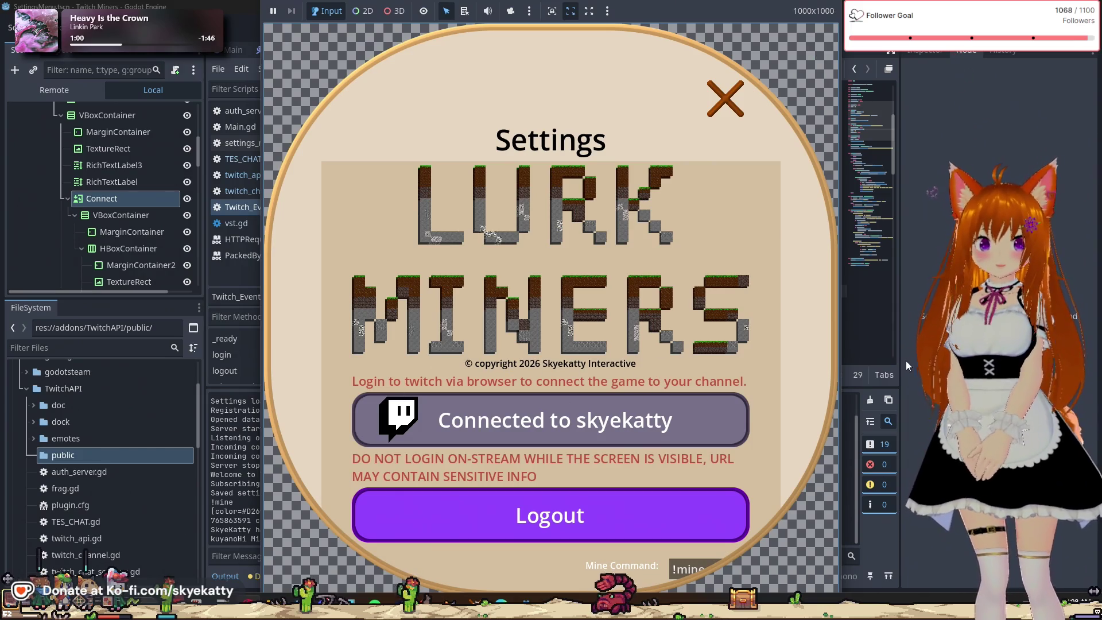
scroll(678, 306, "down", 1)
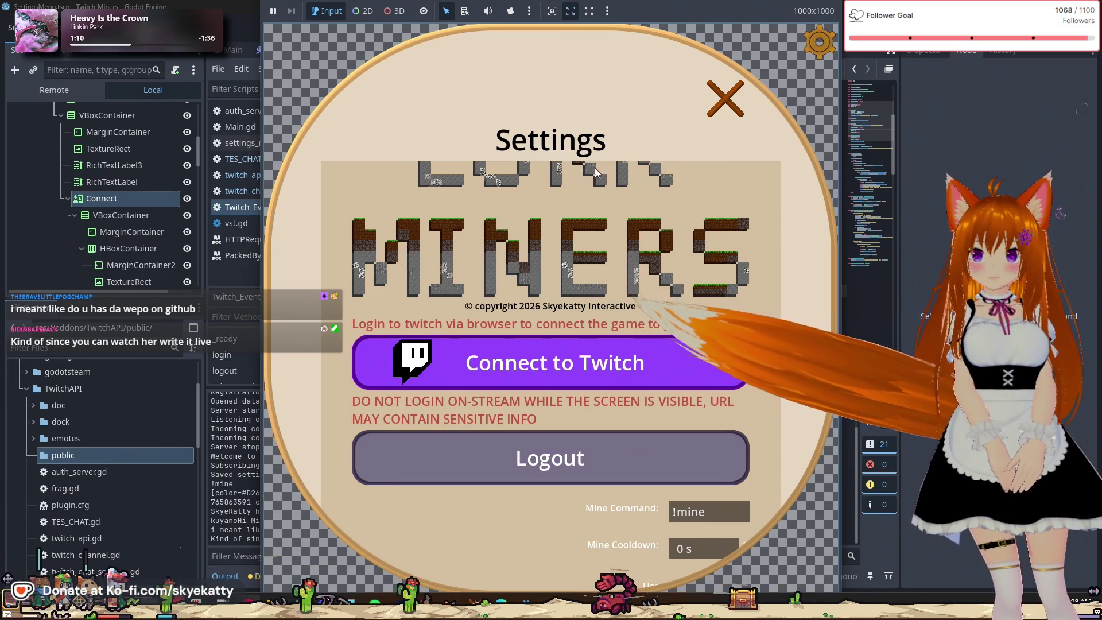
left_click(723, 110)
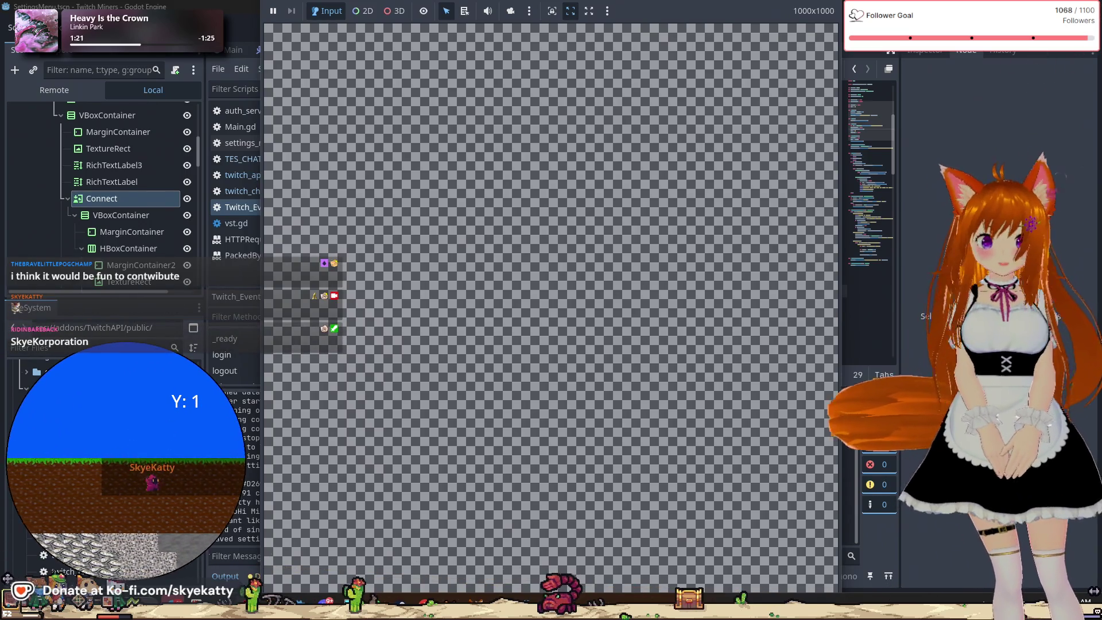
Reconnect the game to Twitch from its settings and close the settings panel
left_click(821, 41)
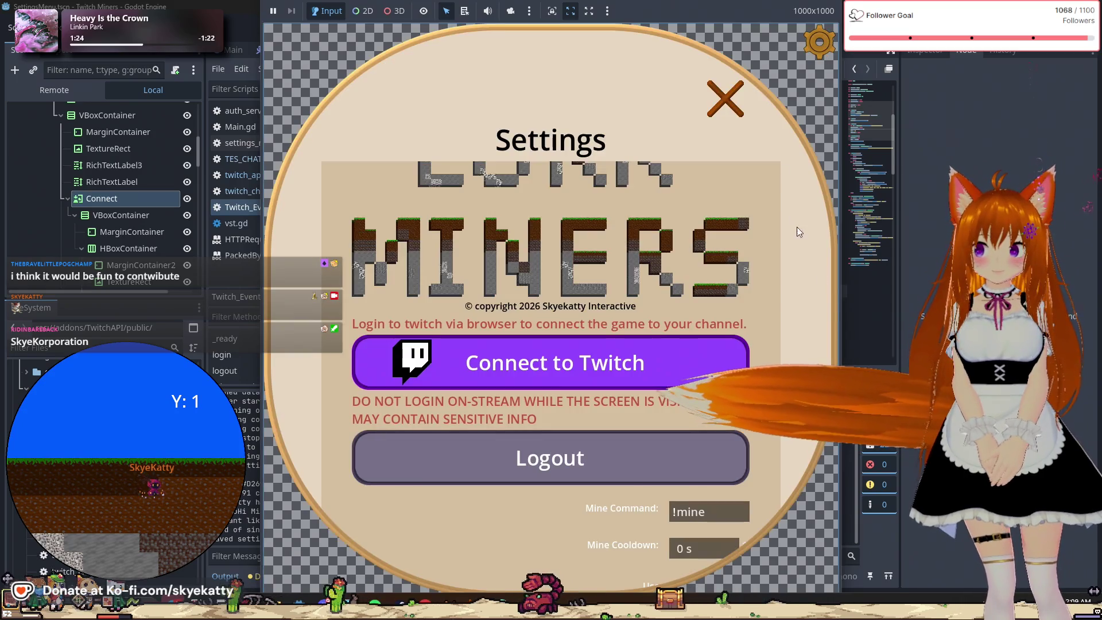
left_click(665, 346)
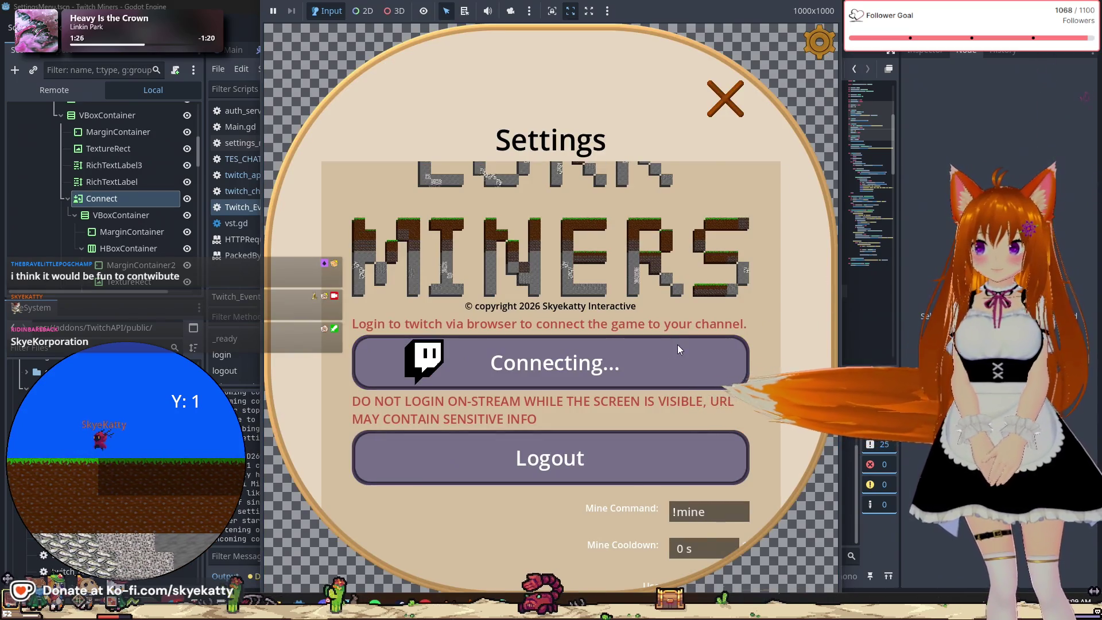
left_click(720, 92)
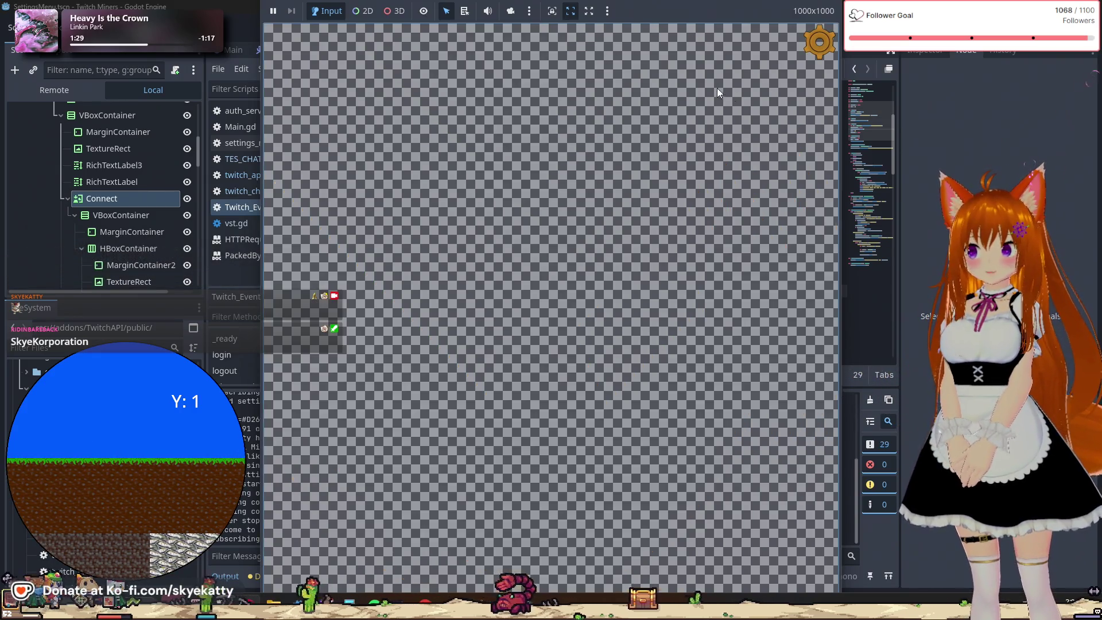
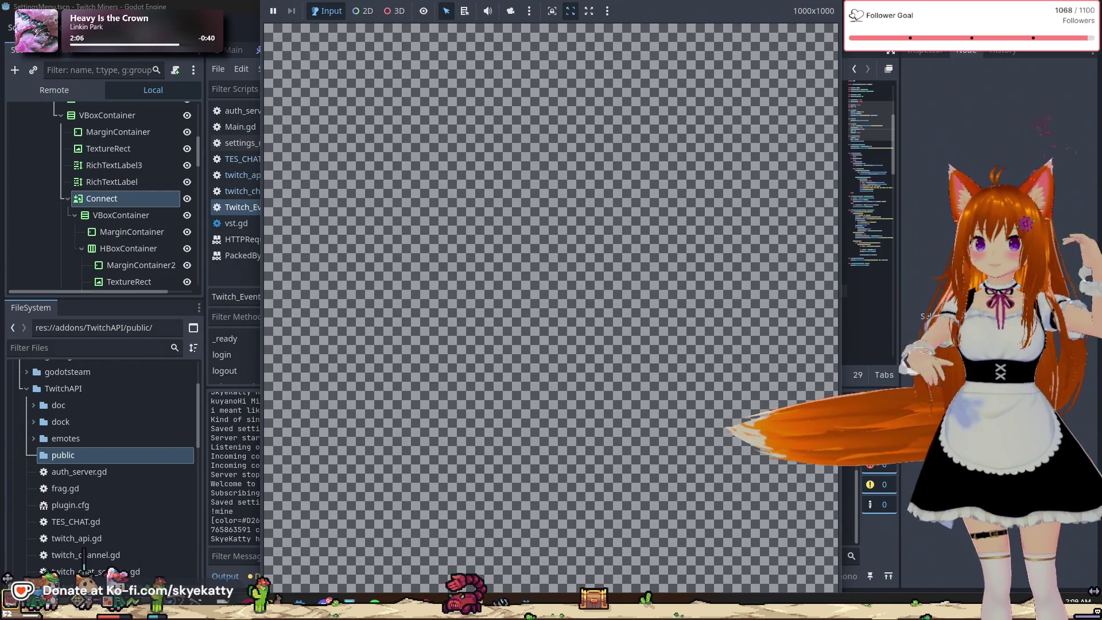
Stop the running game with F8, look through Twitch_EventSUB.gd, then switch to twitch_api.gd
mouse_move(836, 67)
key("F8")
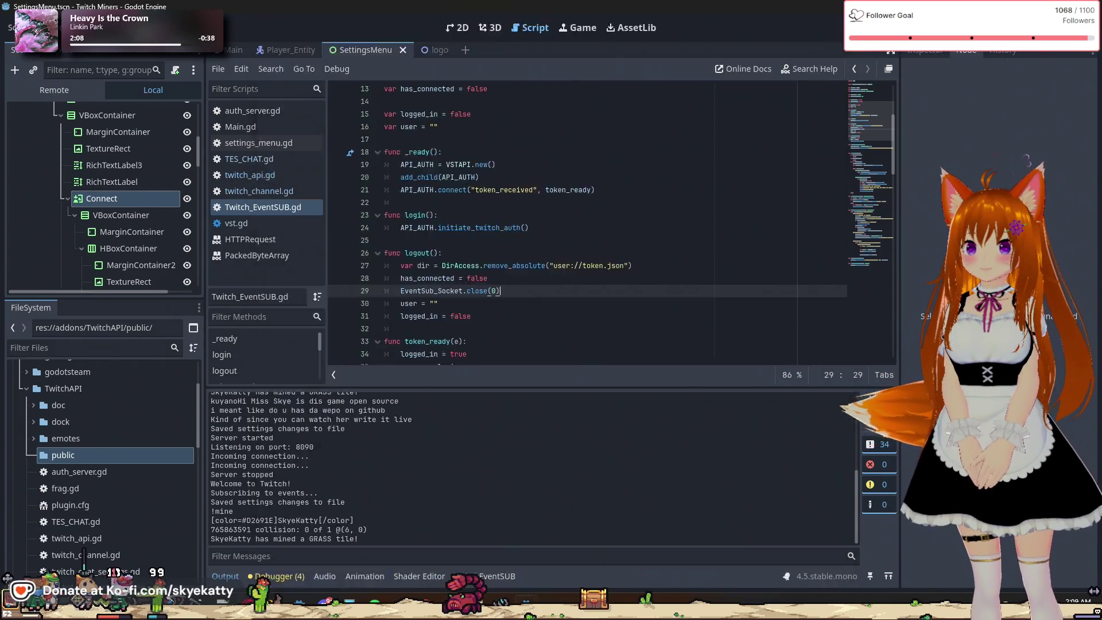
scroll(638, 228, "up", 4)
scroll(574, 223, "down", 6)
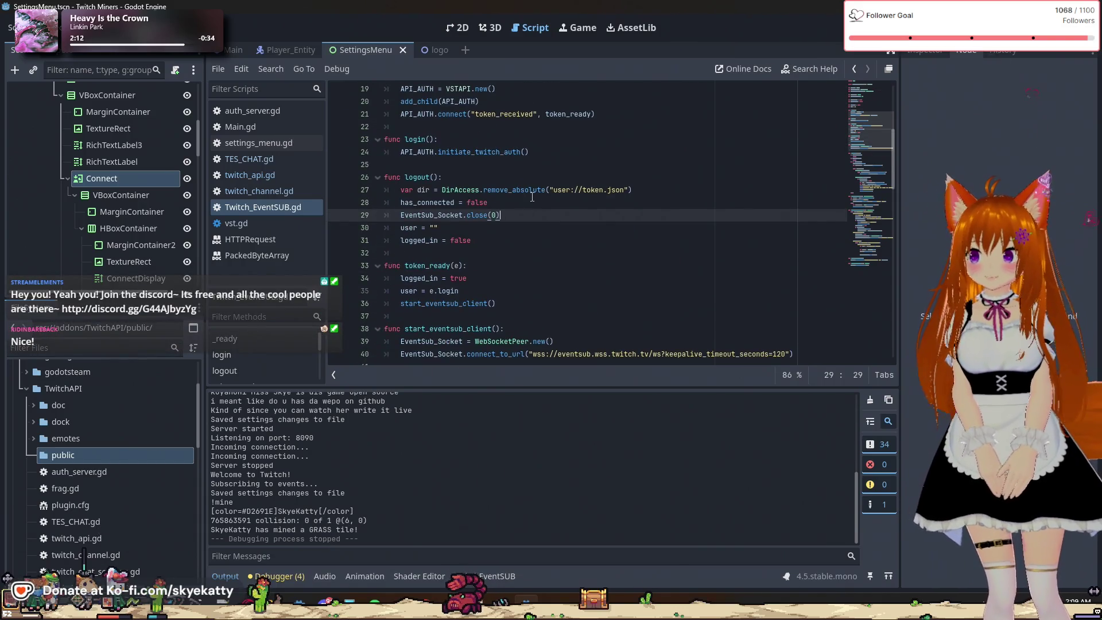
scroll(522, 200, "down", 1)
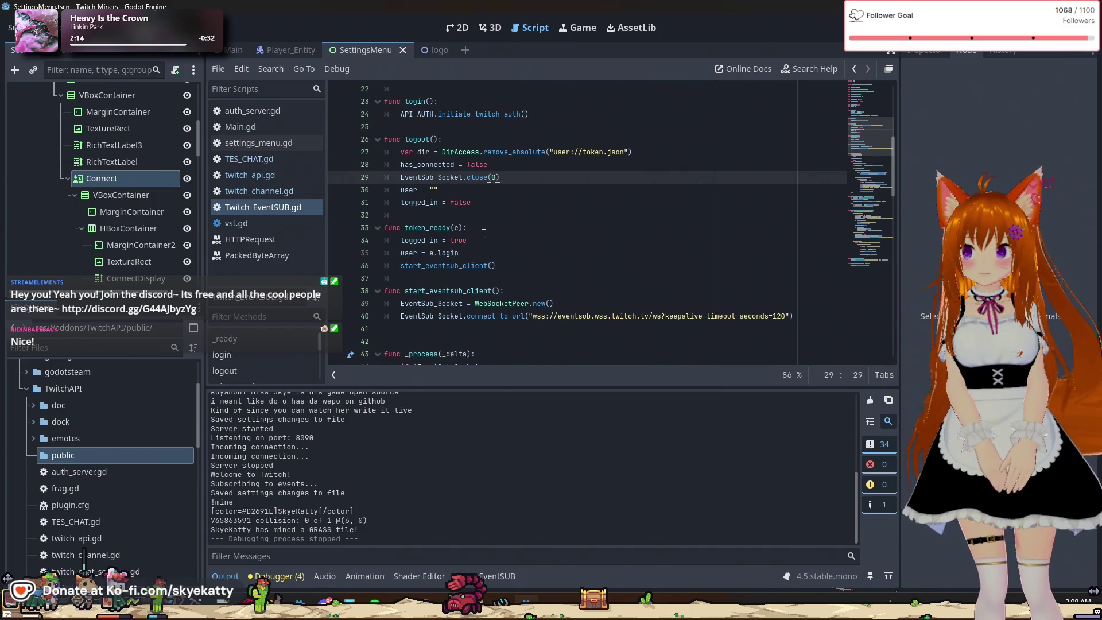
scroll(460, 232, "up", 1)
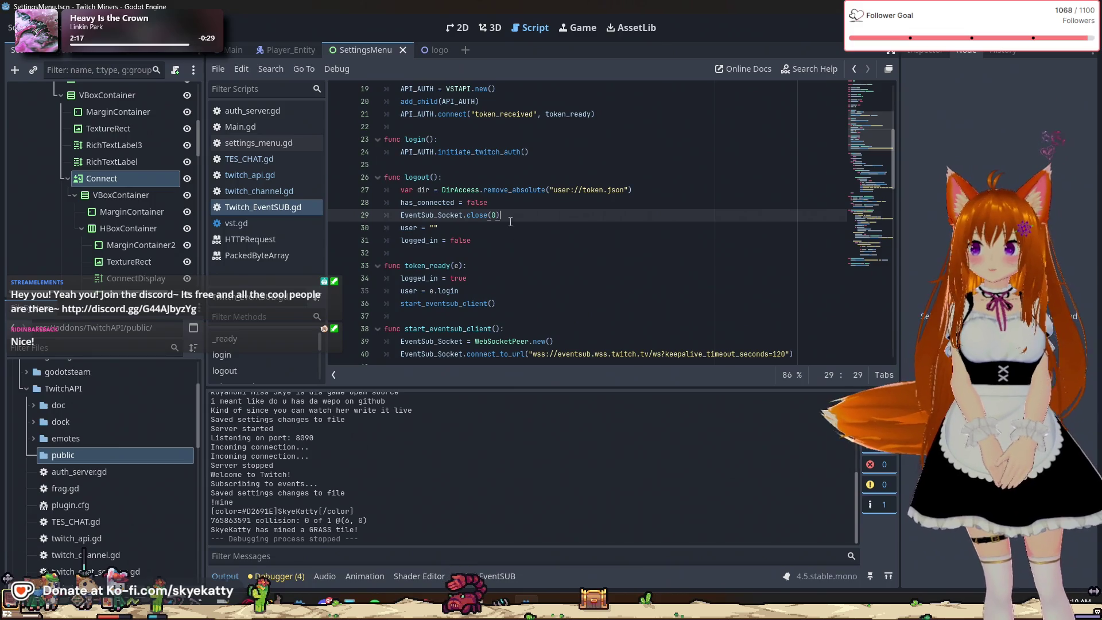
scroll(510, 221, "up", 1)
scroll(482, 228, "up", 2)
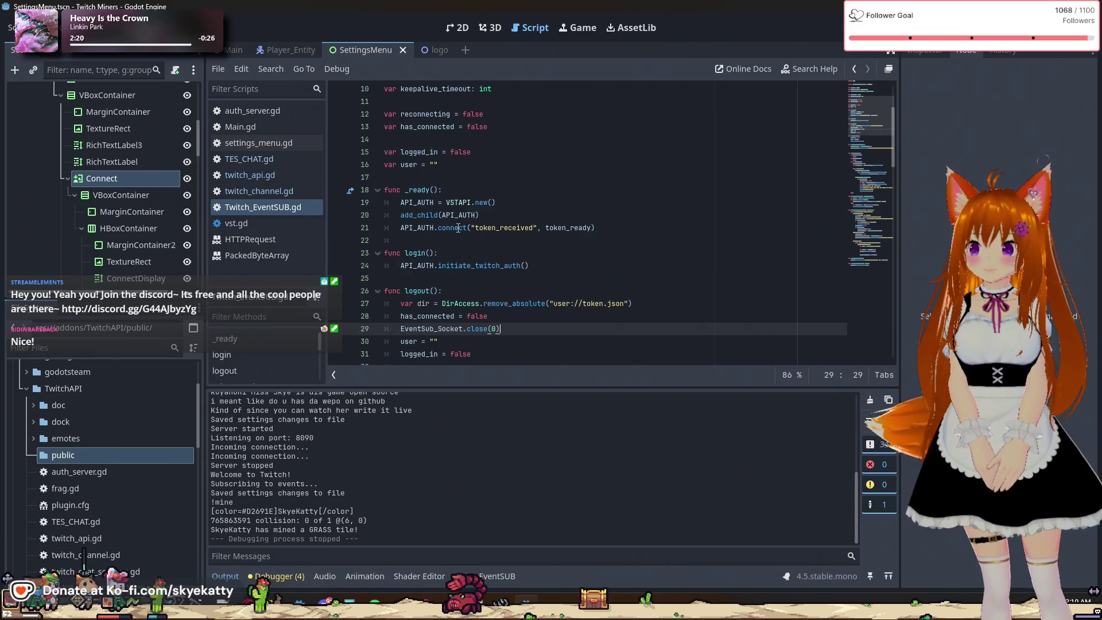
scroll(466, 233, "up", 1)
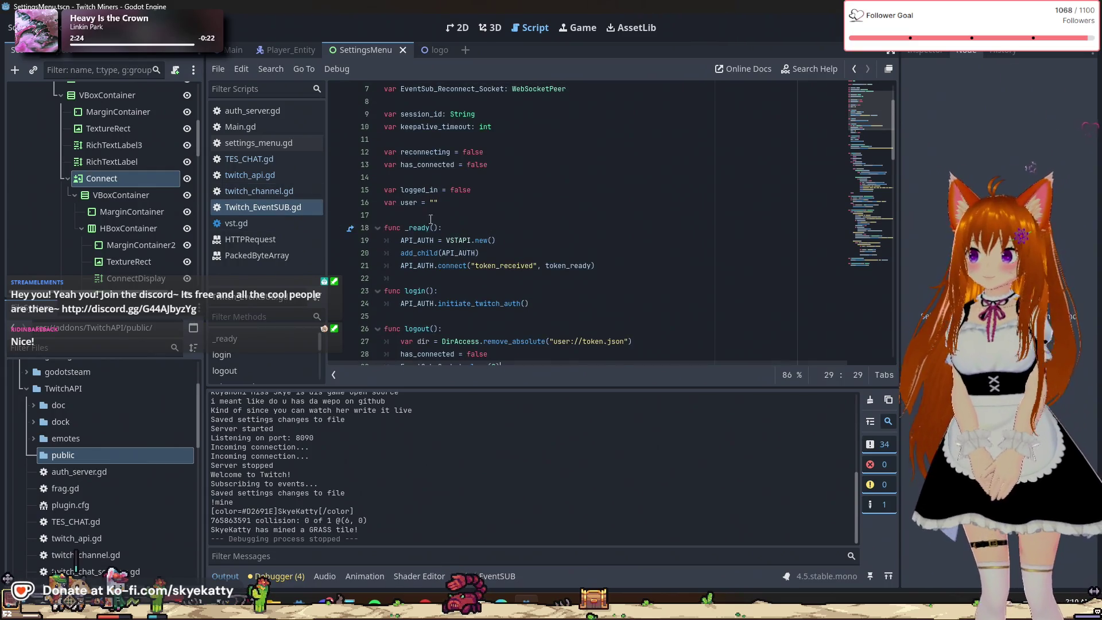
left_click(270, 174)
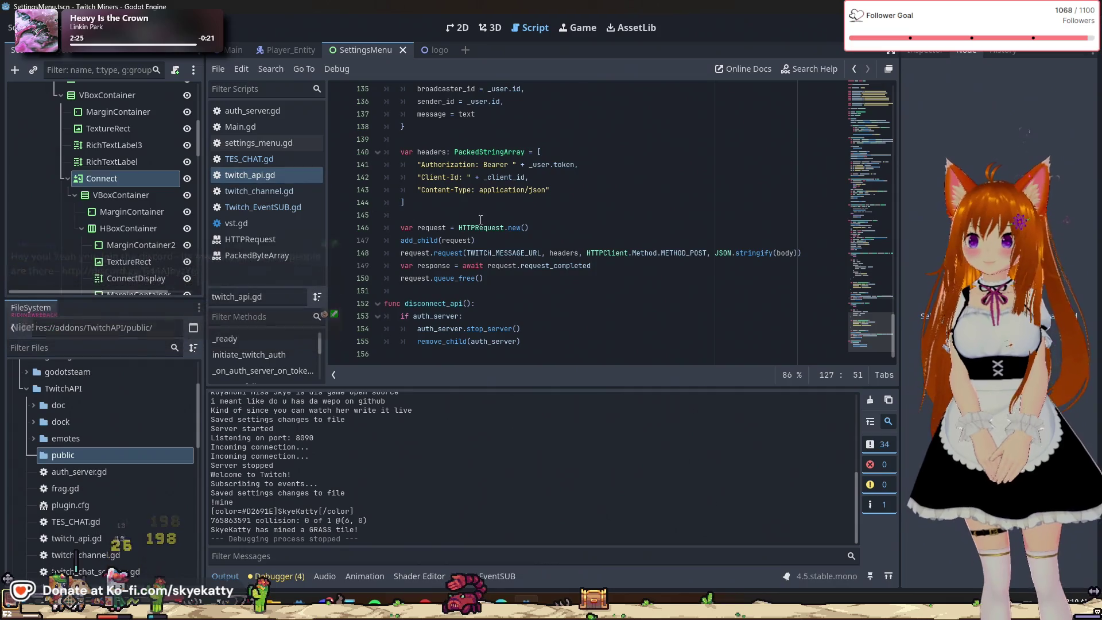
scroll(480, 220, "up", 20)
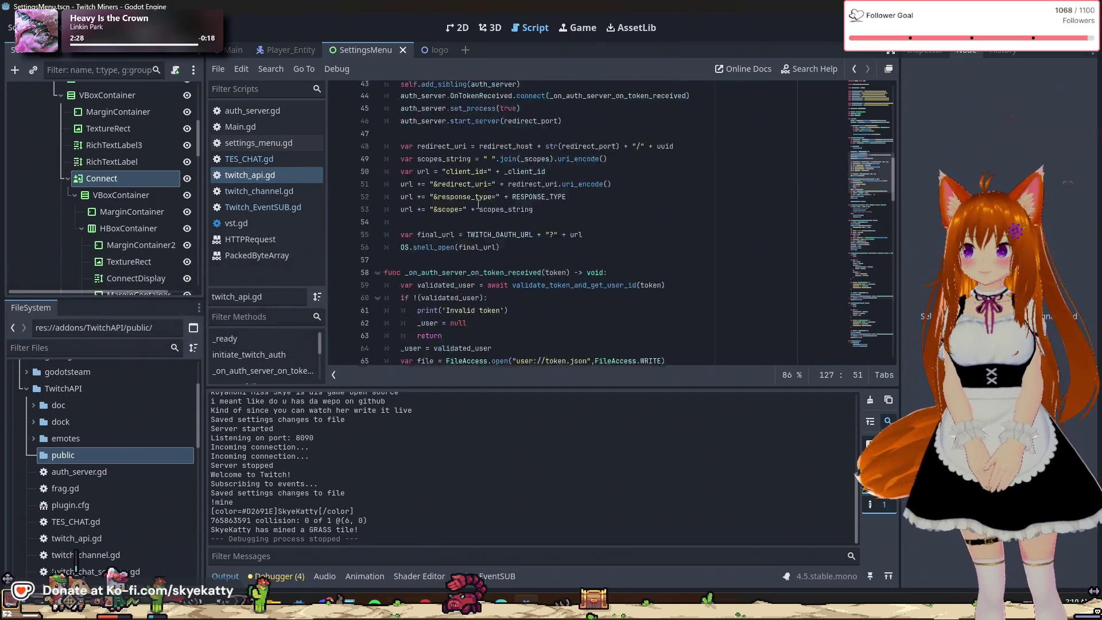
scroll(478, 204, "up", 14)
scroll(486, 202, "down", 9)
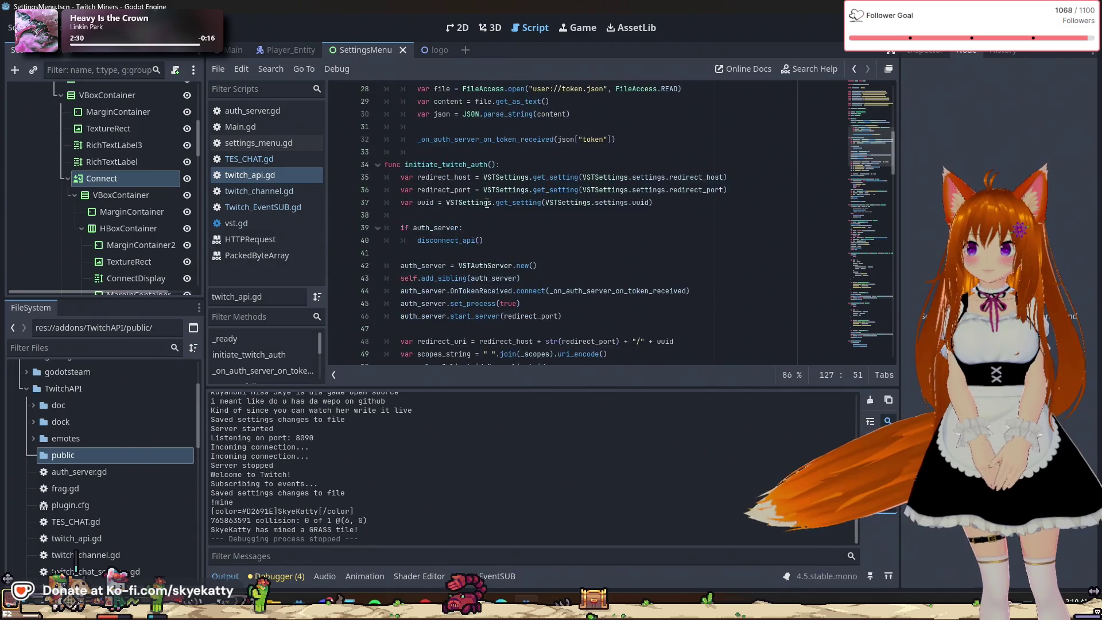
scroll(487, 202, "up", 4)
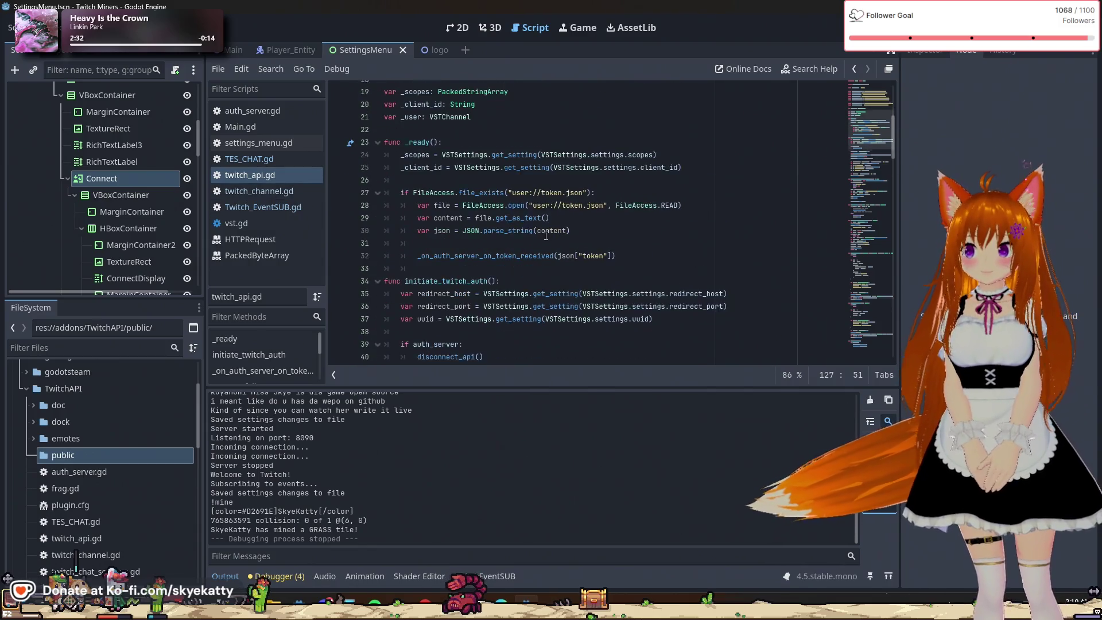
scroll(569, 189, "down", 4)
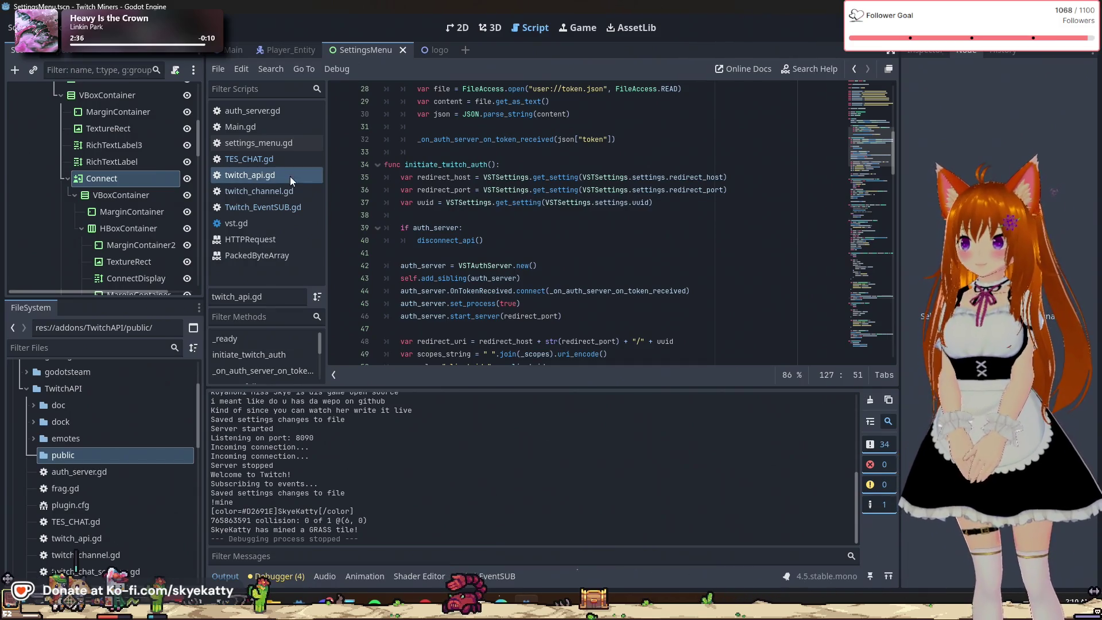
left_click(259, 191)
left_click(252, 175)
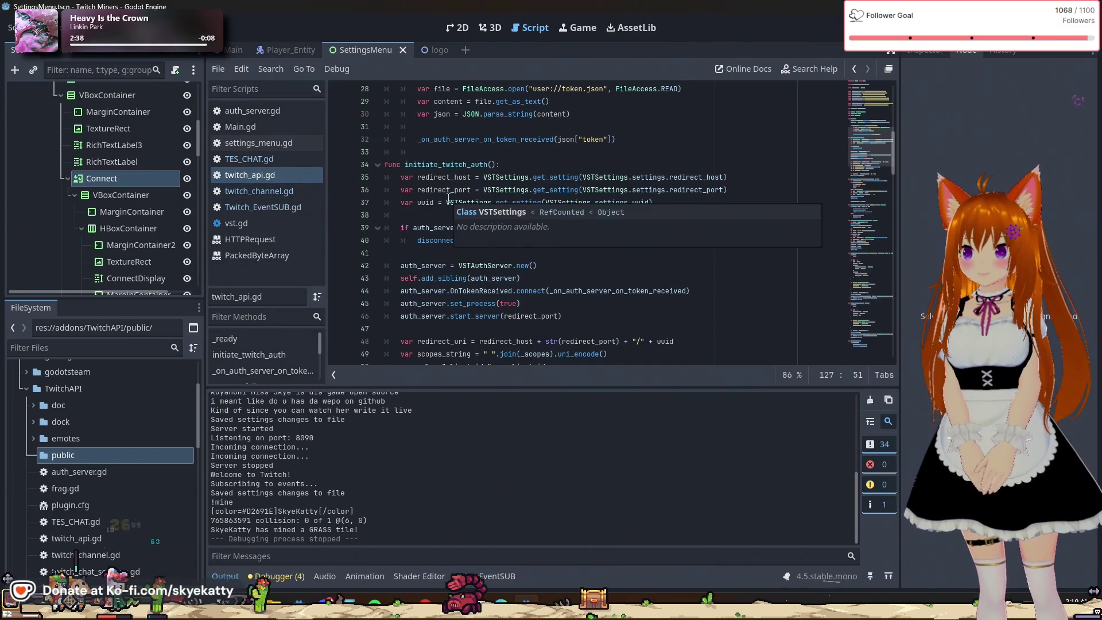
scroll(589, 198, "down", 3)
scroll(594, 196, "down", 1)
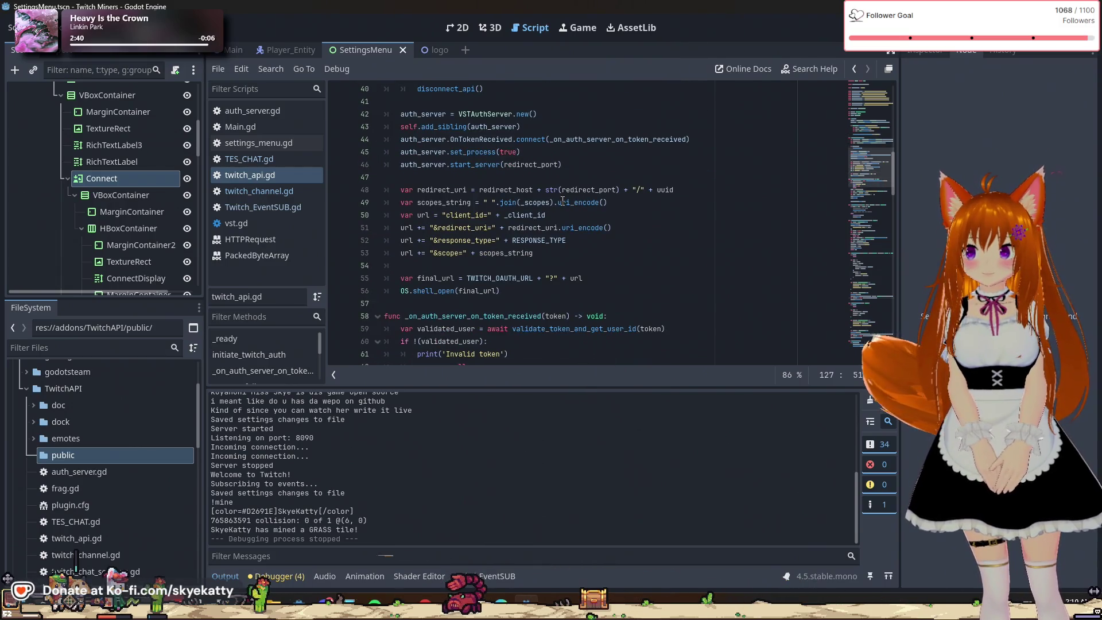
scroll(534, 297, "down", 2)
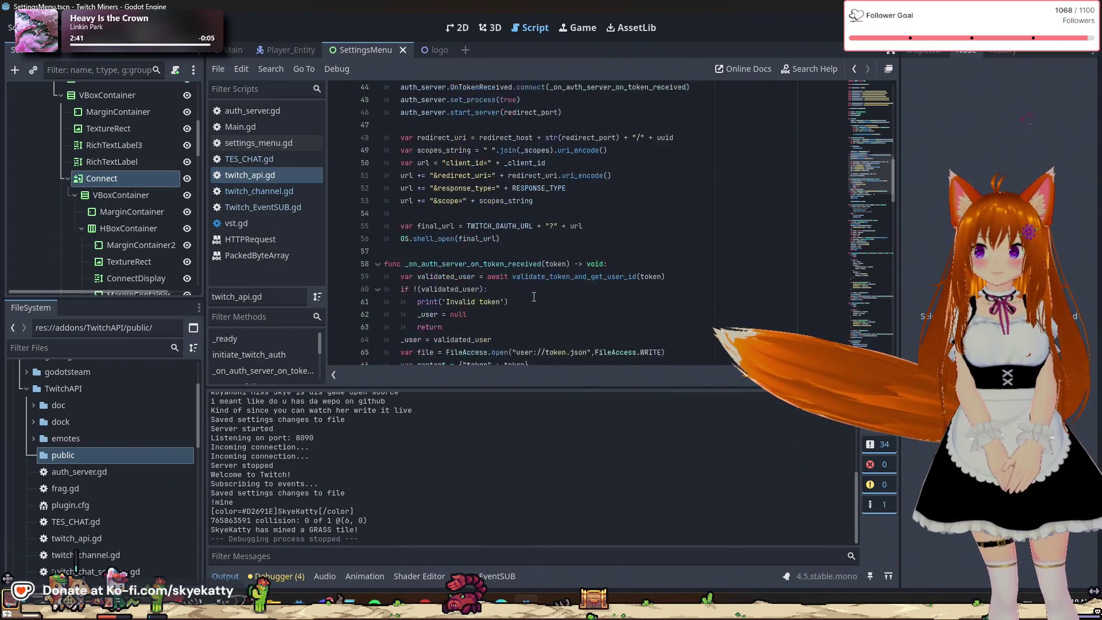
scroll(534, 295, "up", 5)
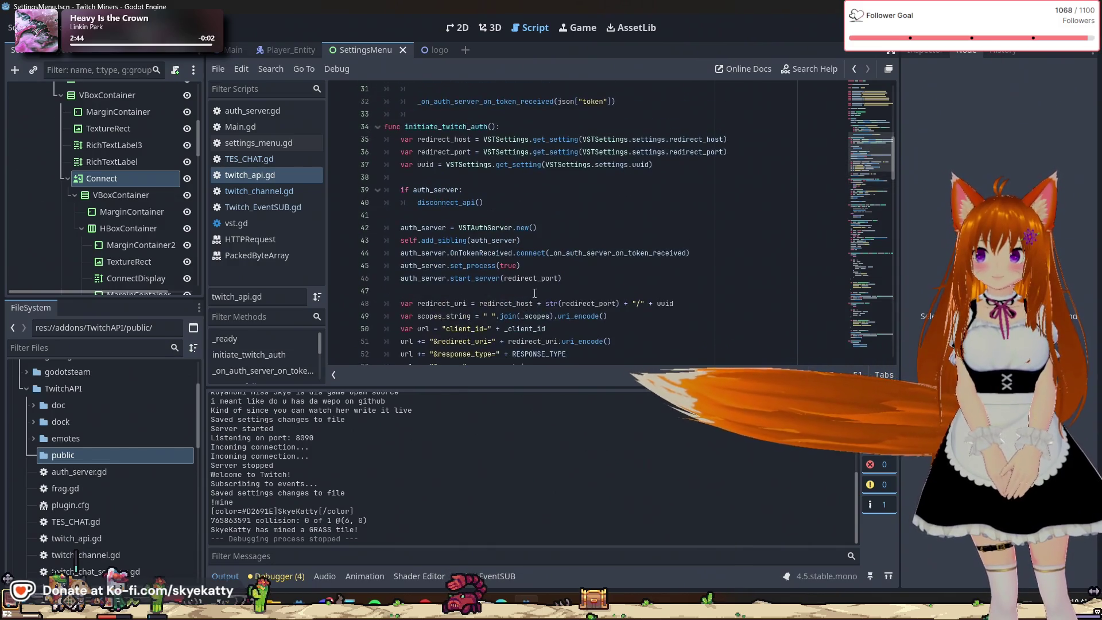
scroll(534, 293, "up", 5)
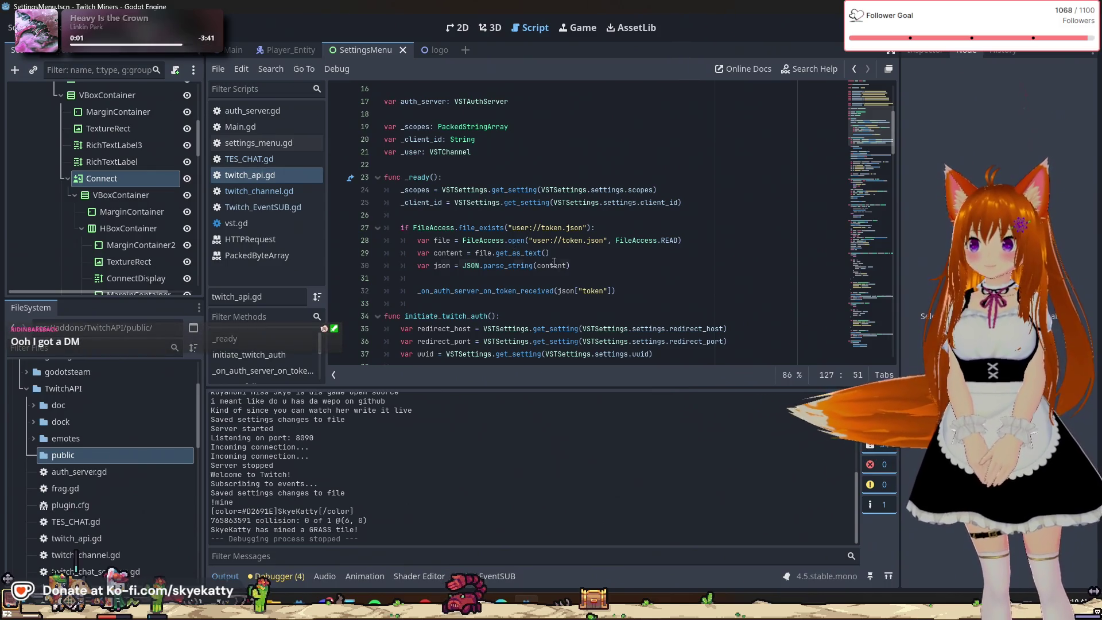
left_click(554, 262)
scroll(554, 261, "down", 2)
left_click(568, 152)
left_click(557, 172)
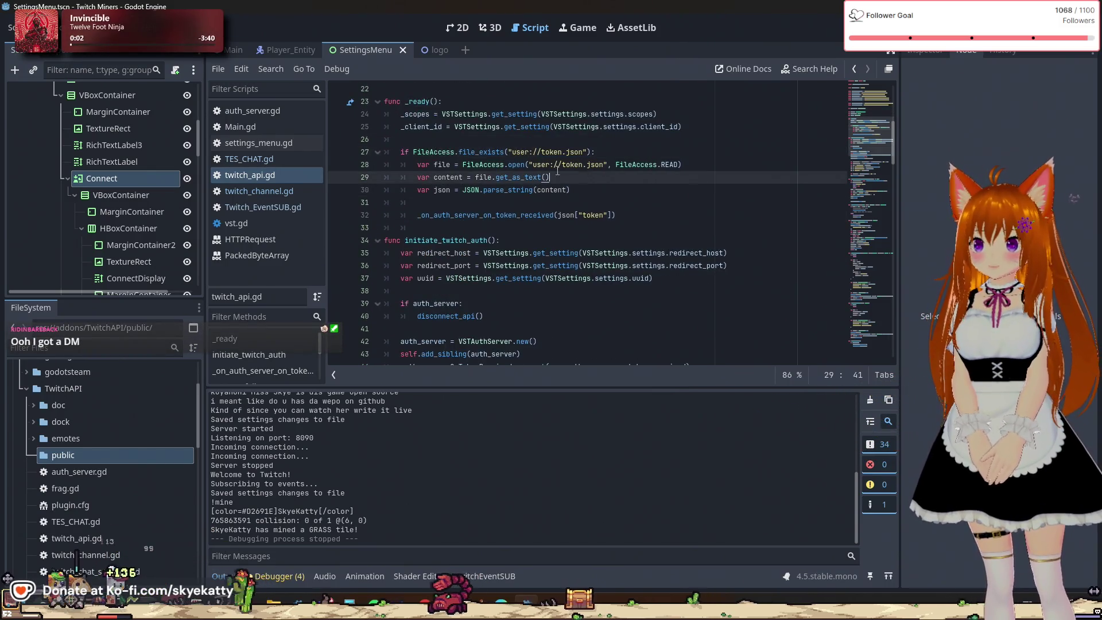
left_click(481, 190)
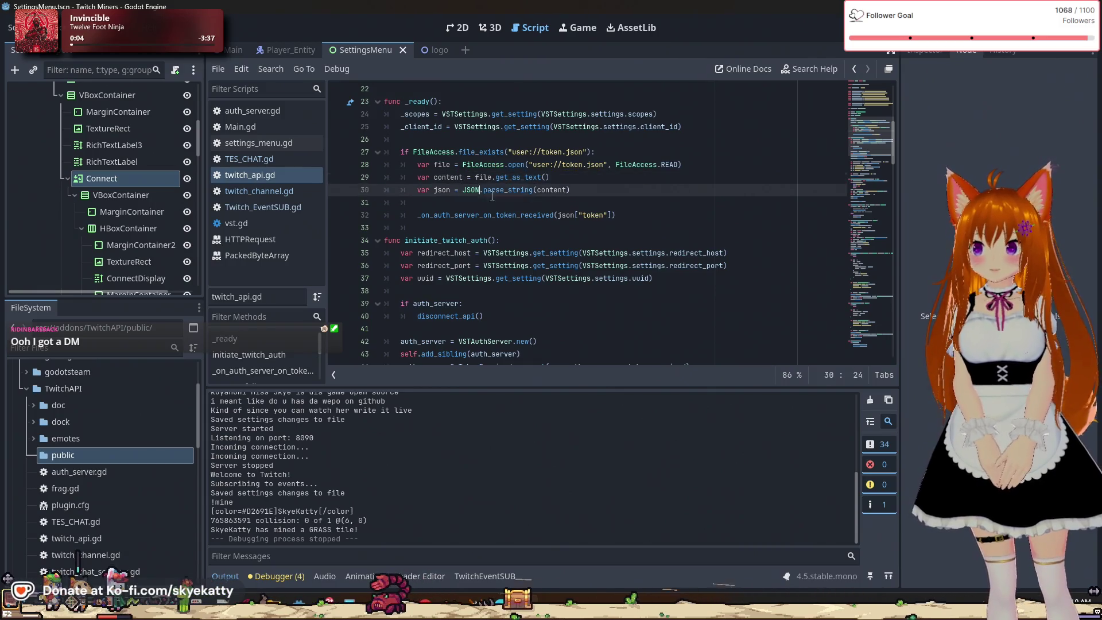
left_click(485, 216)
scroll(518, 222, "down", 9)
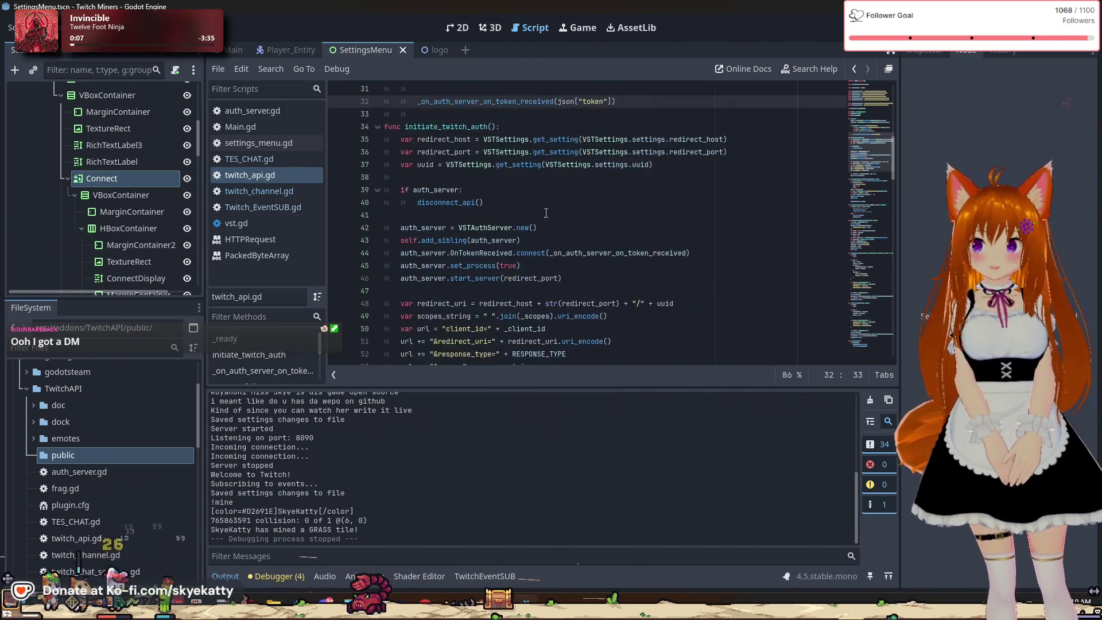
double_click(465, 202)
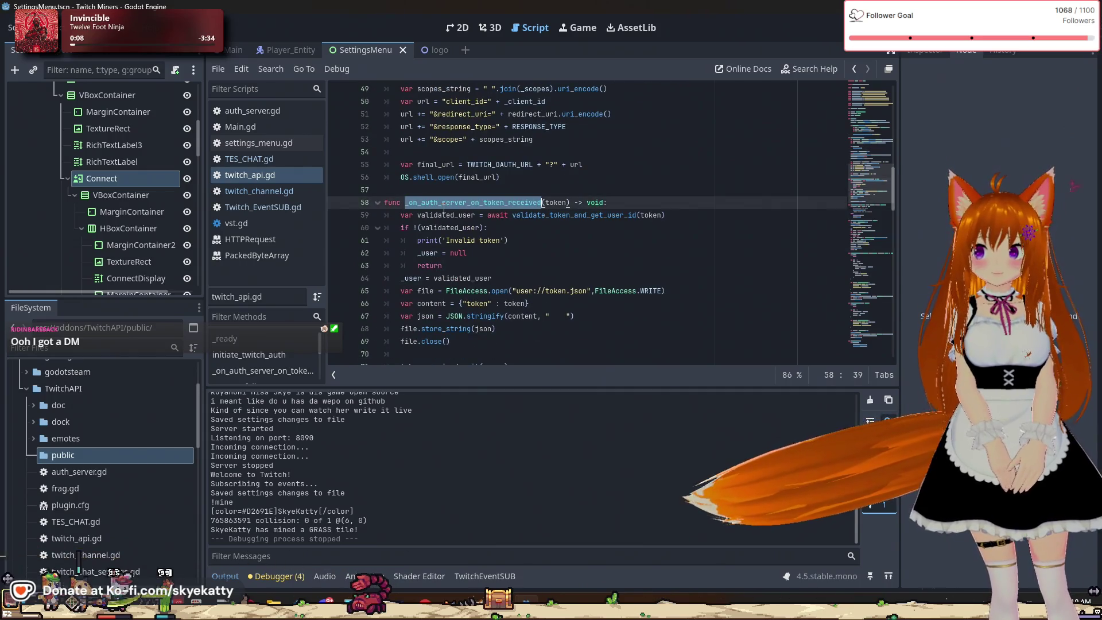
scroll(530, 227, "up", 5)
scroll(530, 228, "down", 10)
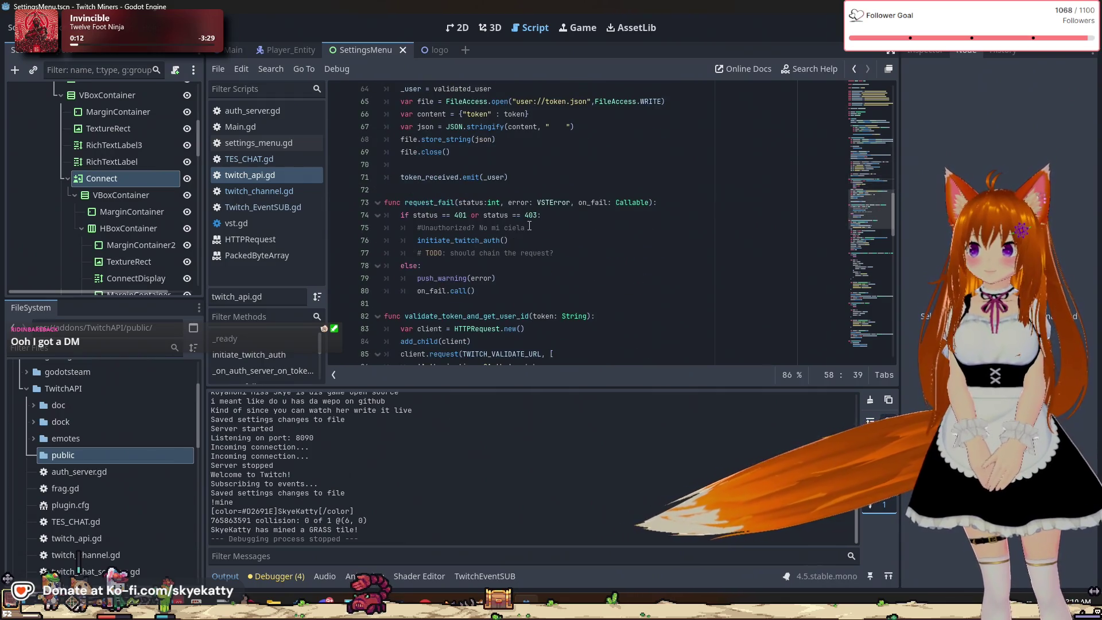
scroll(531, 228, "down", 4)
scroll(497, 205, "down", 15)
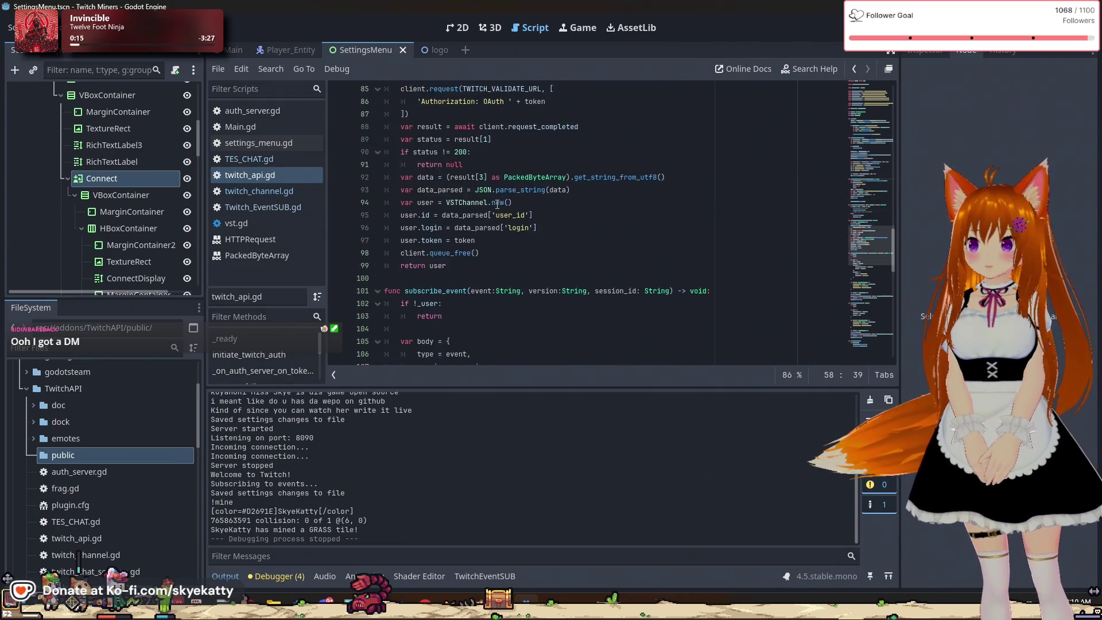
scroll(497, 205, "up", 14)
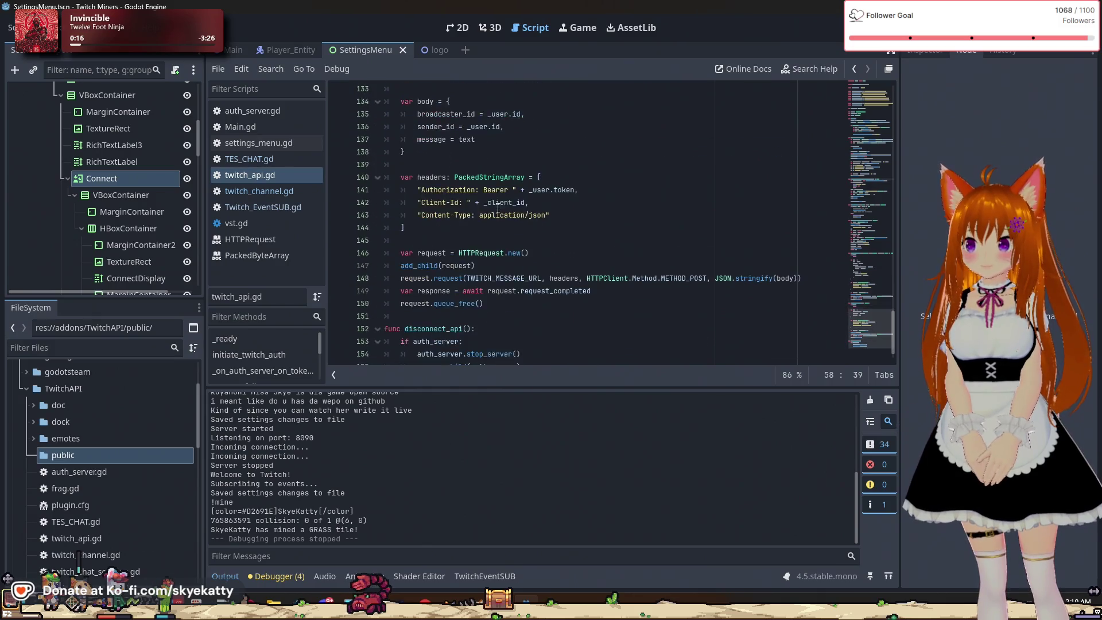
scroll(499, 212, "up", 20)
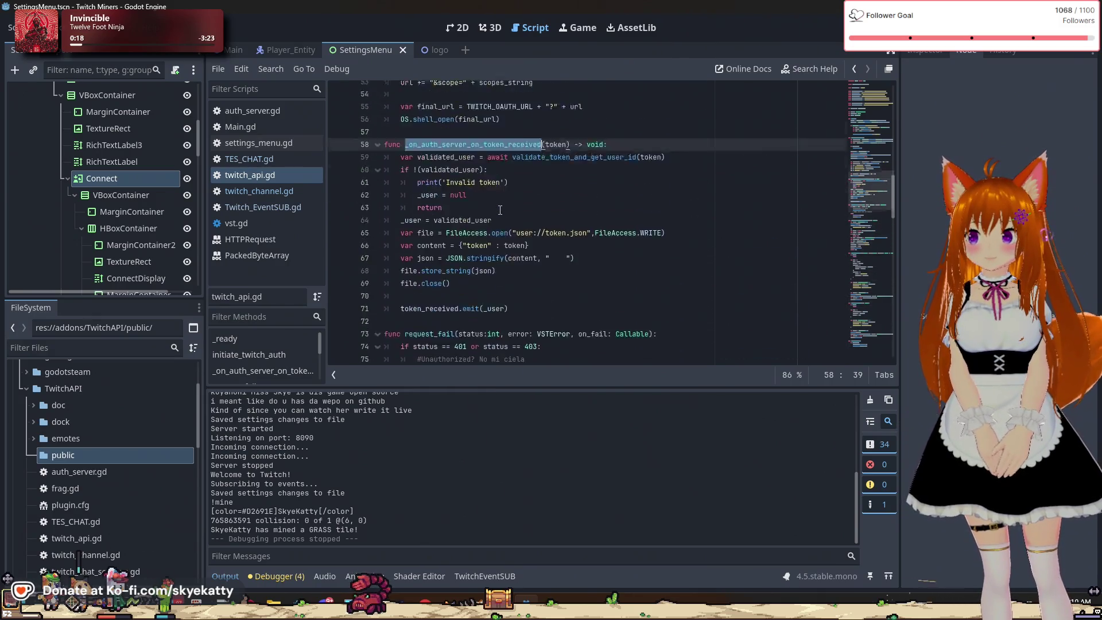
scroll(503, 207, "down", 4)
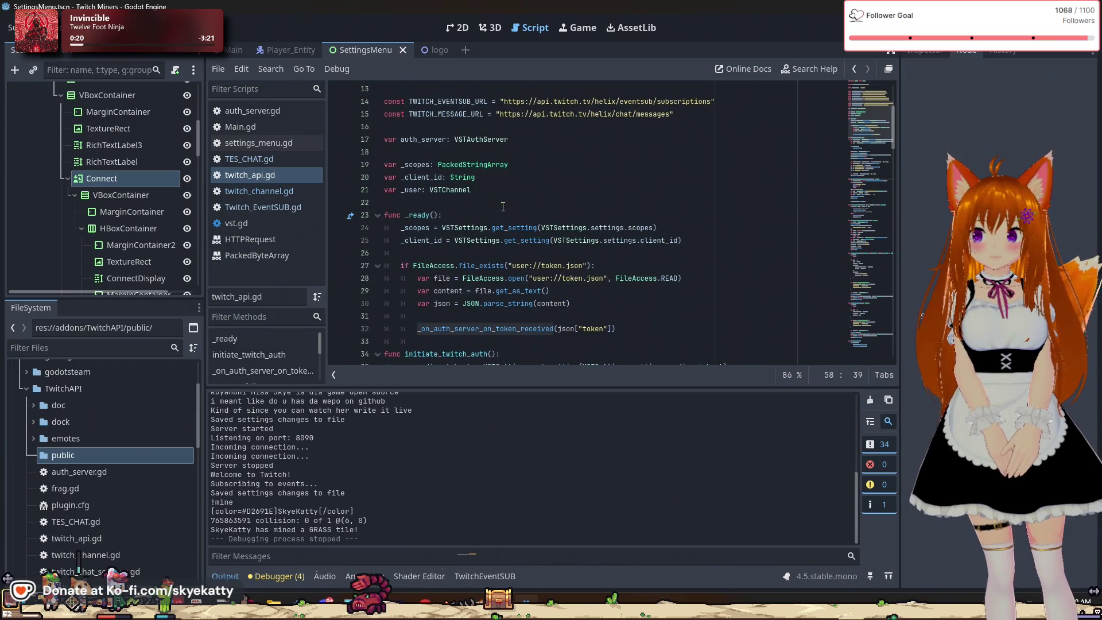
scroll(538, 332, "down", 3)
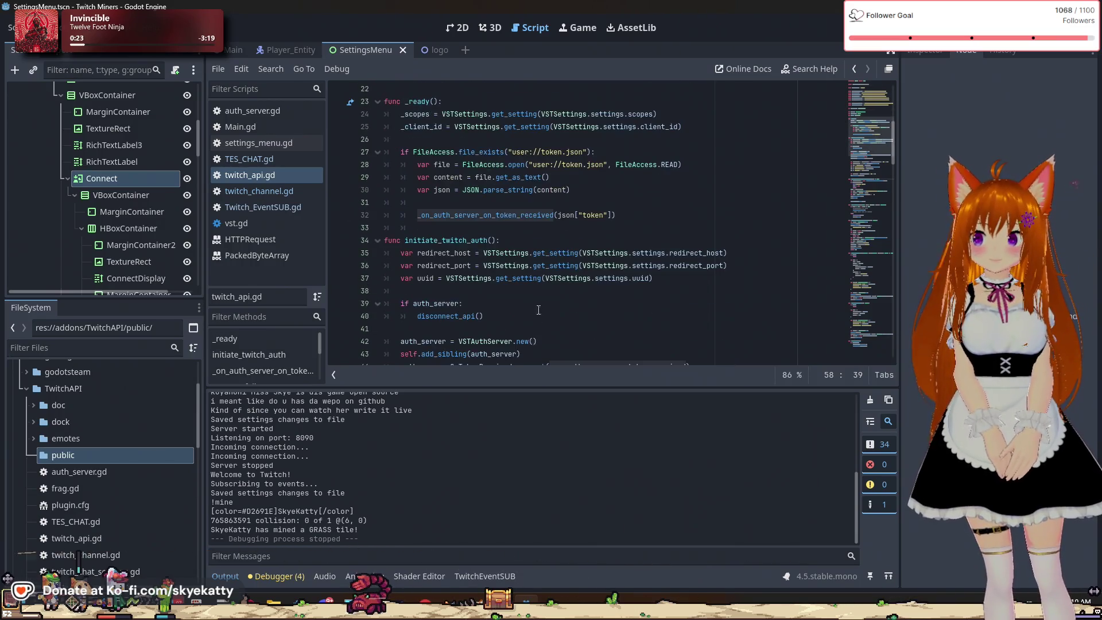
scroll(495, 222, "down", 6)
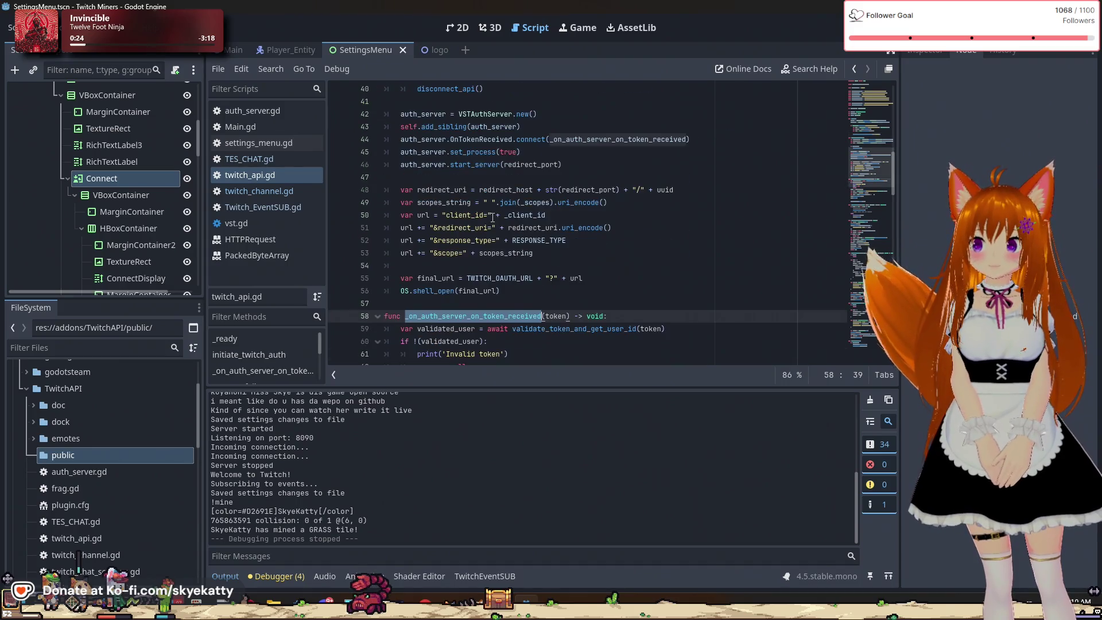
scroll(517, 230, "down", 4)
key("Down")
key("Down")
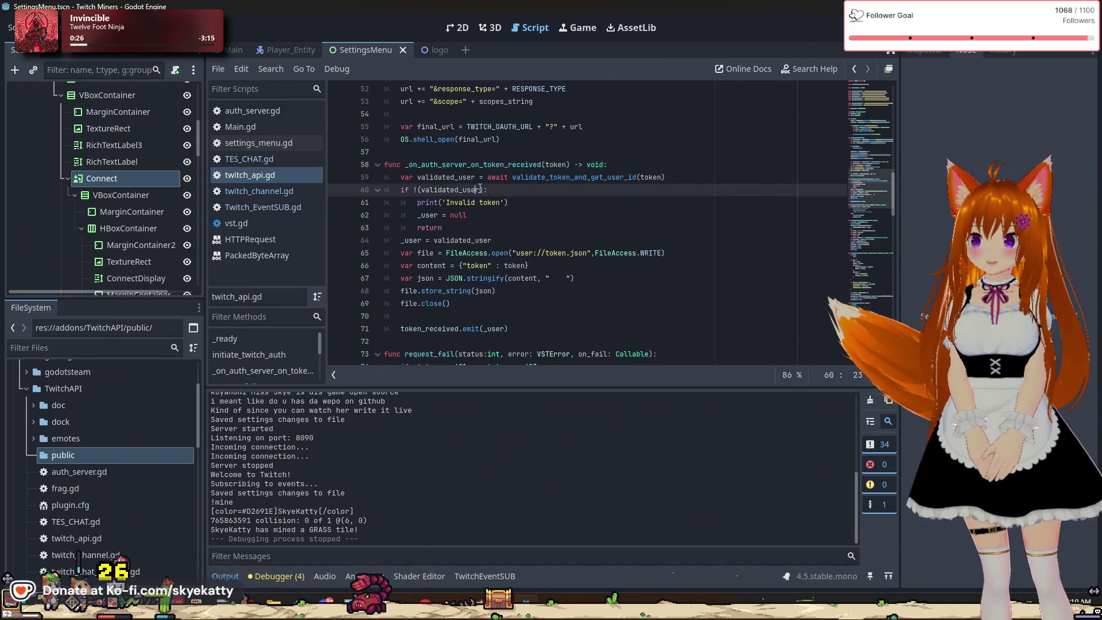
key("Up")
key("Up")
key("Up")
key("Down")
key("Down")
key("Down")
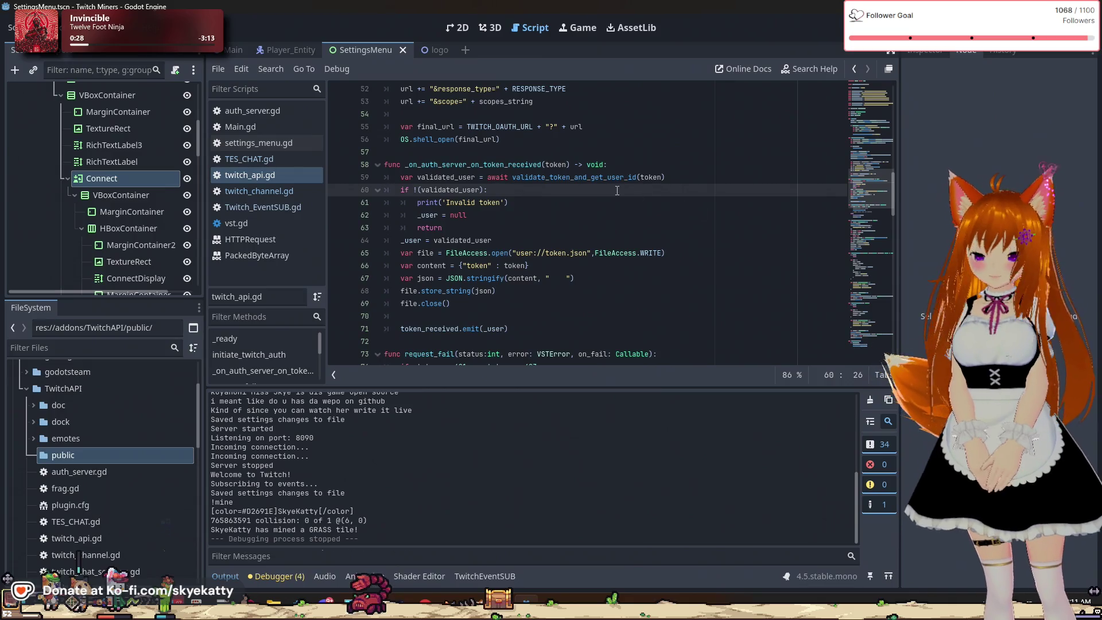
key("Down")
key("Up")
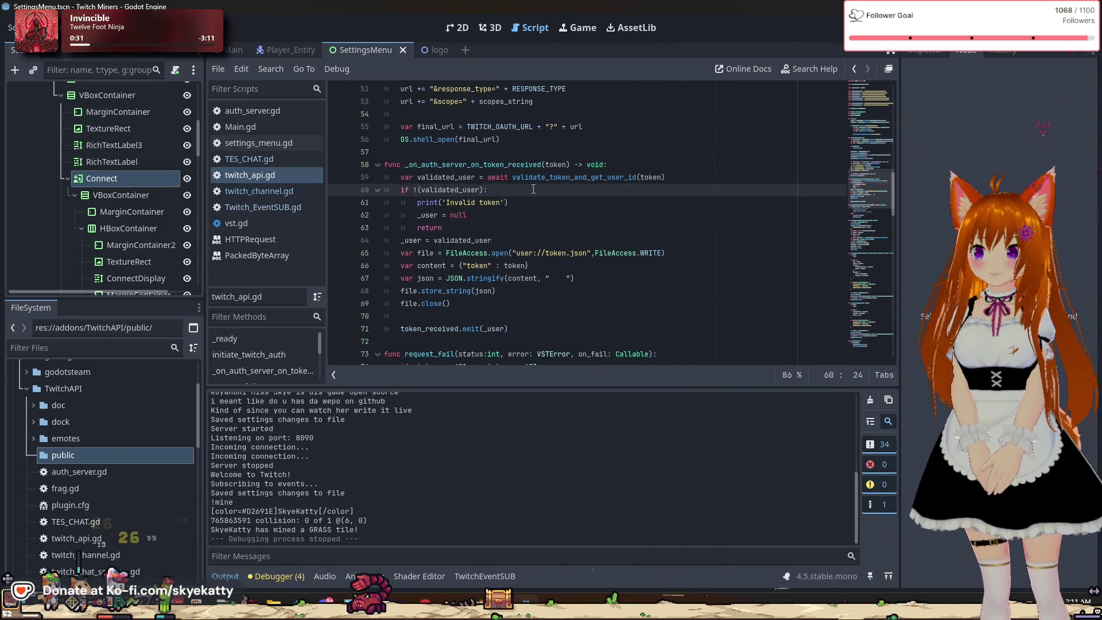
left_click(565, 180)
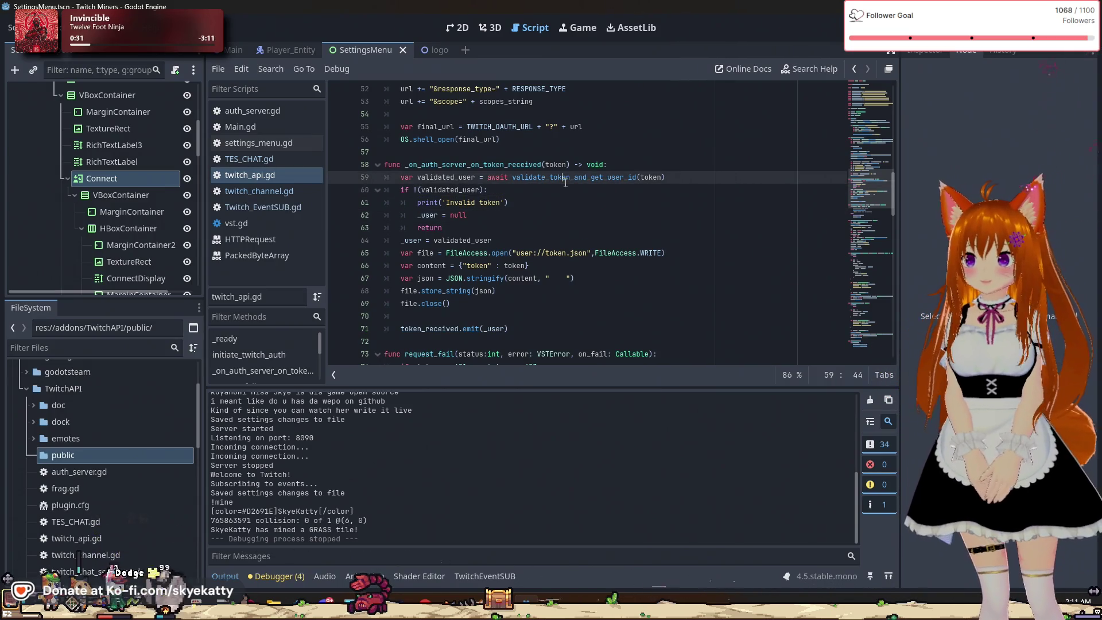
left_click(482, 206)
left_click(453, 216)
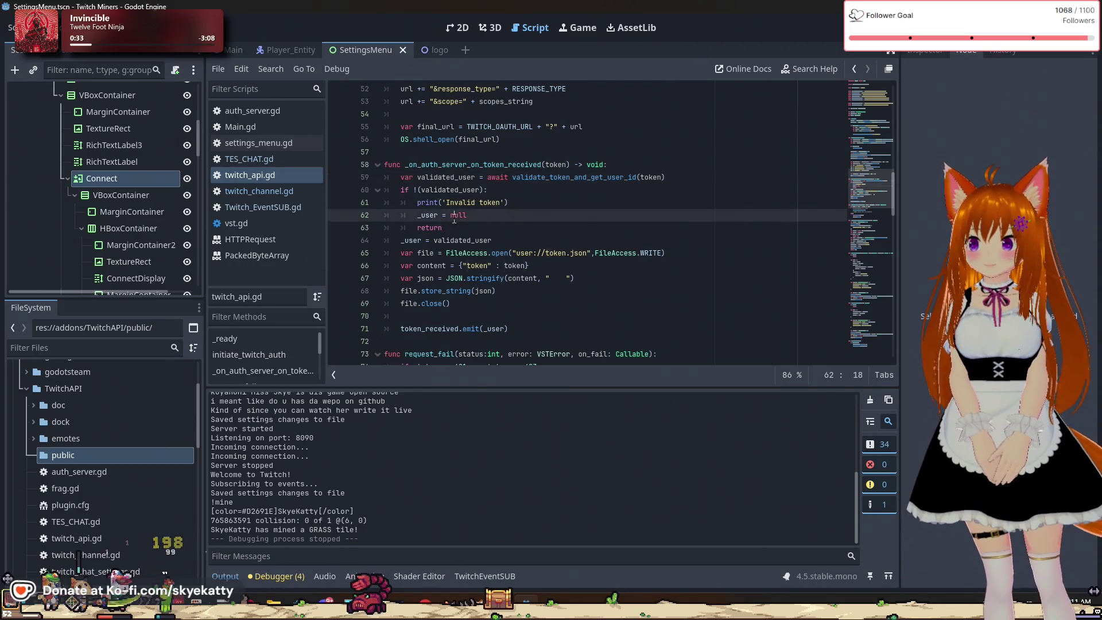
double_click(427, 228)
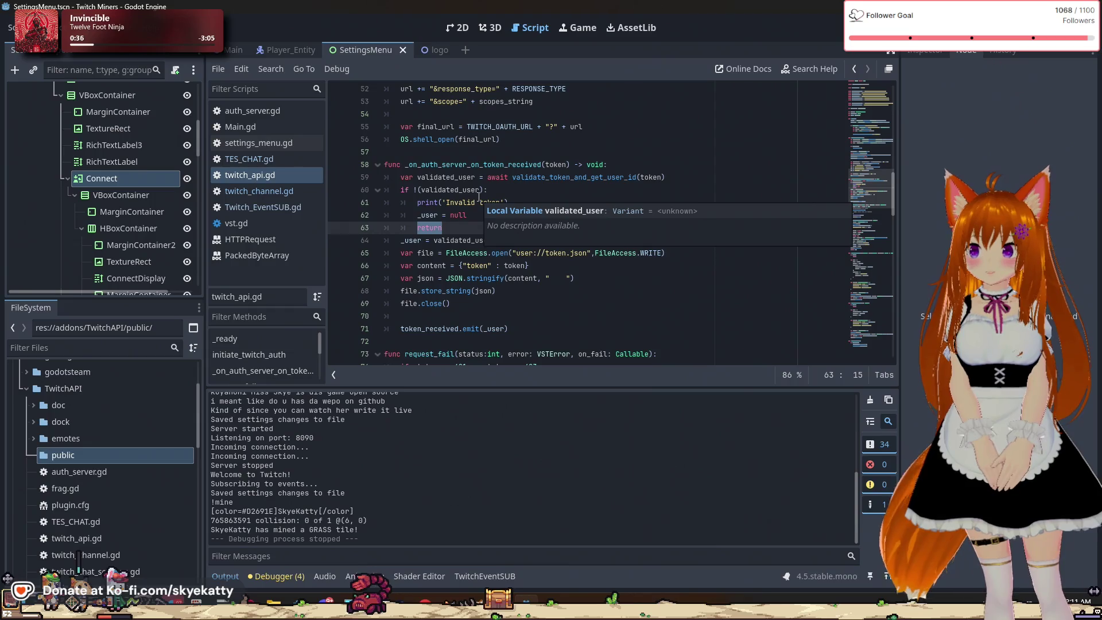
left_click(505, 177)
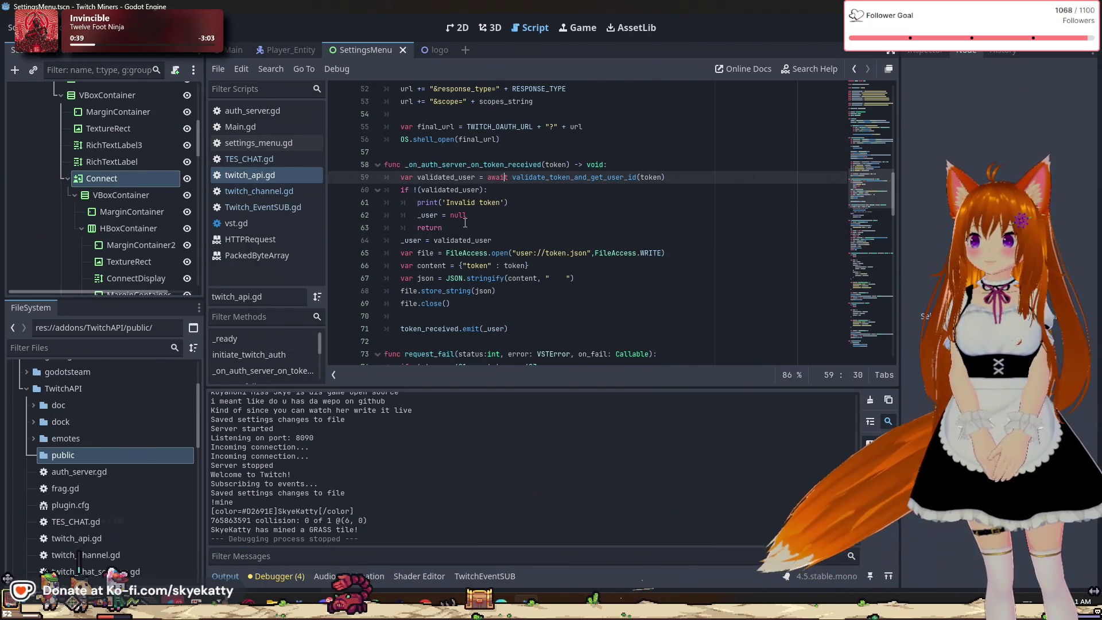
scroll(505, 286, "down", 1)
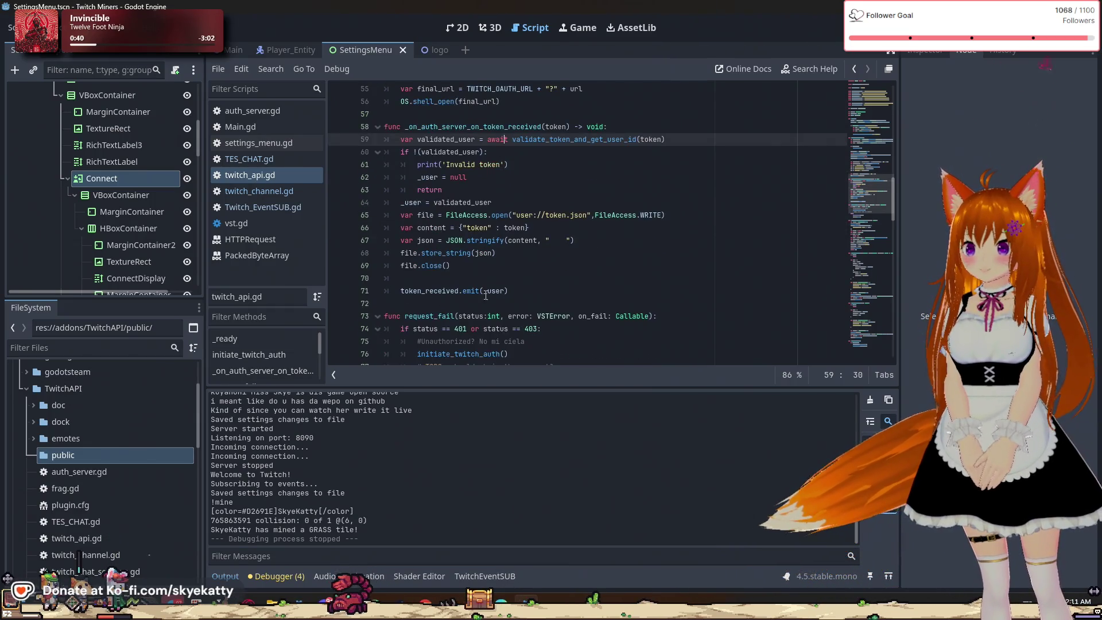
left_click(507, 291)
left_click(552, 266)
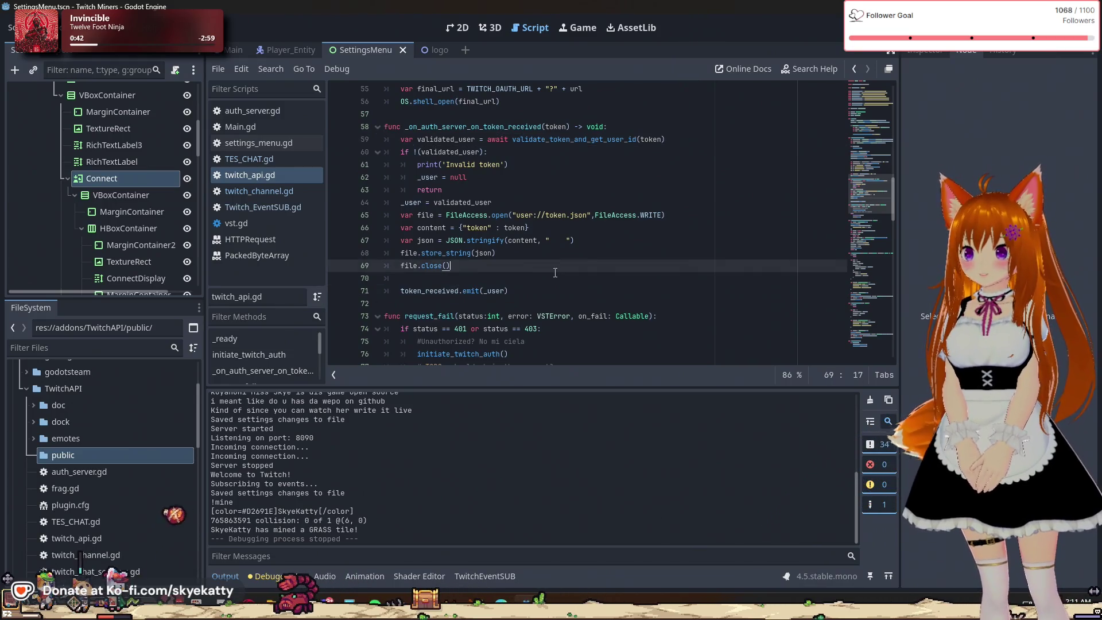
scroll(555, 273, "up", 2)
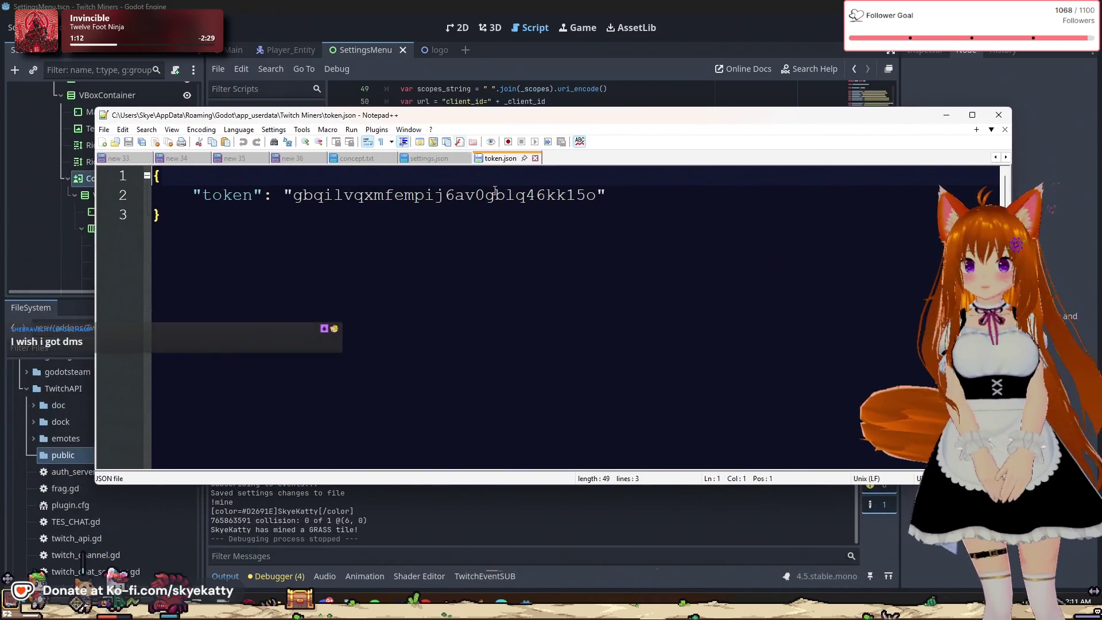
Delete part of the stored token in token.json and save the file
mouse_move(455, 195)
left_mouse_down()
mouse_move(608, 195)
mouse_move(373, 197)
left_mouse_up()
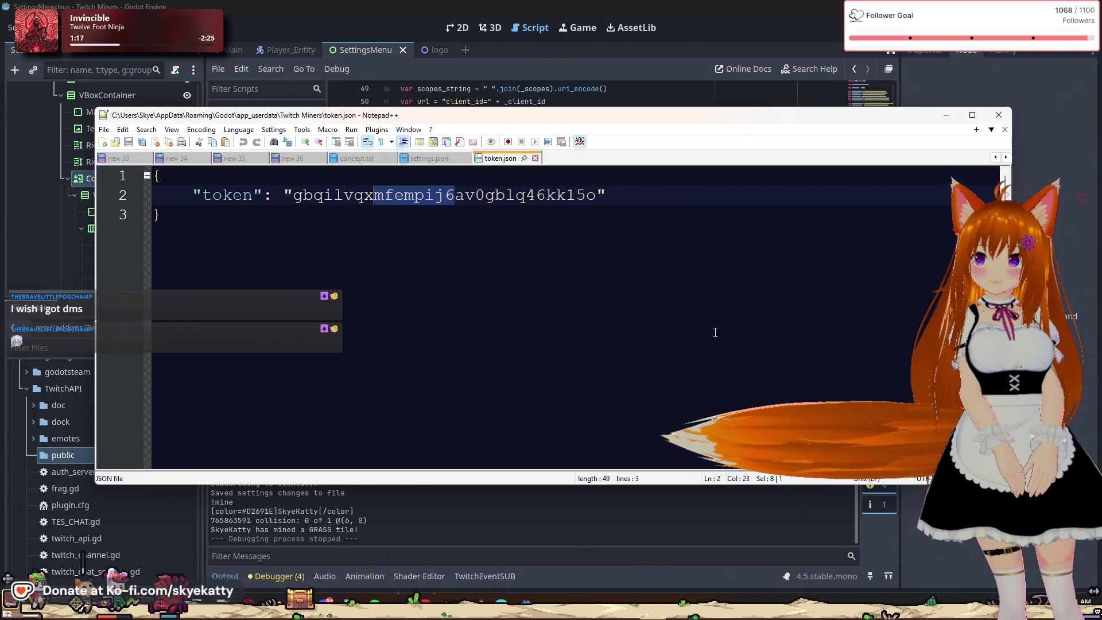
key("BackSpace")
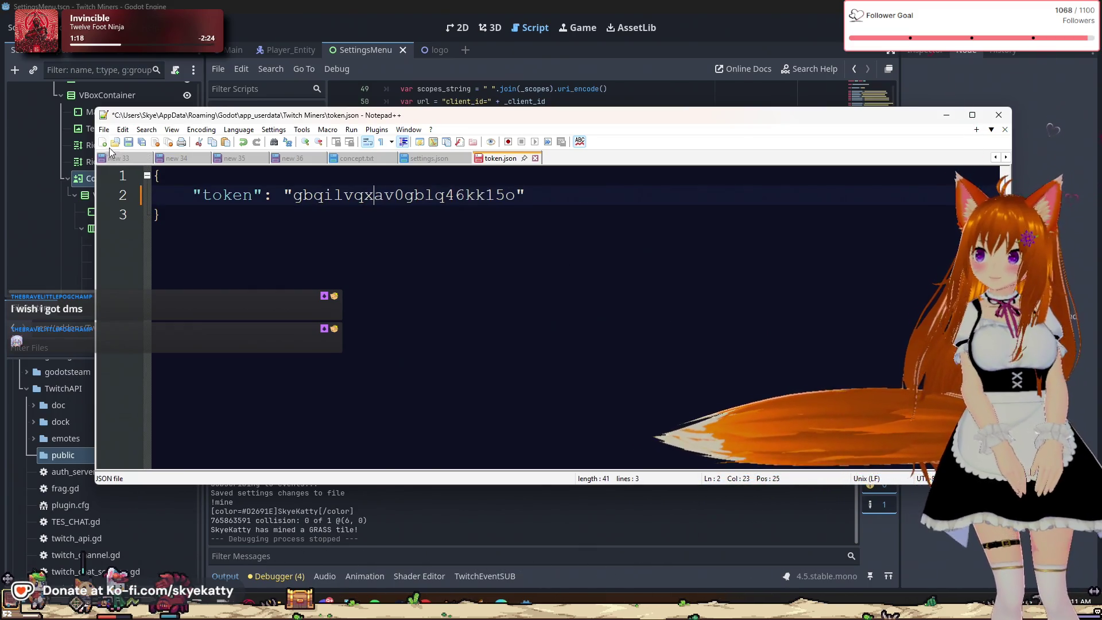
left_click(125, 146)
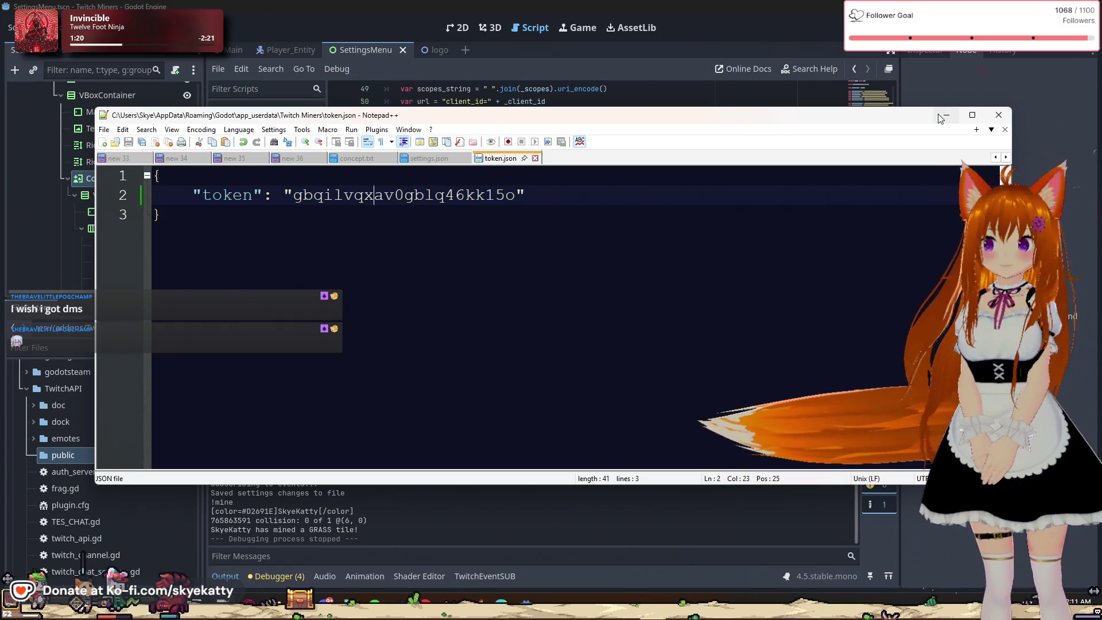
Minimize Notepad++ and run the game project again with F5
left_click(945, 114)
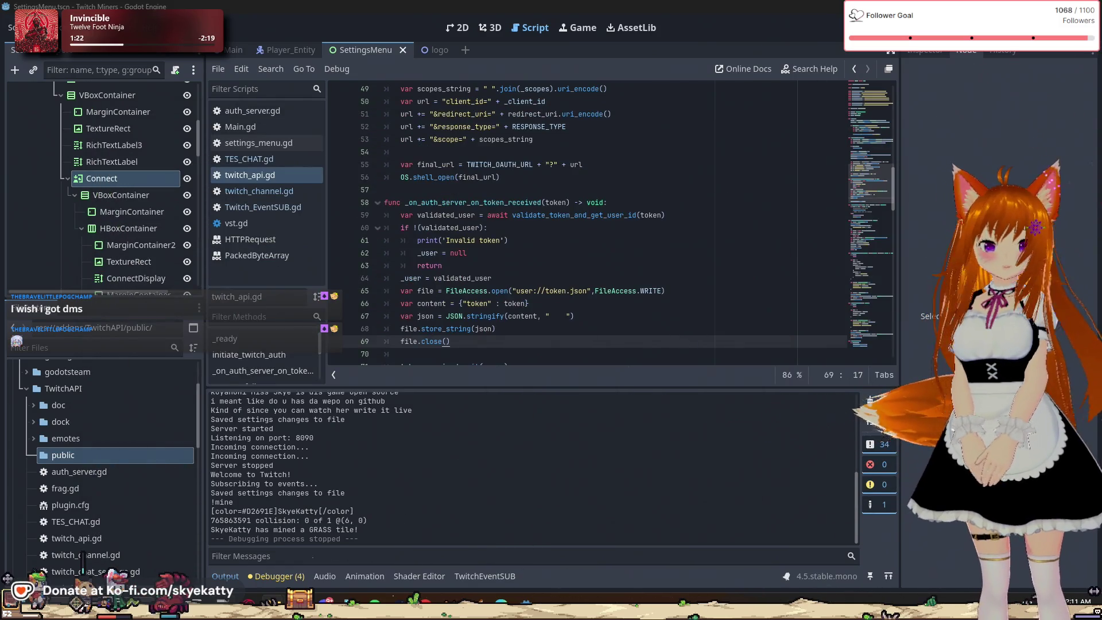
key("alt+Tab")
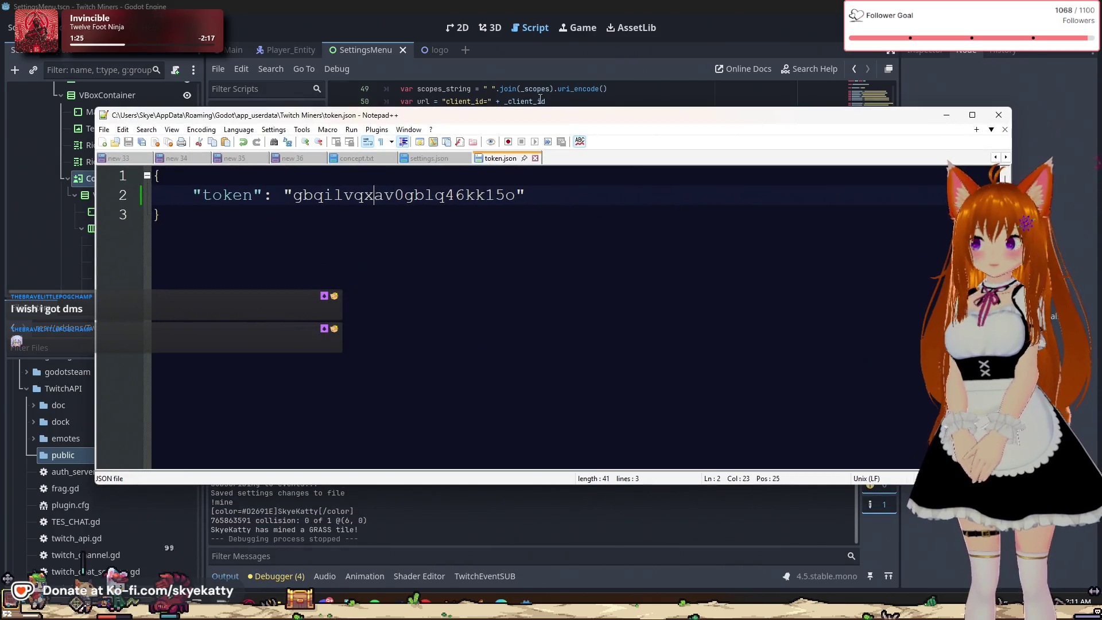
key("alt+Tab")
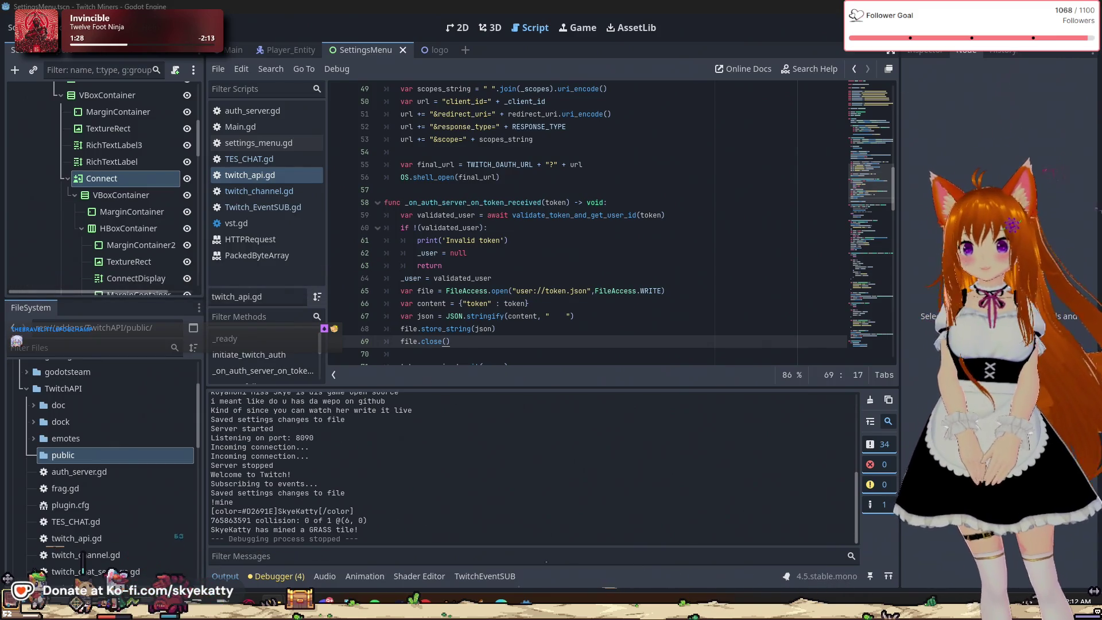
key("F5")
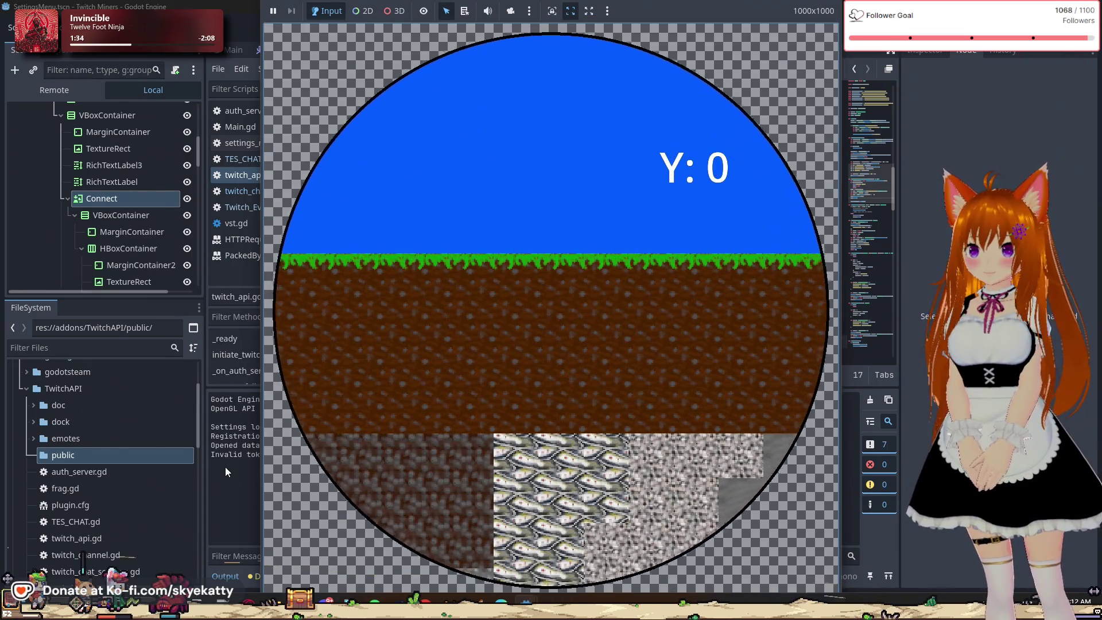
Relaunch the game, reconnect it to Twitch from Settings, then stop and restart it
key("F8")
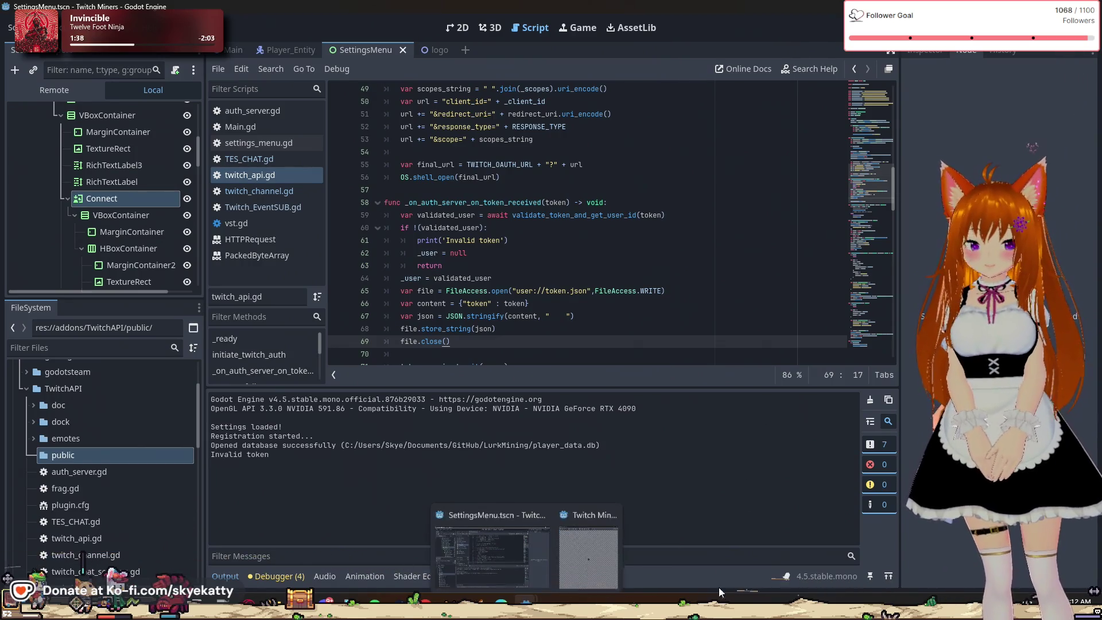
key("F5")
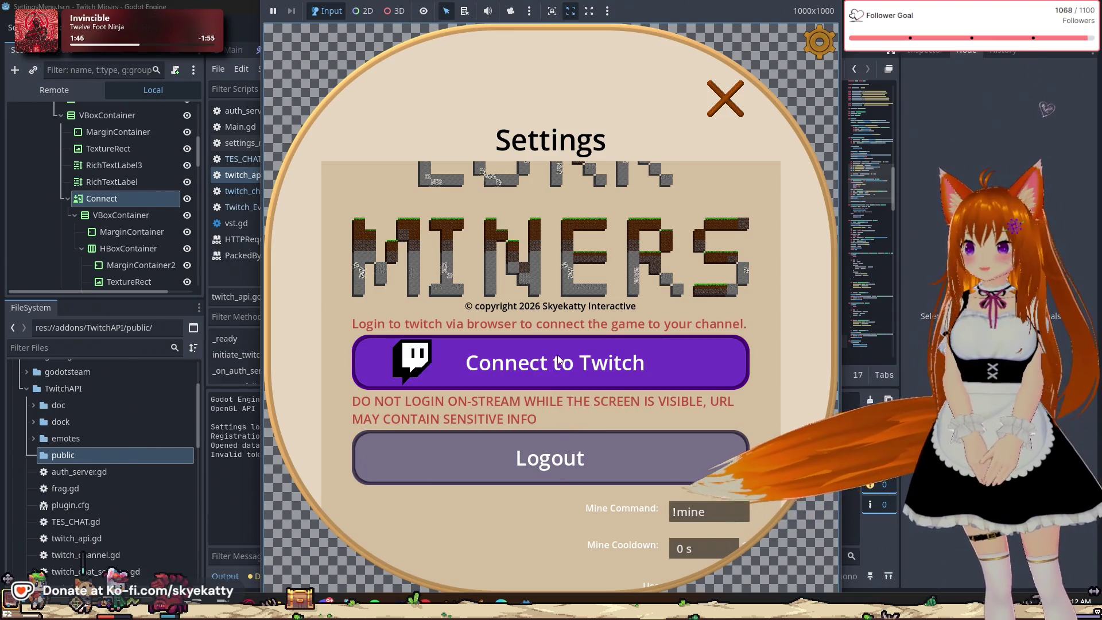
left_click(572, 374)
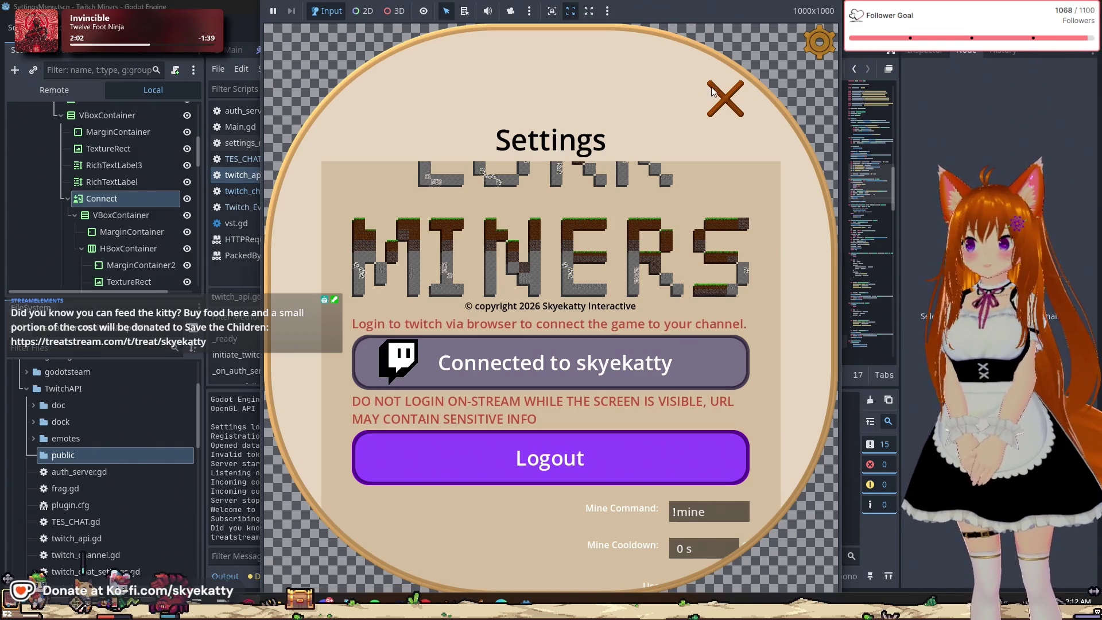
left_click(721, 98)
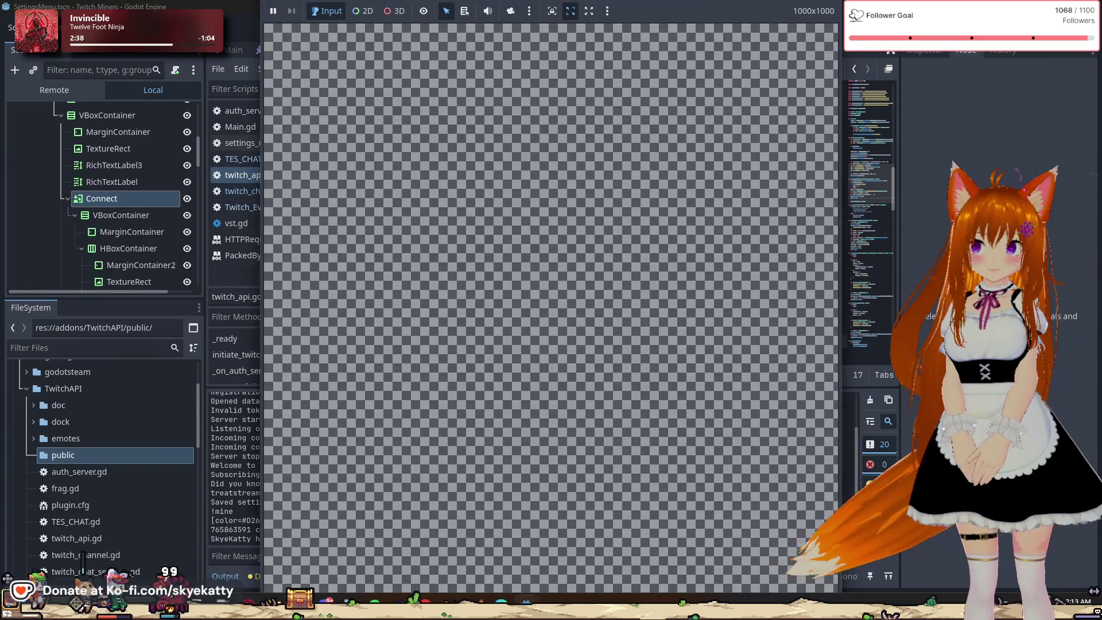
key("F8")
left_click(890, 51)
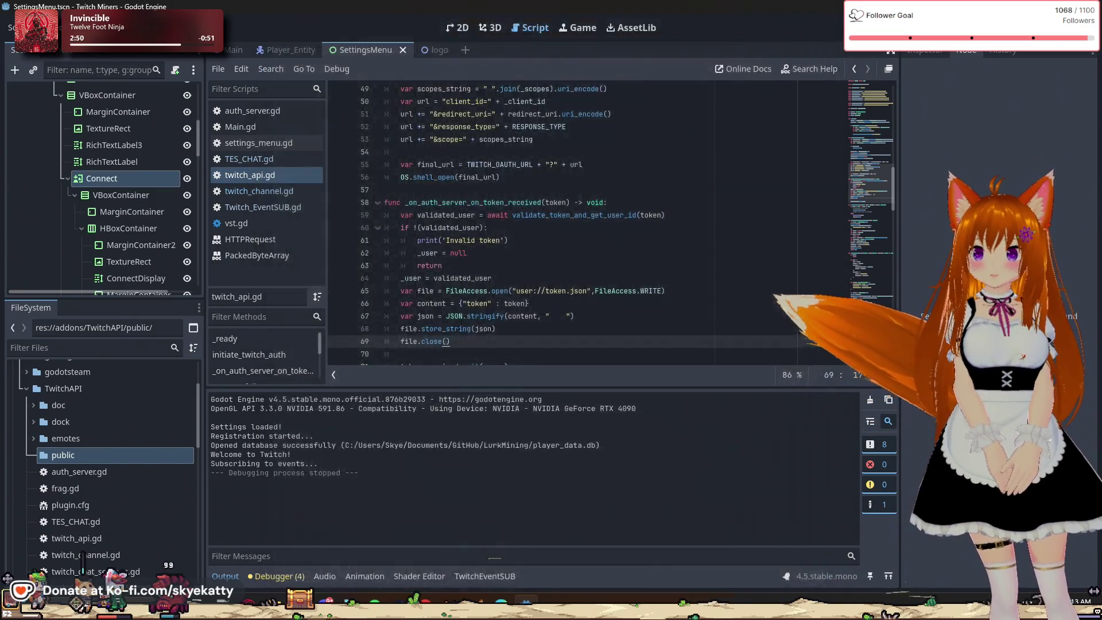
Show the Main scene in 2D, enlarge the Scene dock, and select VBoxContainer2
left_click(238, 50)
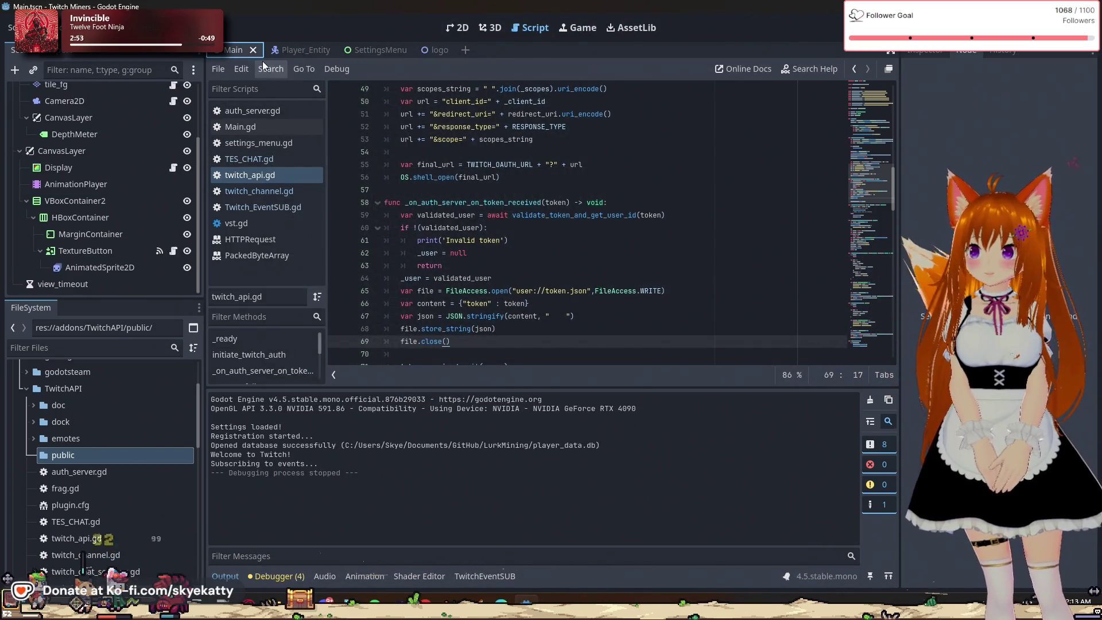
scroll(132, 149, "up", 3)
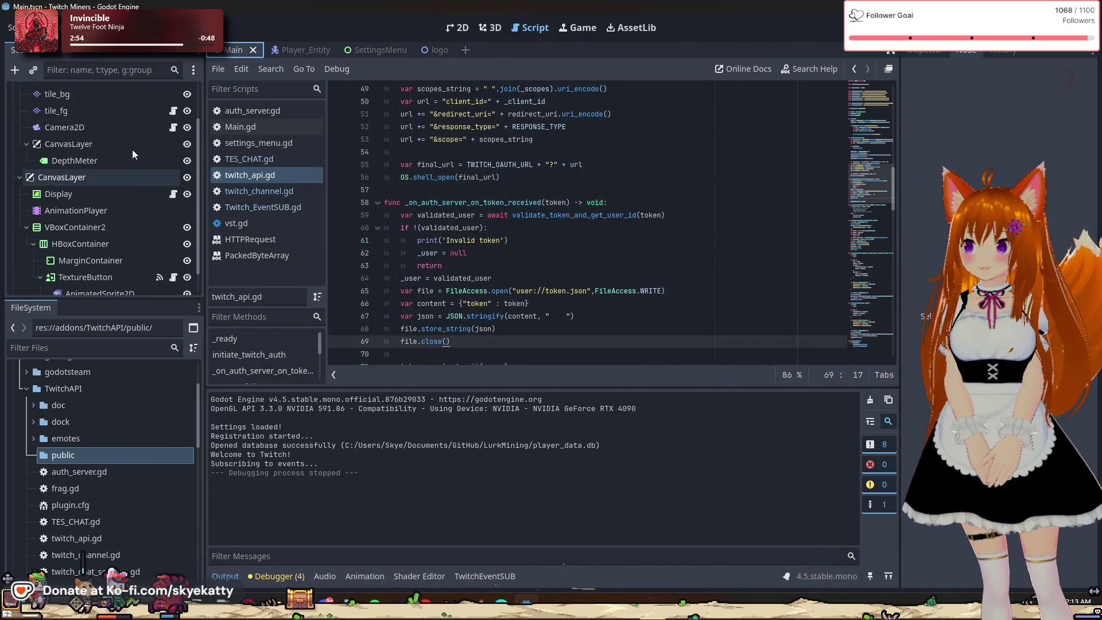
left_click(466, 36)
scroll(660, 204, "down", 3)
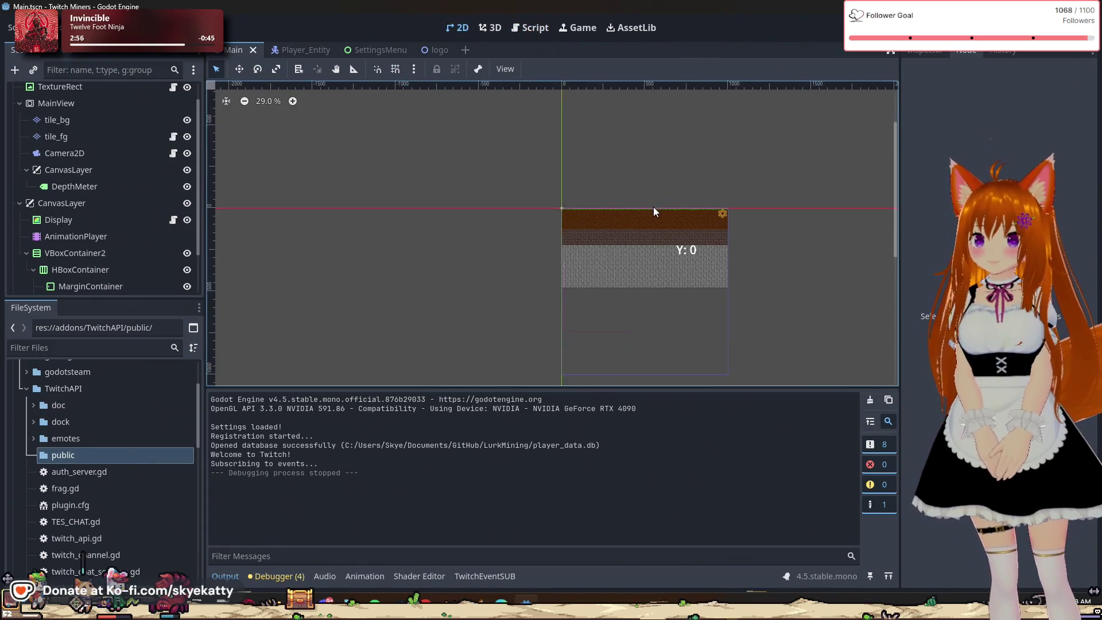
scroll(645, 346, "down", 1)
scroll(67, 184, "down", 3)
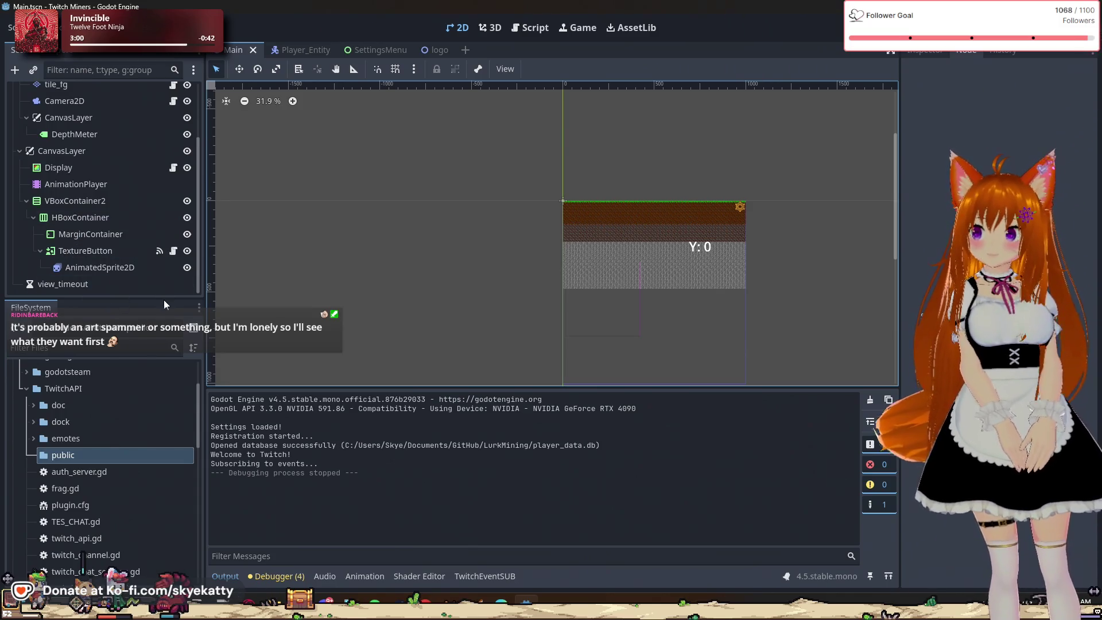
left_click_drag(163, 300, 161, 385)
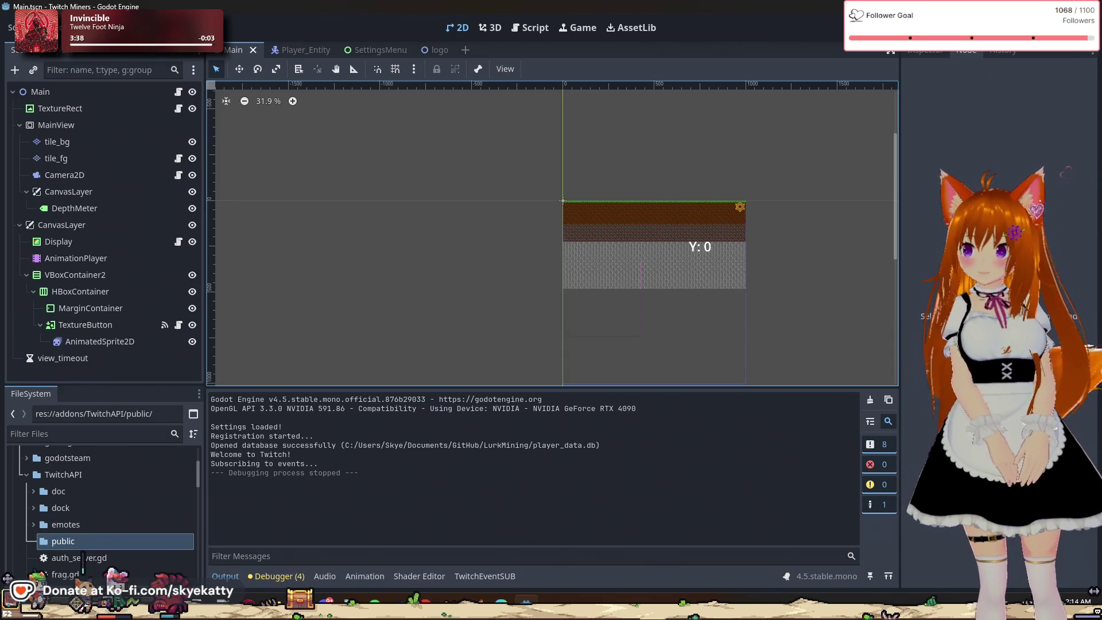
left_click(116, 274)
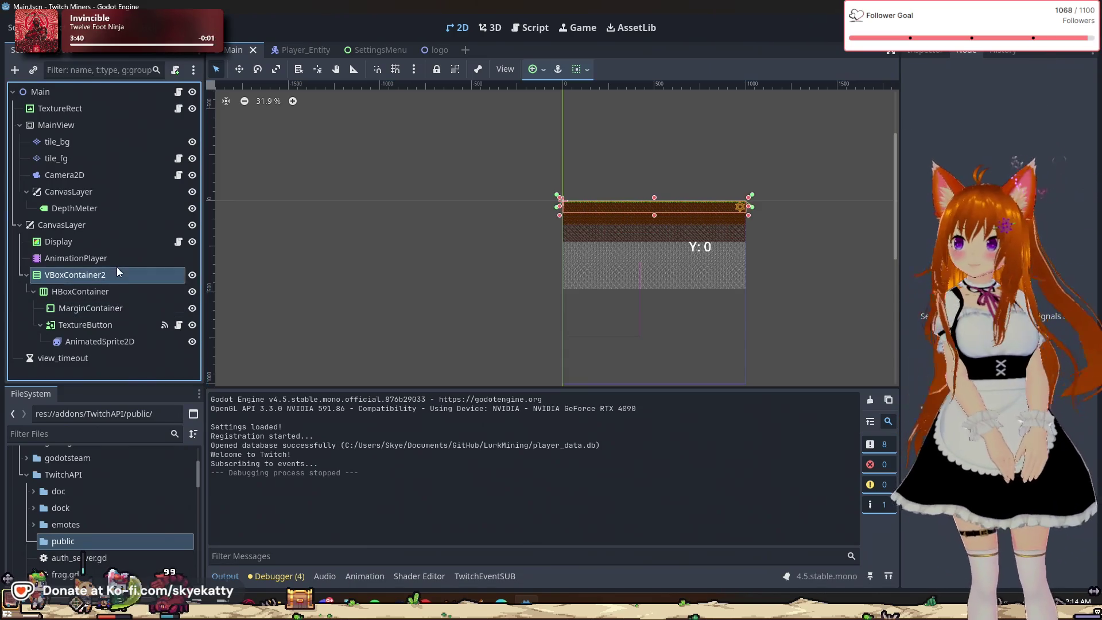
Inspect the TextureButton, MarginContainer, AnimatedSprite2D, view_timeout and HBoxContainer nodes
left_click(107, 325)
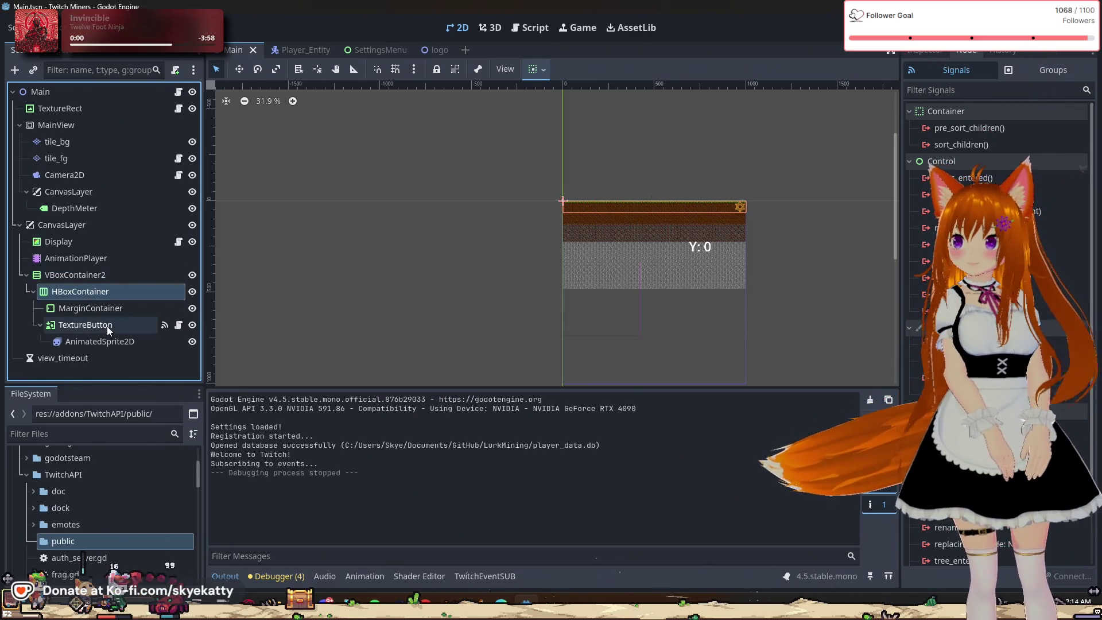
left_click(107, 315)
left_click(112, 340)
left_click(111, 358)
left_click(110, 340)
left_click(109, 324)
left_click(106, 293)
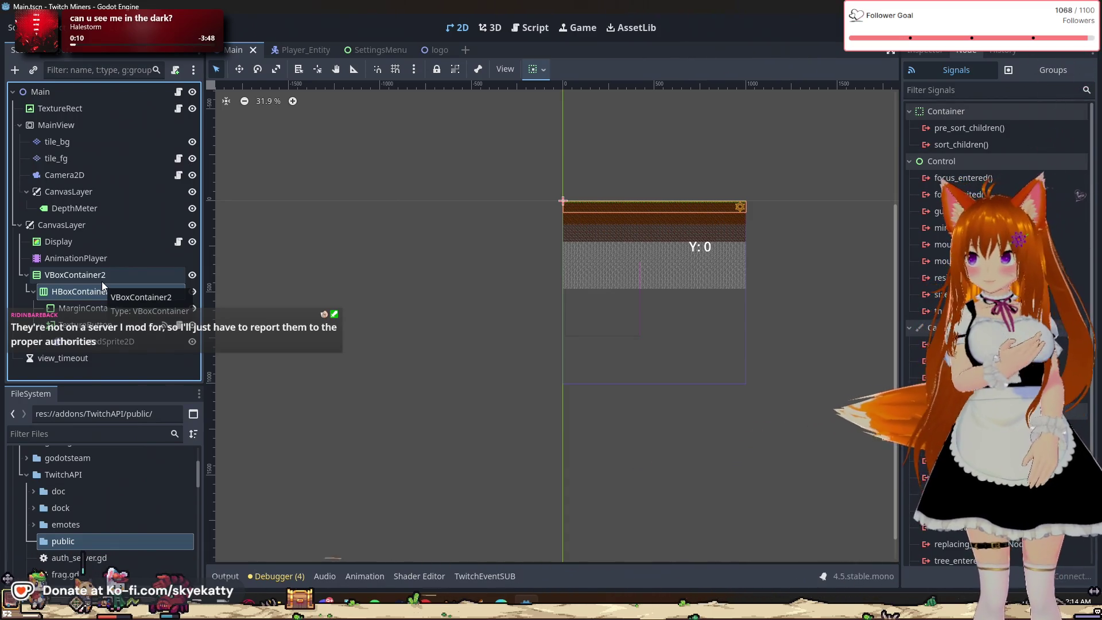
left_click(101, 291)
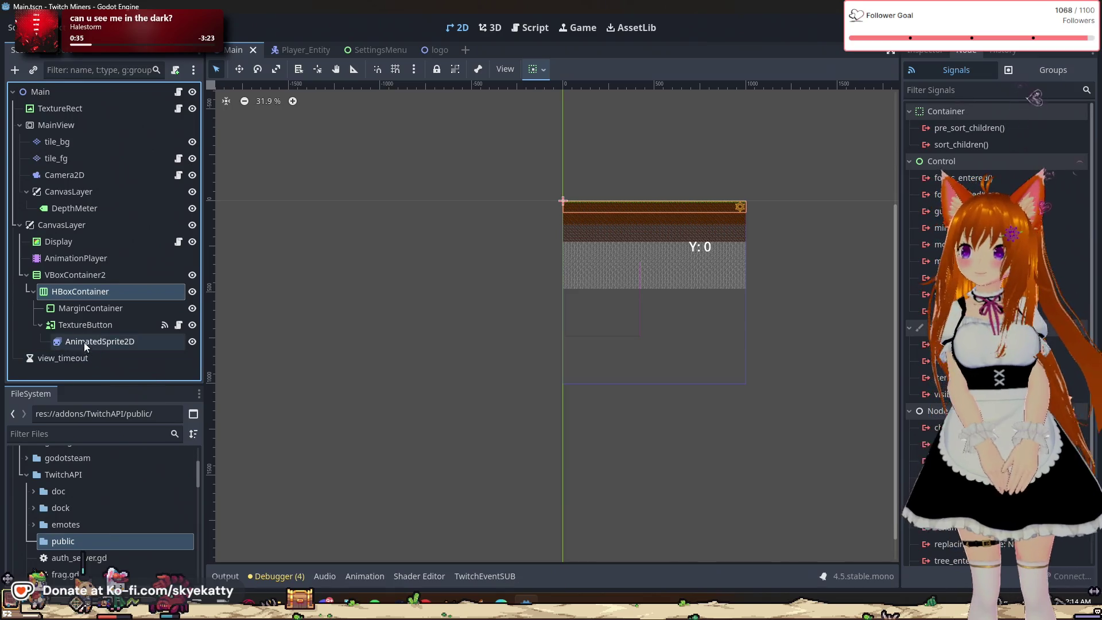
left_click(91, 307)
key("Up")
key("Down")
key("Down")
key("Down")
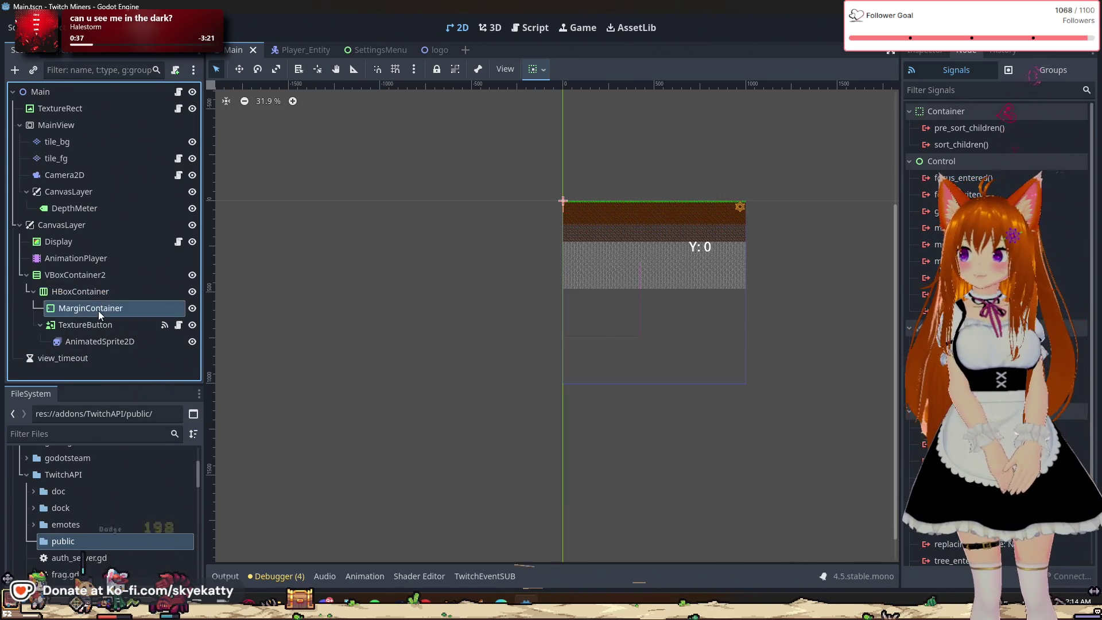
left_click(97, 315)
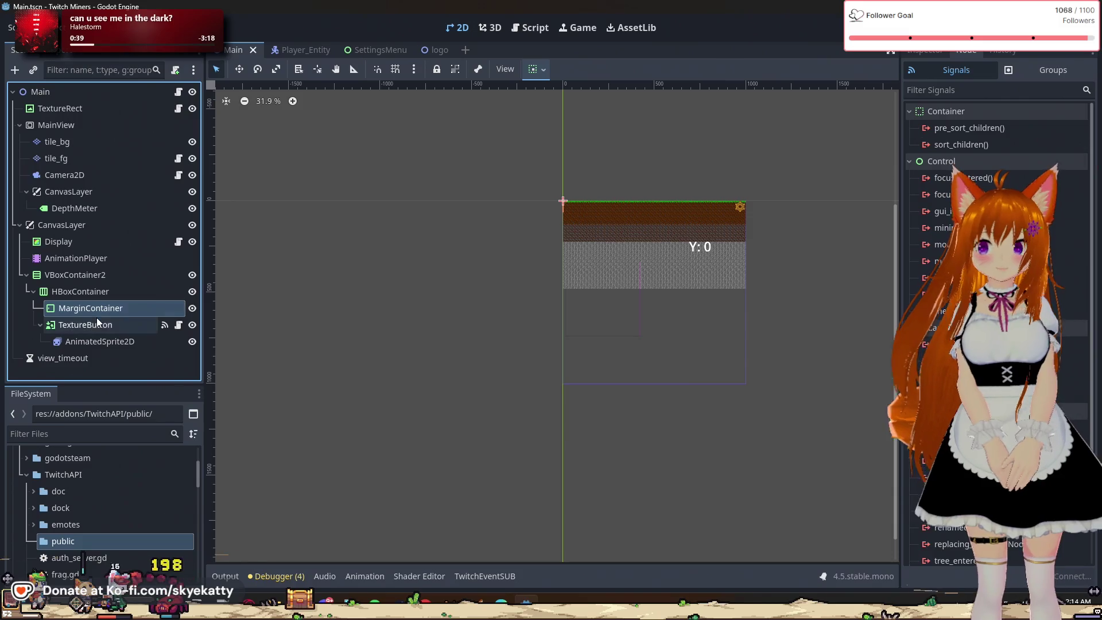
key("Down")
key("Down")
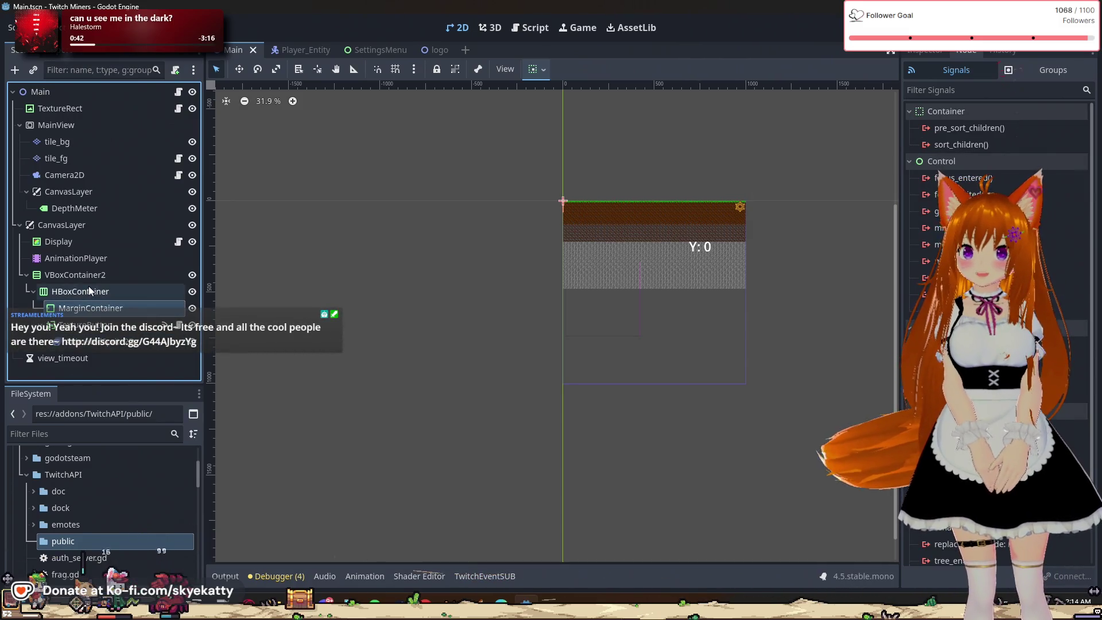
Review the AnimationPlayer's Close animation and Display node, then bring up CanvasLayer's context menu
left_click(92, 259)
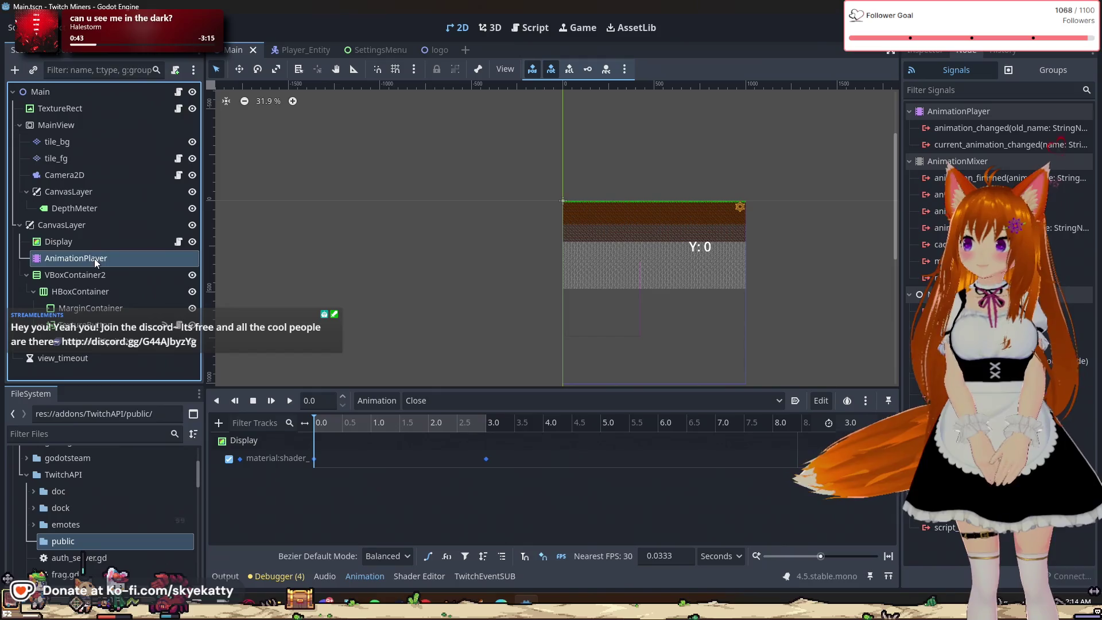
left_click(94, 245)
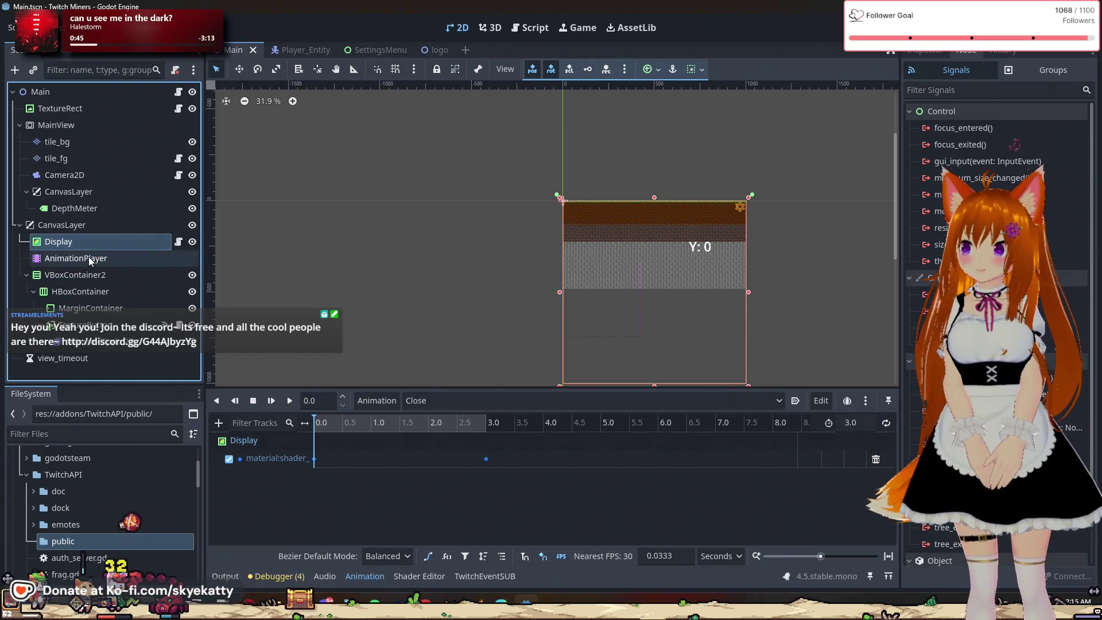
left_click(80, 227)
scroll(633, 264, "up", 4)
scroll(680, 281, "up", 5)
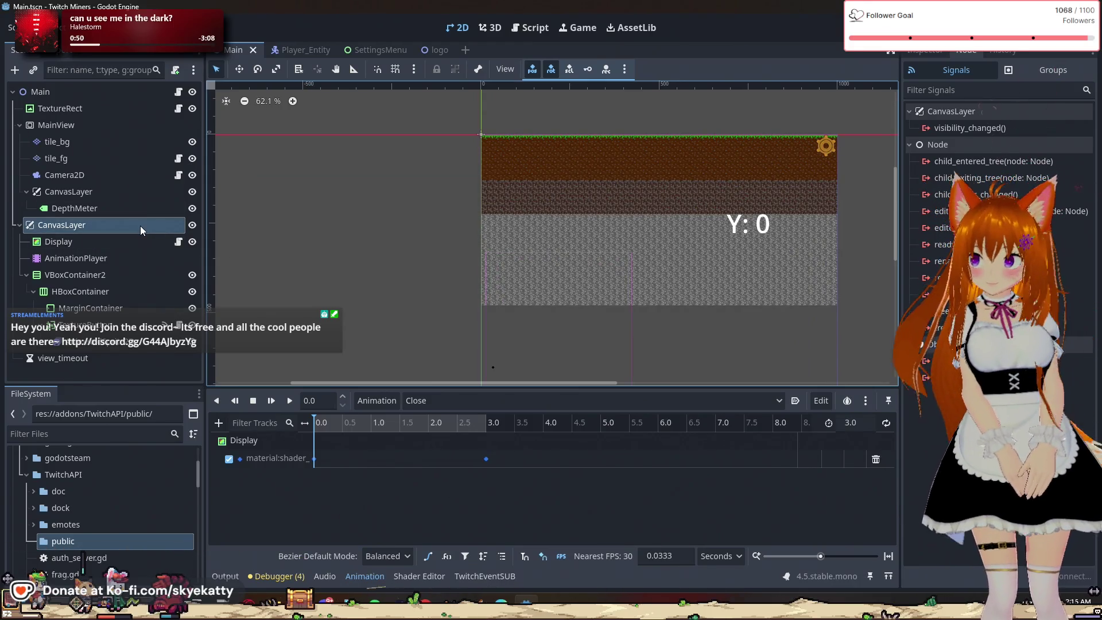
left_click(86, 258)
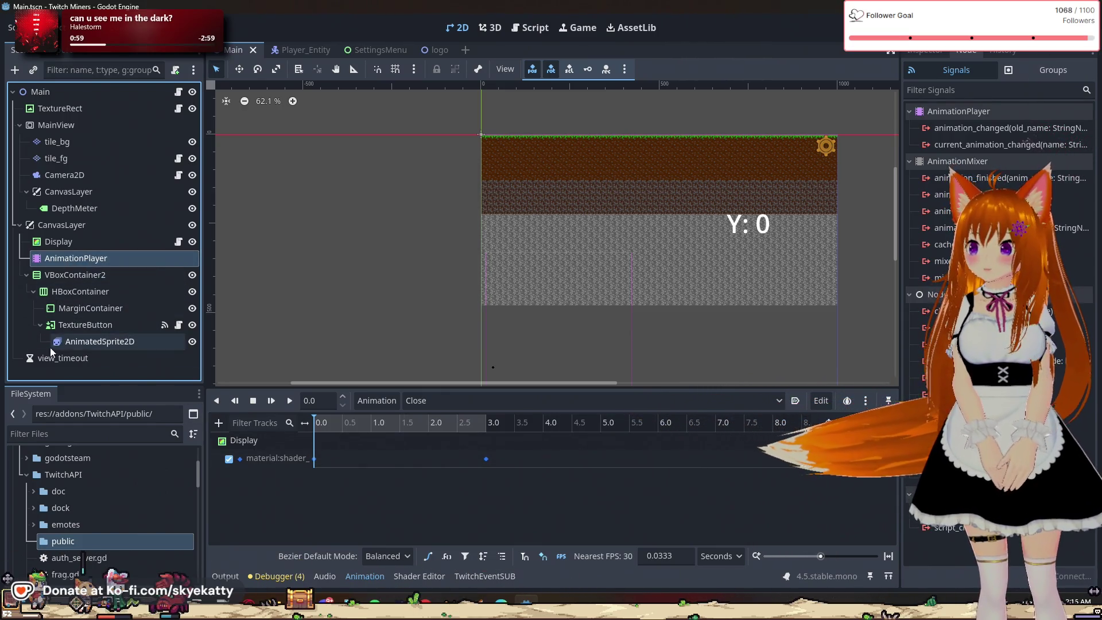
left_click(77, 226)
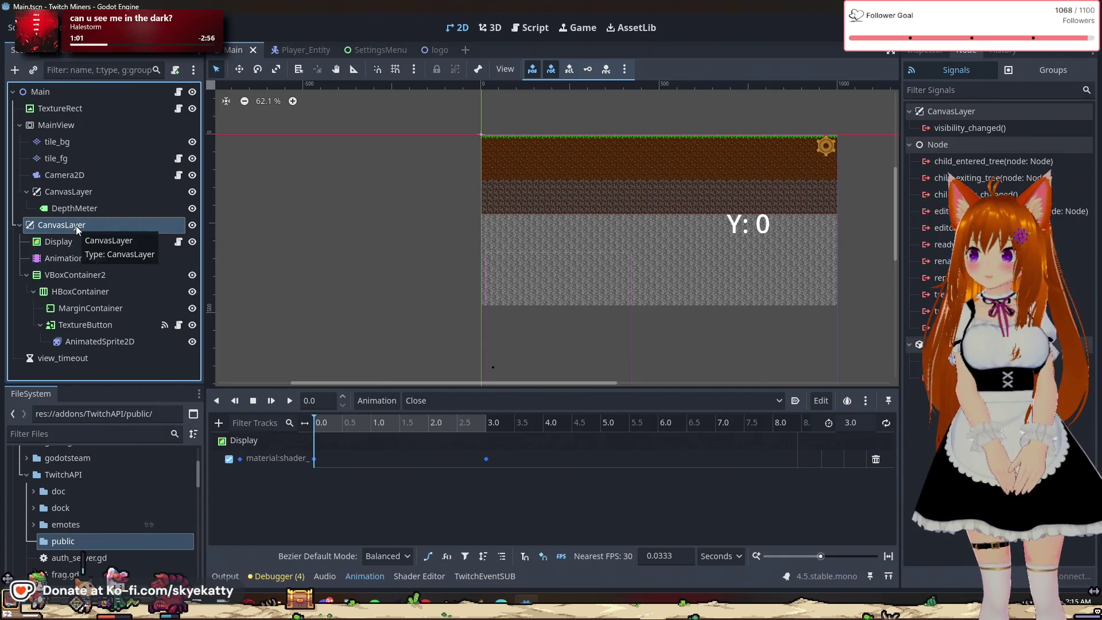
right_click(76, 226)
Add a RichTextLabel child under CanvasLayer, found by searching 'Text' in Create New Node
left_click(148, 240)
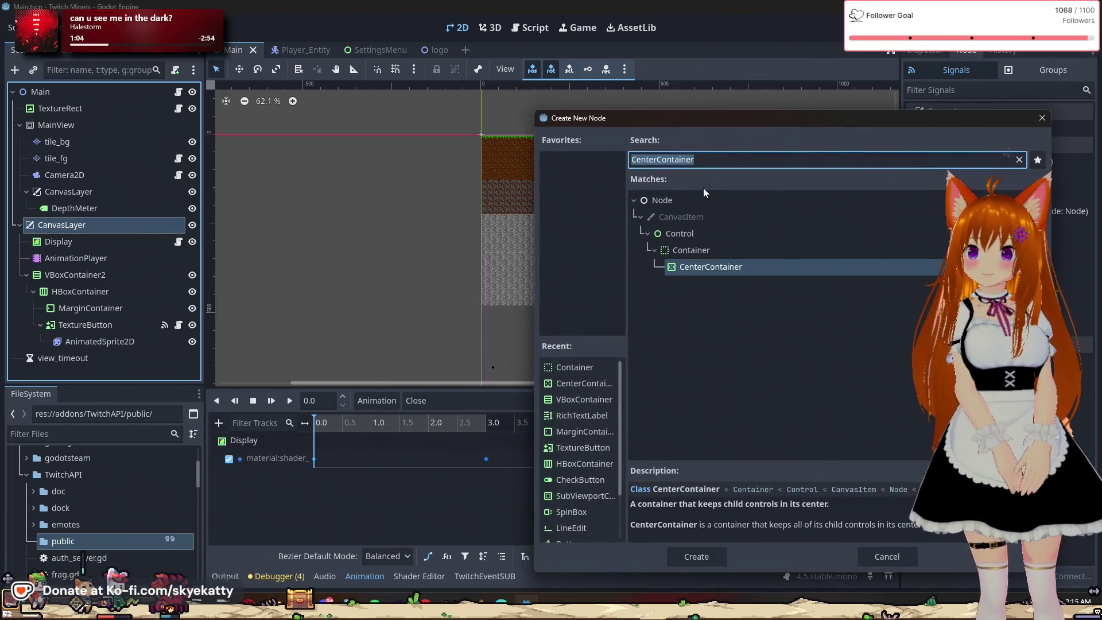
key("BackSpace")
type("Text")
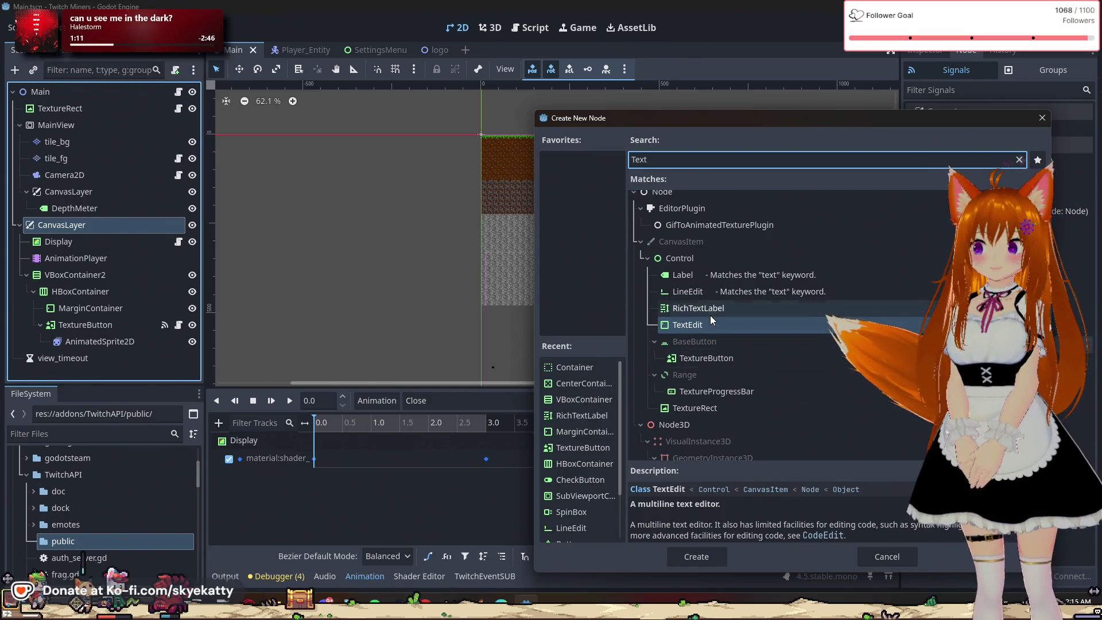
scroll(728, 348, "down", 1)
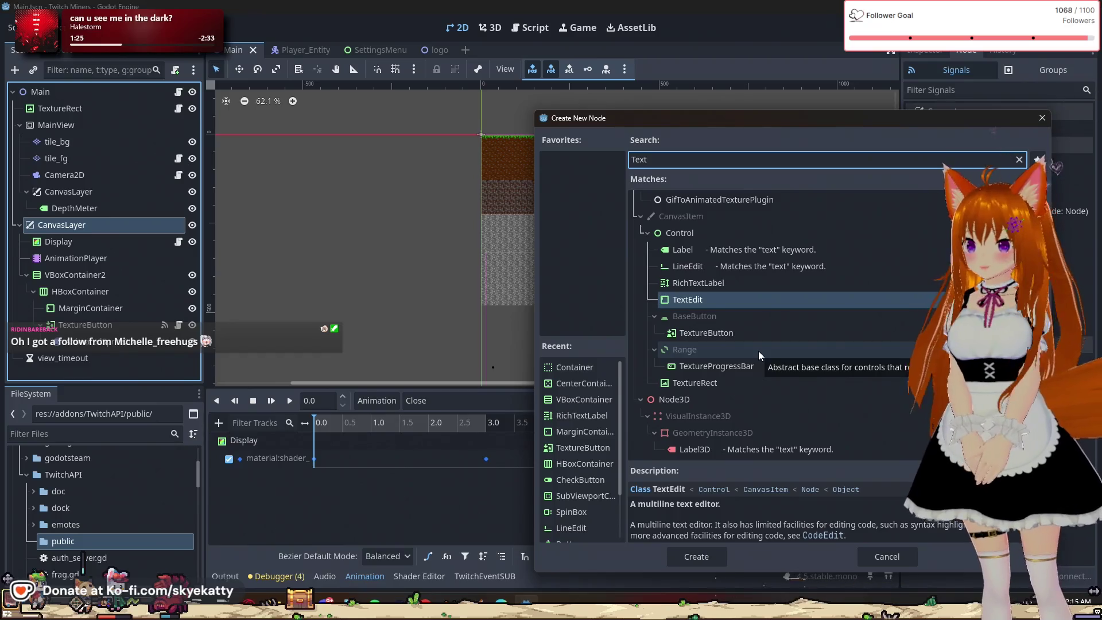
left_click(711, 264)
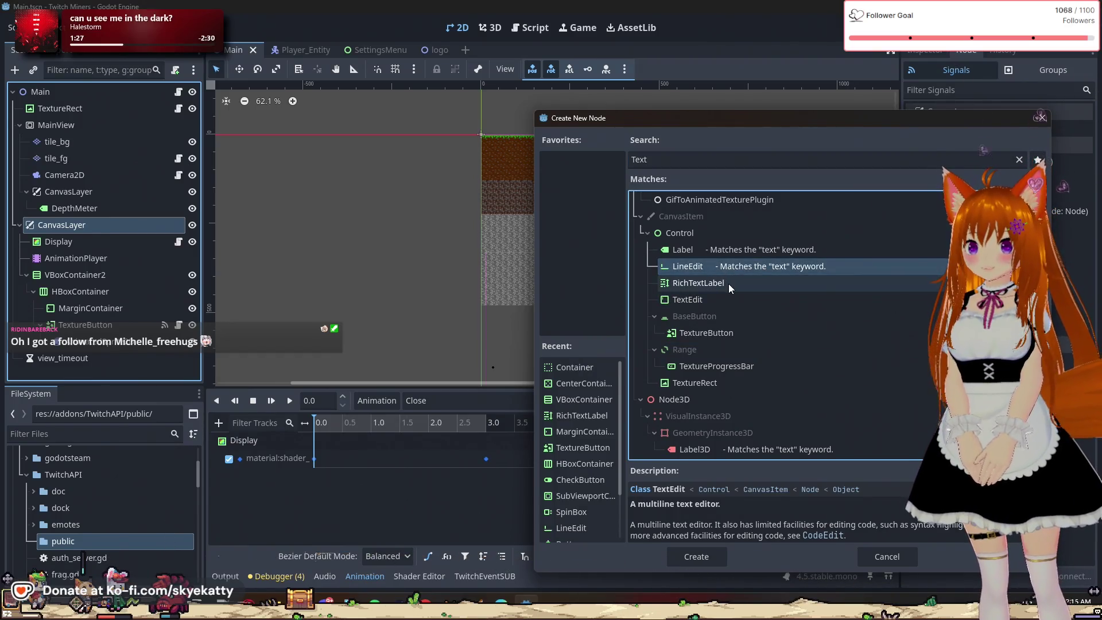
left_click(729, 253)
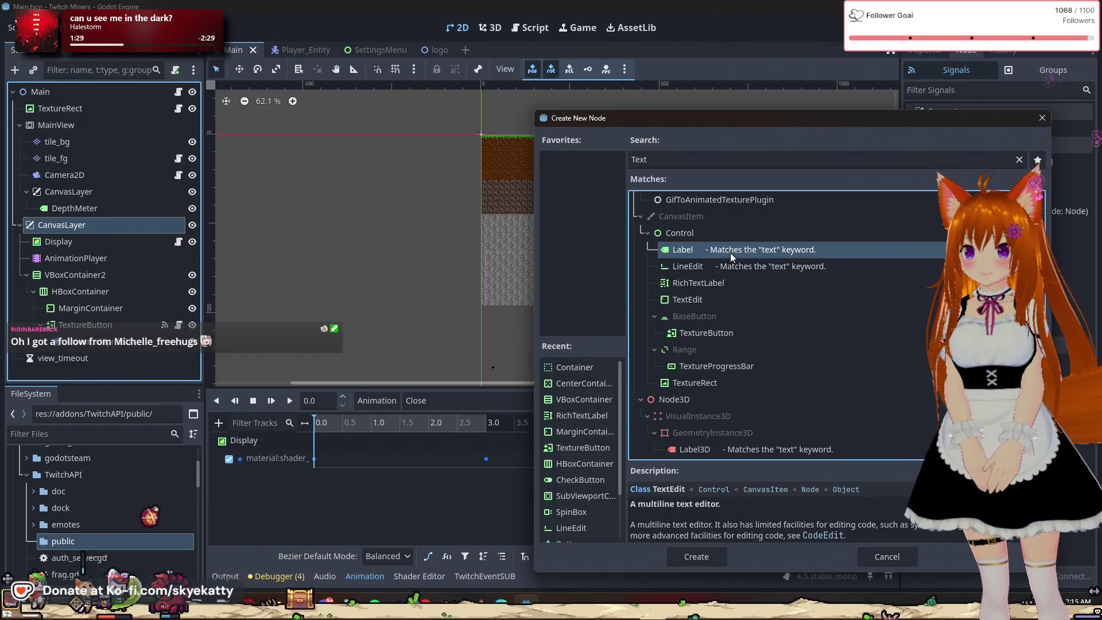
left_click(724, 284)
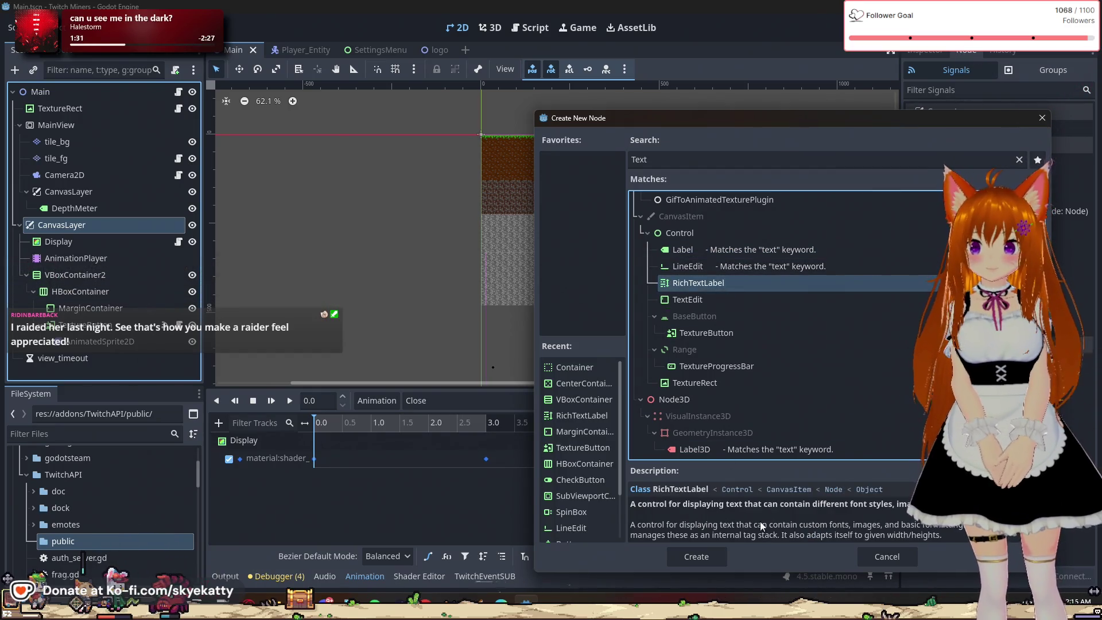
left_click(717, 553)
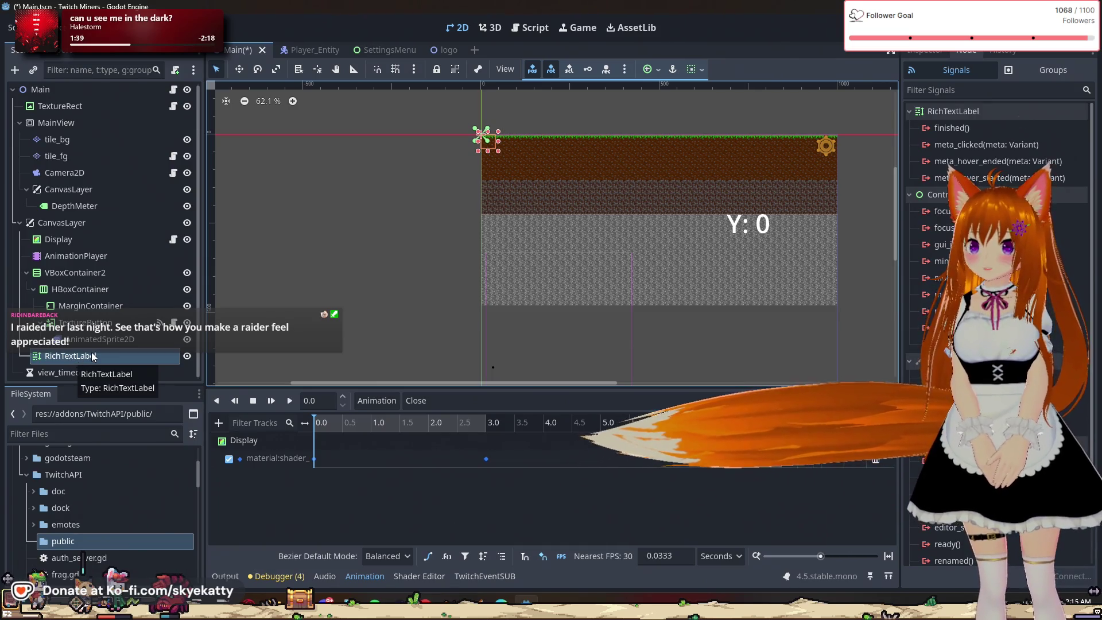
Drag RichTextLabel into HBoxContainer just after MarginContainer, keep its name, and inspect MarginContainer
scroll(506, 295, "down", 2)
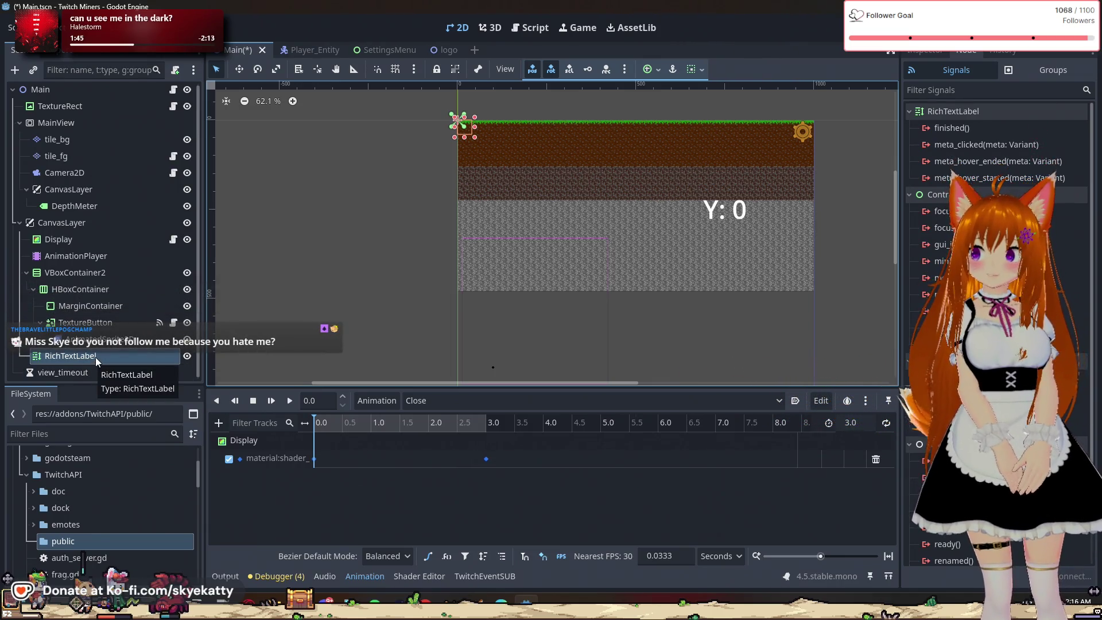
mouse_move(95, 357)
left_mouse_down()
mouse_move(105, 294)
mouse_move(106, 314)
left_mouse_up()
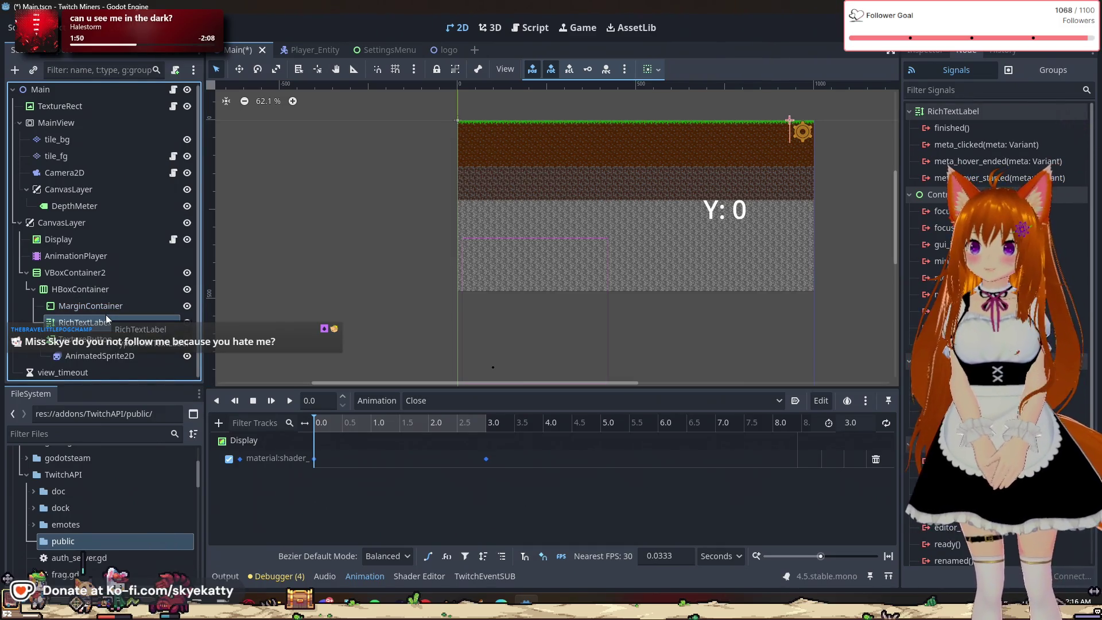
double_click(118, 325)
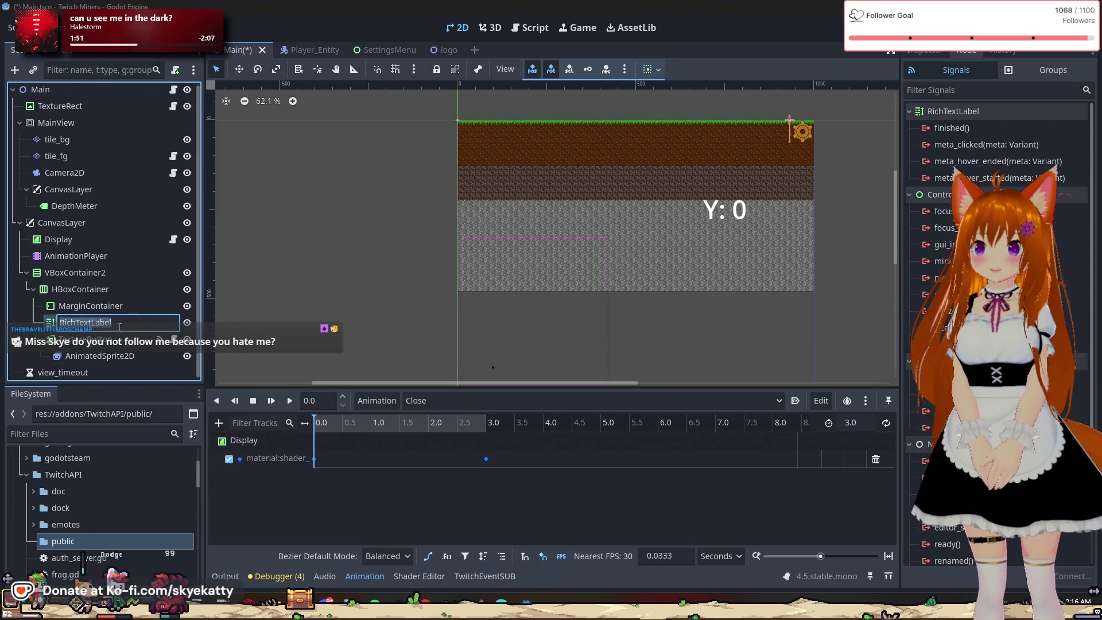
key("Escape")
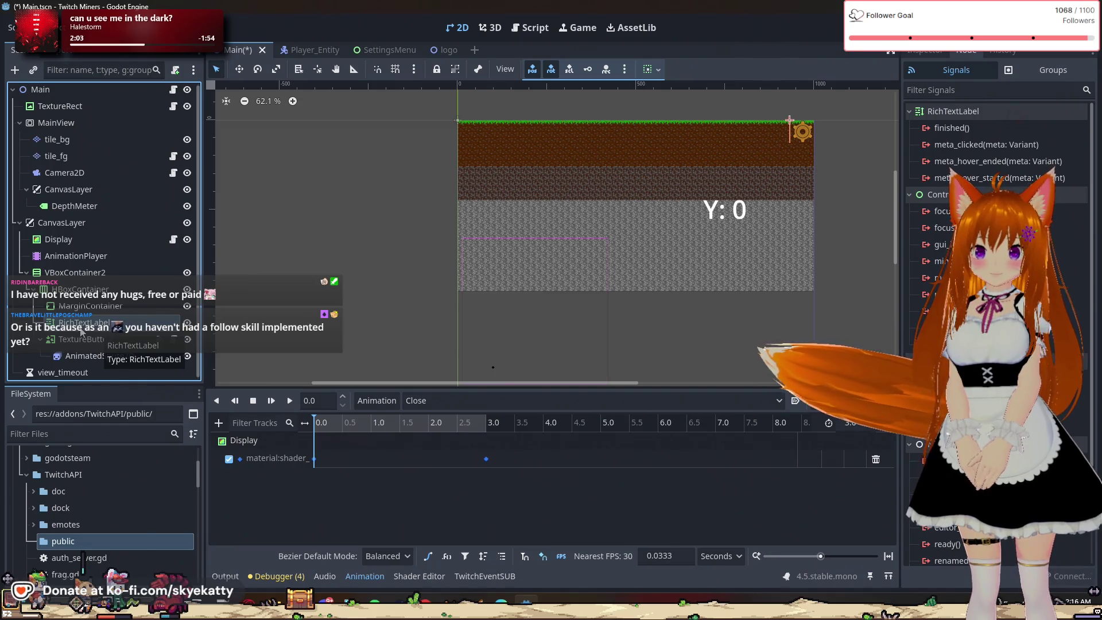
key("Up")
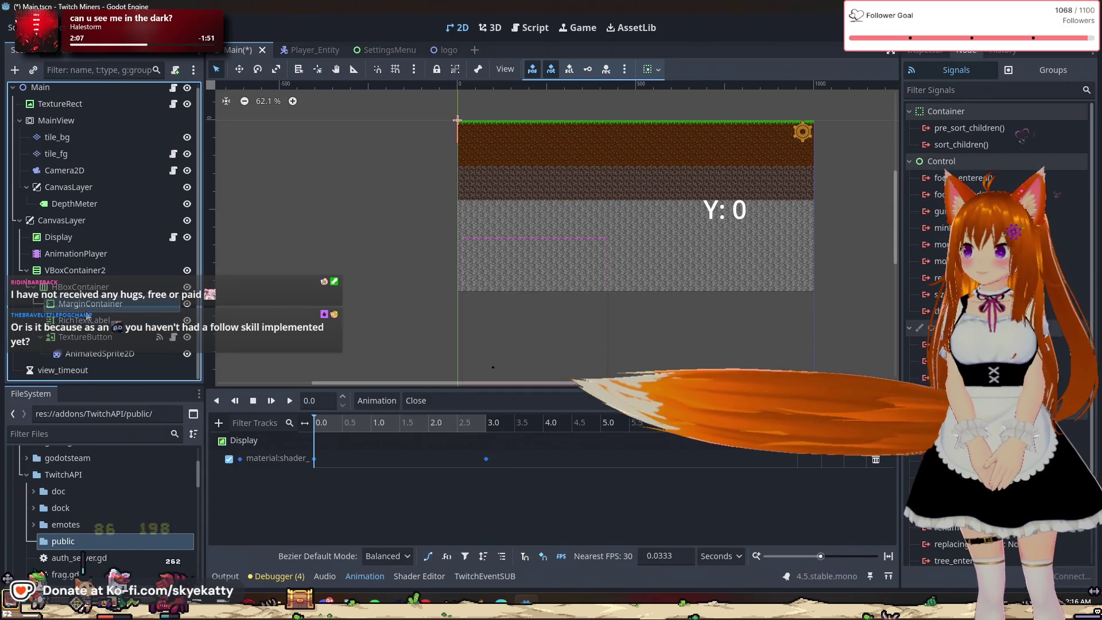
left_click(91, 333)
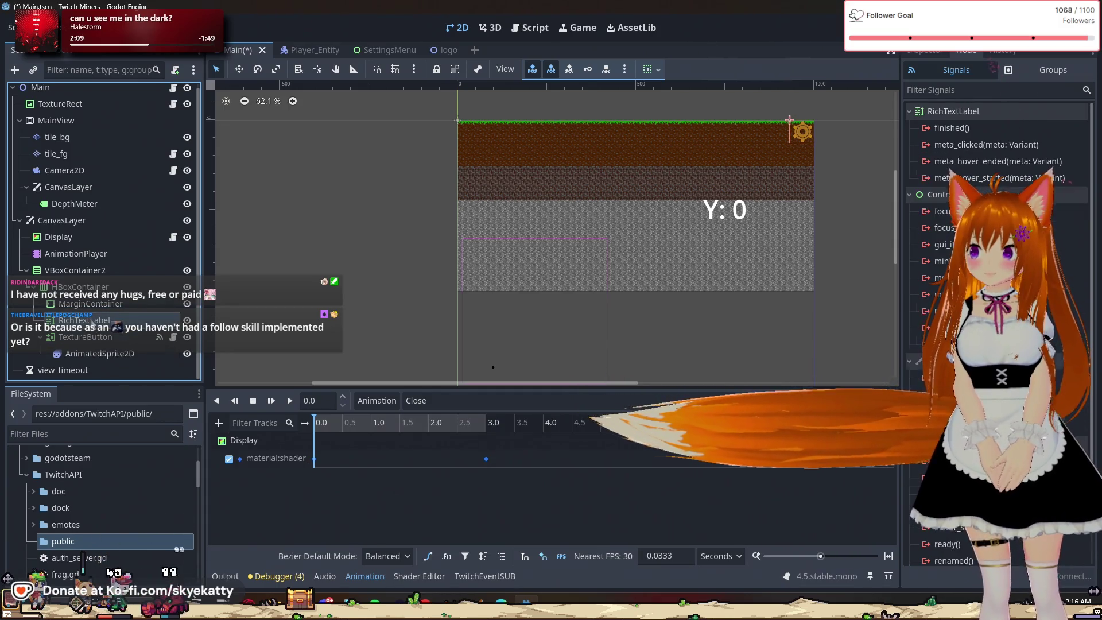
left_click(96, 304)
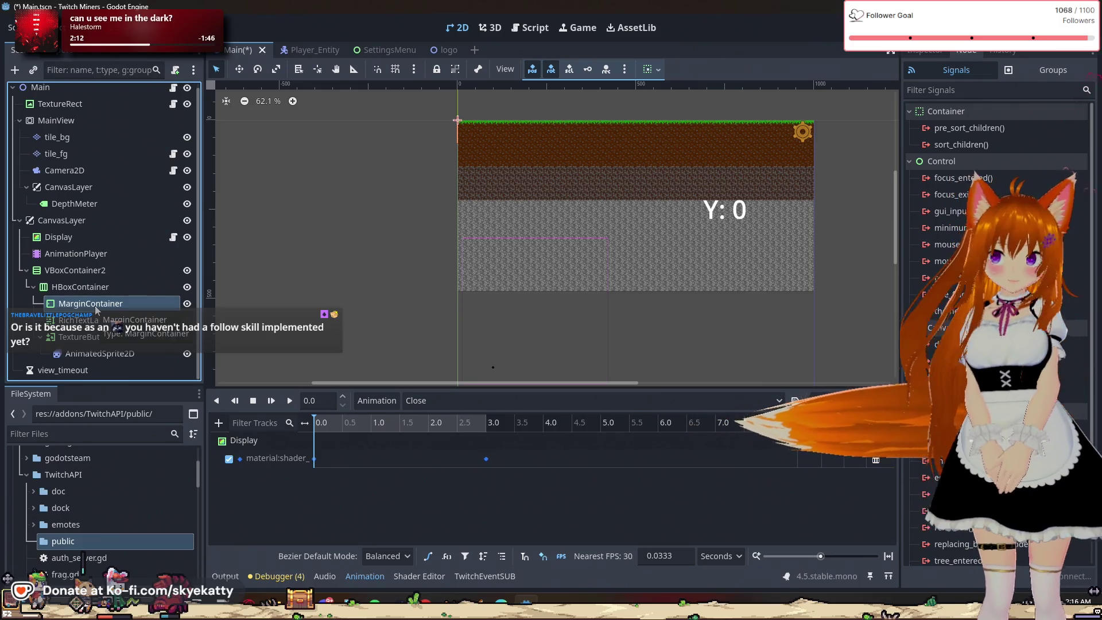
left_click(923, 51)
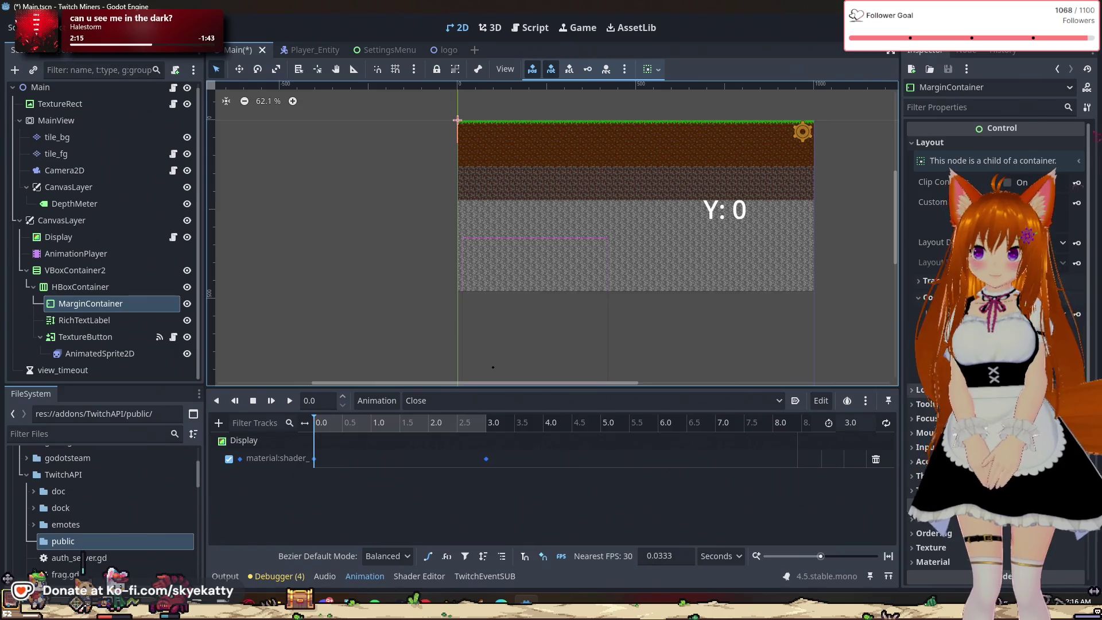
Set the MarginContainer's horizontal container sizing to Fill
scroll(996, 258, "down", 2)
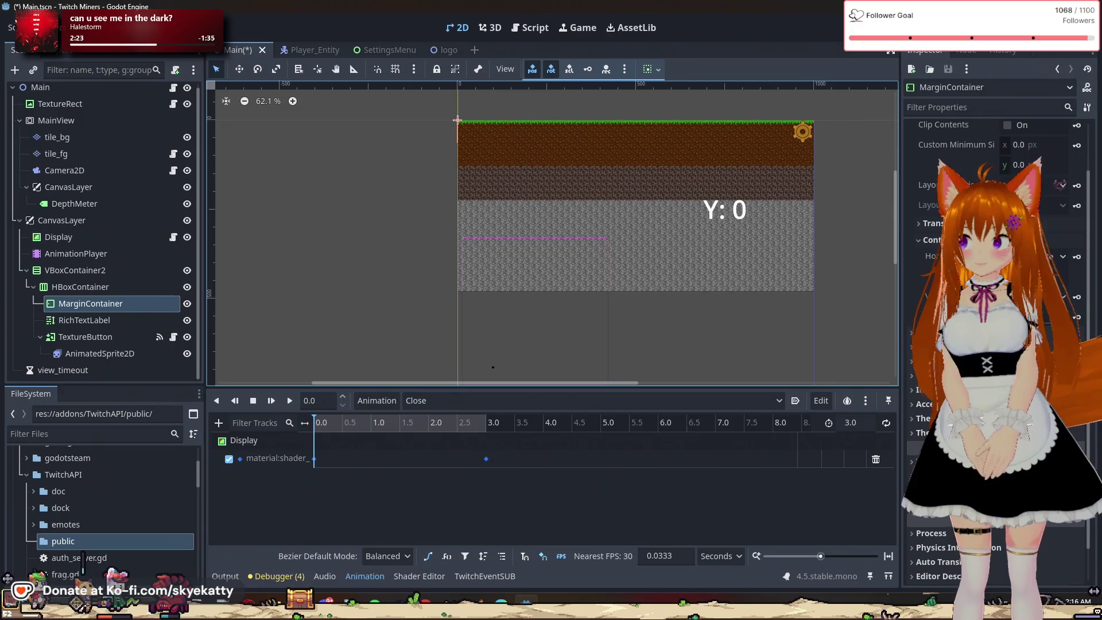
left_click(992, 277)
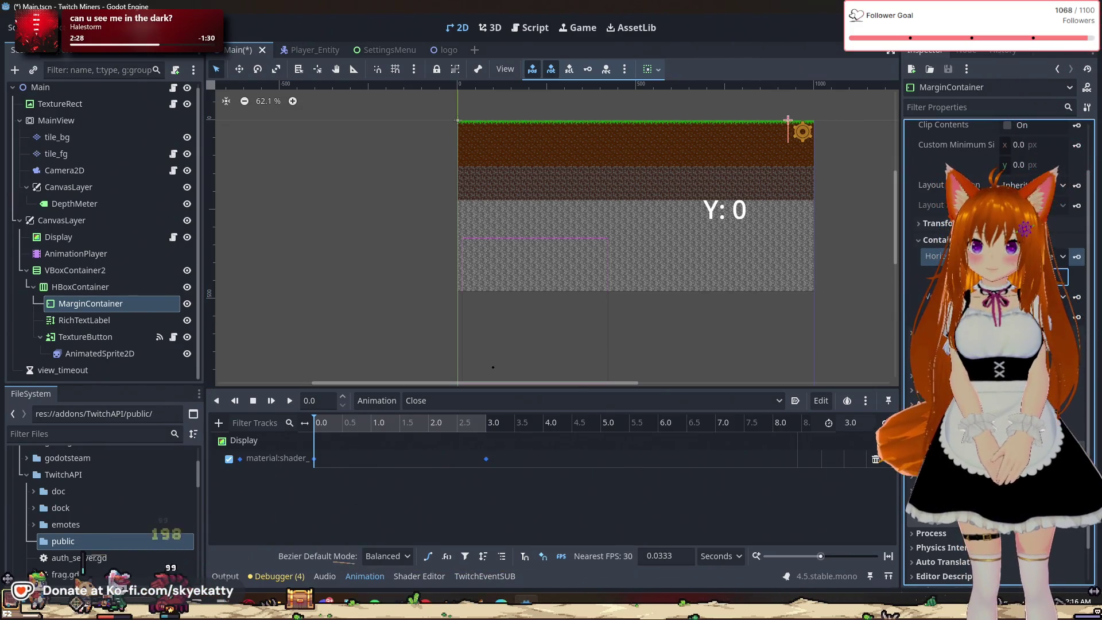
left_click(1062, 256)
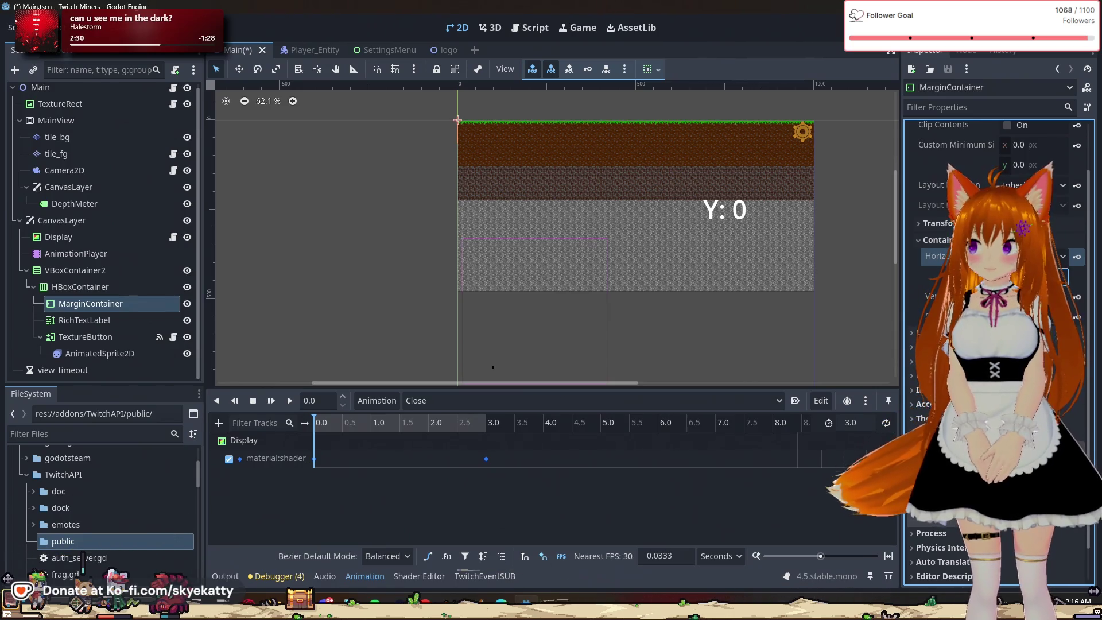
left_click(975, 274)
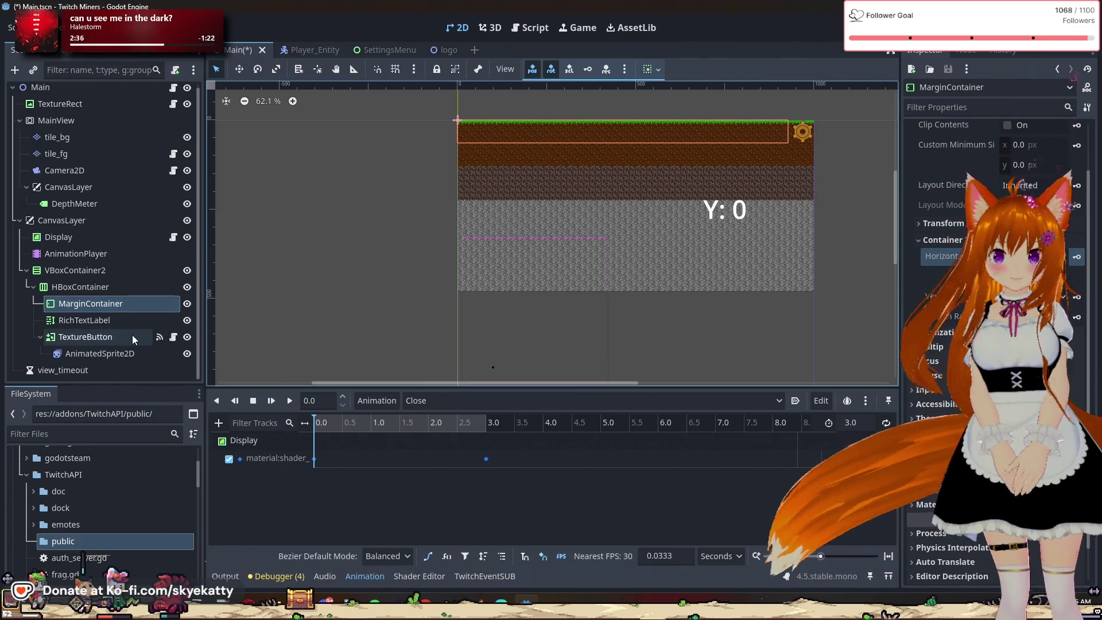
Duplicate MarginContainer and place MarginContainer2 directly below the RichTextLabel
left_click(79, 320)
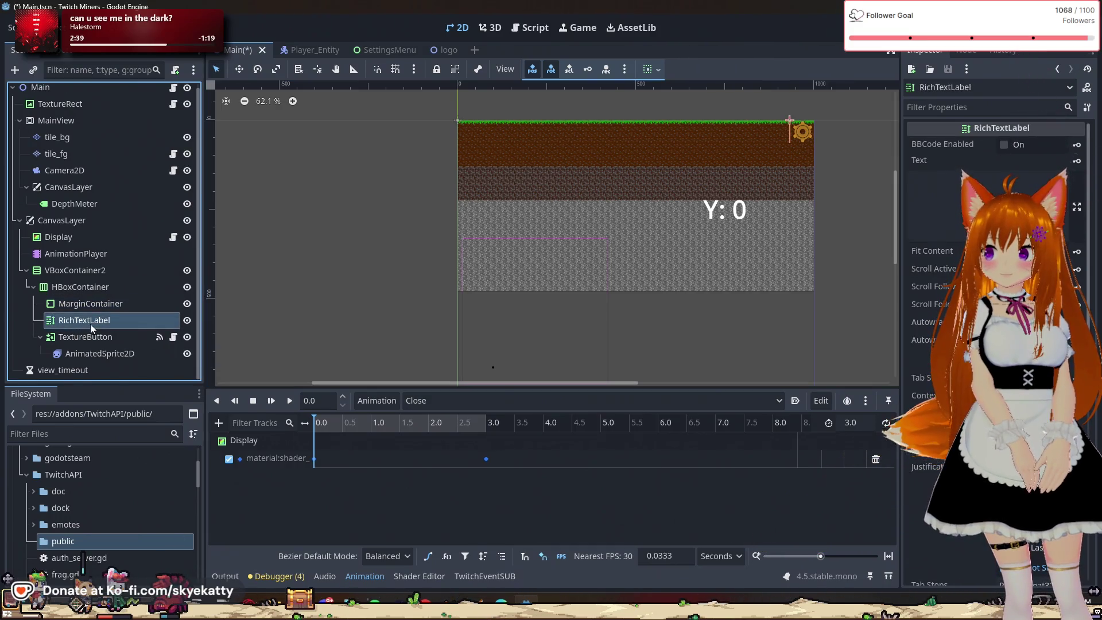
left_click(90, 305)
key("ctrl+d")
left_click_drag(95, 313, 92, 342)
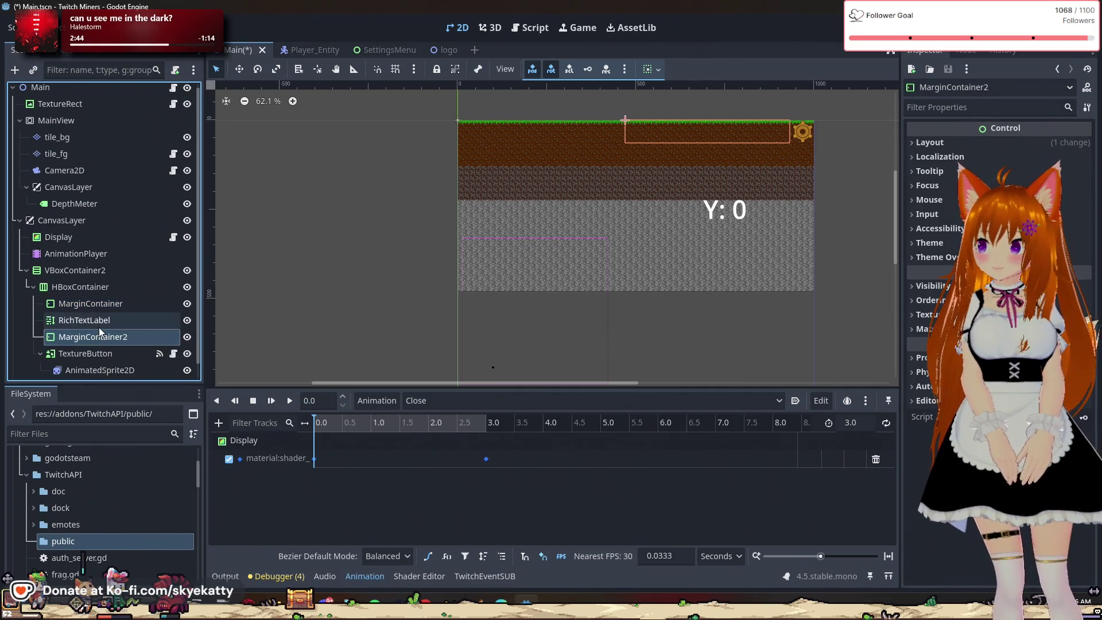
left_click(98, 325)
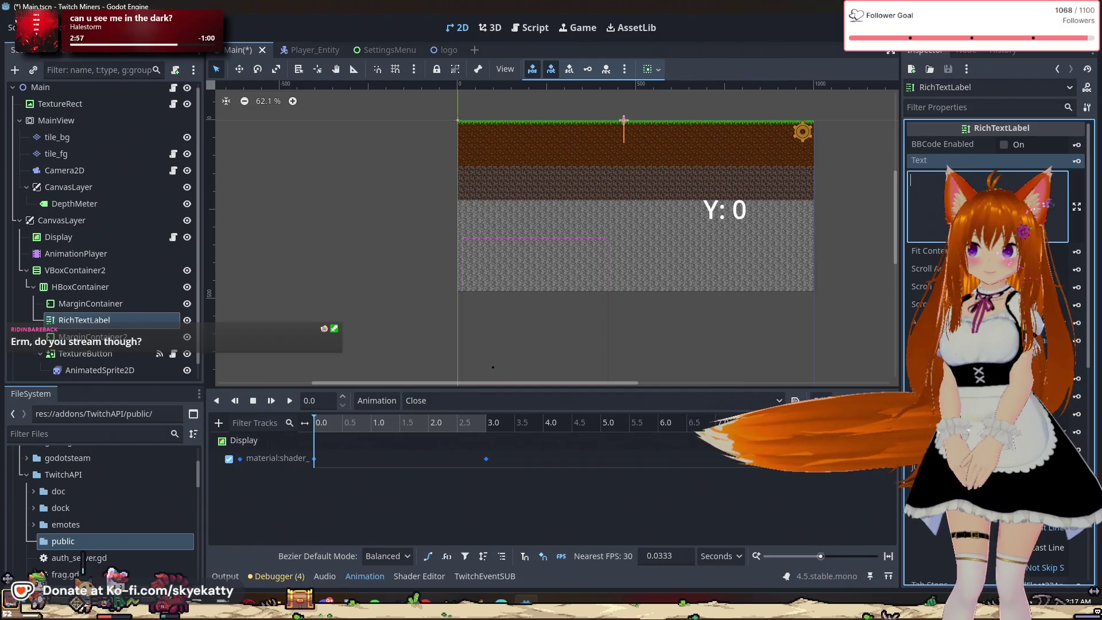
Set the RichTextLabel's Inspector text to 'WARNING: CONNECT TO TWITCH!'
scroll(1059, 405, "down", 2)
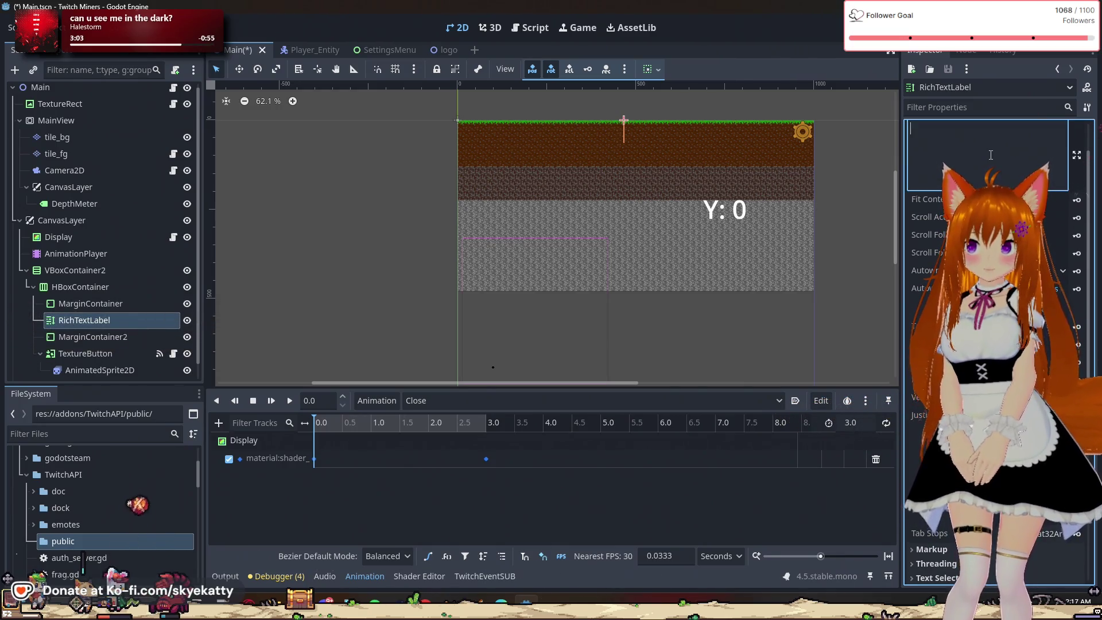
scroll(990, 156, "up", 2)
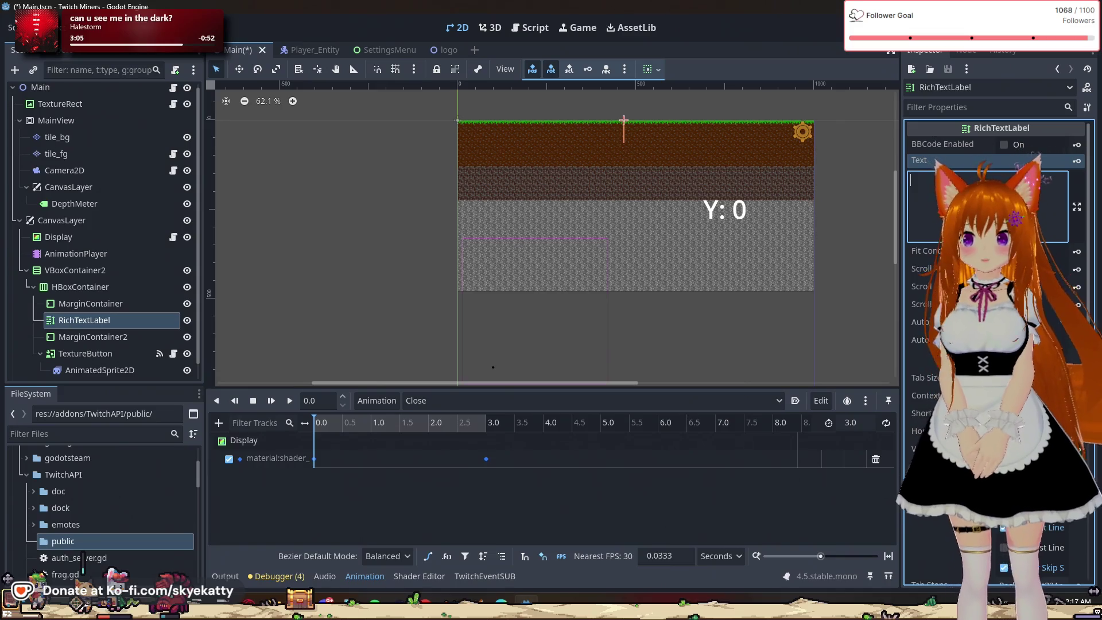
scroll(990, 287, "down", 2)
scroll(985, 123, "down", 5)
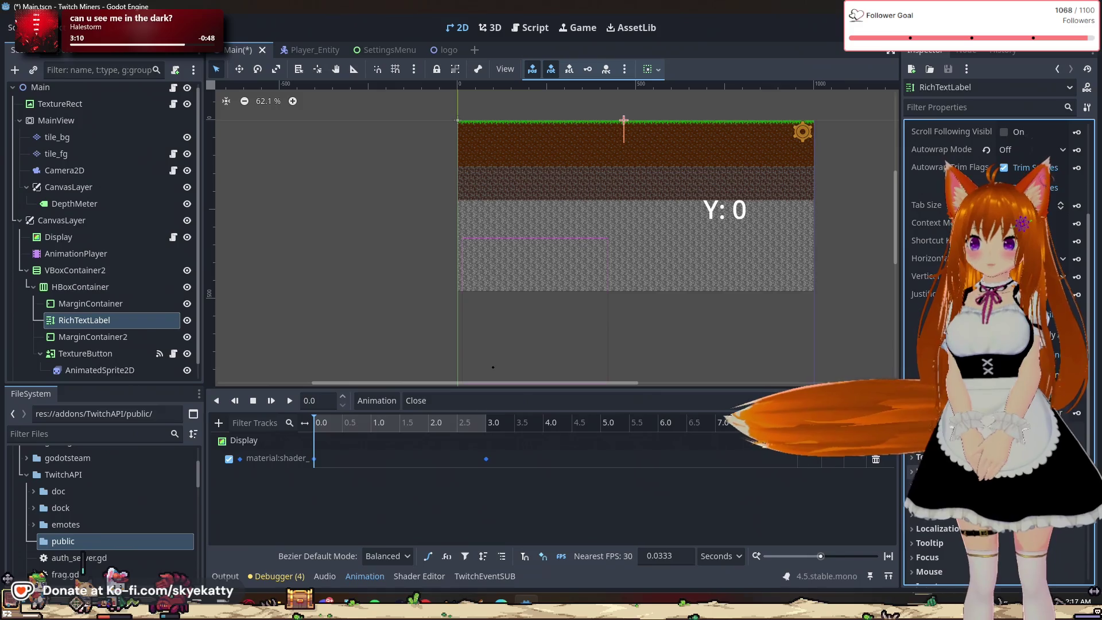
scroll(990, 287, "down", 2)
scroll(990, 287, "down", 3)
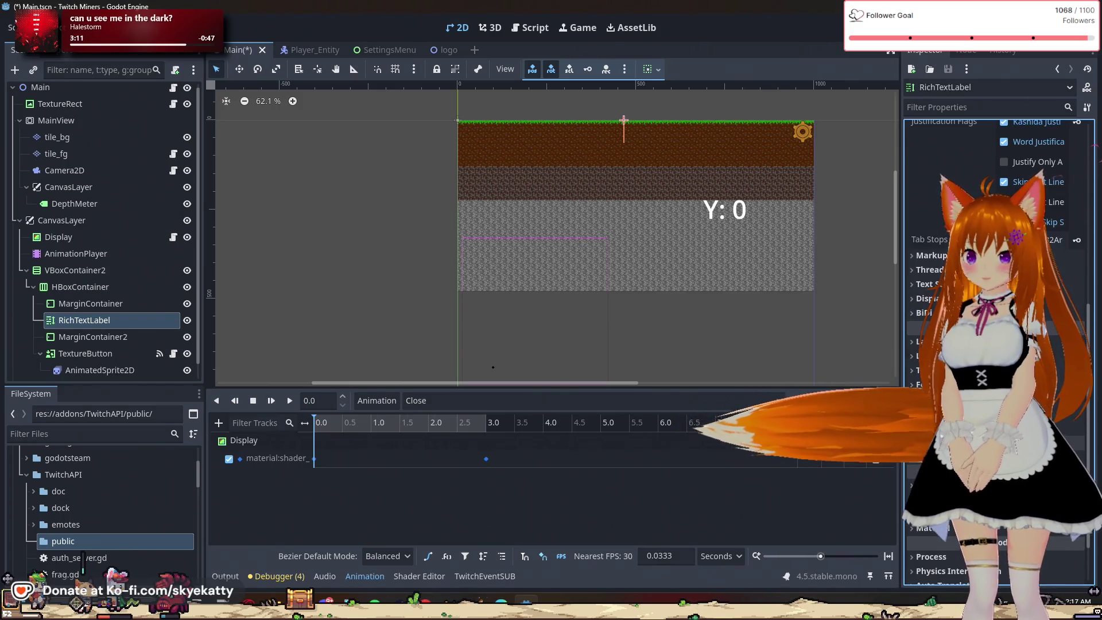
scroll(990, 287, "up", 10)
type("W")
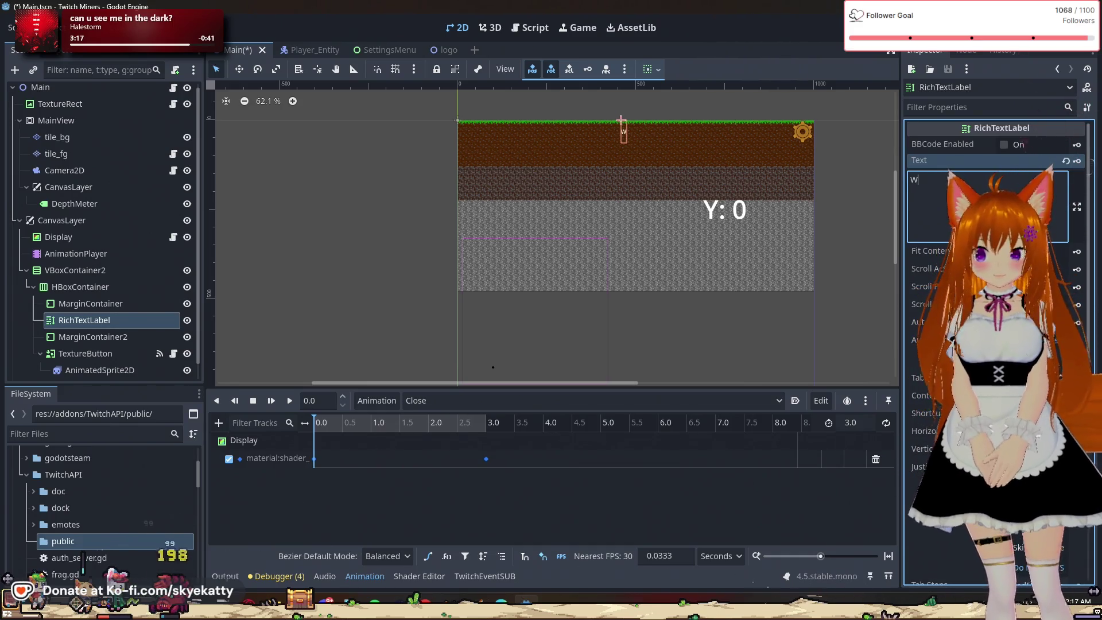
key("BackSpace")
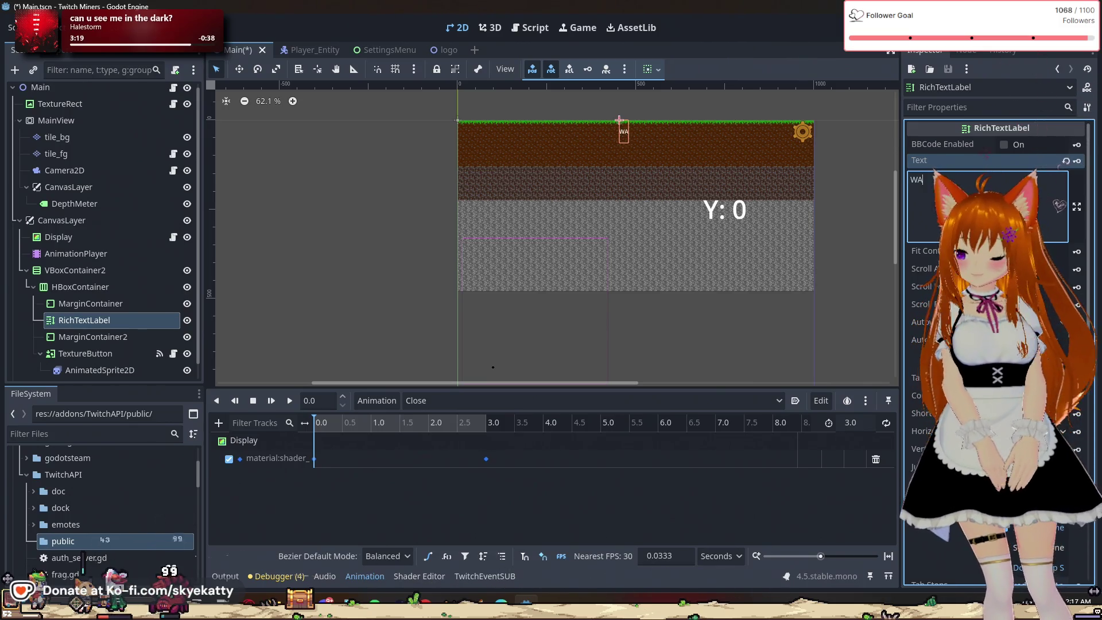
type("RNING:")
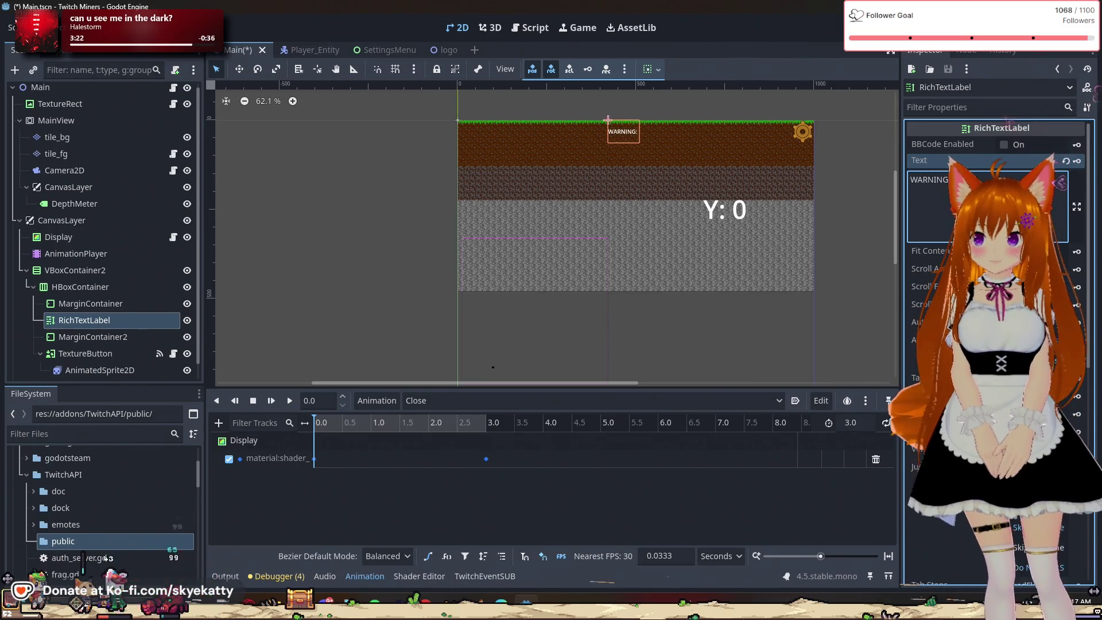
type(" TWITCH")
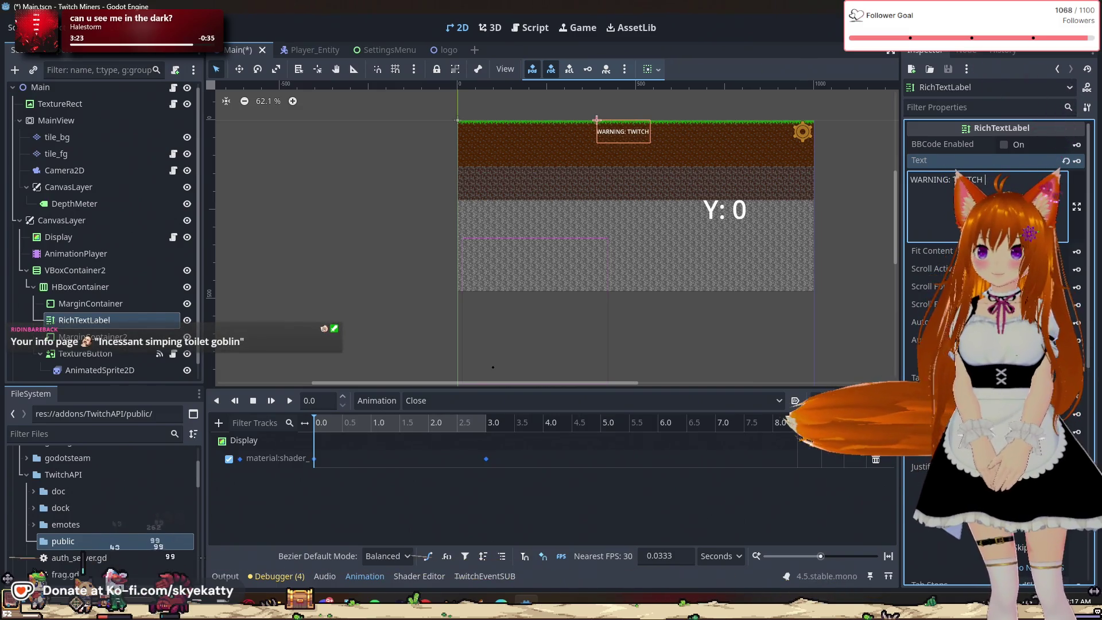
key("BackSpace")
key("BackSpace")
key("BackSpace")
type("CO")
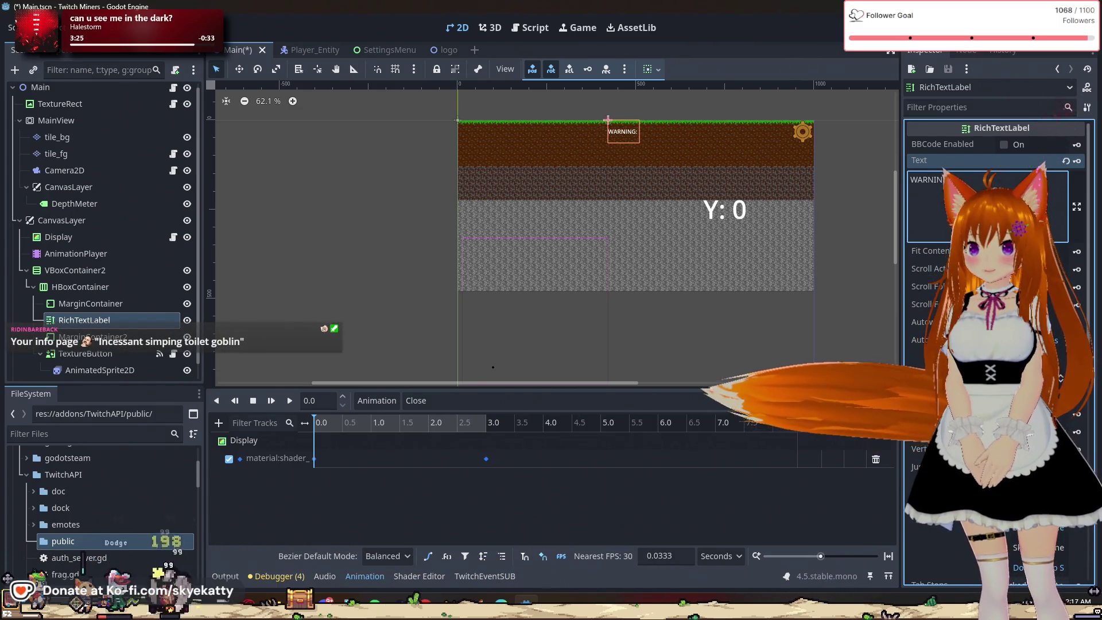
type("NNECT TO ")
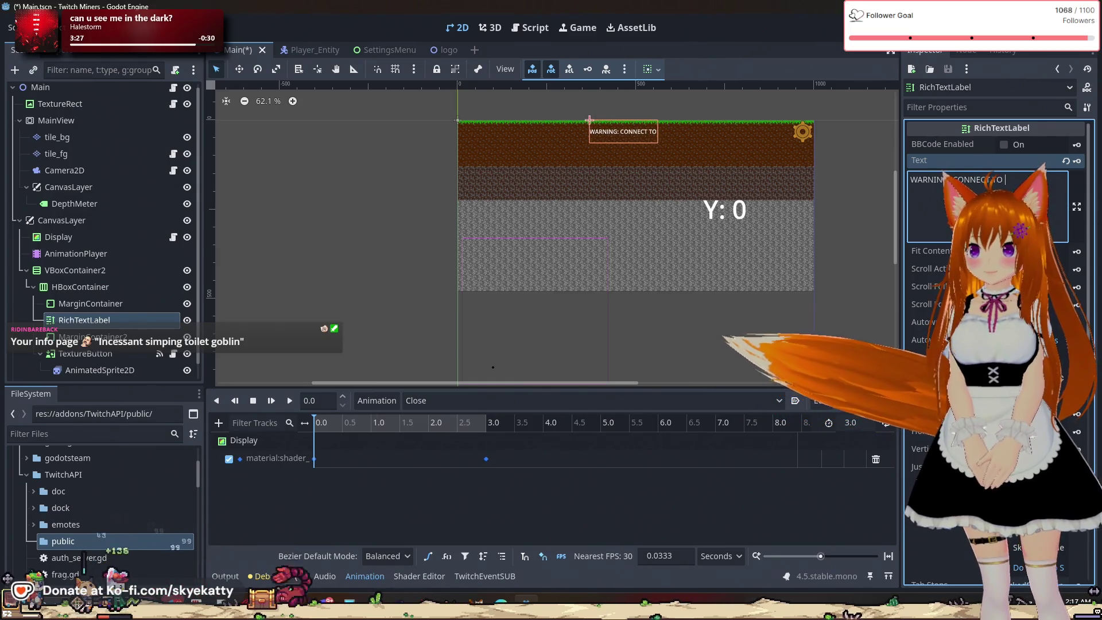
type("TWITCH!")
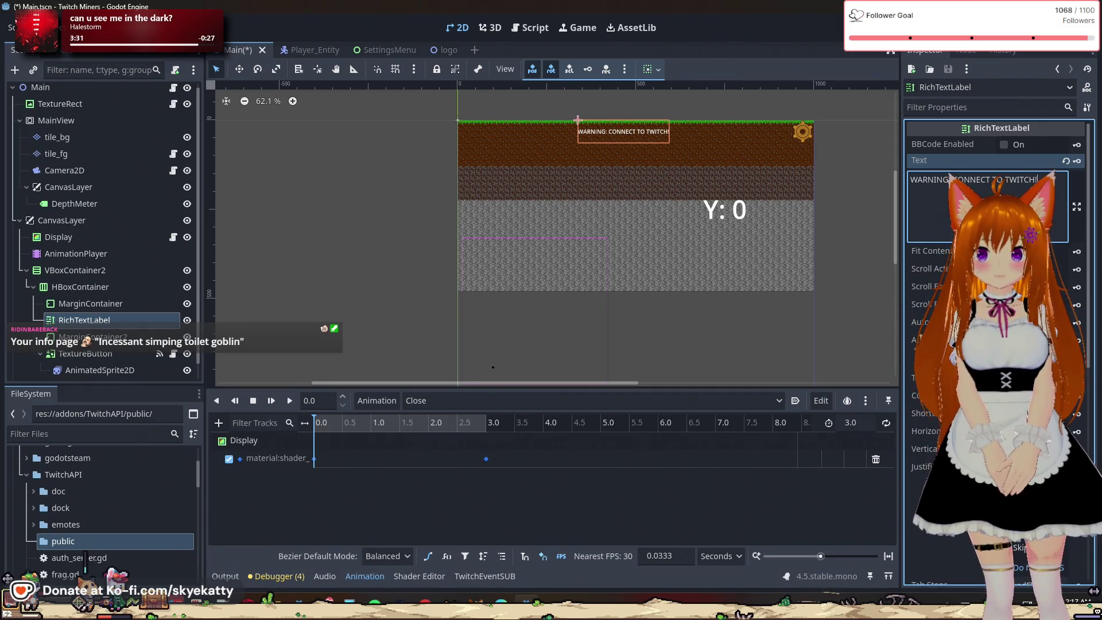
scroll(1027, 165, "down", 5)
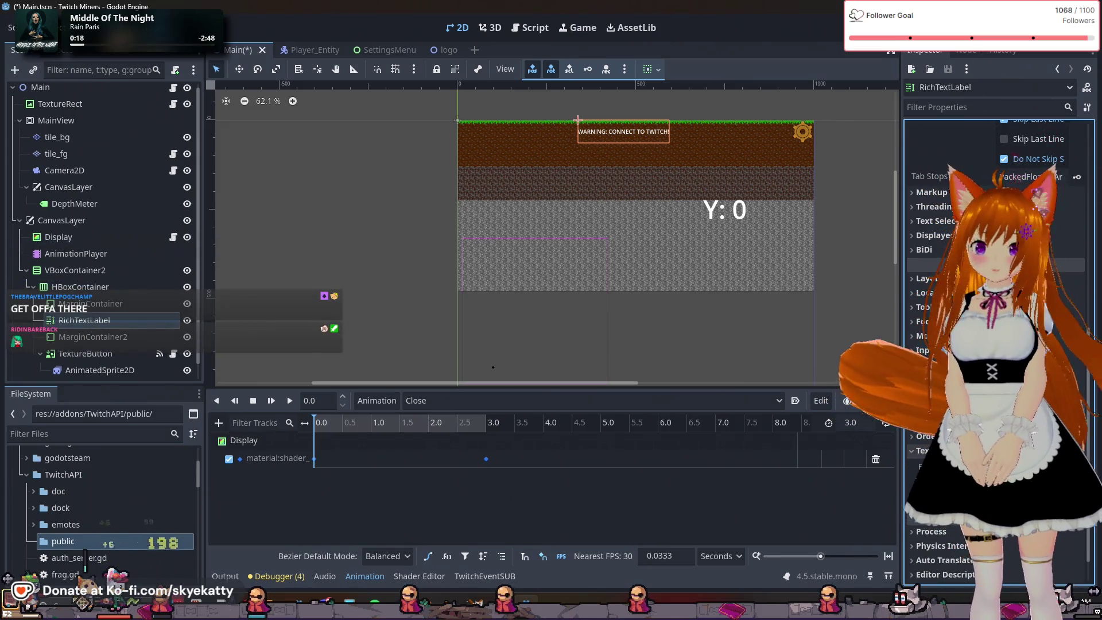
Expand the RichTextLabel's Theme section and edit its new built-in Theme in the theme editor
scroll(998, 344, "up", 3)
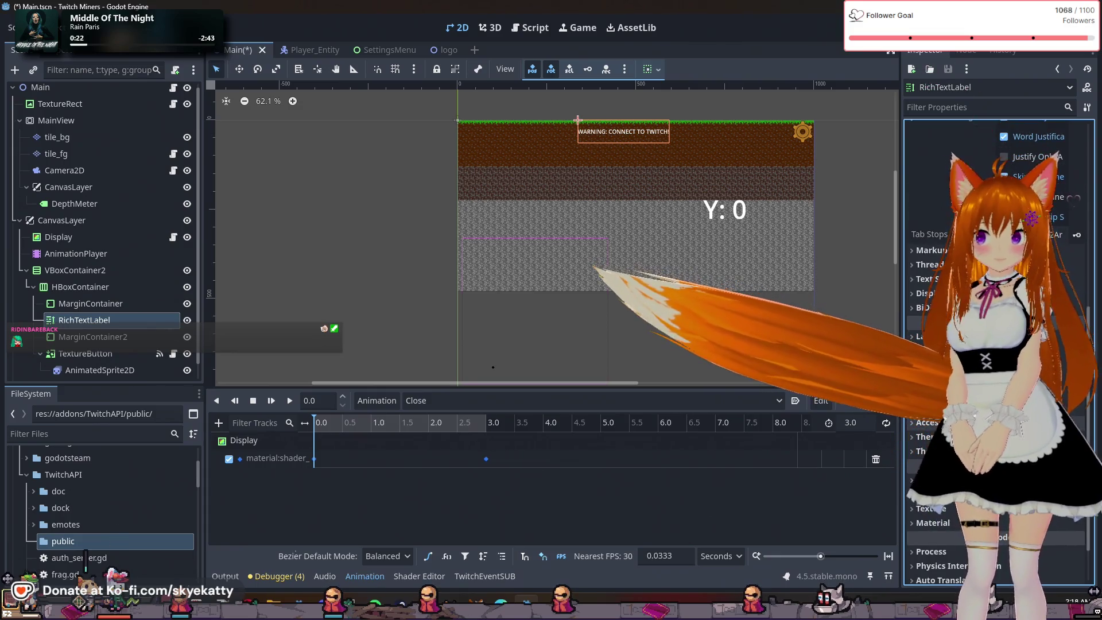
left_click(924, 437)
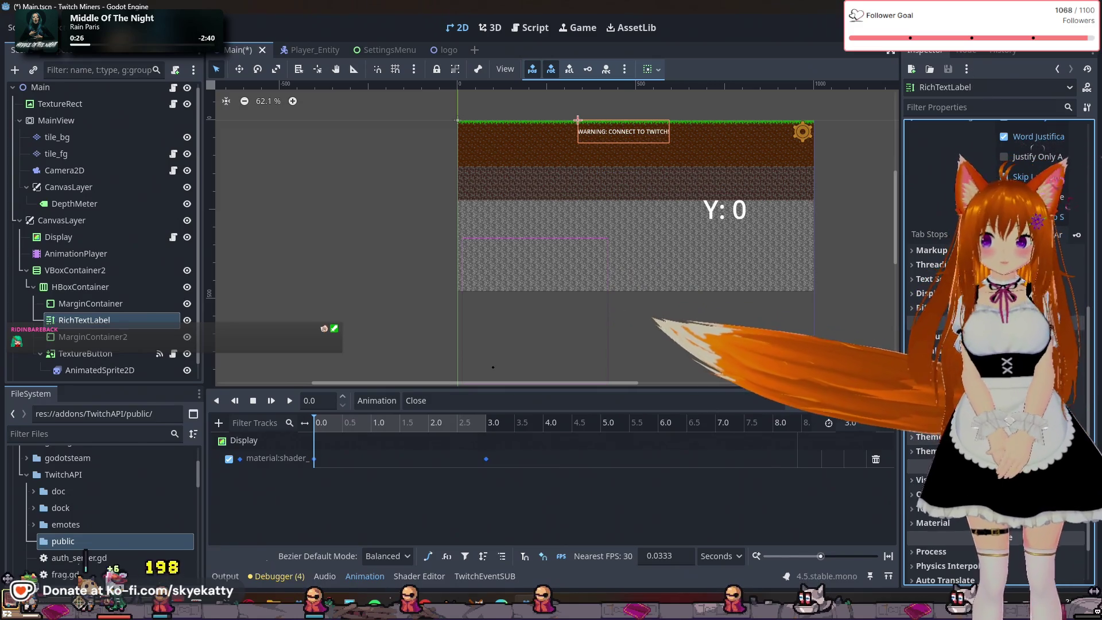
left_click(924, 450)
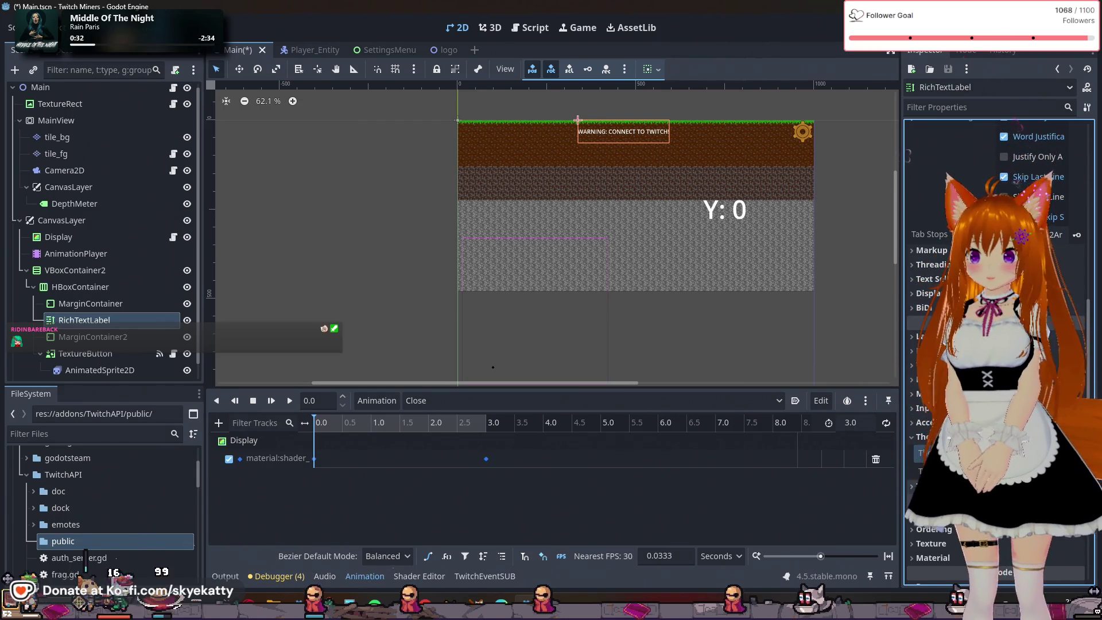
left_click(920, 453)
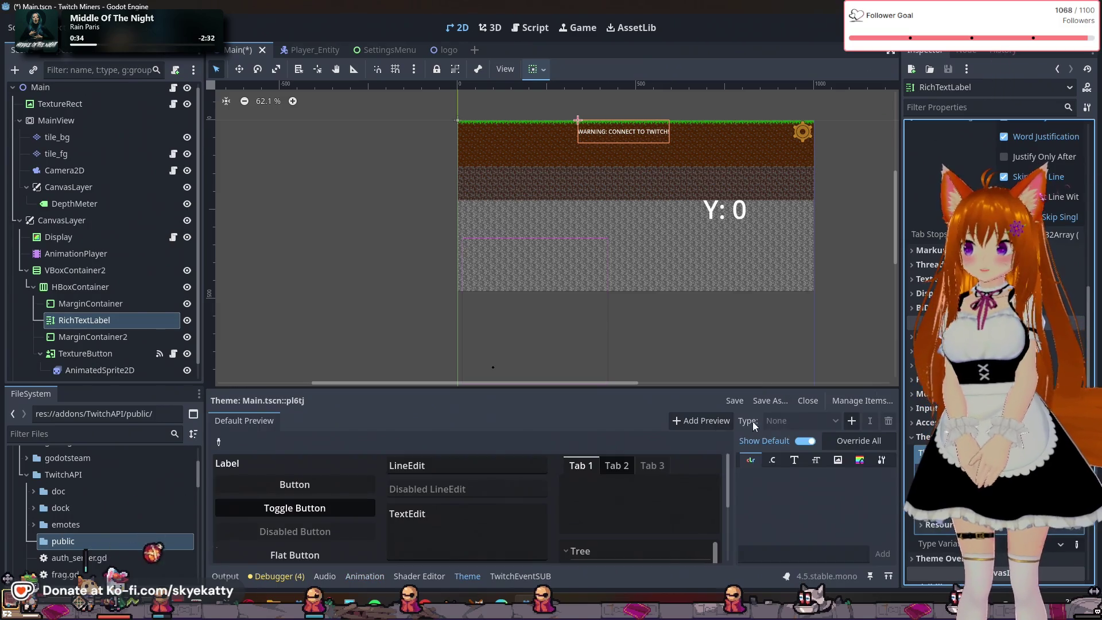
Filter the theme's Add Type list for 'Rich' and add the RichTextLabel type
left_click(641, 383)
mouse_move(638, 384)
left_mouse_down()
mouse_move(541, 388)
mouse_move(553, 209)
left_mouse_up()
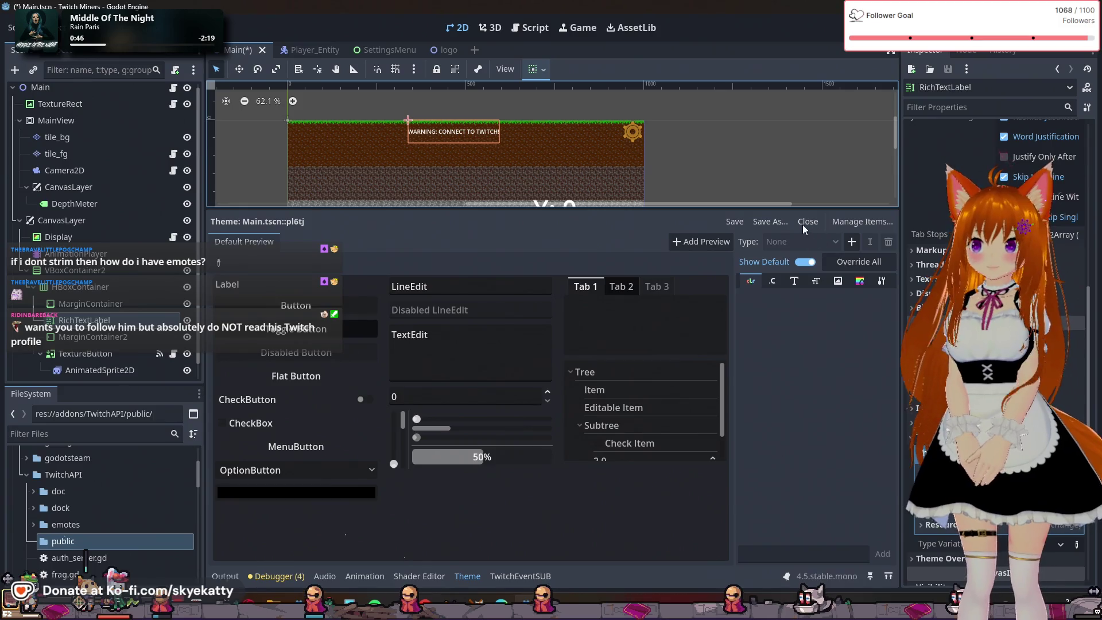
left_click(854, 243)
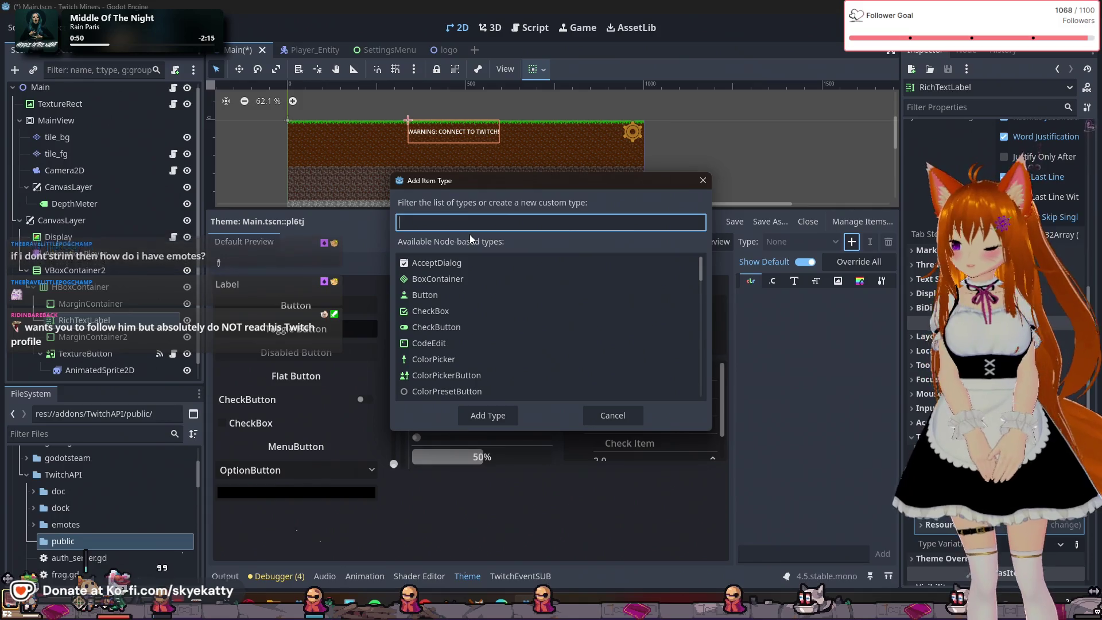
type("Rich")
left_click(454, 261)
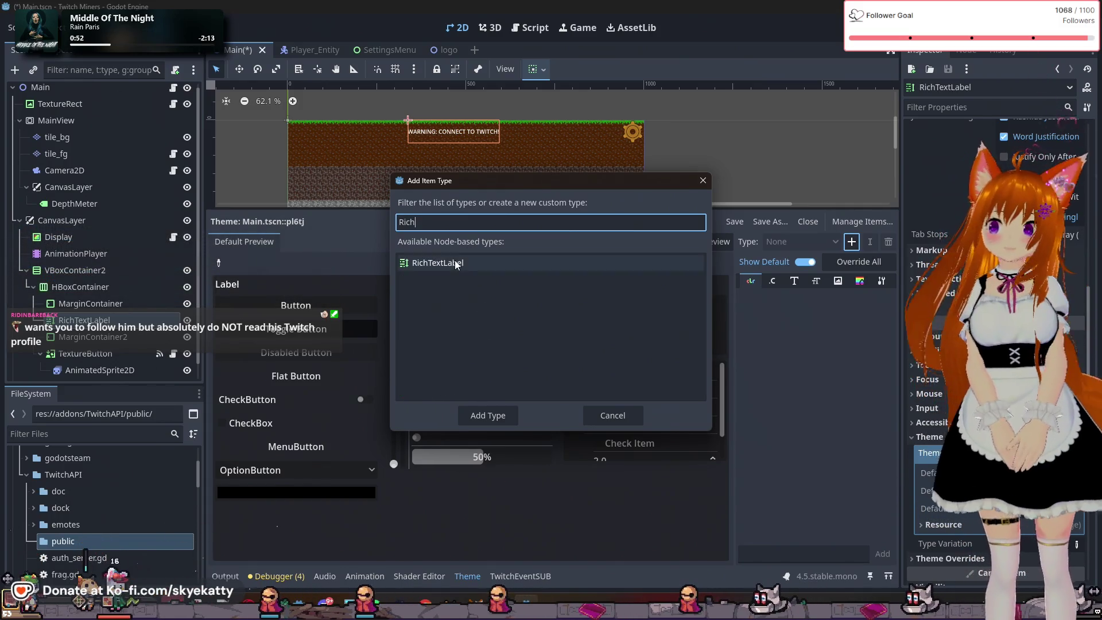
left_click(485, 411)
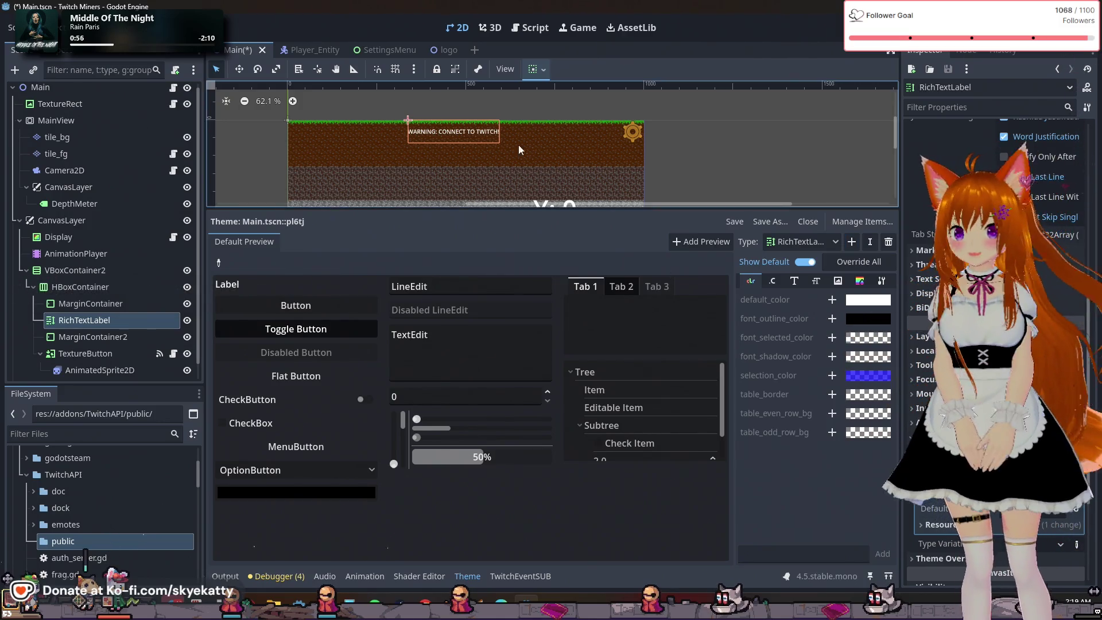
Assign a new StyleBoxTexture to RichTextLabel's background style and open it in the Inspector
scroll(436, 141, "up", 4)
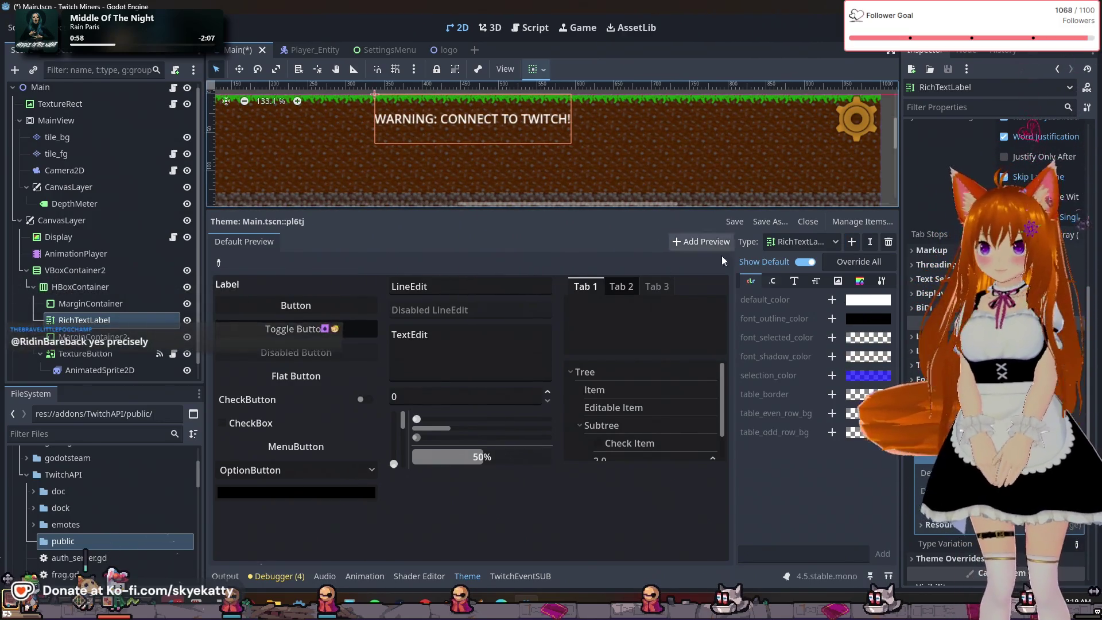
left_click(815, 281)
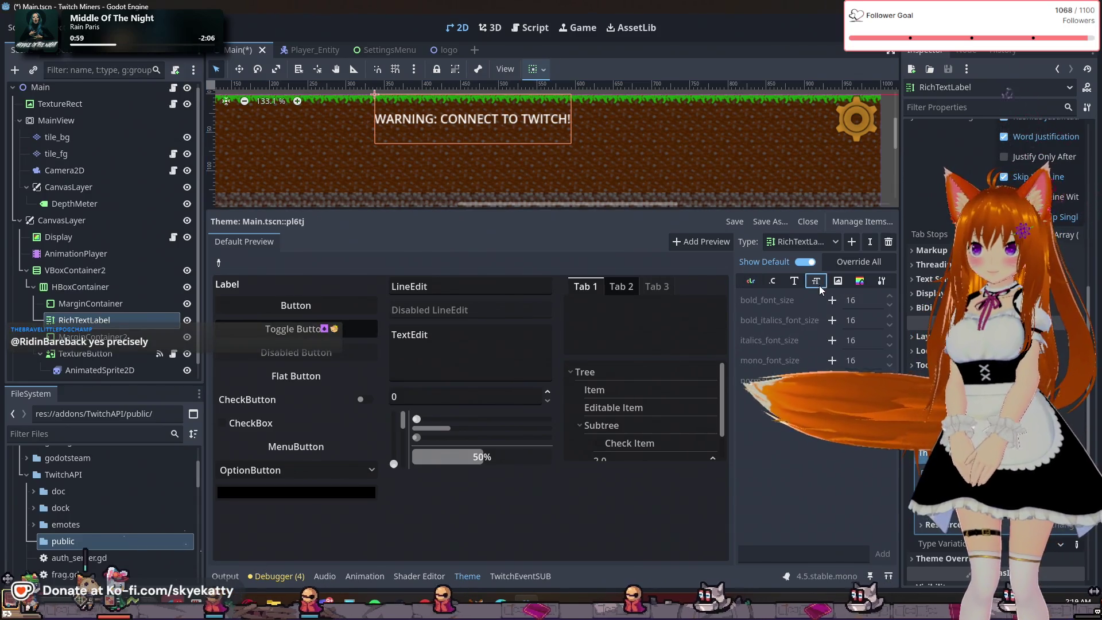
left_click(853, 278)
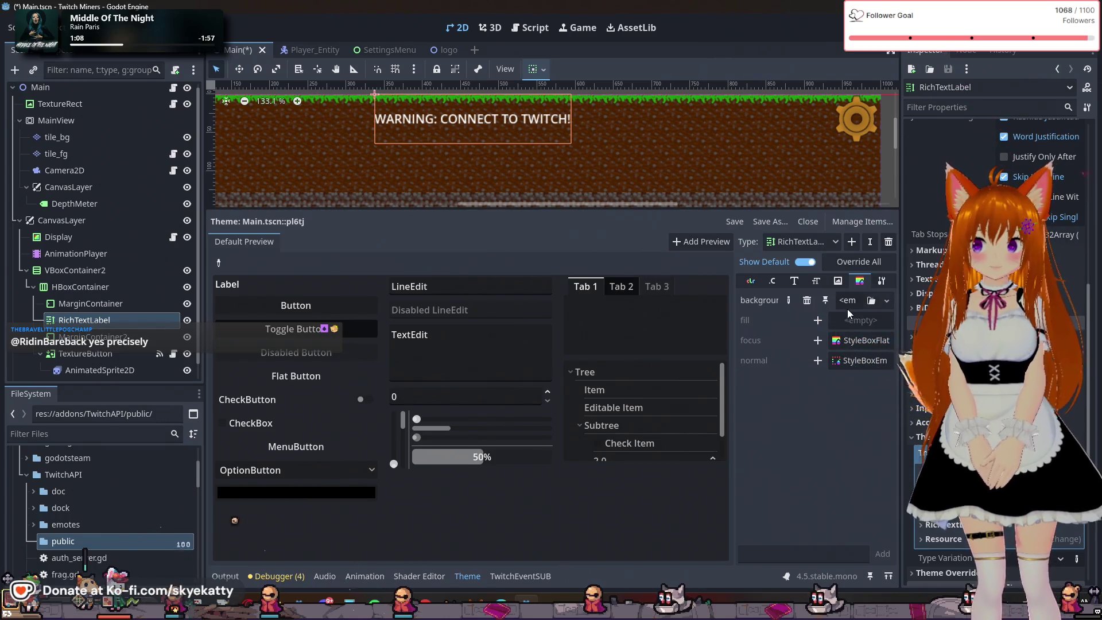
left_click(851, 302)
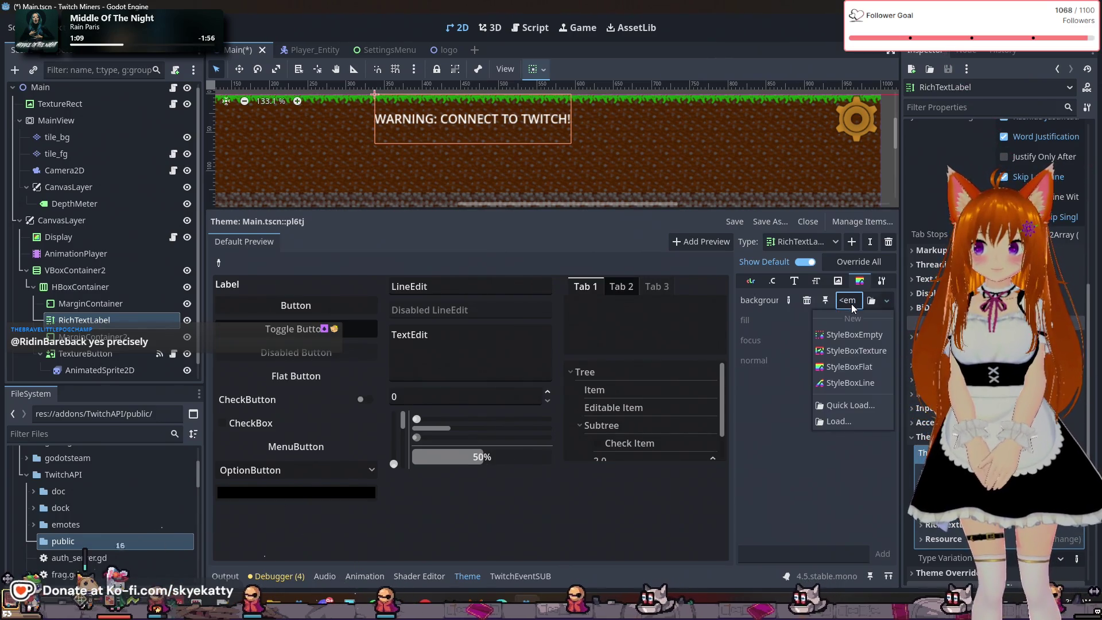
left_click(862, 351)
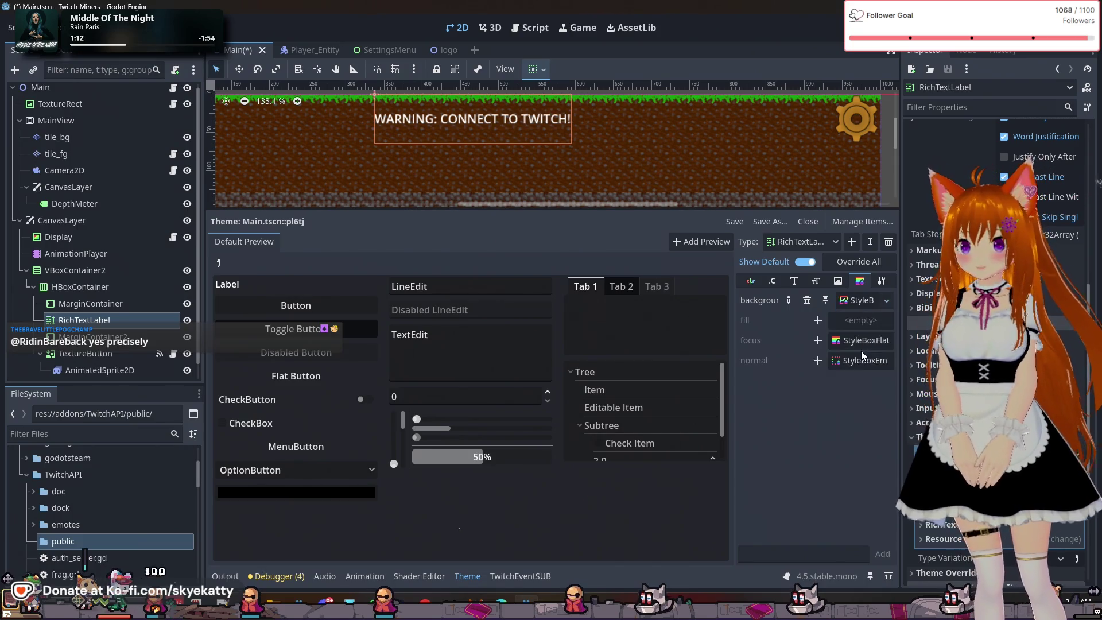
left_click(858, 303)
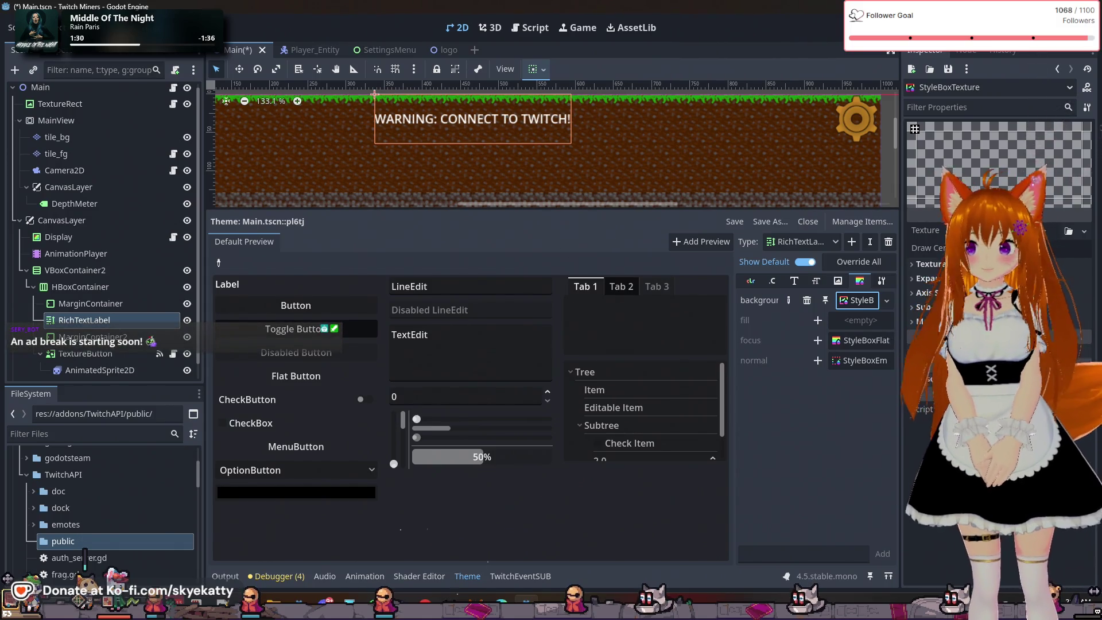
left_click(771, 280)
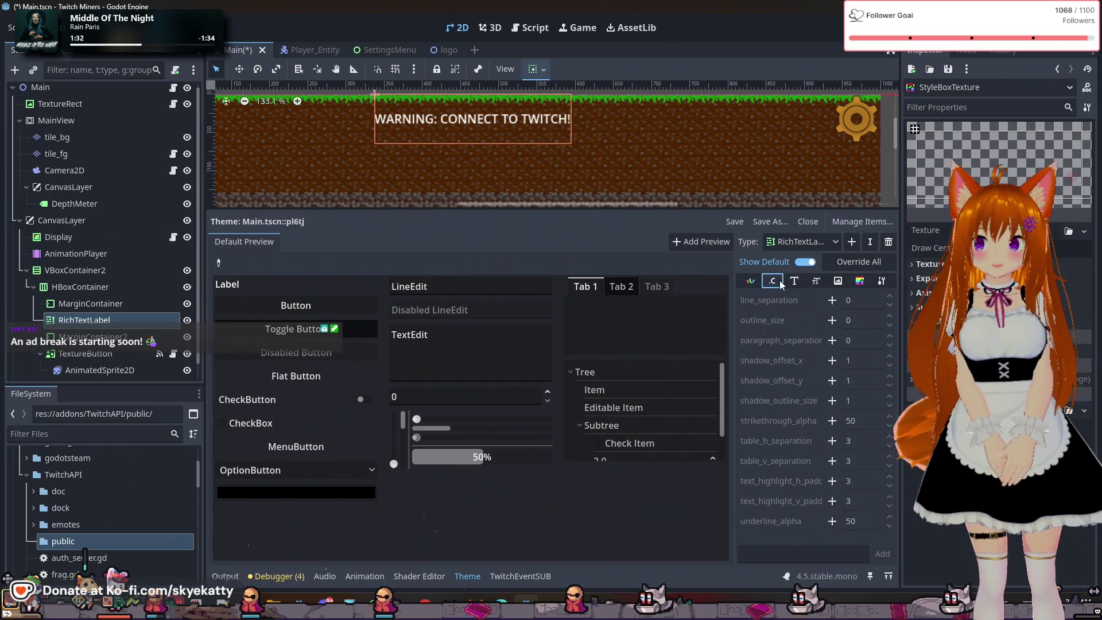
Override RichTextLabel default_color with the red ff3225, then switch to GIMP
left_click(750, 280)
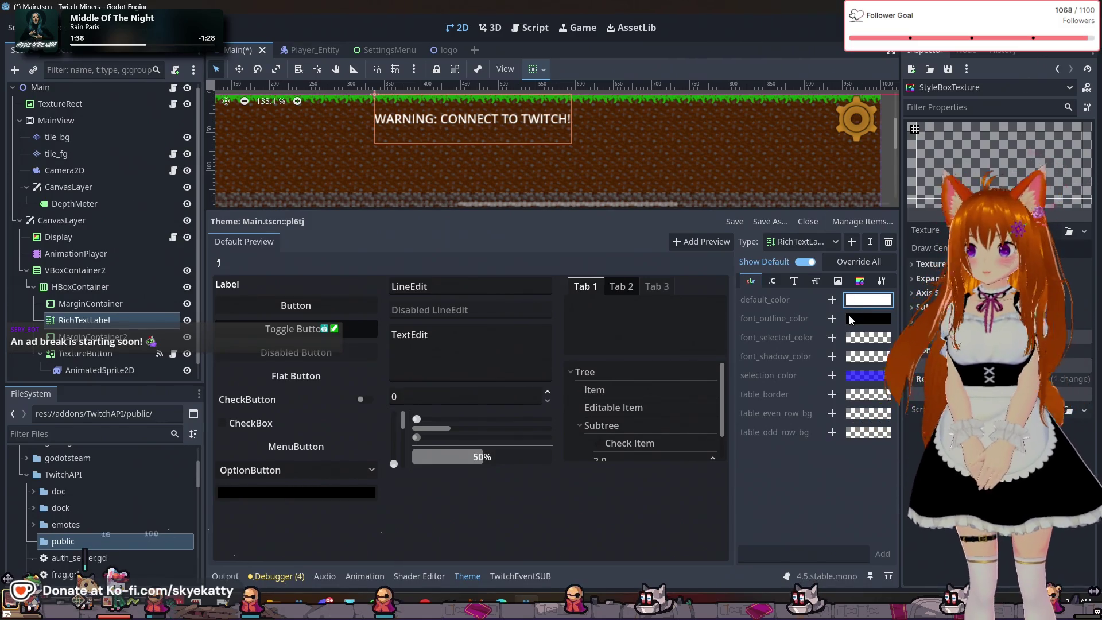
left_click(833, 299)
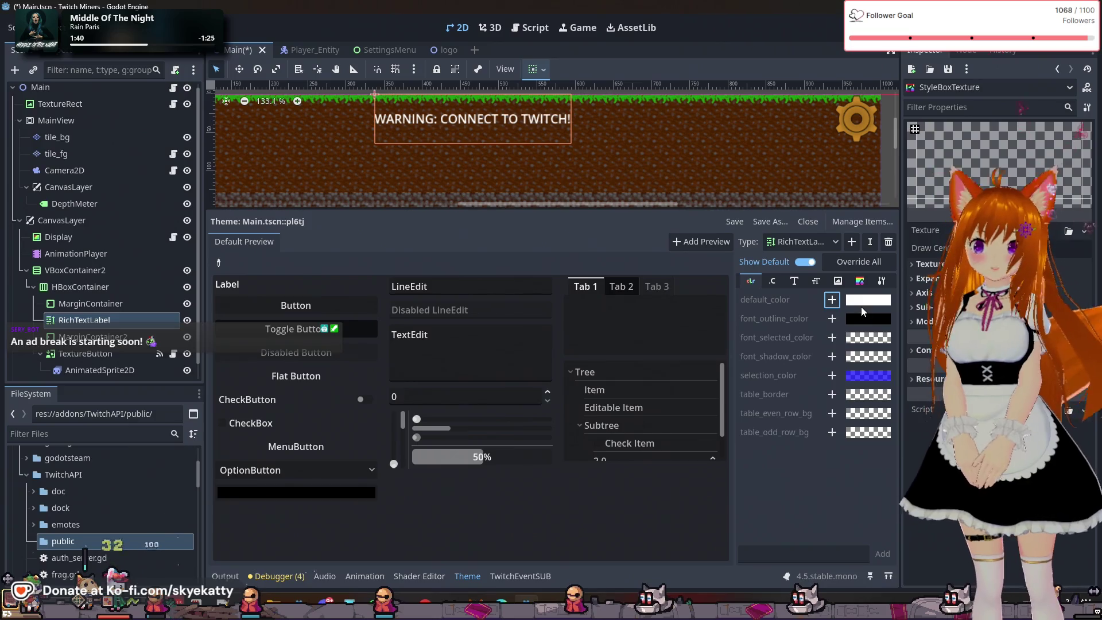
left_click(863, 300)
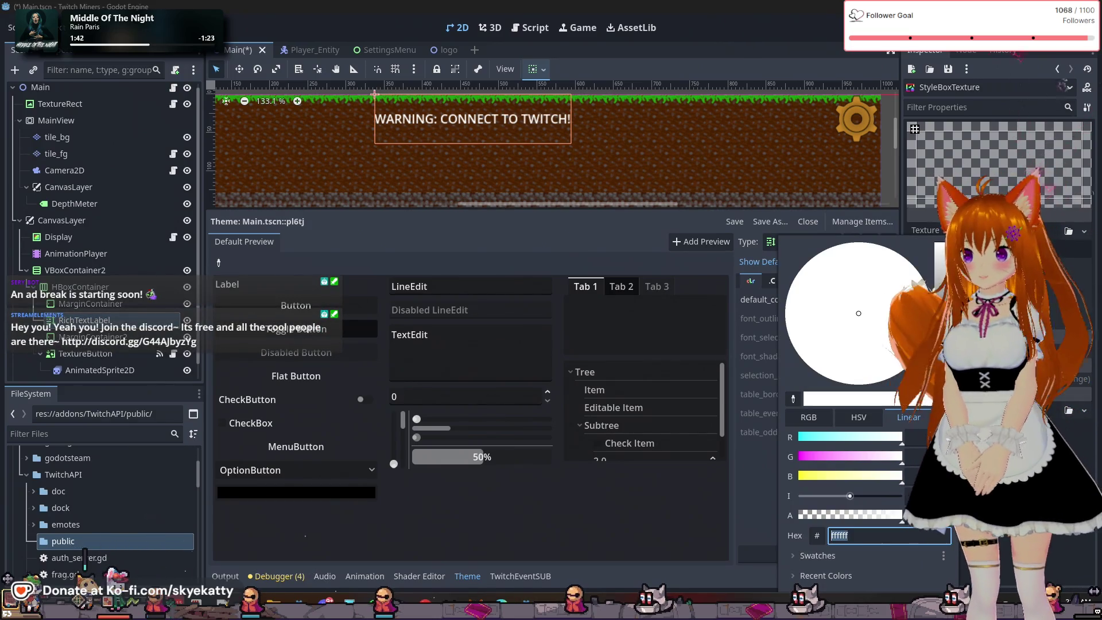
left_click(809, 418)
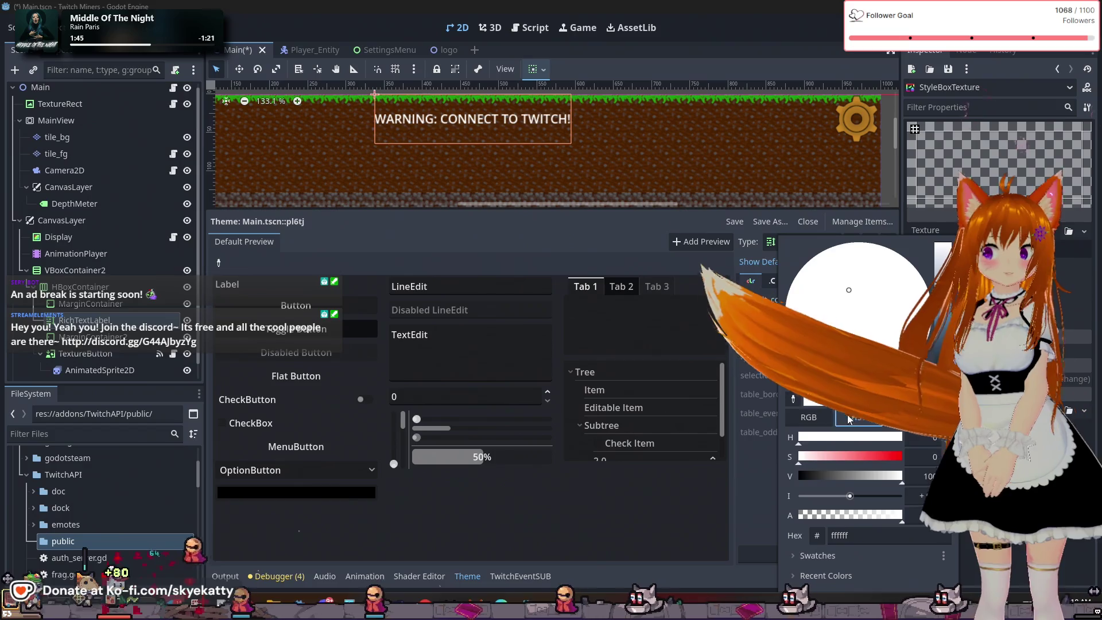
left_click(855, 417)
mouse_move(876, 455)
left_mouse_down()
mouse_move(903, 457)
mouse_move(883, 476)
mouse_move(896, 477)
left_mouse_up()
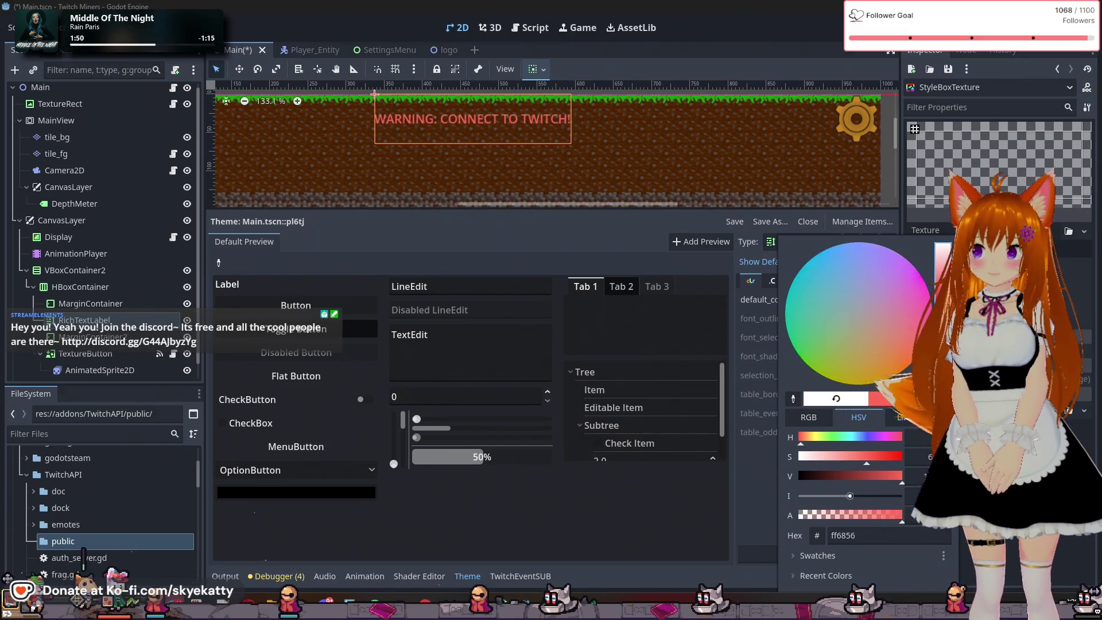
left_click(918, 353)
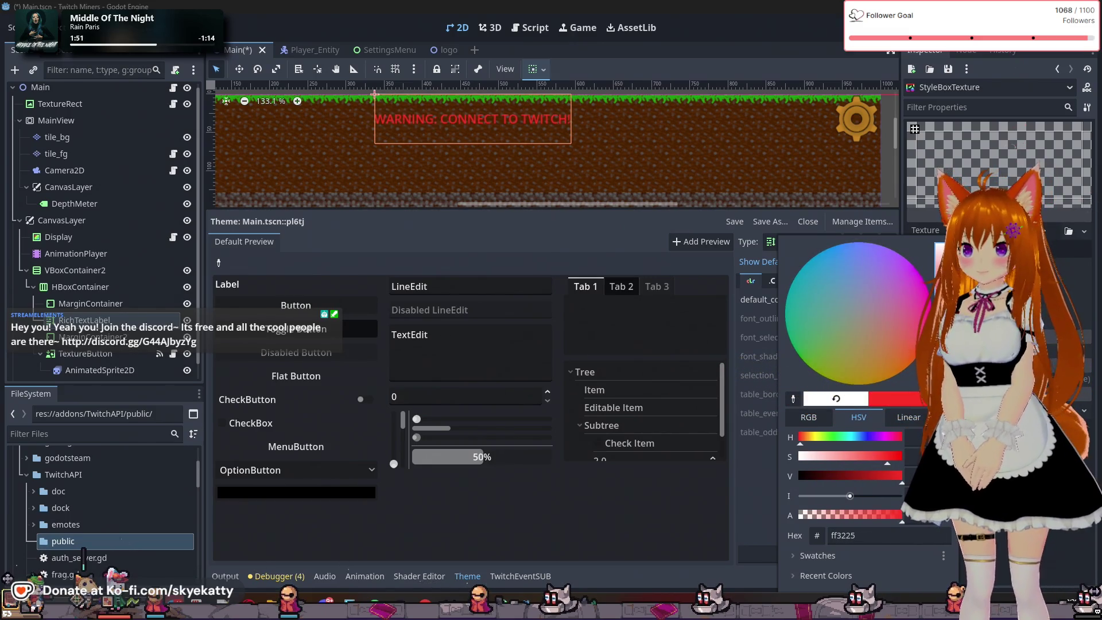
left_click(743, 481)
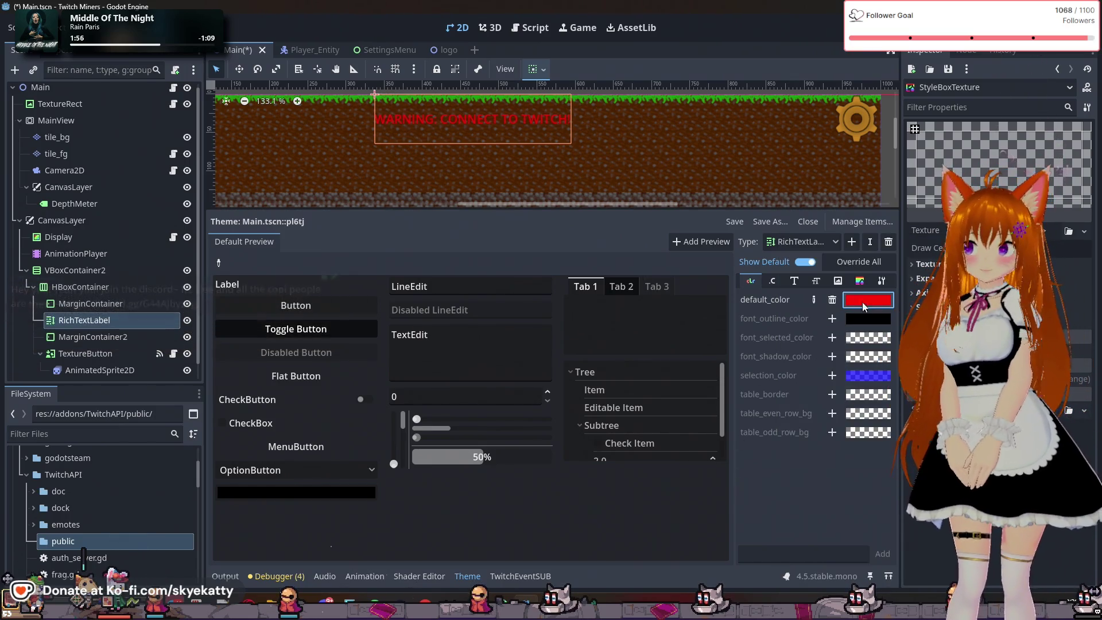
key("alt+Tab")
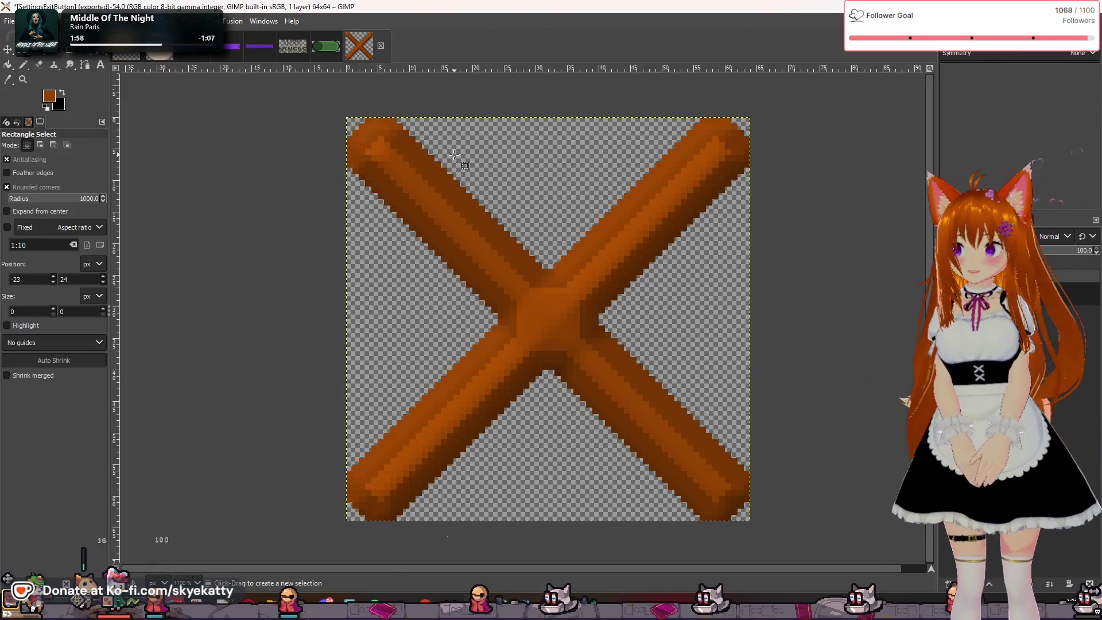
Bring up the untitled 443x96 button image copy in GIMP
left_click(226, 58)
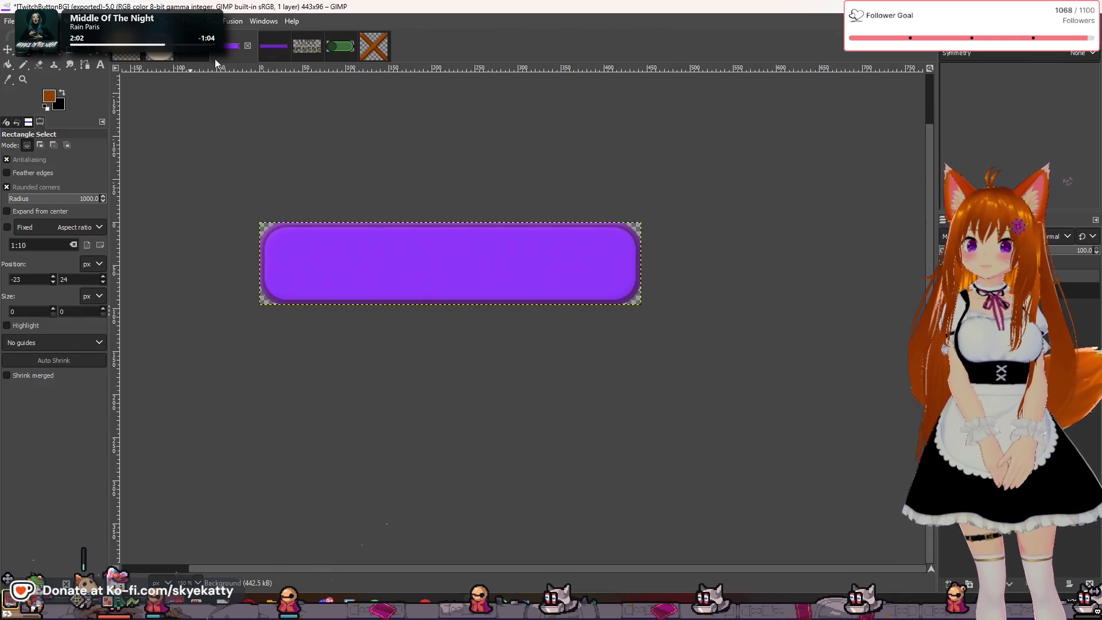
left_click(200, 58)
left_click(240, 53)
left_click(200, 53)
scroll(373, 167, "down", 2)
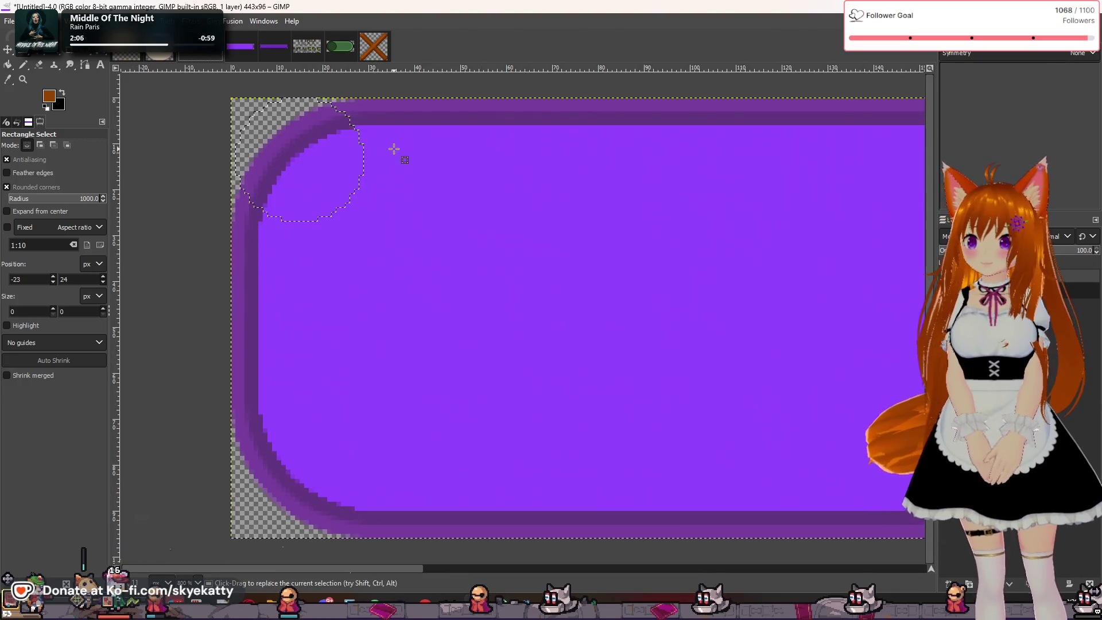
scroll(397, 146, "down", 6)
scroll(454, 136, "up", 3)
scroll(573, 140, "down", 2)
scroll(637, 147, "up", 1)
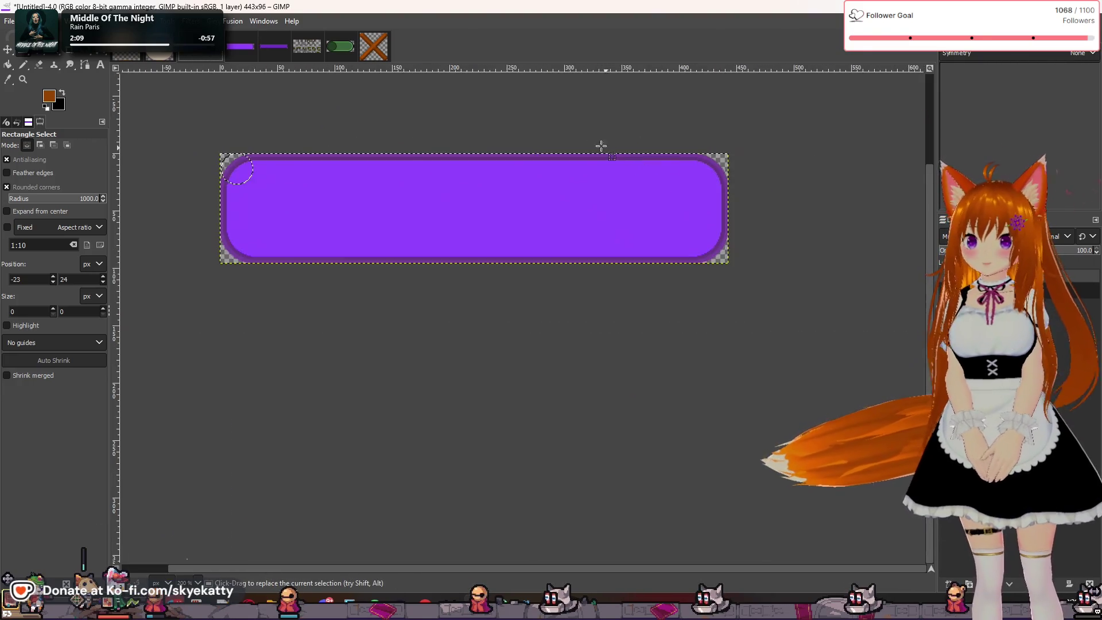
Colorize the rounded button image with a deep red tint
left_click(143, 21)
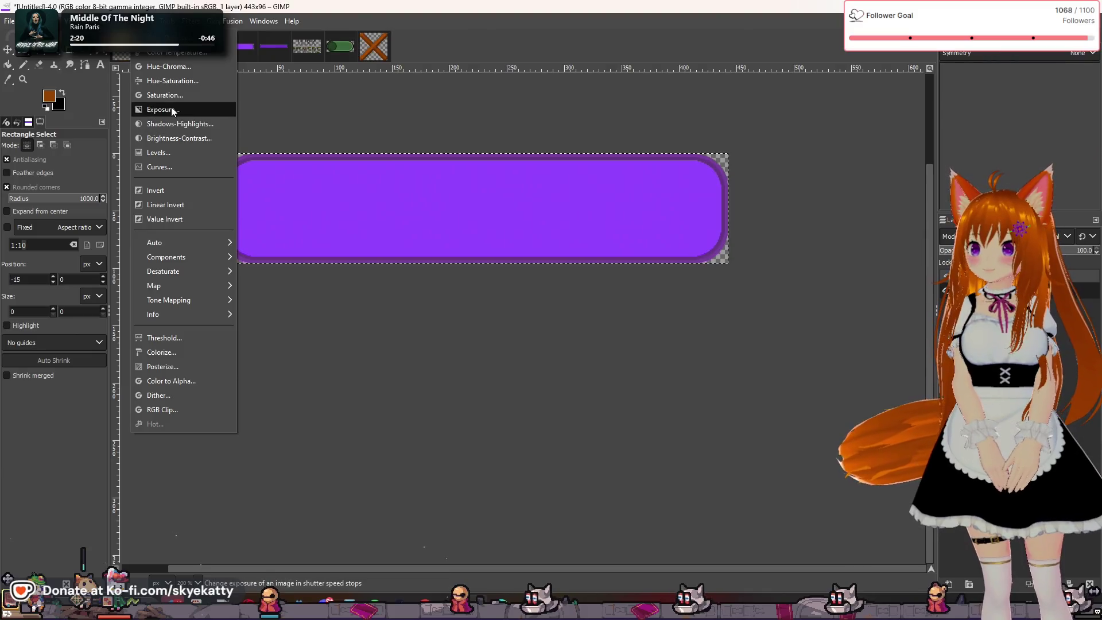
left_click(172, 352)
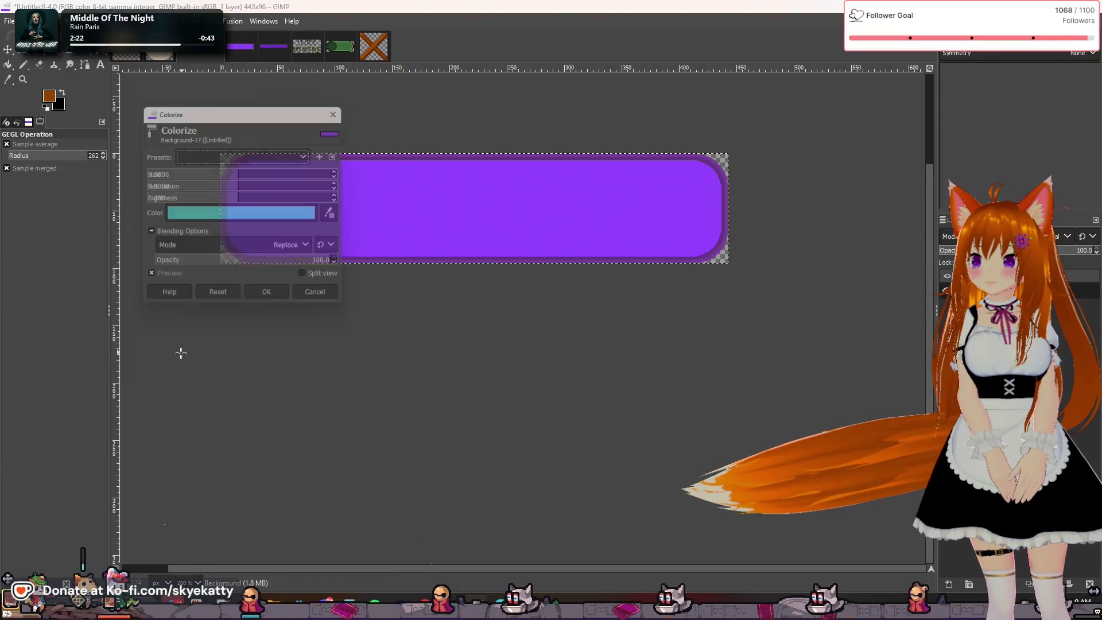
mouse_move(229, 115)
left_mouse_down()
mouse_move(781, 283)
mouse_move(820, 251)
left_mouse_up()
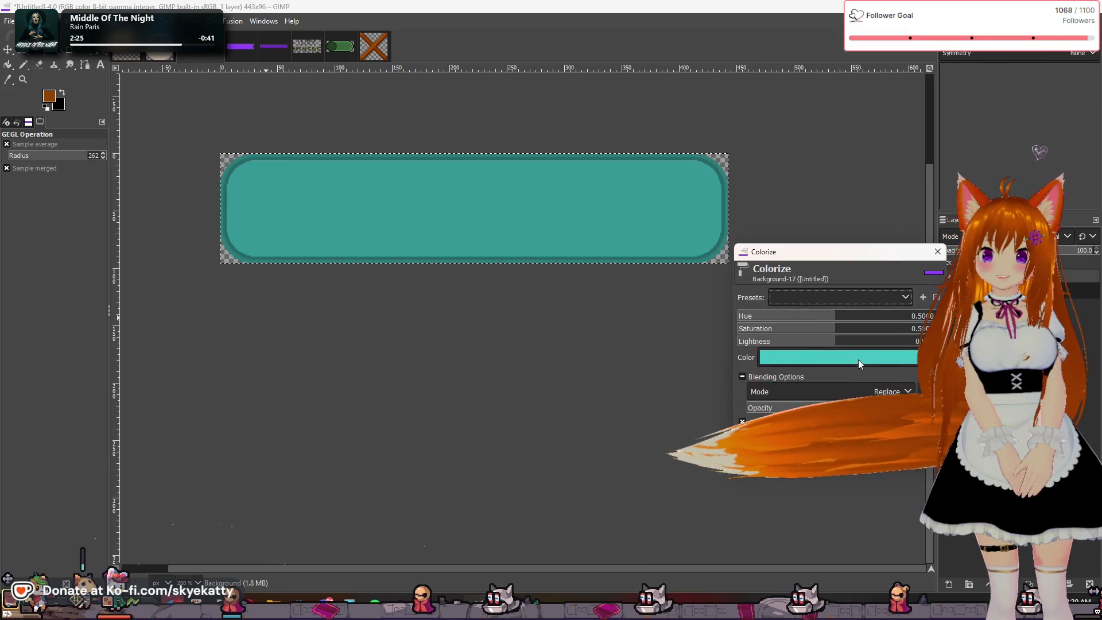
left_click(859, 363)
mouse_move(835, 326)
left_mouse_down()
mouse_move(801, 333)
mouse_move(855, 284)
left_mouse_up()
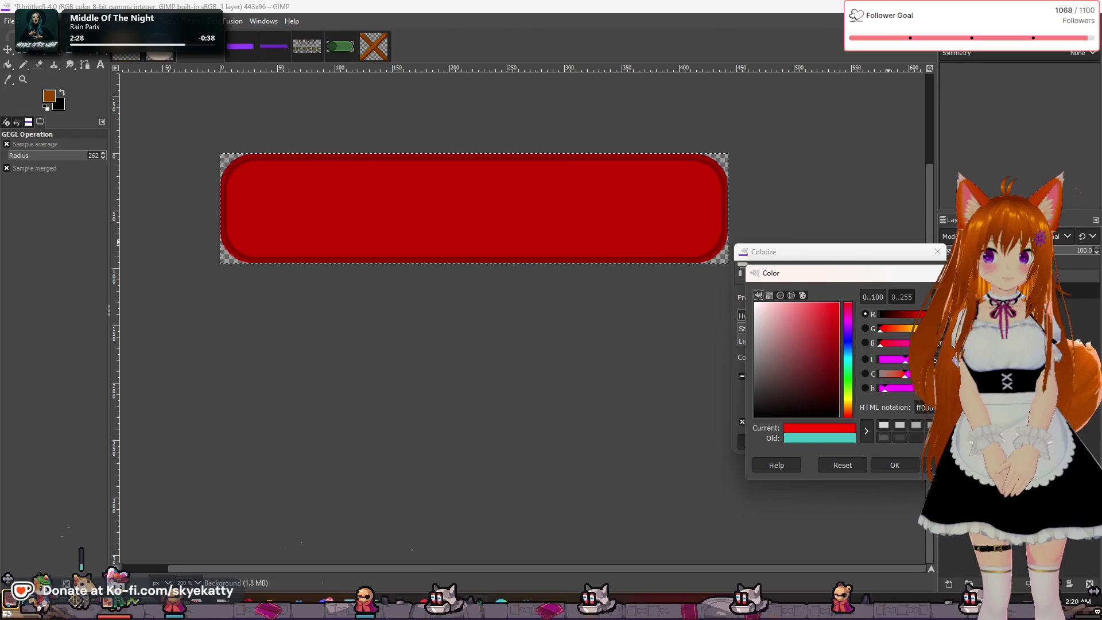
left_click(895, 464)
left_click(834, 442)
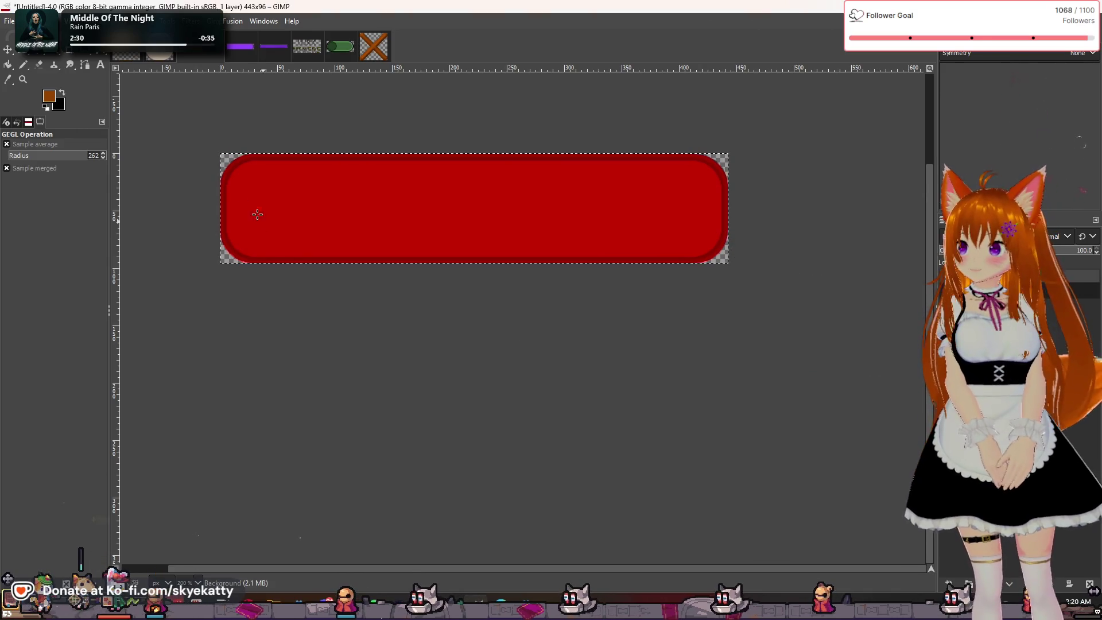
key("ctrl+shift+f")
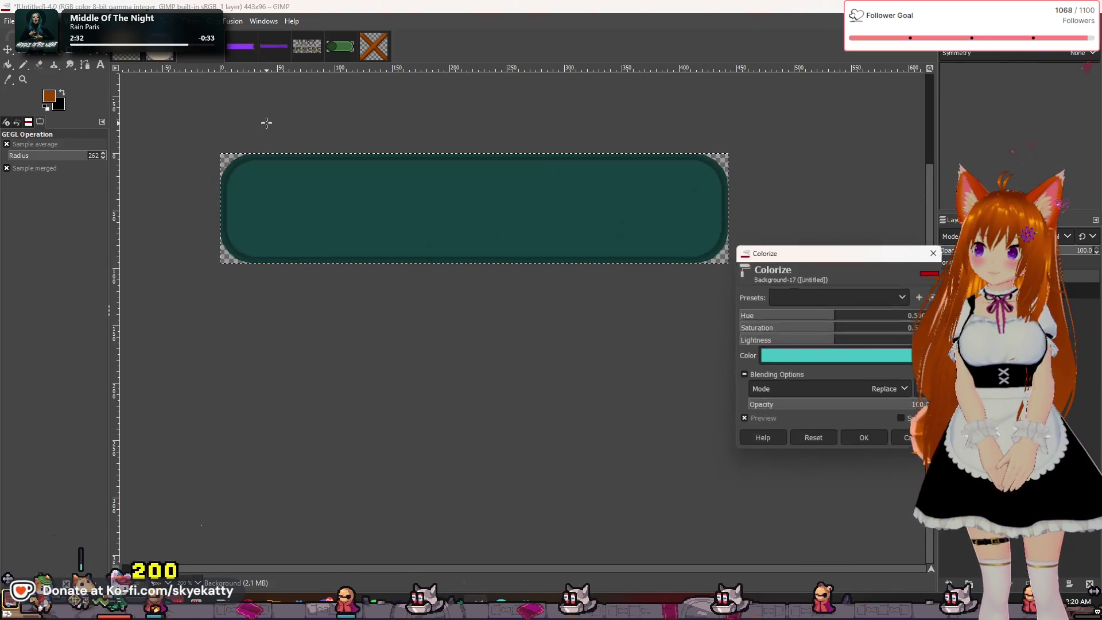
key("Escape")
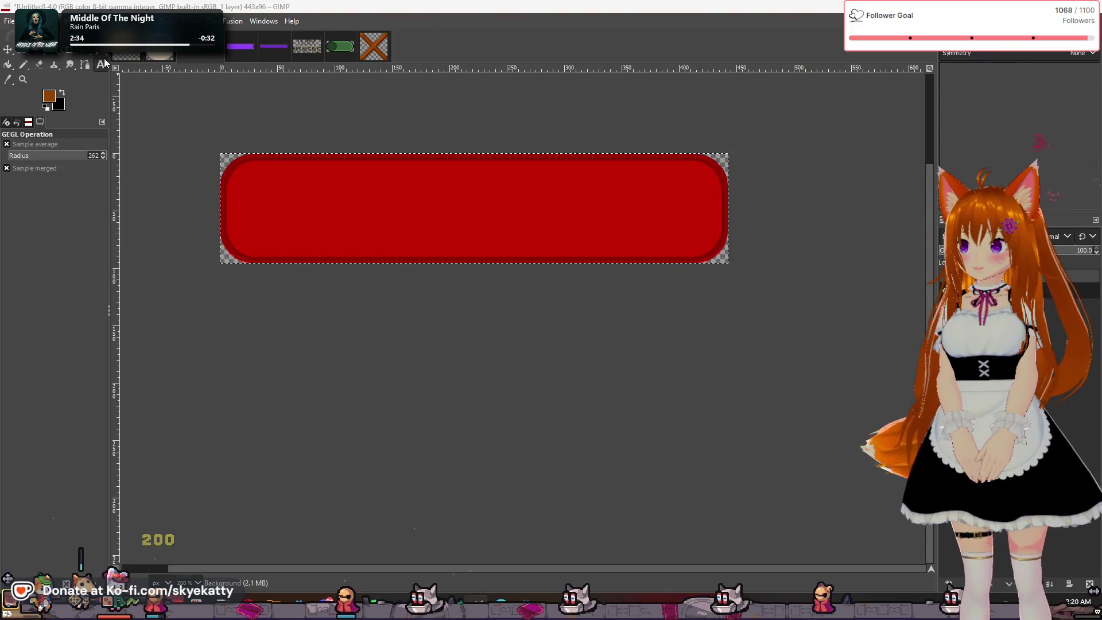
Start exporting the red image under a new name with File > Export As
left_click(23, 51)
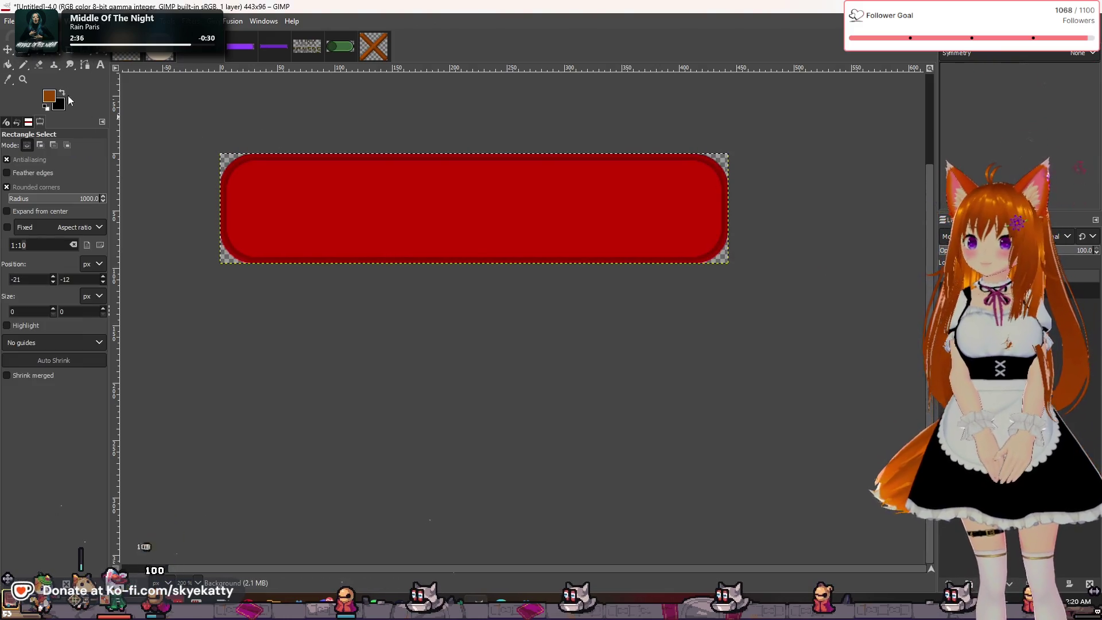
left_click(8, 22)
left_click(26, 212)
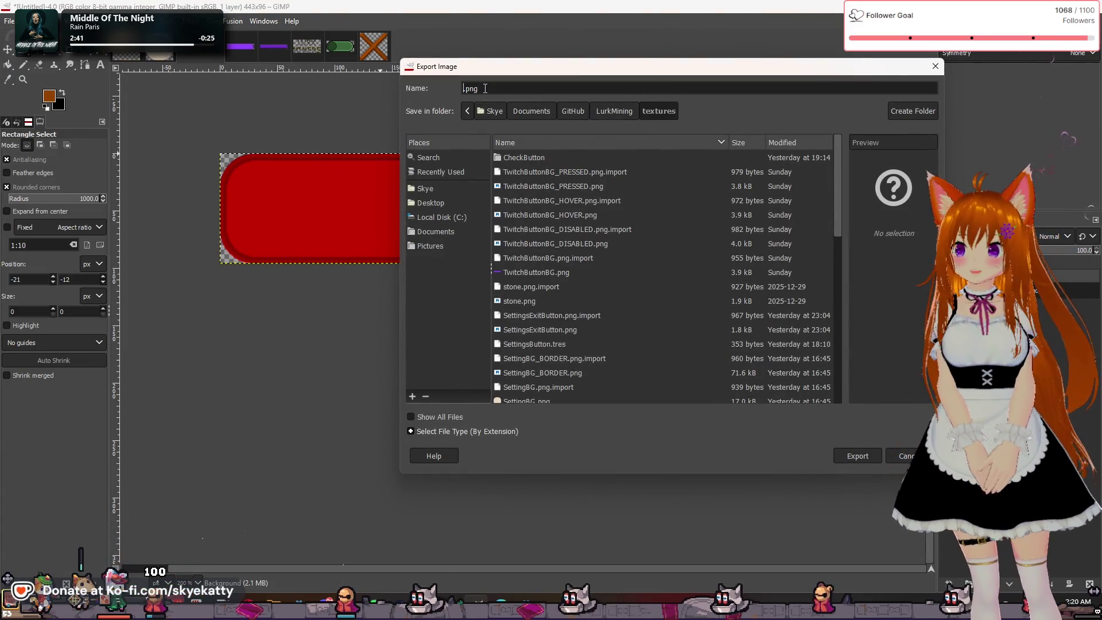
Export the red bar as ERROR_BG.png with default PNG settings, then return to Godot
type("ERROR")
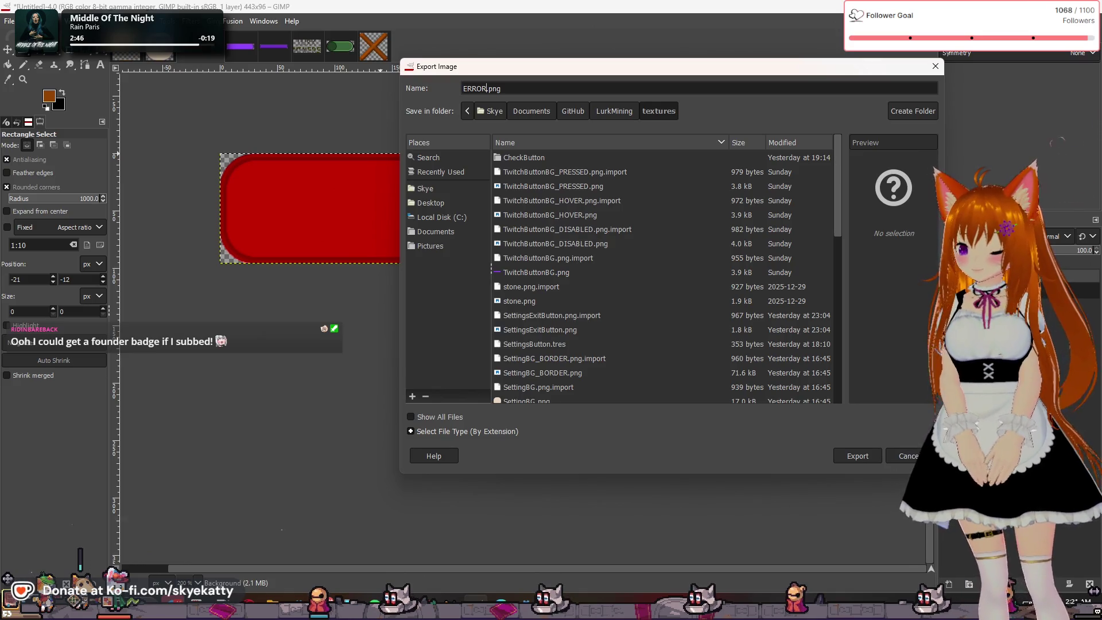
type("_")
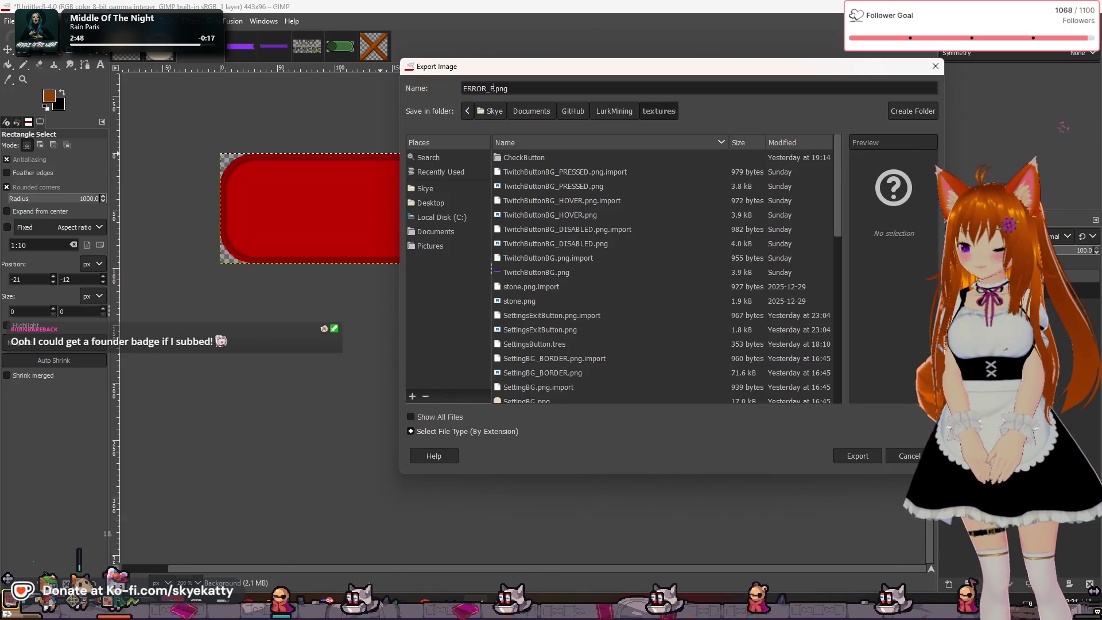
type("BG")
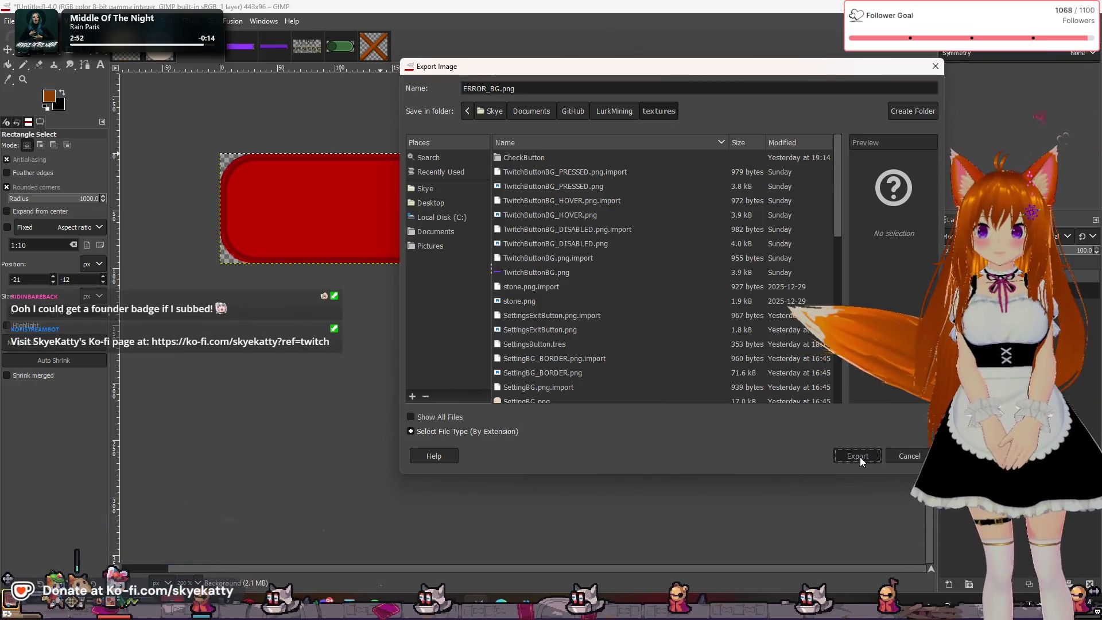
key("Return")
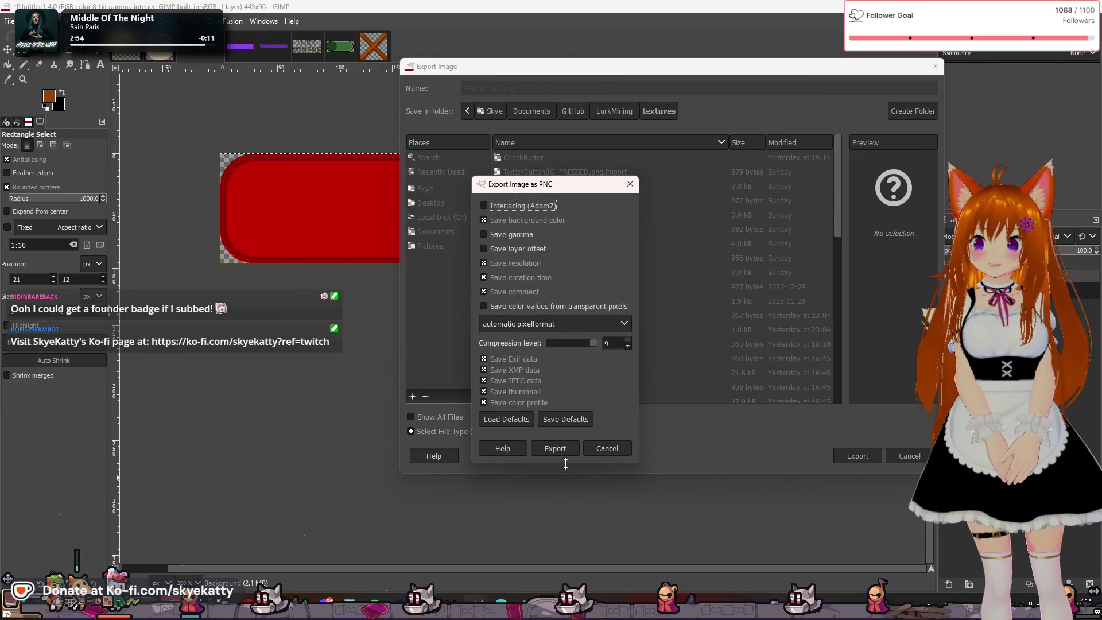
left_click(555, 448)
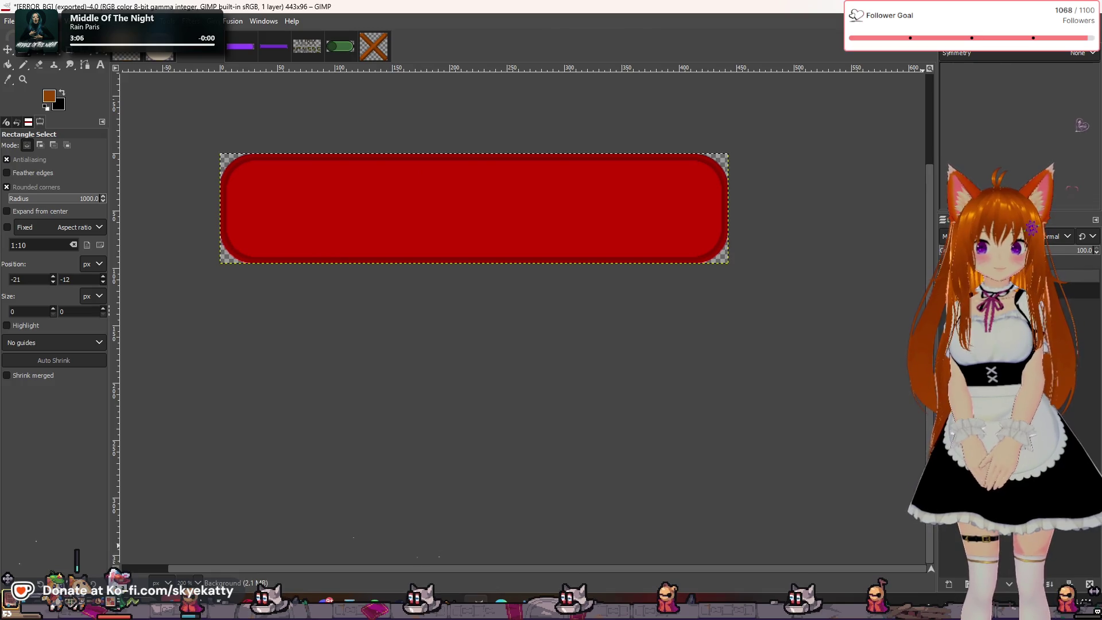
key("alt+Tab")
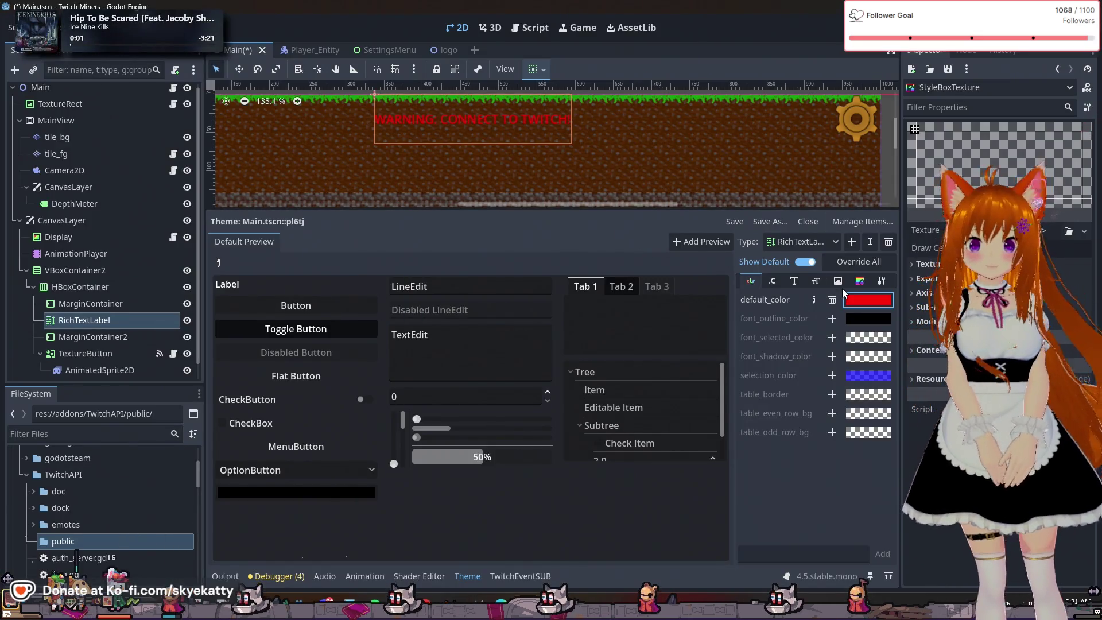
Load textures/ERROR_BG.png as the texture of the background StyleBoxTexture
left_click(859, 280)
left_click(861, 300)
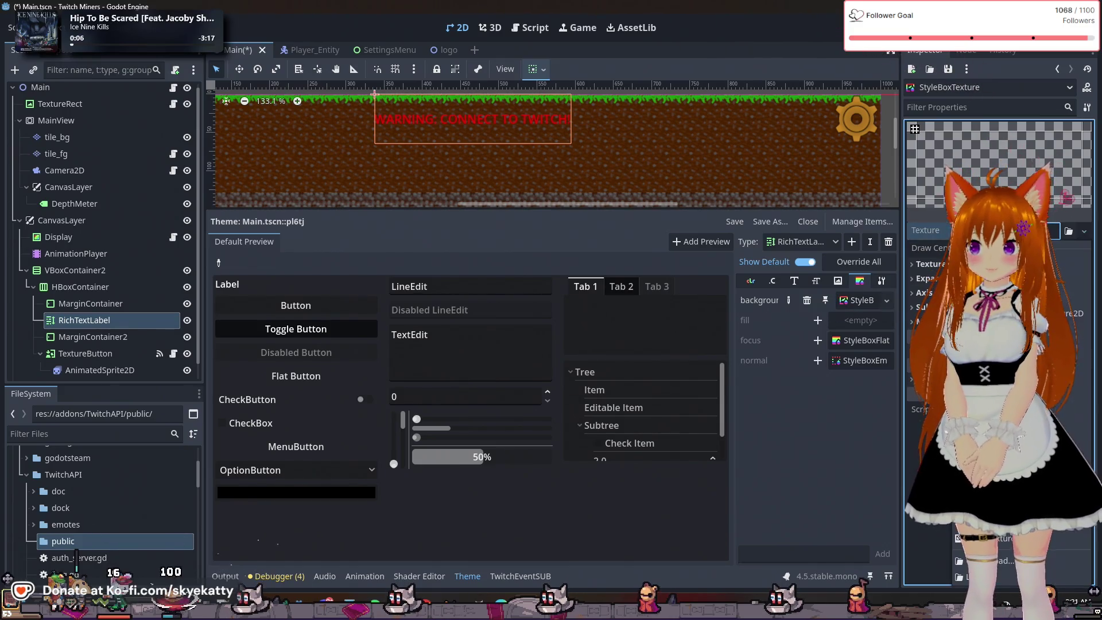
left_click(1056, 230)
left_click(1083, 230)
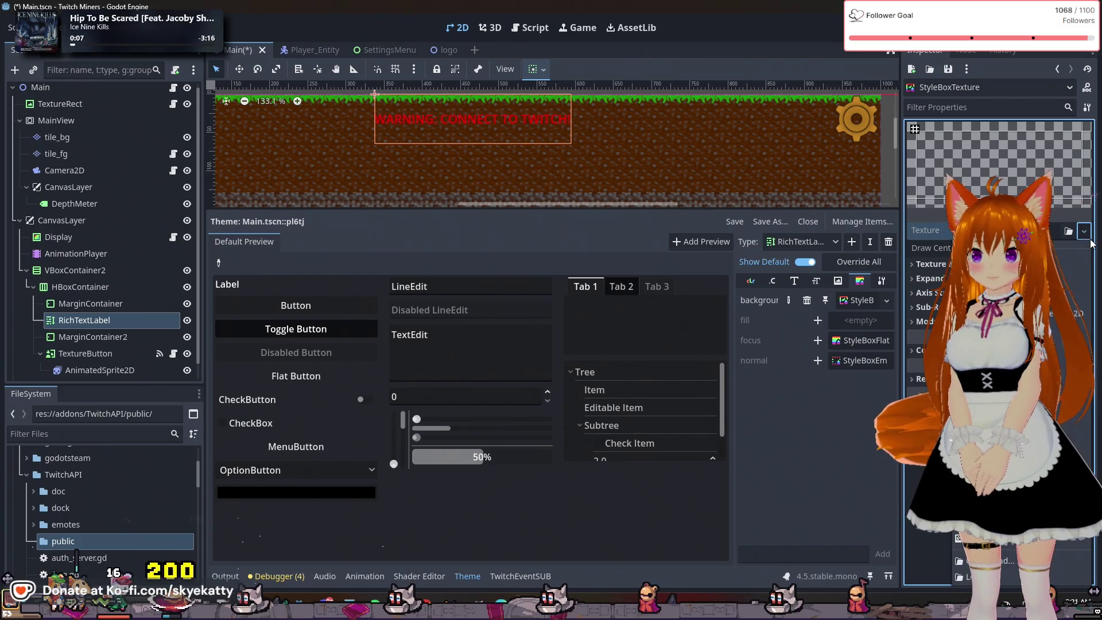
left_click(1004, 573)
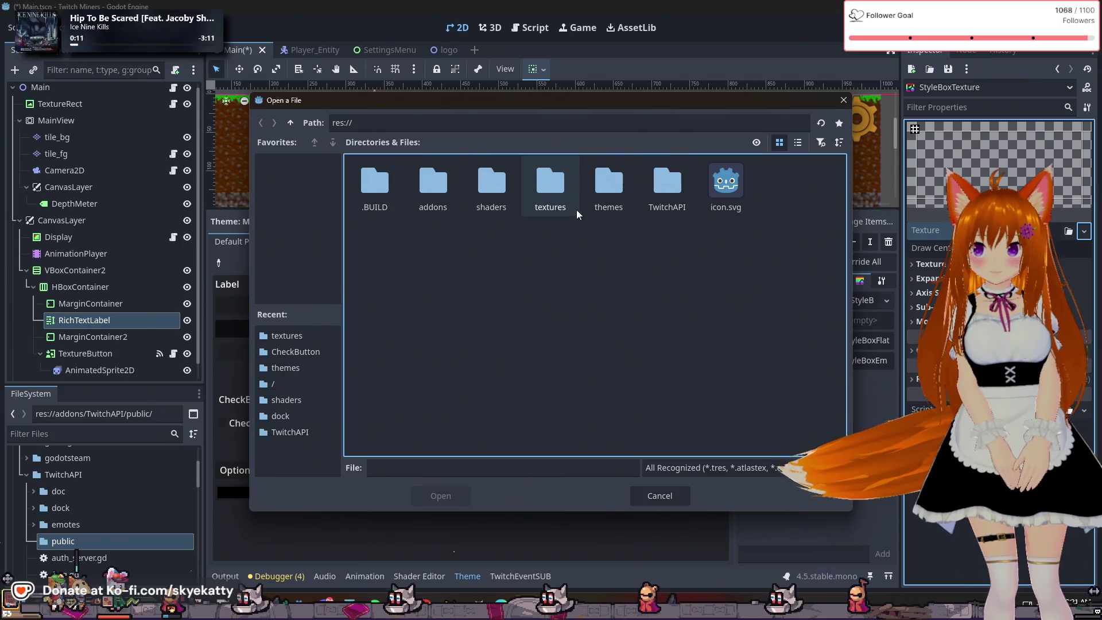
double_click(550, 182)
left_click(725, 183)
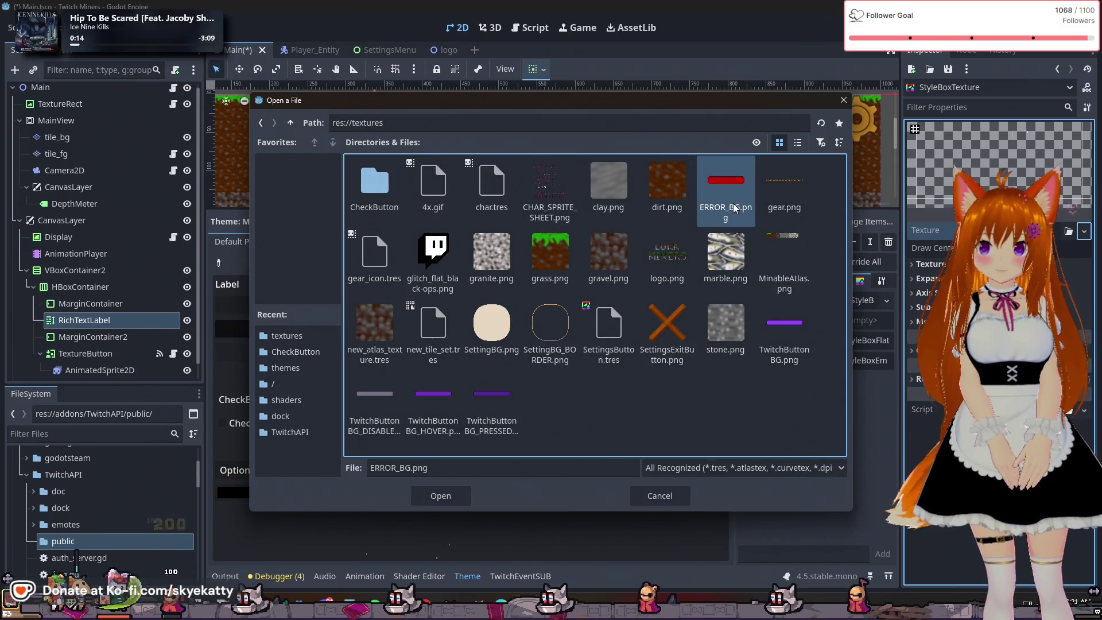
left_click(459, 496)
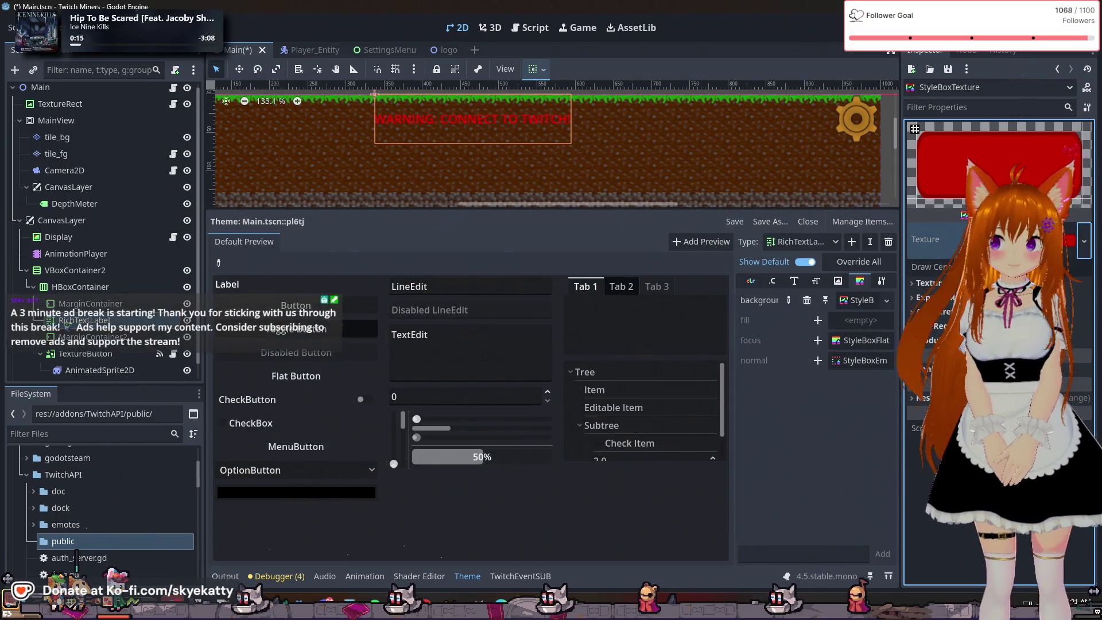
left_click(925, 283)
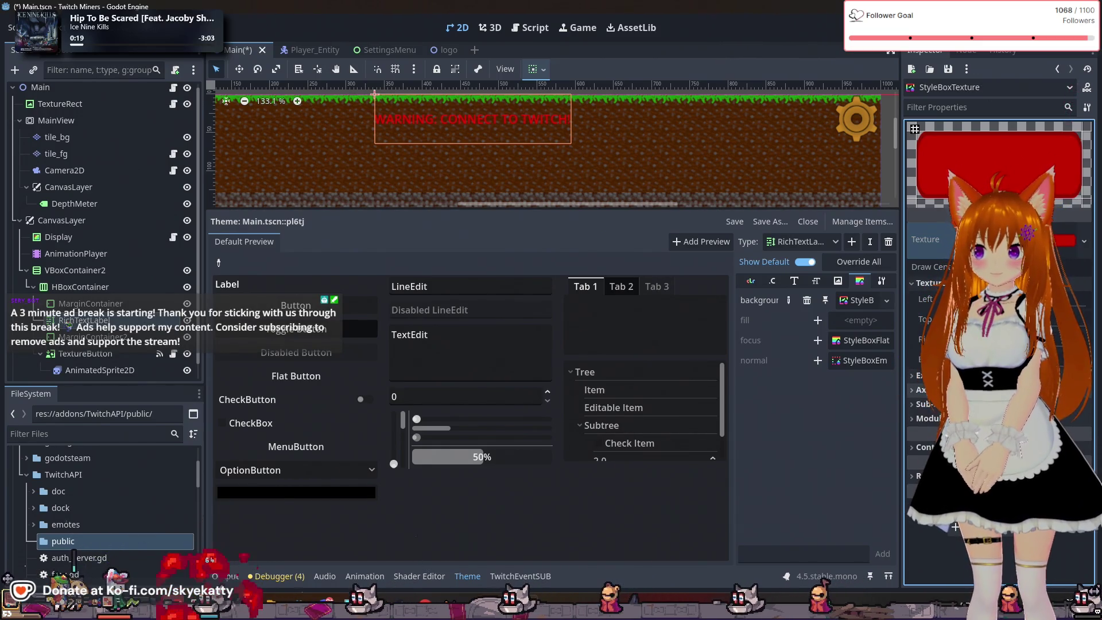
Expand the stylebox's Texture Margins, Expand Margins and Axis Stretch settings for editing
left_click(925, 299)
left_click(925, 377)
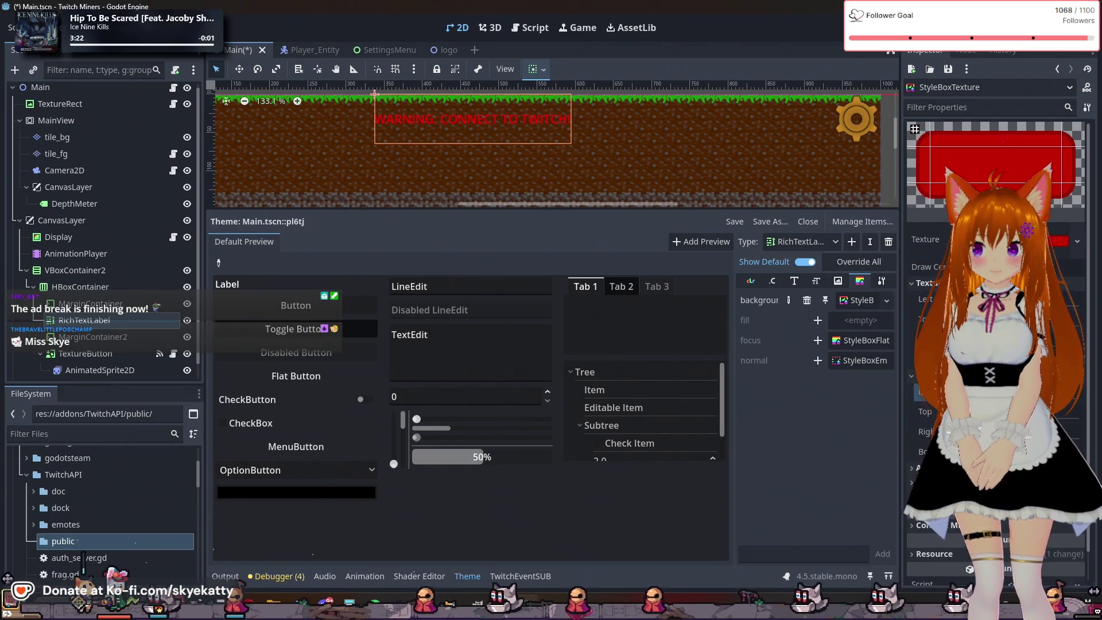
left_click(918, 390)
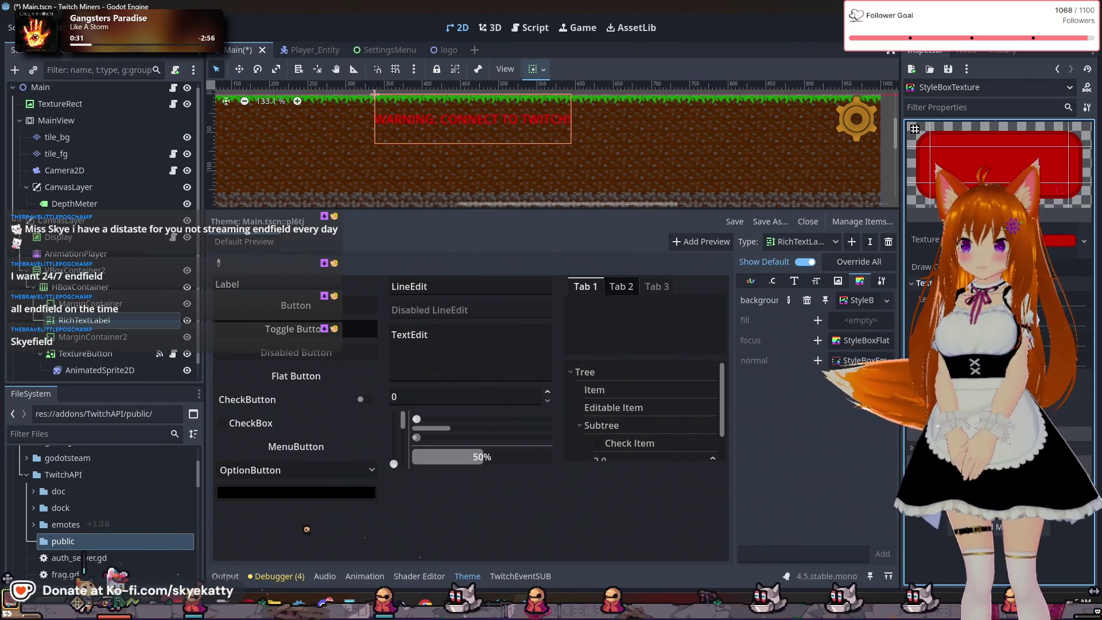
Save the scene, then save the theme as res://themes/ErrorTheme.tres
left_click(743, 223)
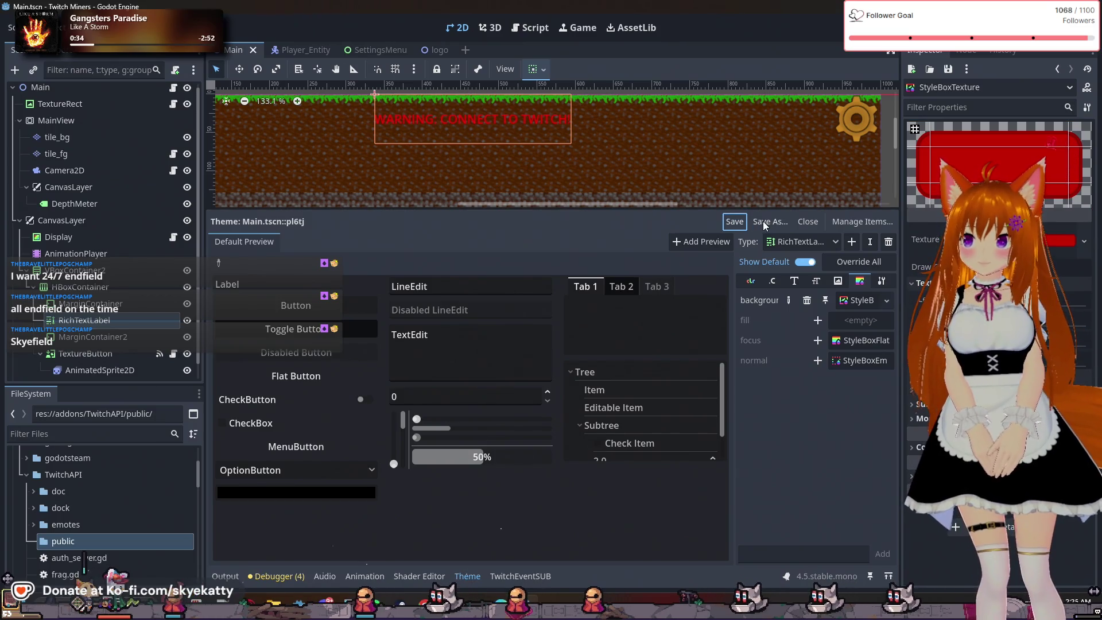
left_click(766, 222)
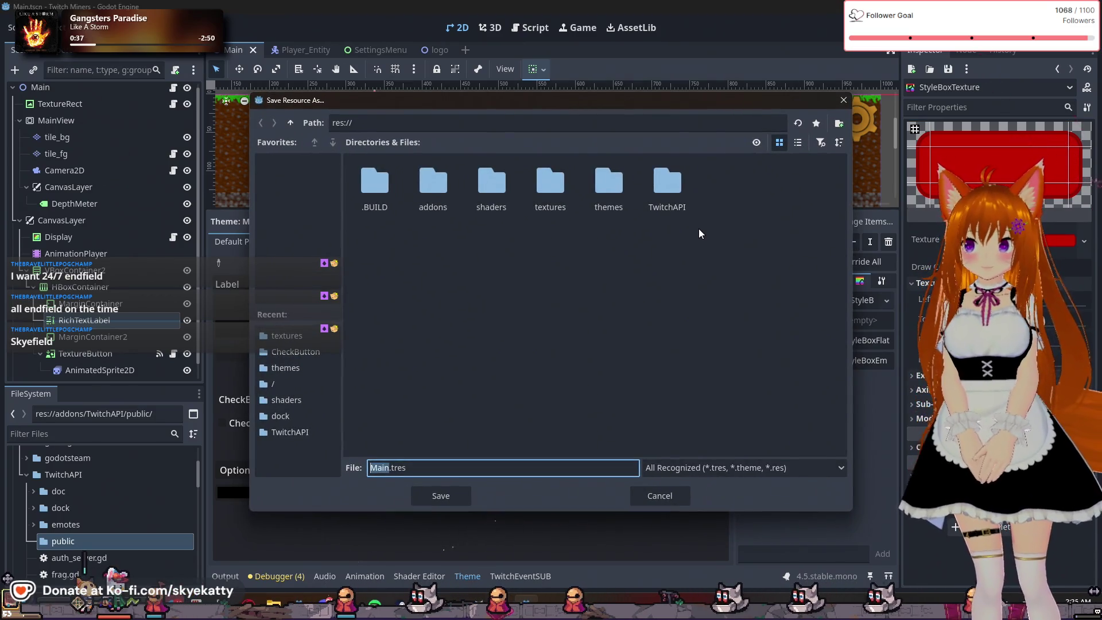
double_click(604, 192)
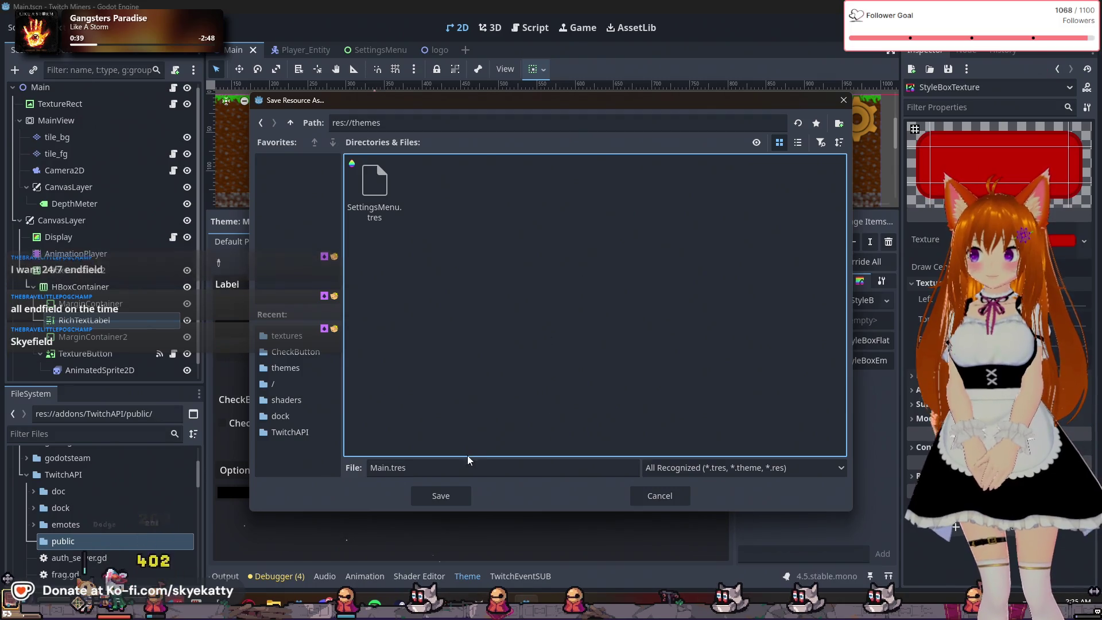
double_click(378, 468)
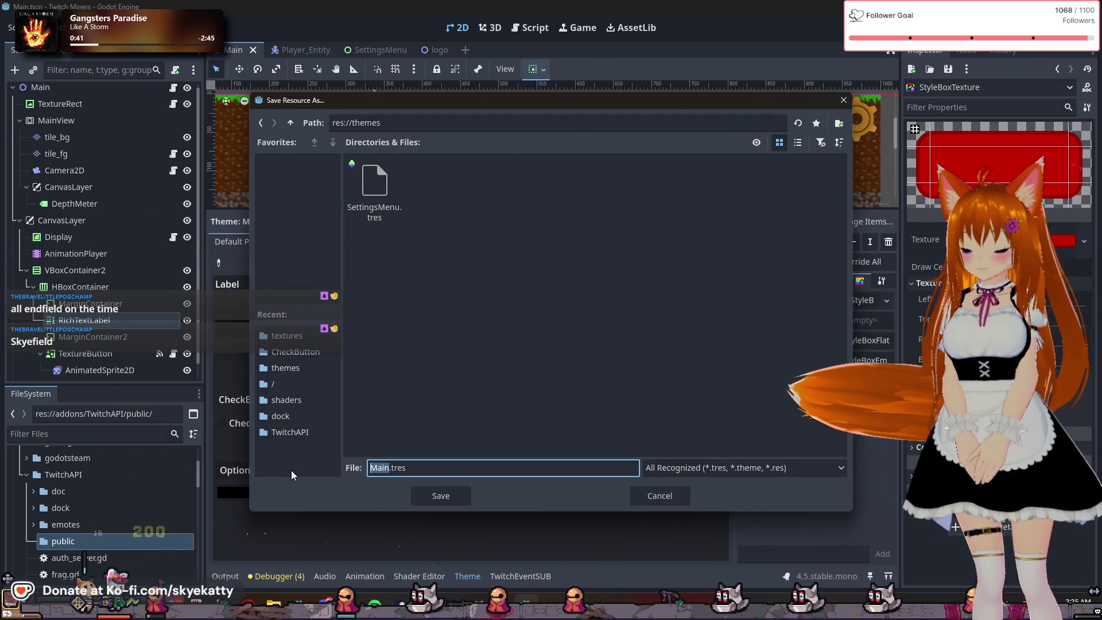
type("Error")
key("BackSpace")
type("Theme")
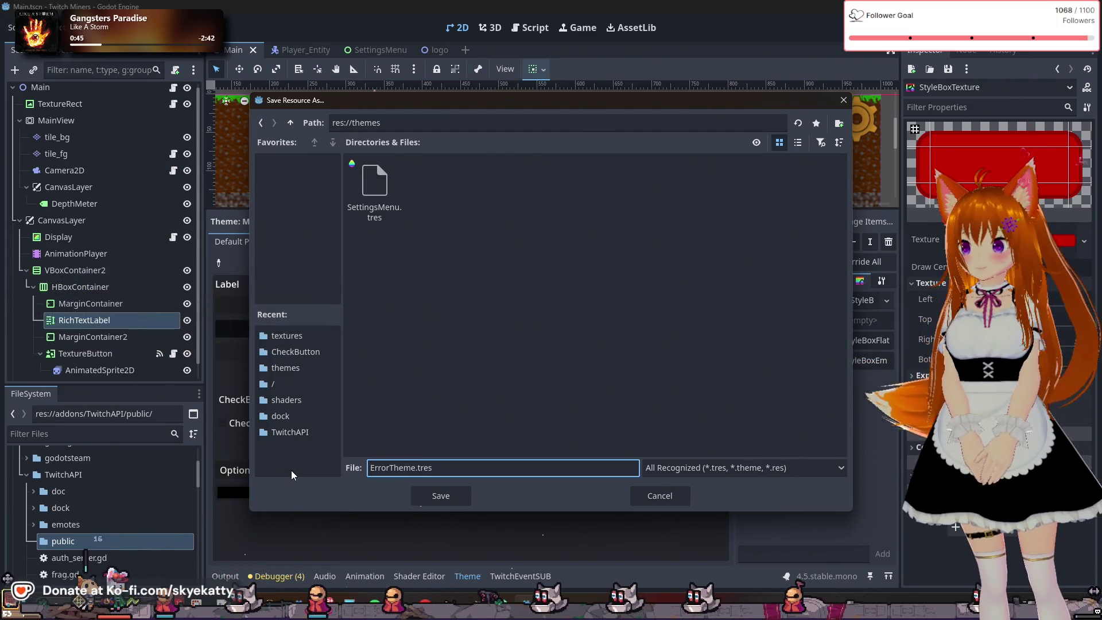
left_click(447, 495)
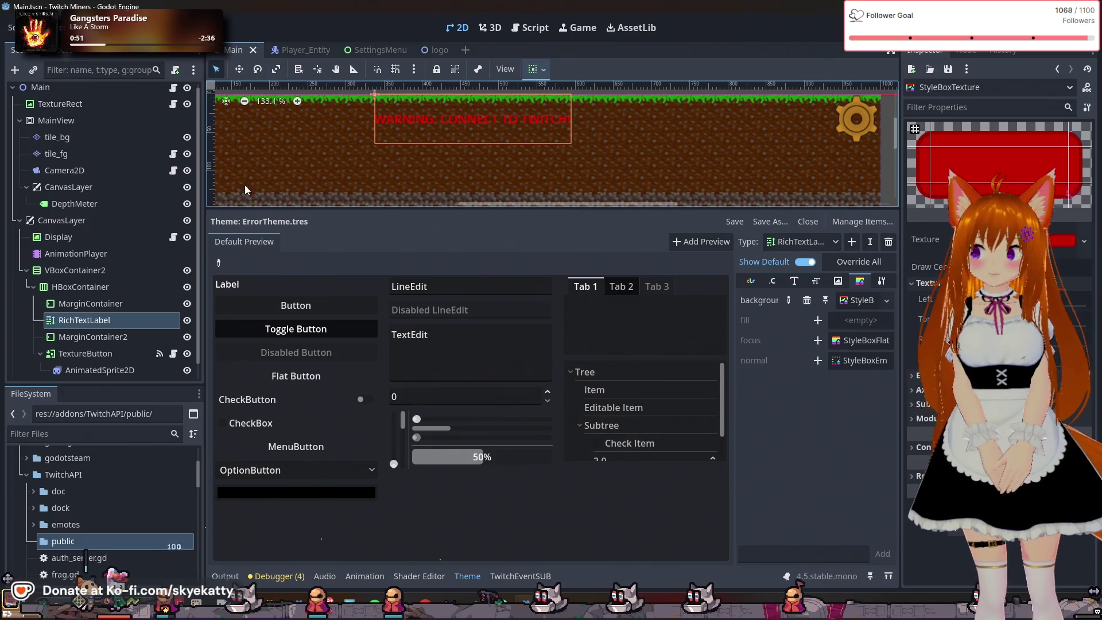
Select the RichTextLabel node and inspect its WARNING text at the top of the Inspector
left_click(121, 325)
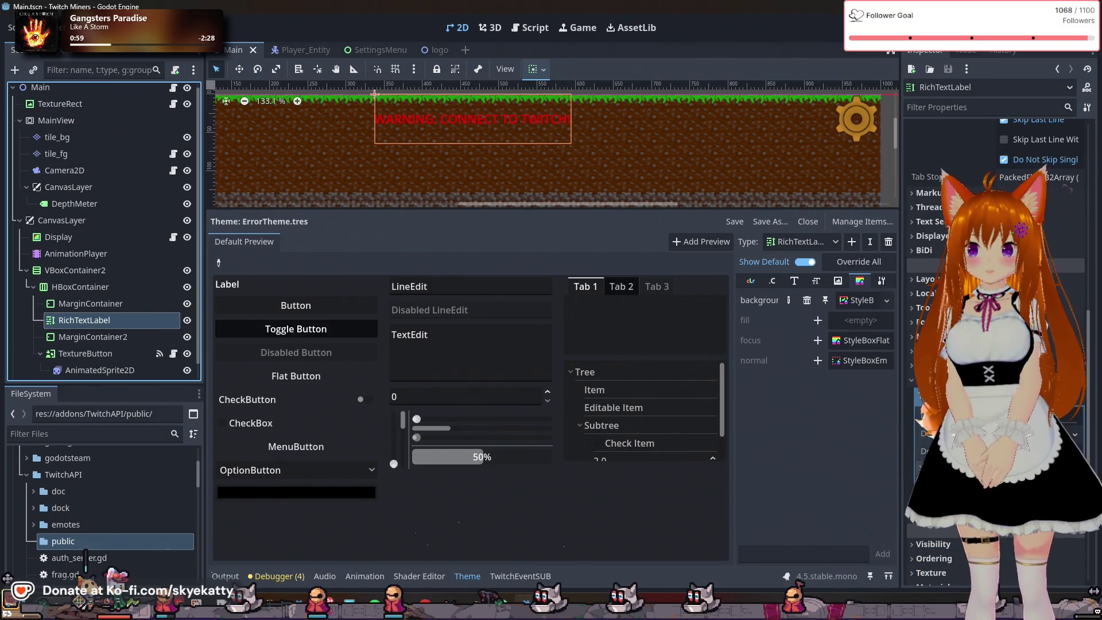
scroll(995, 344, "up", 1)
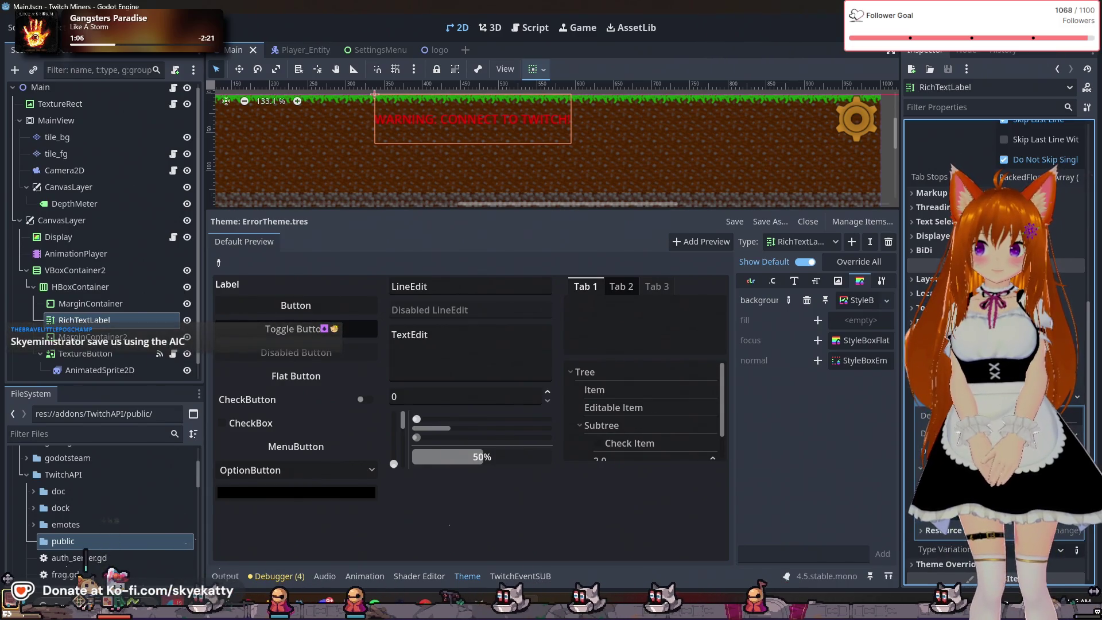
scroll(995, 459, "down", 1)
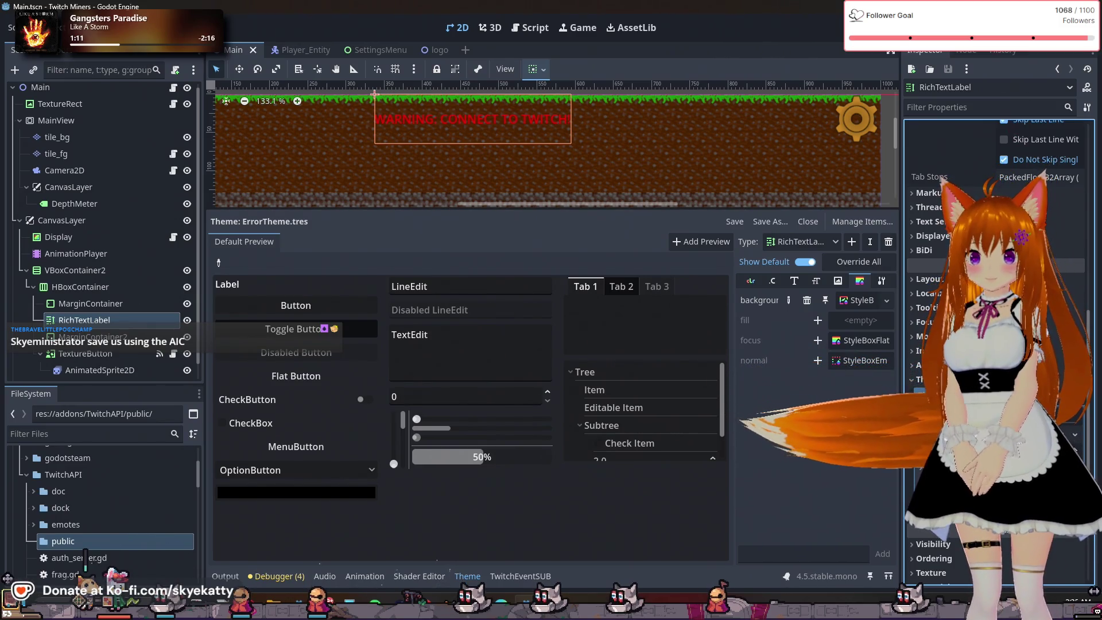
scroll(999, 344, "up", 5)
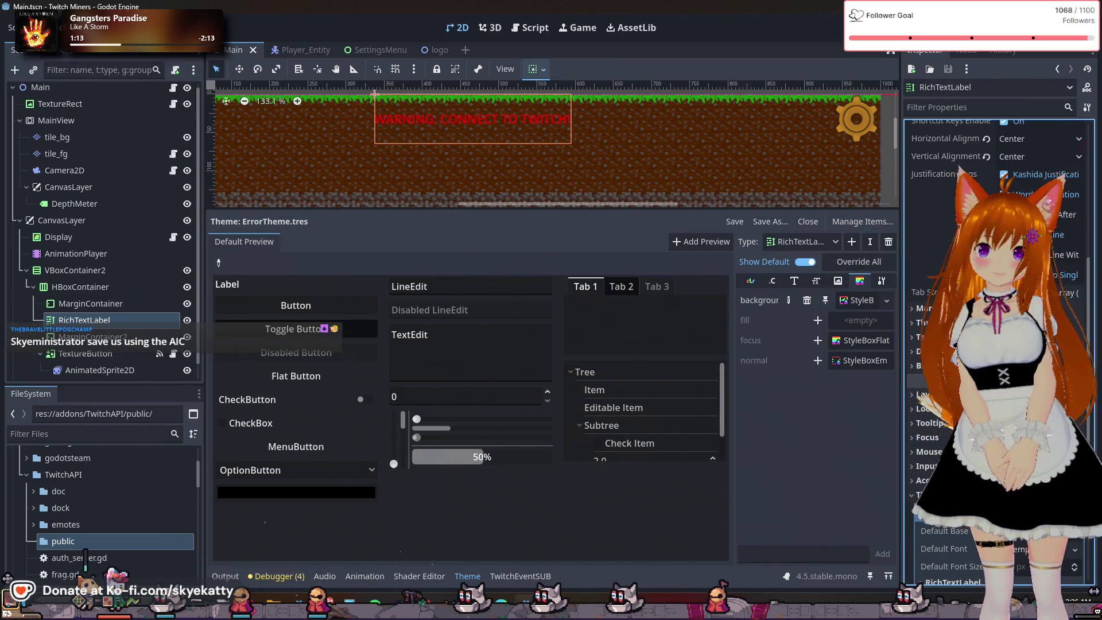
scroll(941, 287, "up", 5)
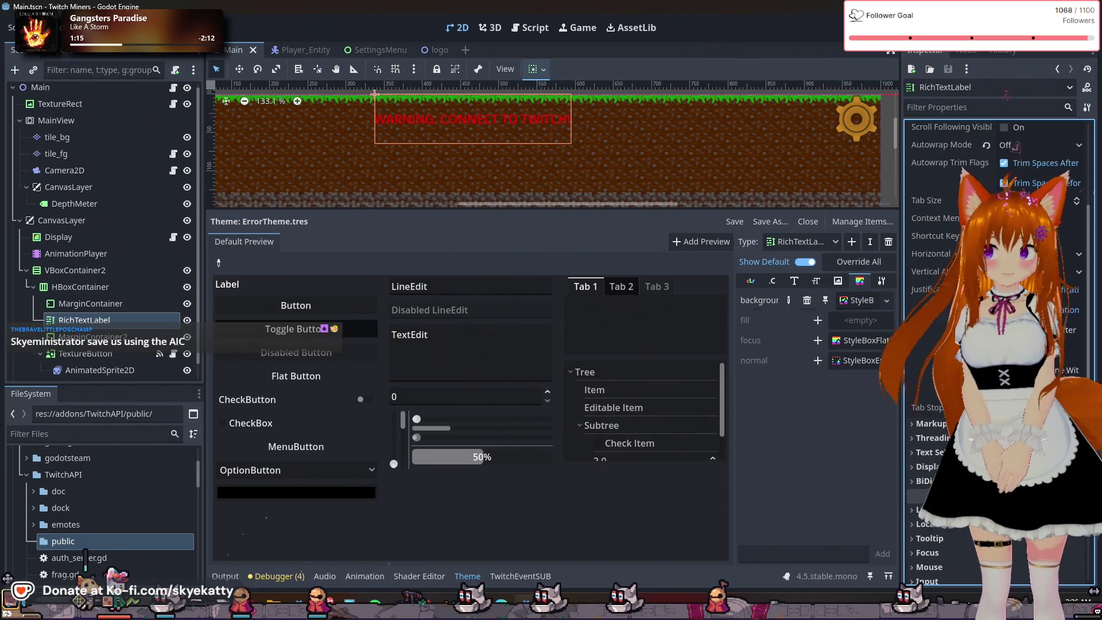
scroll(941, 287, "up", 5)
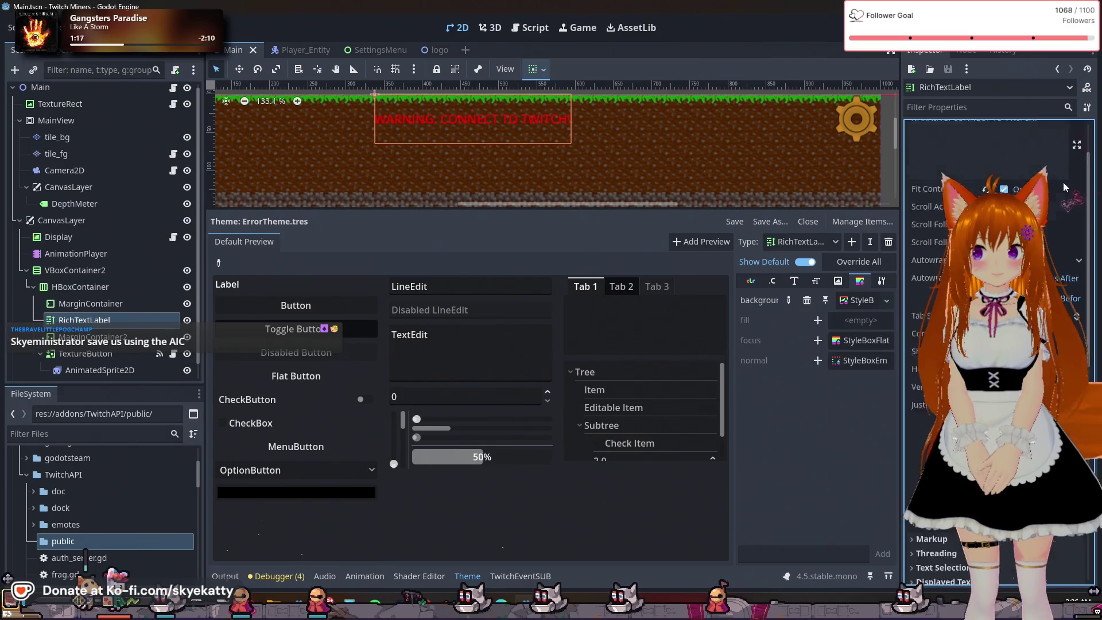
left_click(1051, 202)
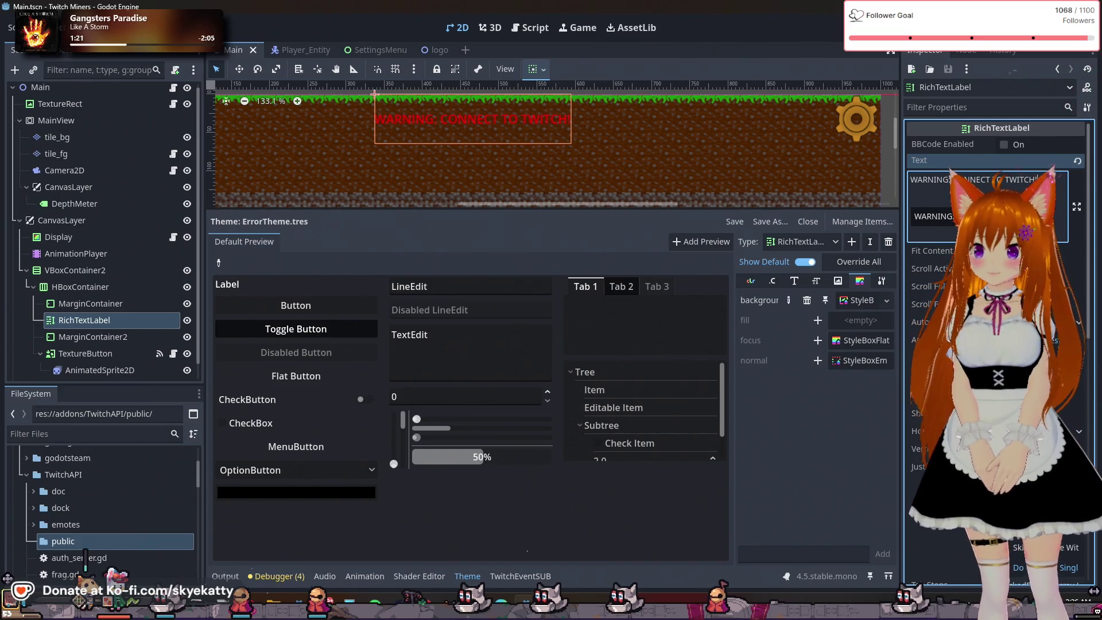
Override the RichTextLabel outline_size constant with a value of 2
left_click(887, 284)
left_click(837, 282)
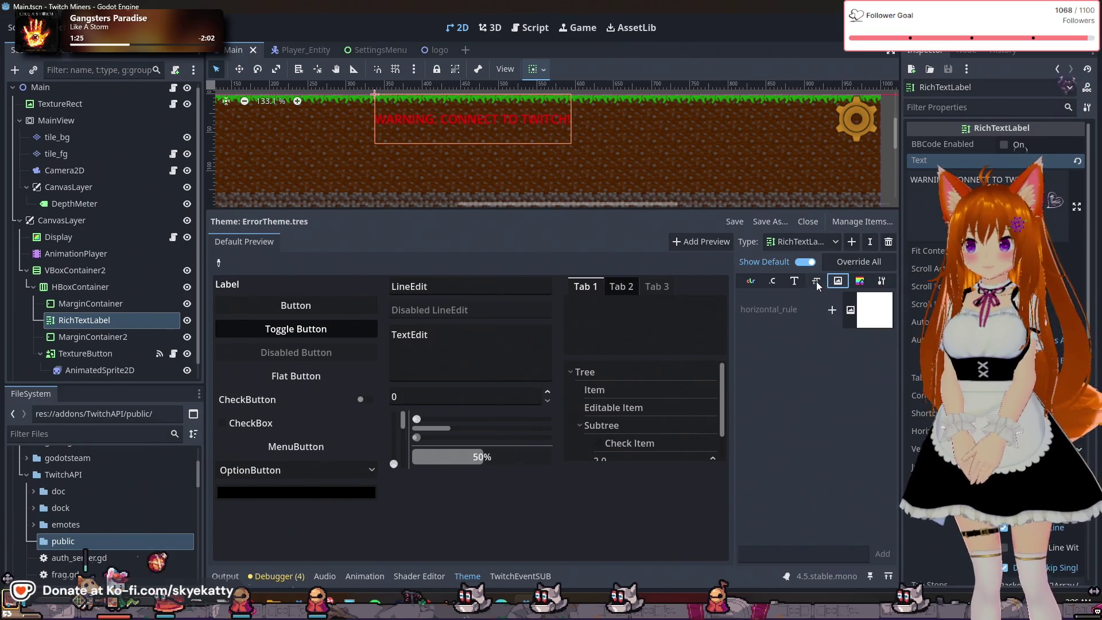
left_click(816, 281)
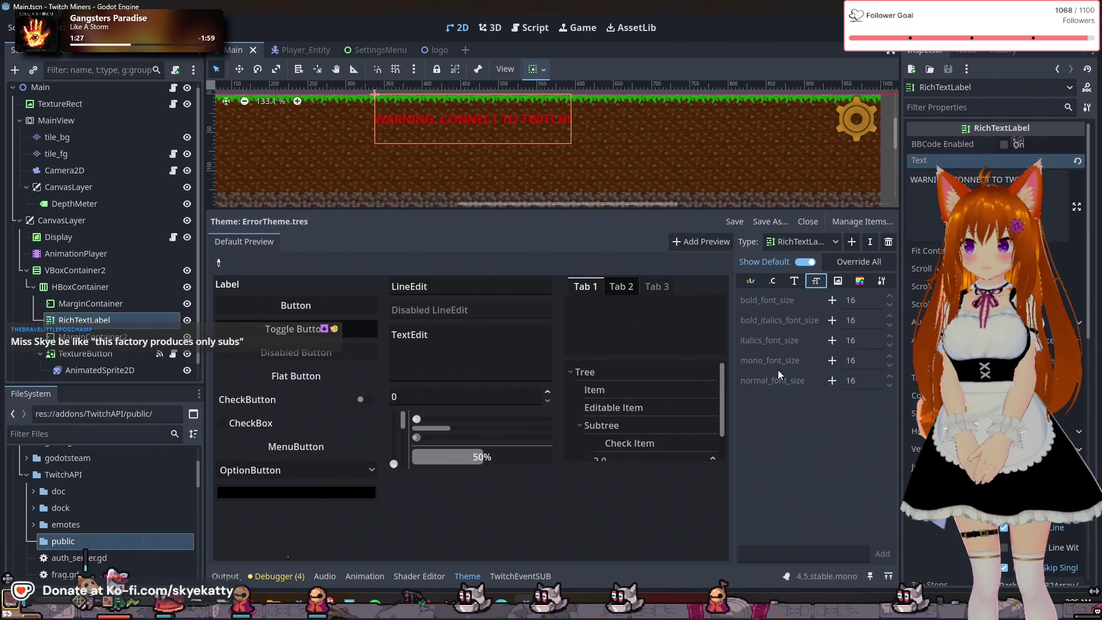
left_click(794, 280)
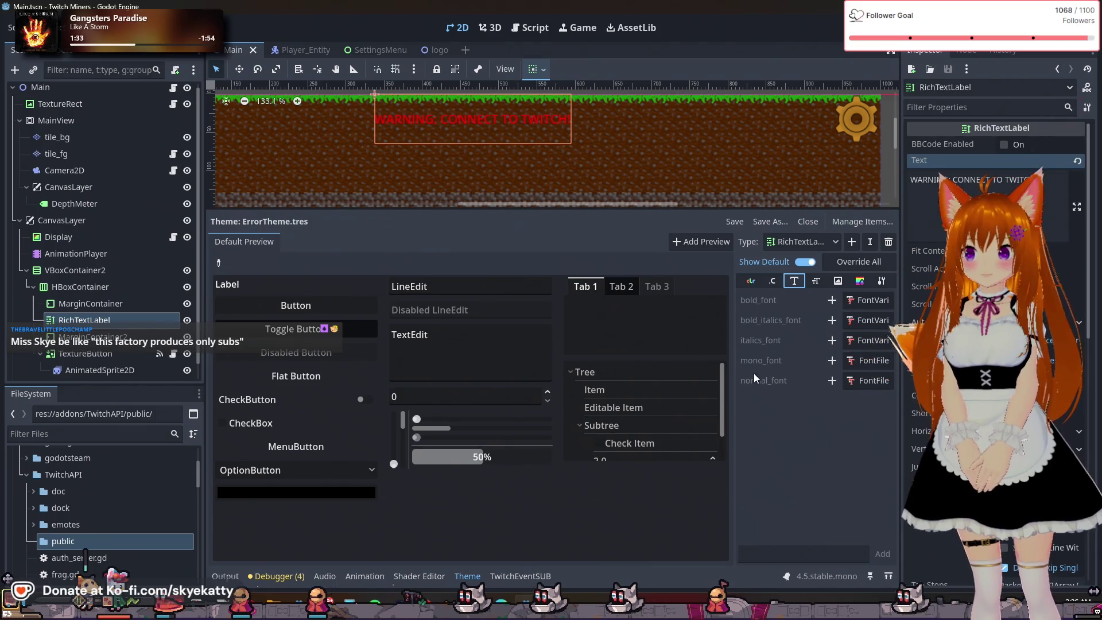
left_click(772, 286)
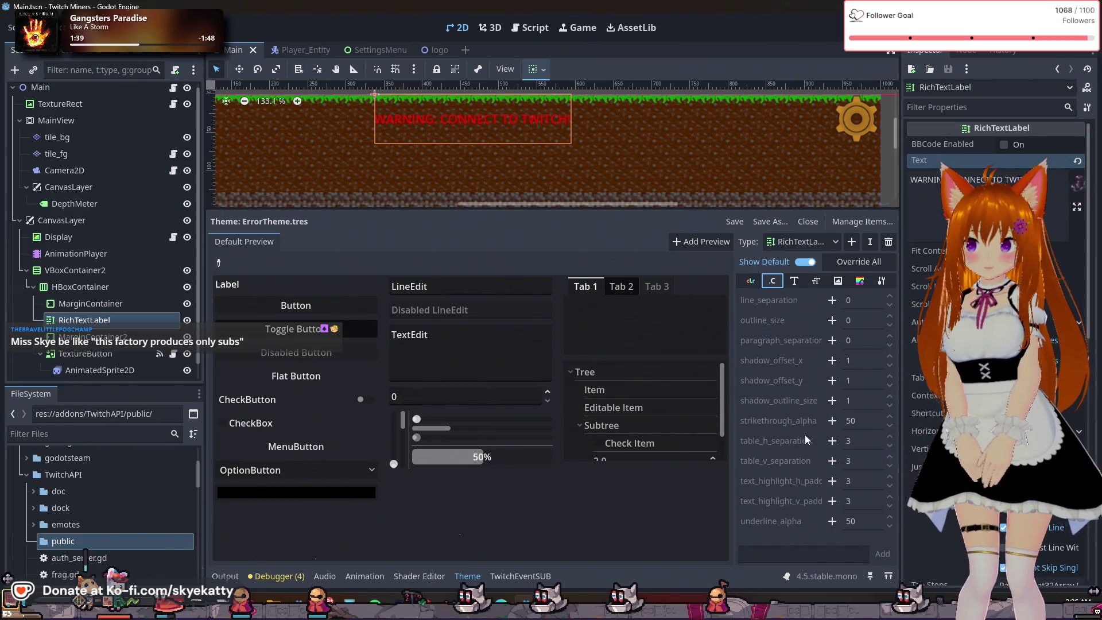
left_click(831, 320)
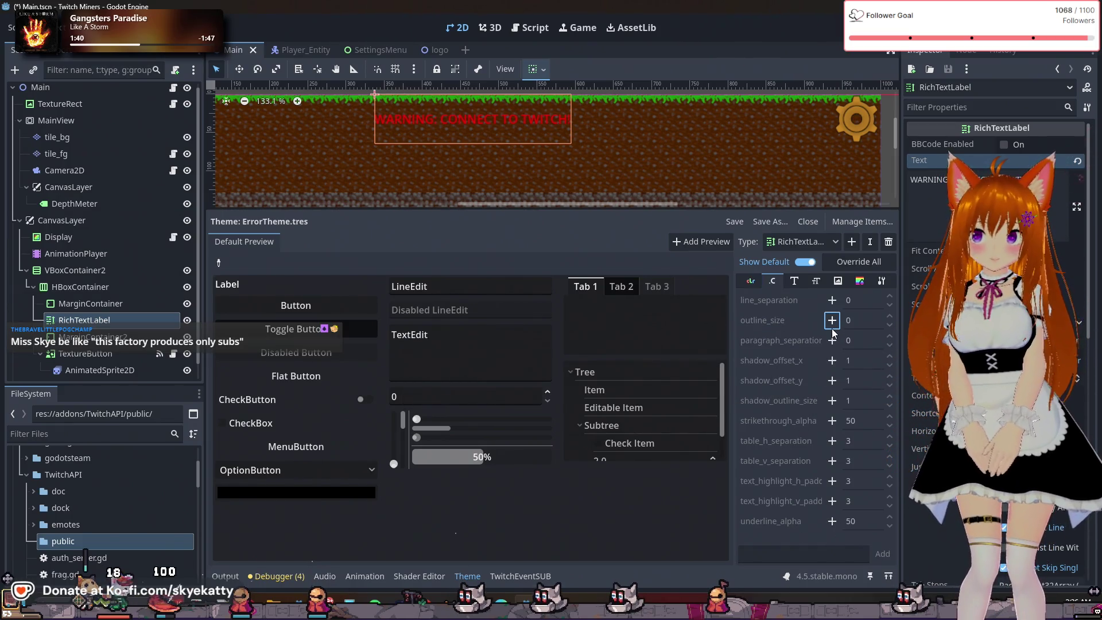
left_click(861, 323)
type("2")
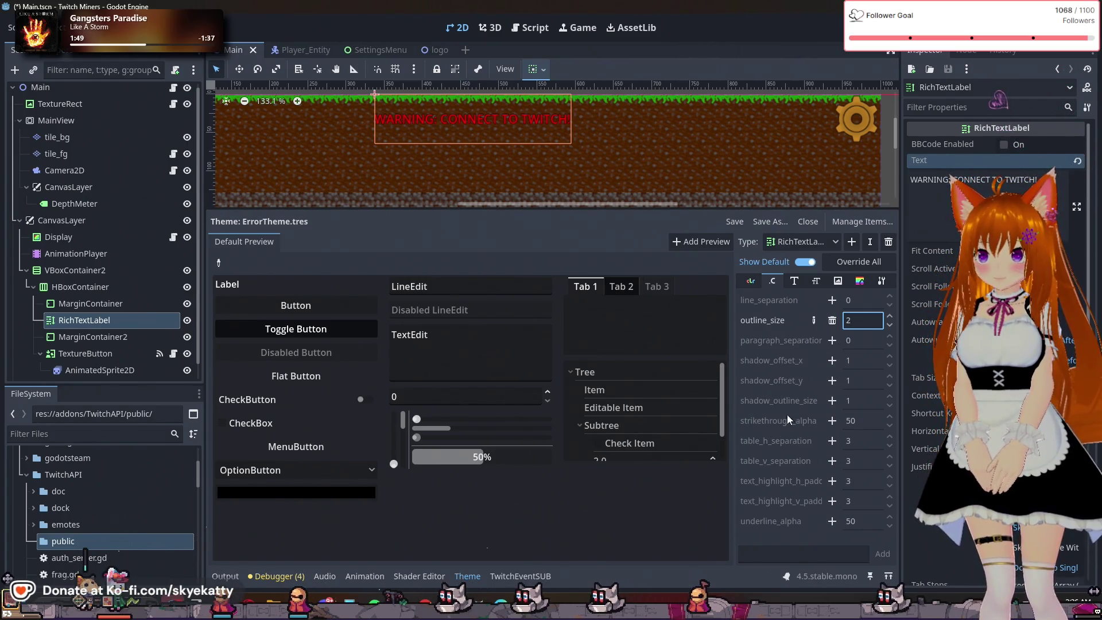
Review the theme's item categories and add a RichTextLabel normal_font_size override
left_click(794, 281)
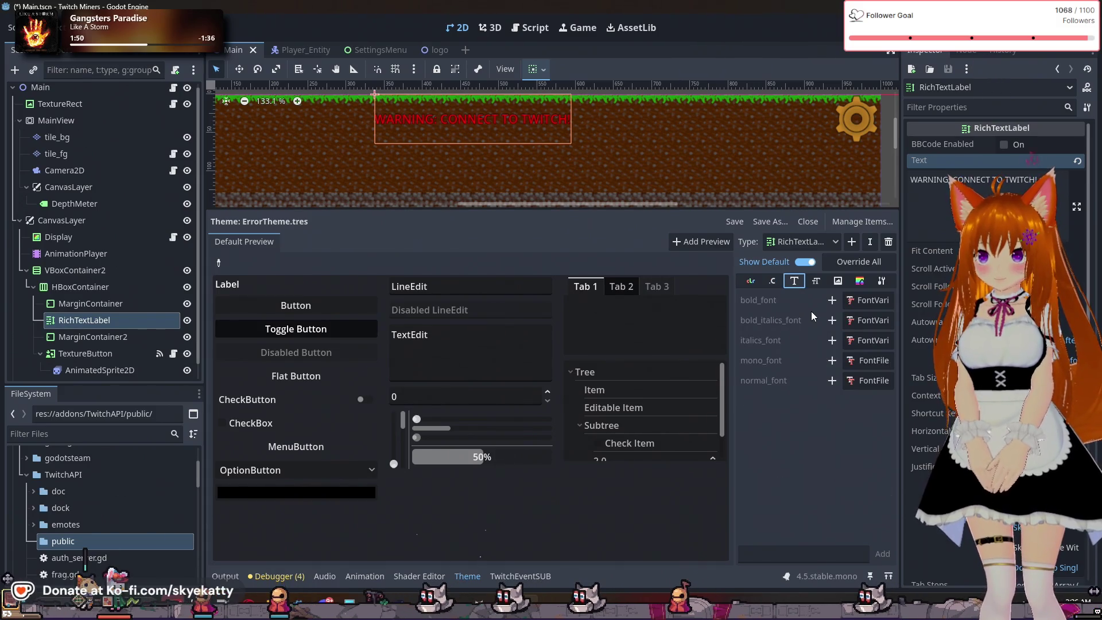
left_click(816, 280)
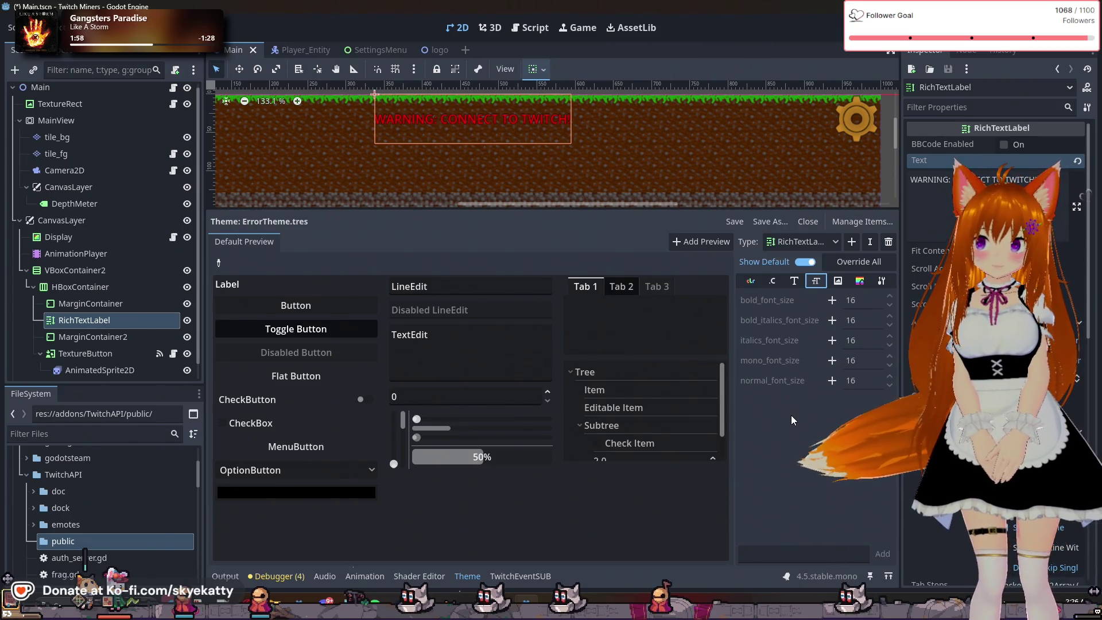
left_click(829, 282)
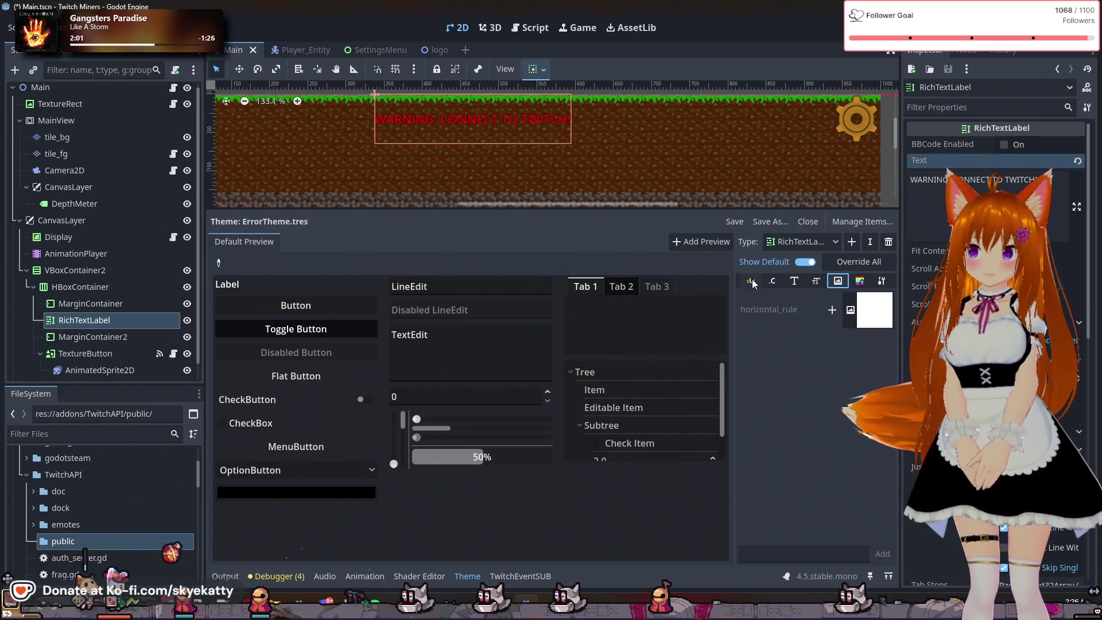
left_click(772, 281)
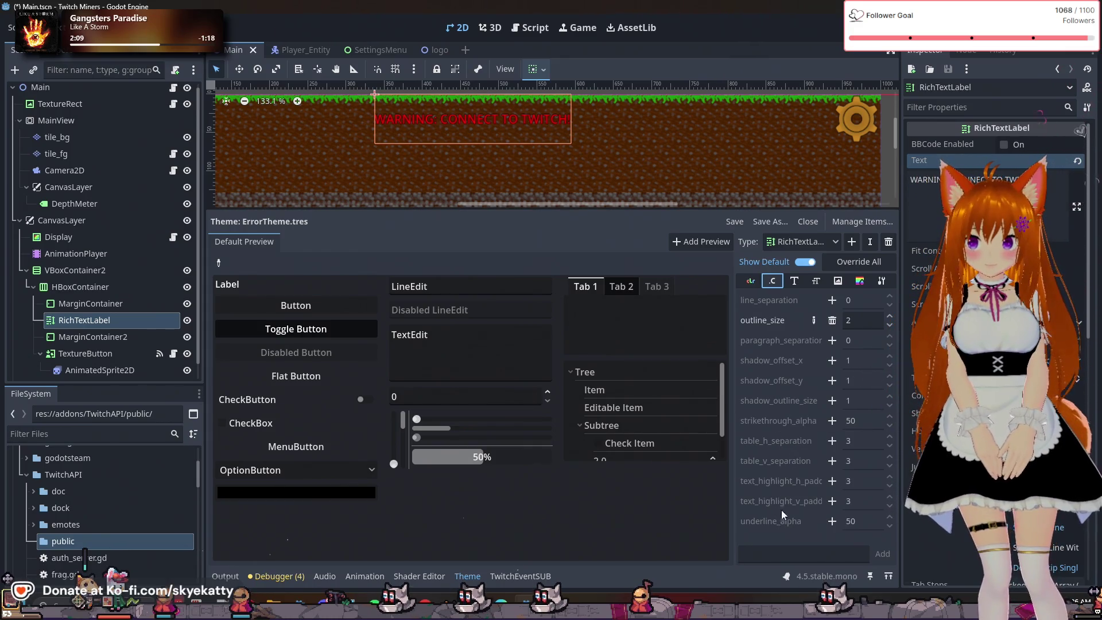
left_click(819, 280)
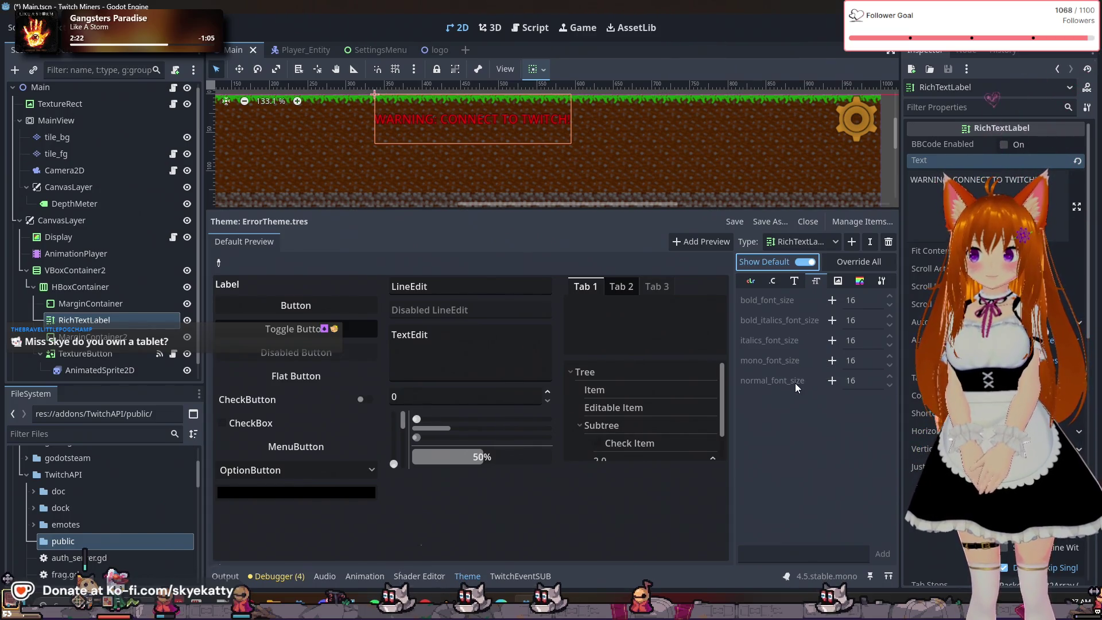
left_click(831, 379)
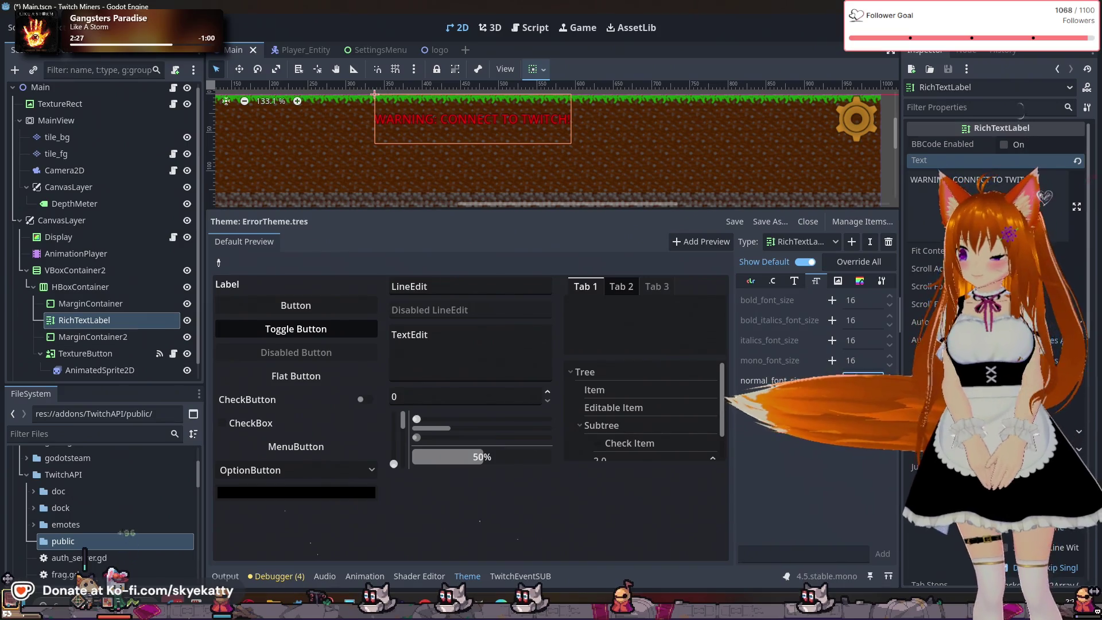
Set the theme's normal_font_size to 40
type("40")
key("Return")
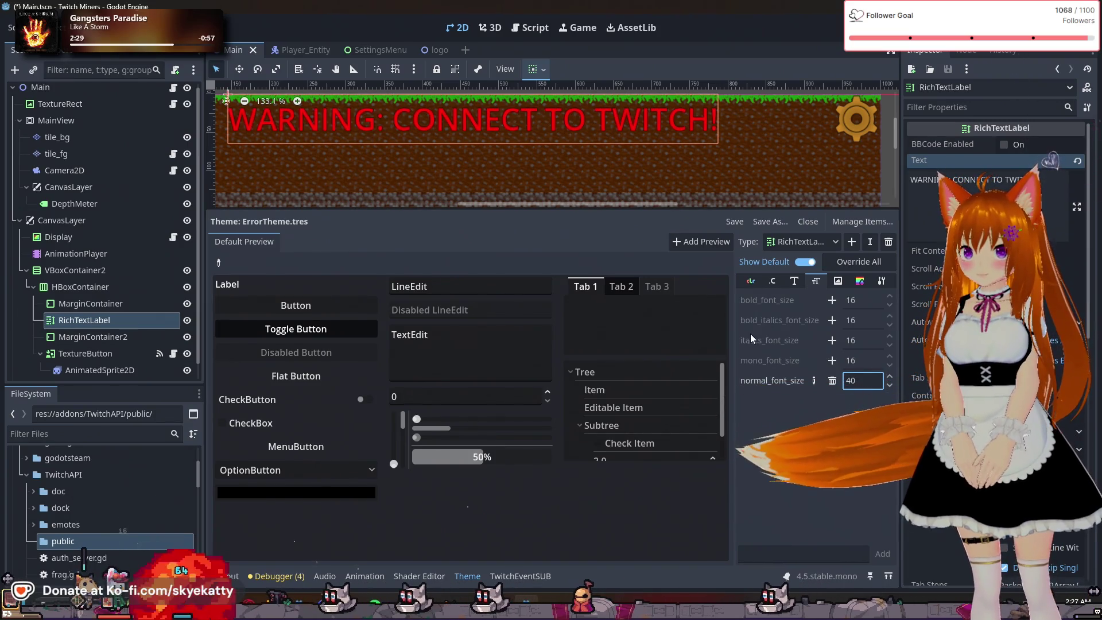
scroll(708, 176, "down", 3)
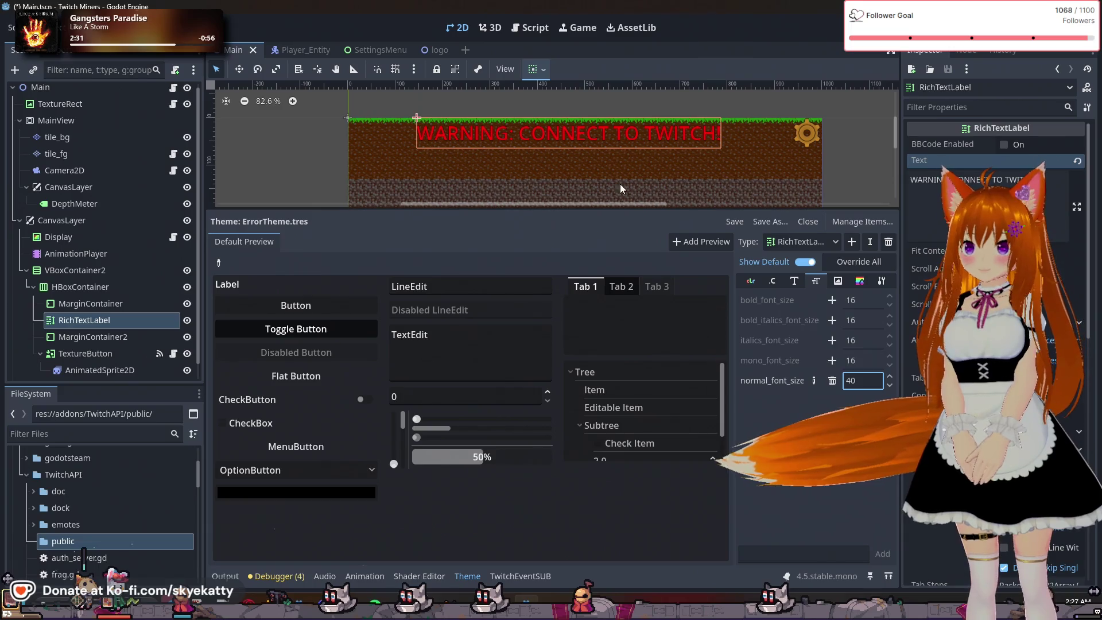
scroll(599, 195, "up", 1)
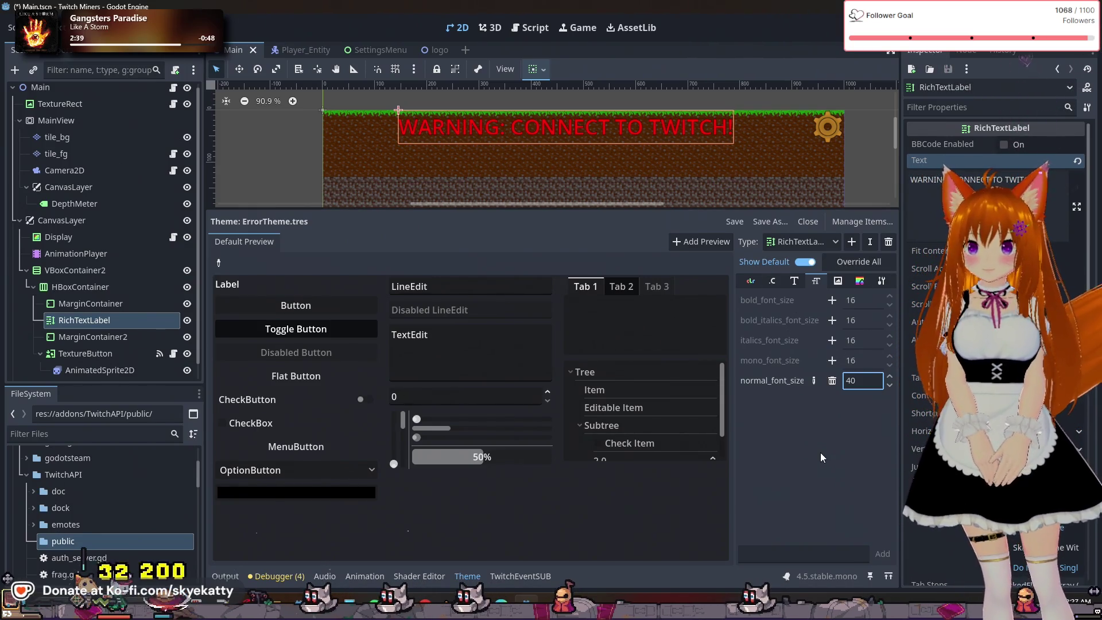
Browse the theme's font, constant and color items
left_click(793, 287)
left_click(750, 281)
left_click(773, 280)
left_click(755, 282)
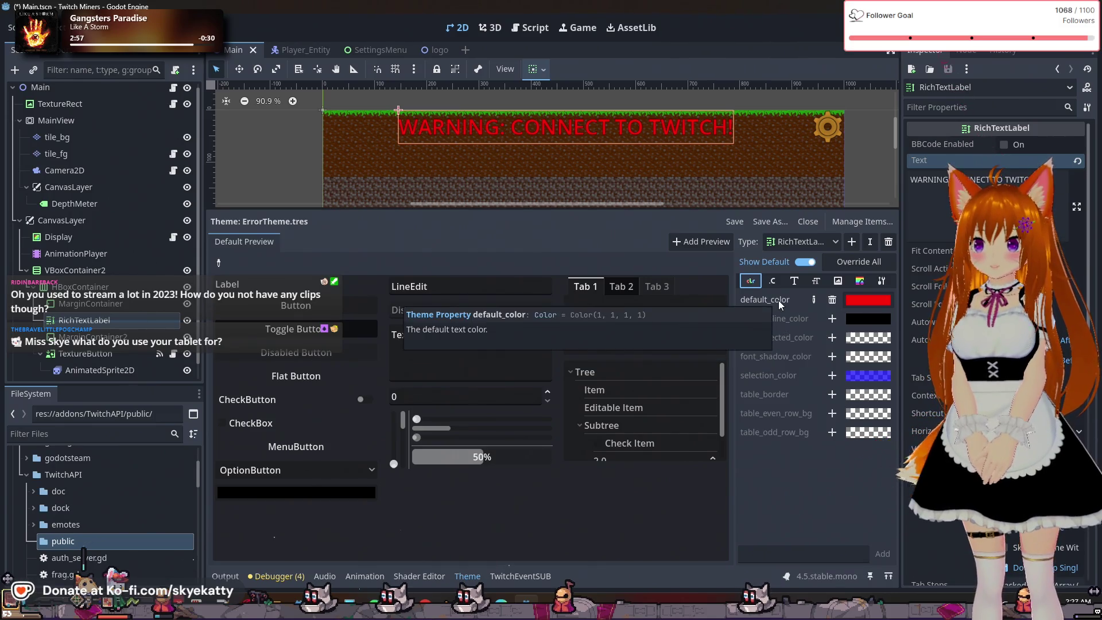
Review the theme's constant and font items and the label's colour and constant overrides
left_click(772, 281)
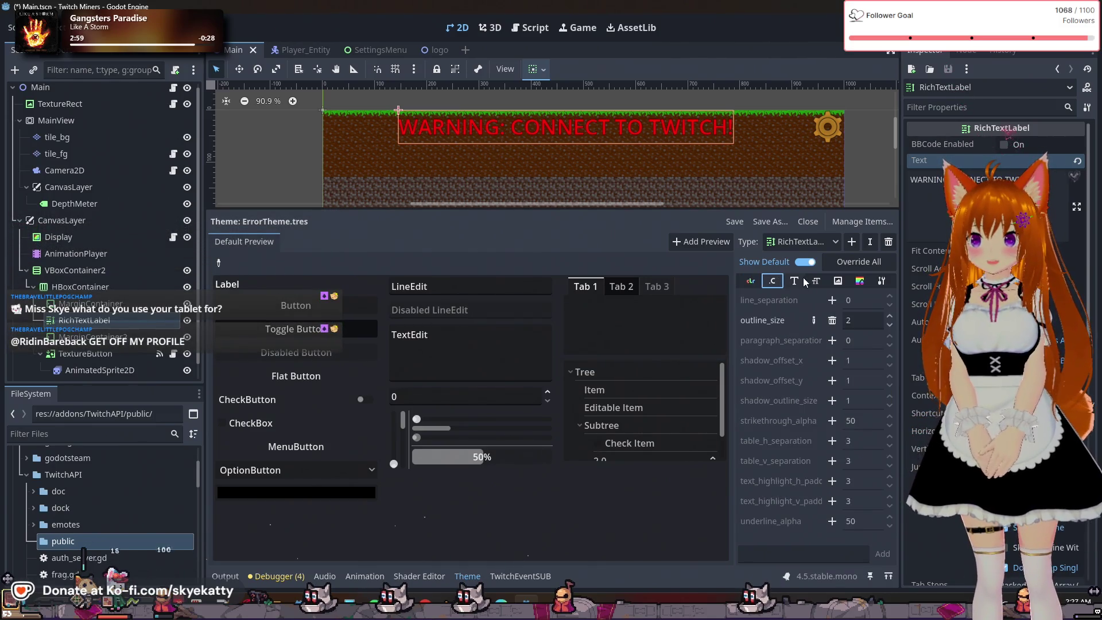
left_click(795, 280)
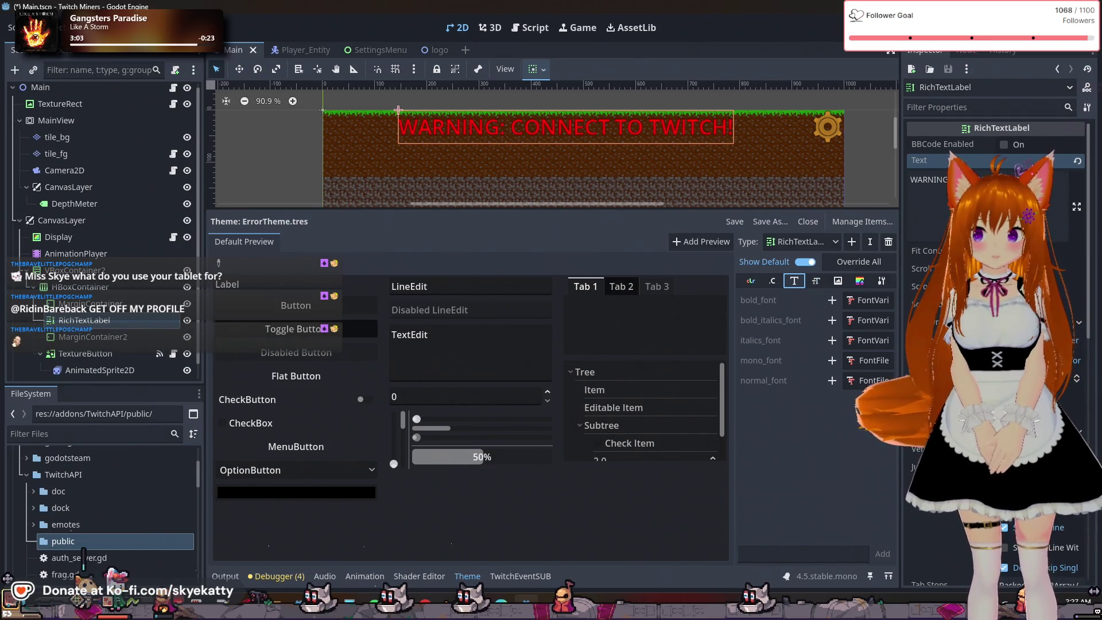
scroll(996, 287, "down", 2)
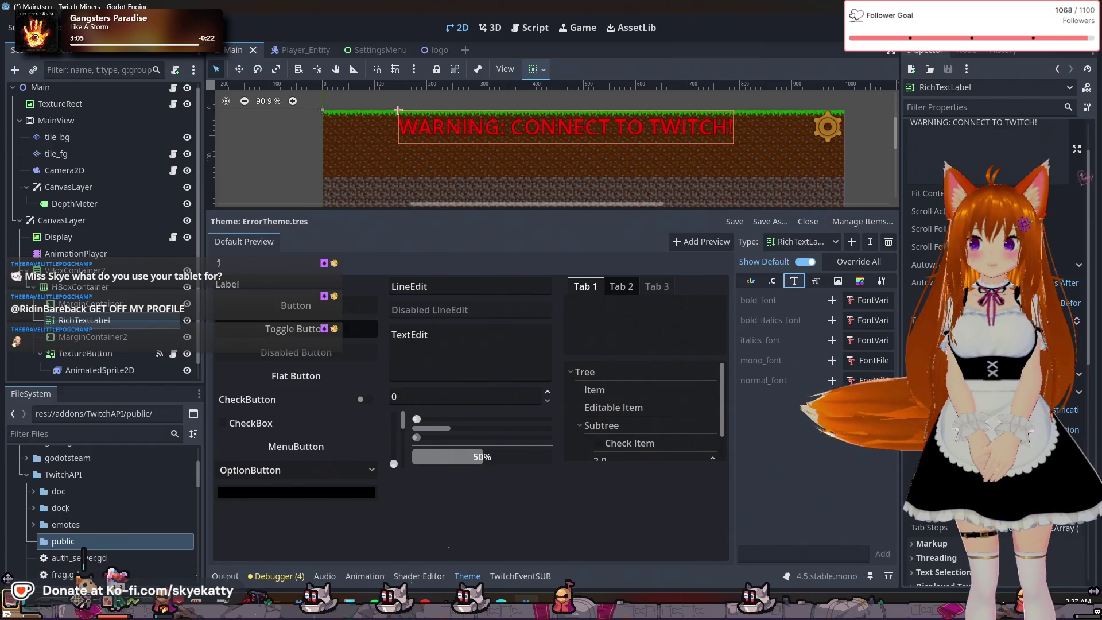
scroll(995, 287, "down", 3)
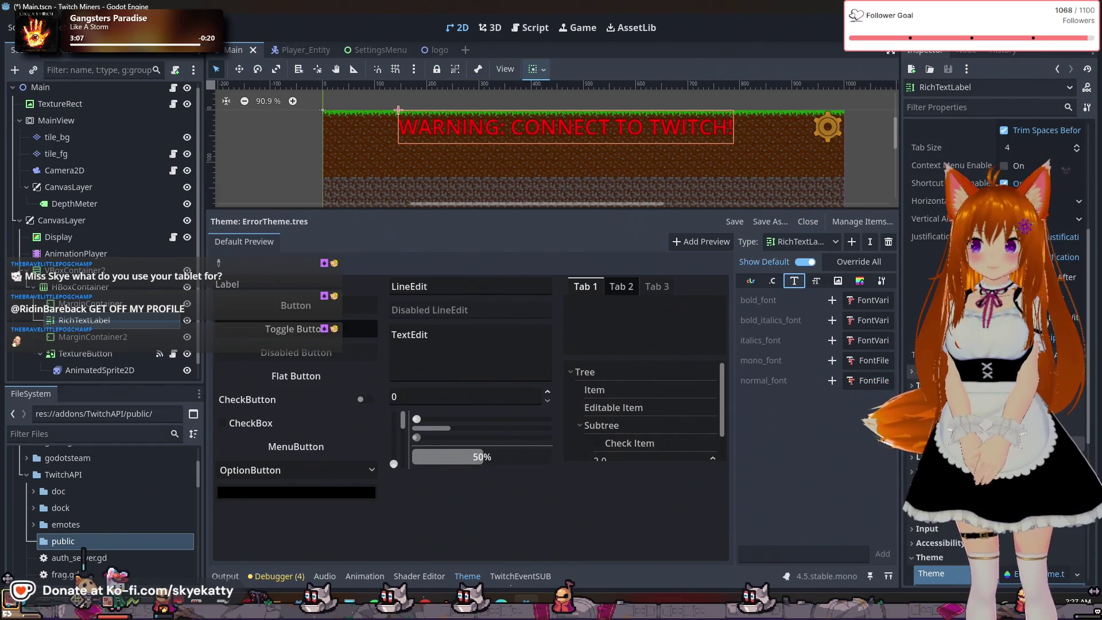
left_click(930, 443)
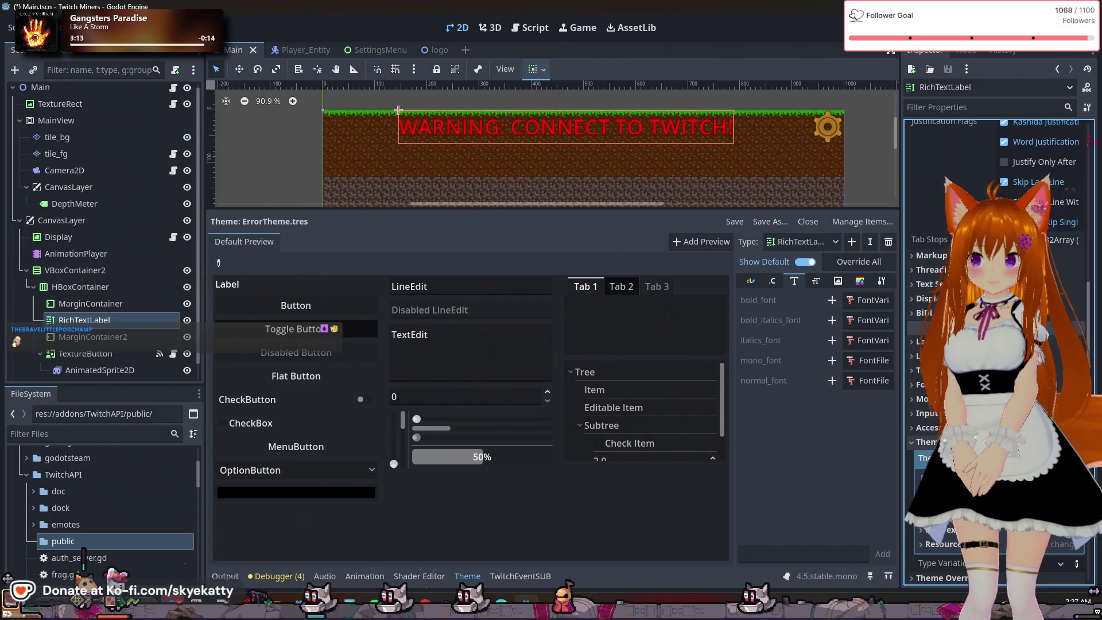
left_click(926, 442)
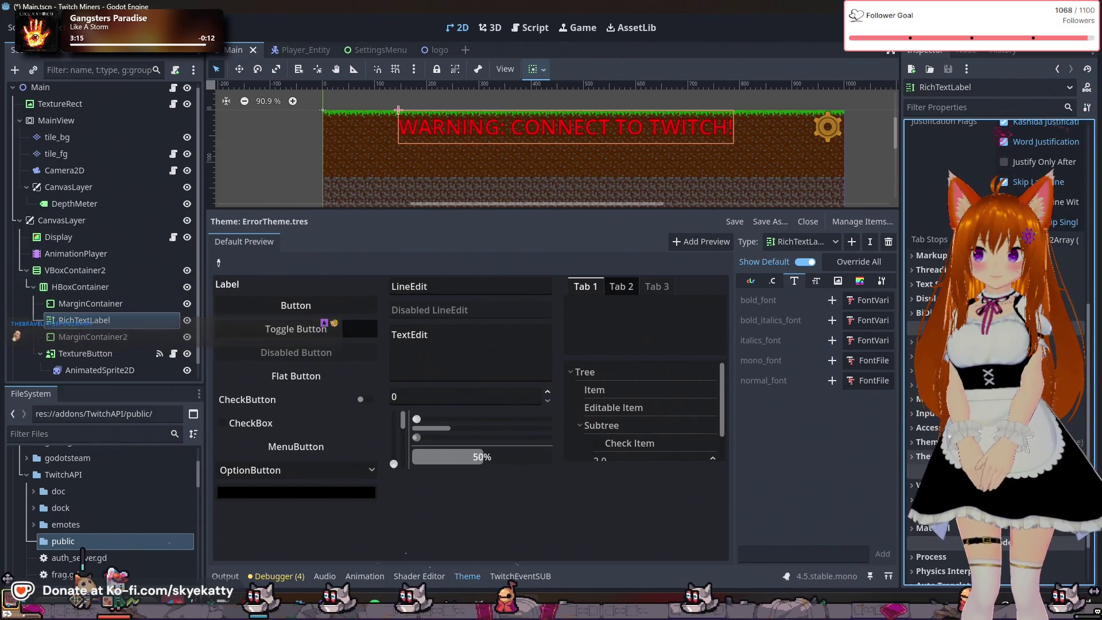
scroll(995, 287, "down", 5)
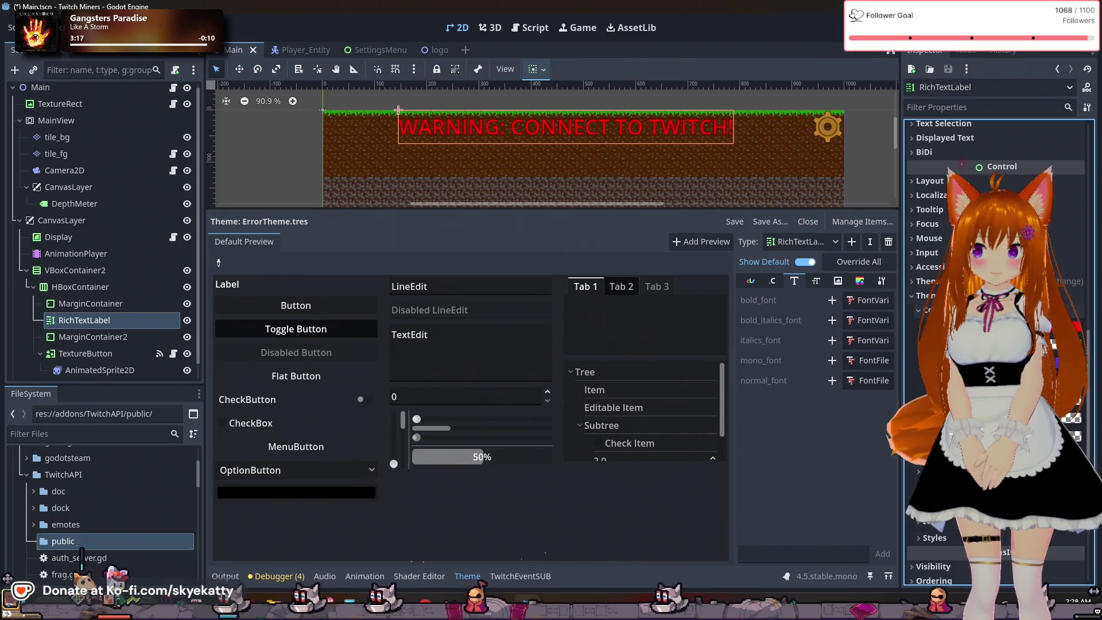
left_click(925, 310)
left_click(925, 310)
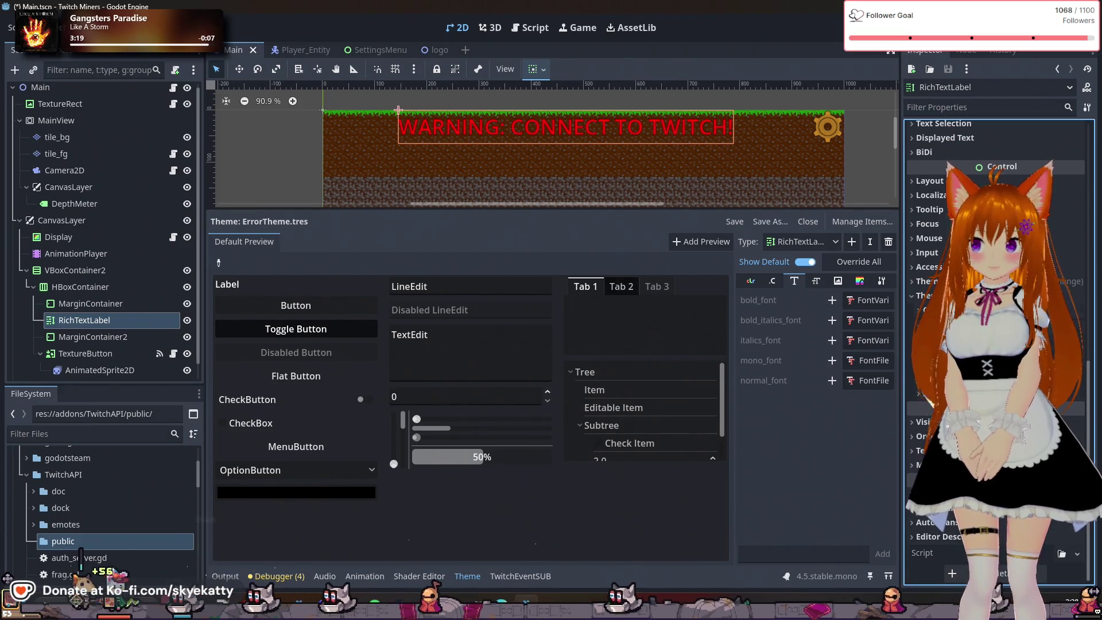
left_click(925, 325)
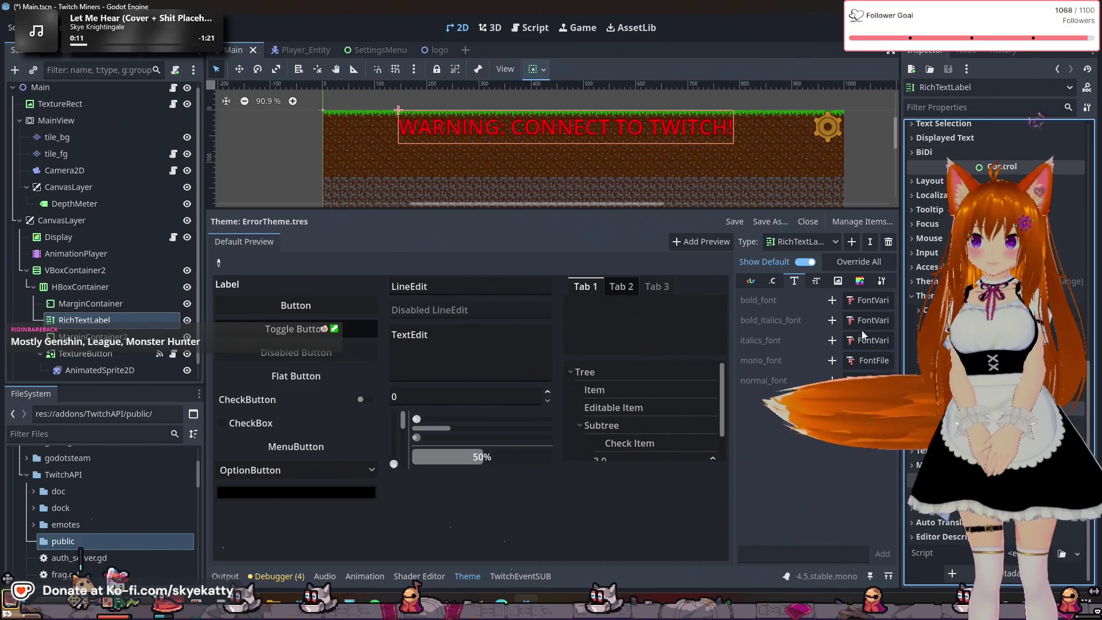
Open the RichTextLabel background StyleBoxTexture from the theme's StyleBox items for editing
left_click(838, 281)
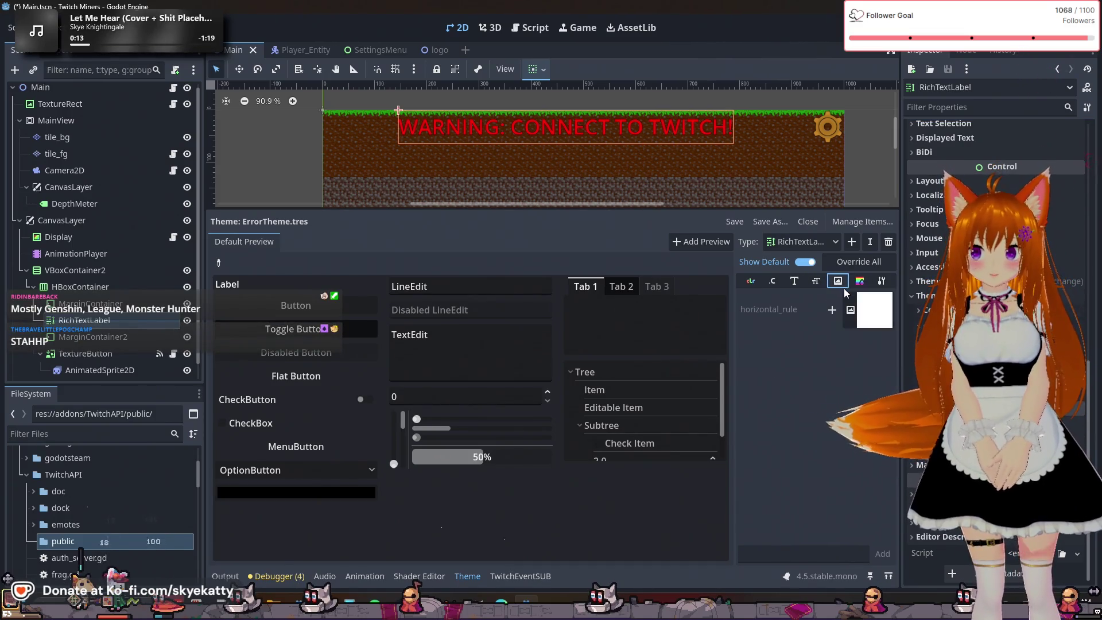
left_click(859, 281)
left_click(857, 303)
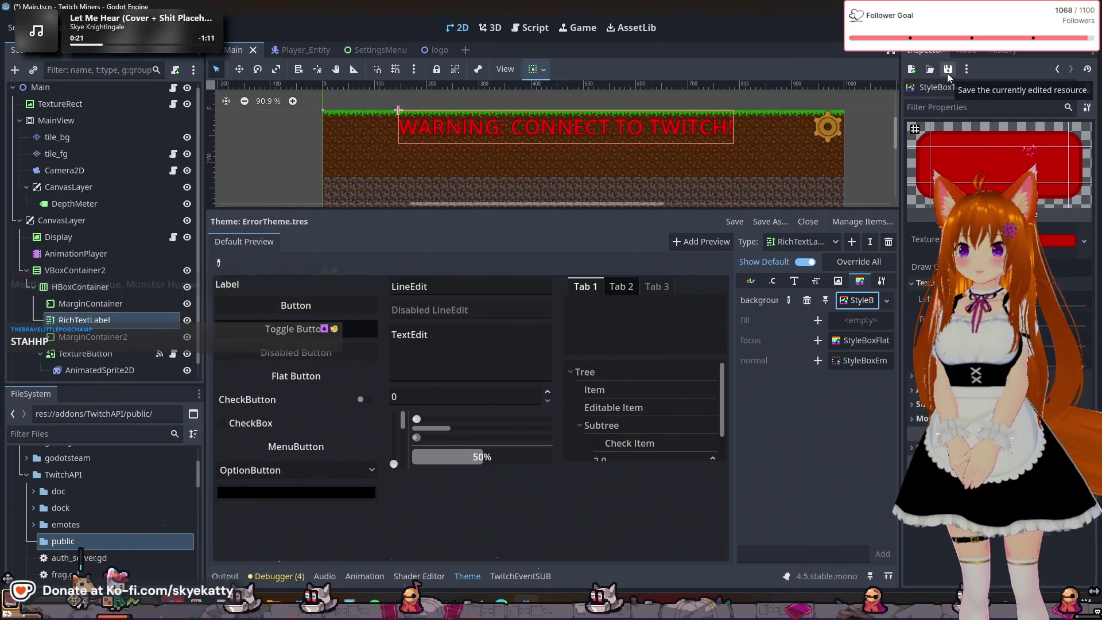
Try to Save As the background stylebox and dismiss the cannot-save warning
left_click(947, 73)
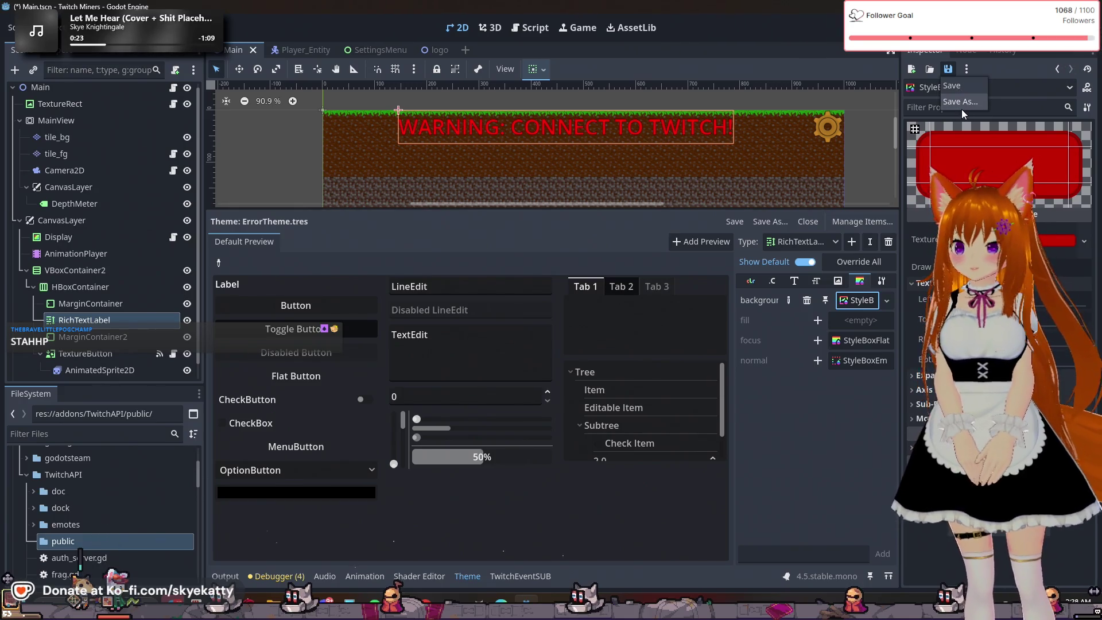
left_click(961, 90)
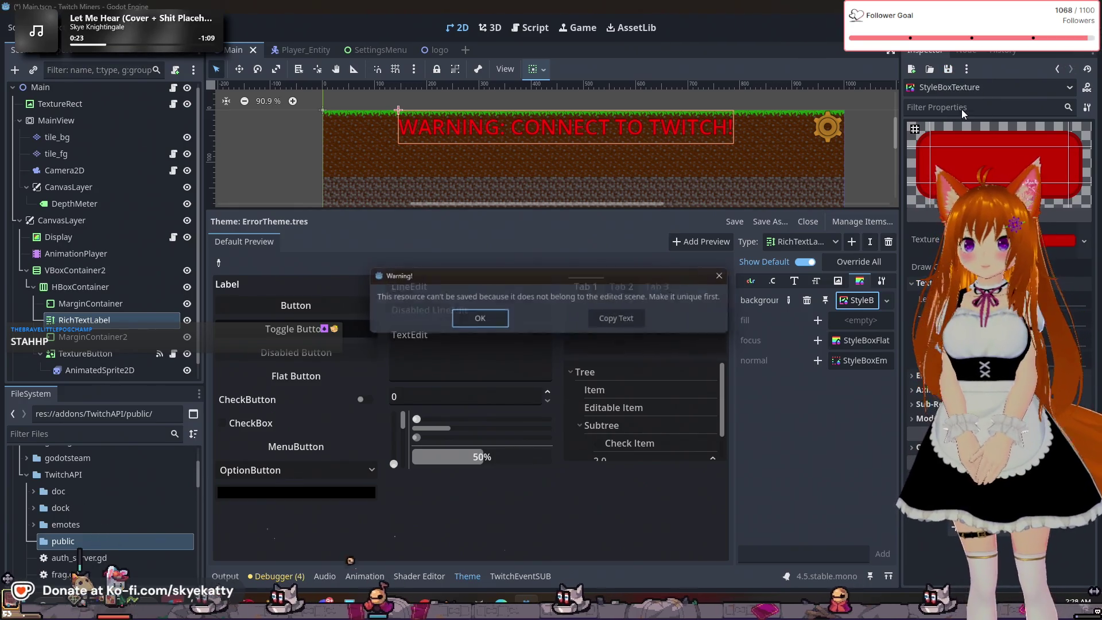
left_click(502, 325)
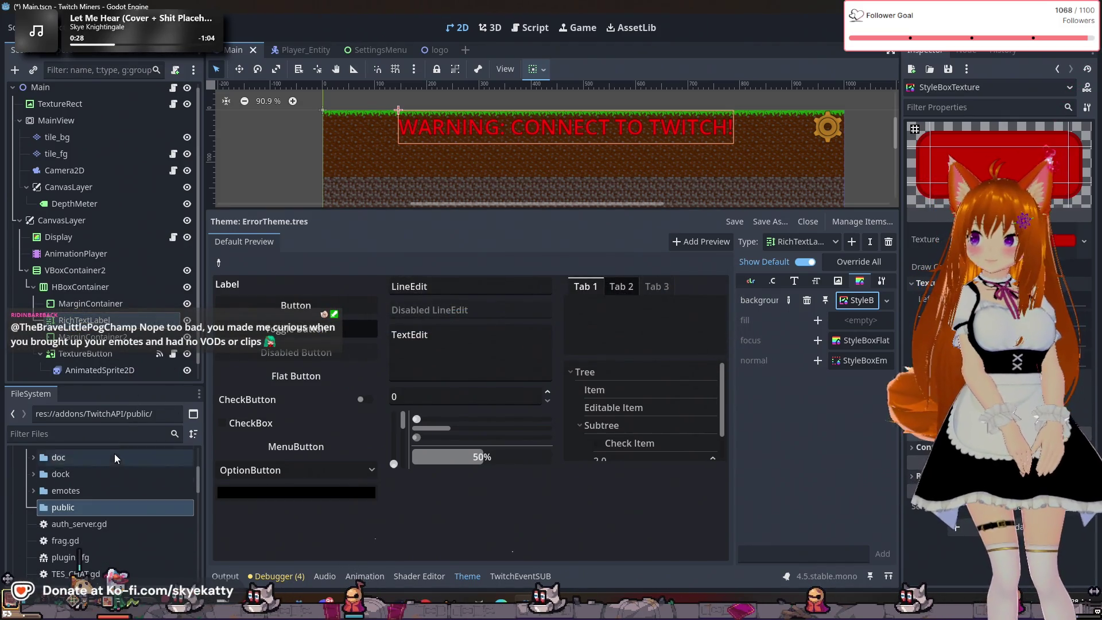
left_click(967, 69)
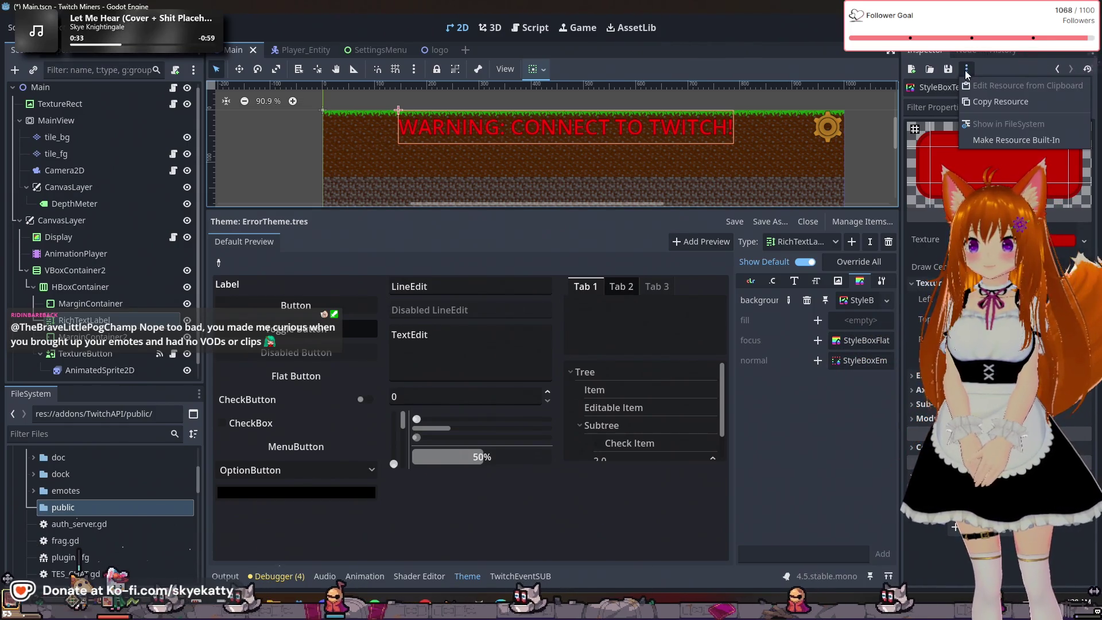
left_click(829, 407)
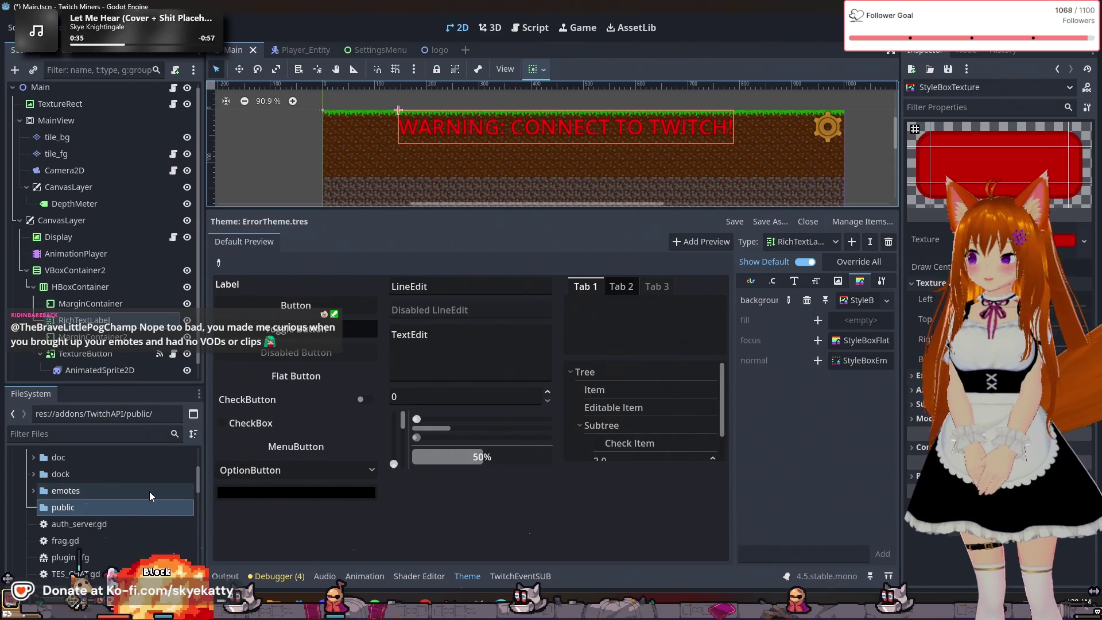
Collapse the addons folder and open the textures folder in FileSystem
scroll(147, 487, "down", 2)
scroll(143, 477, "up", 5)
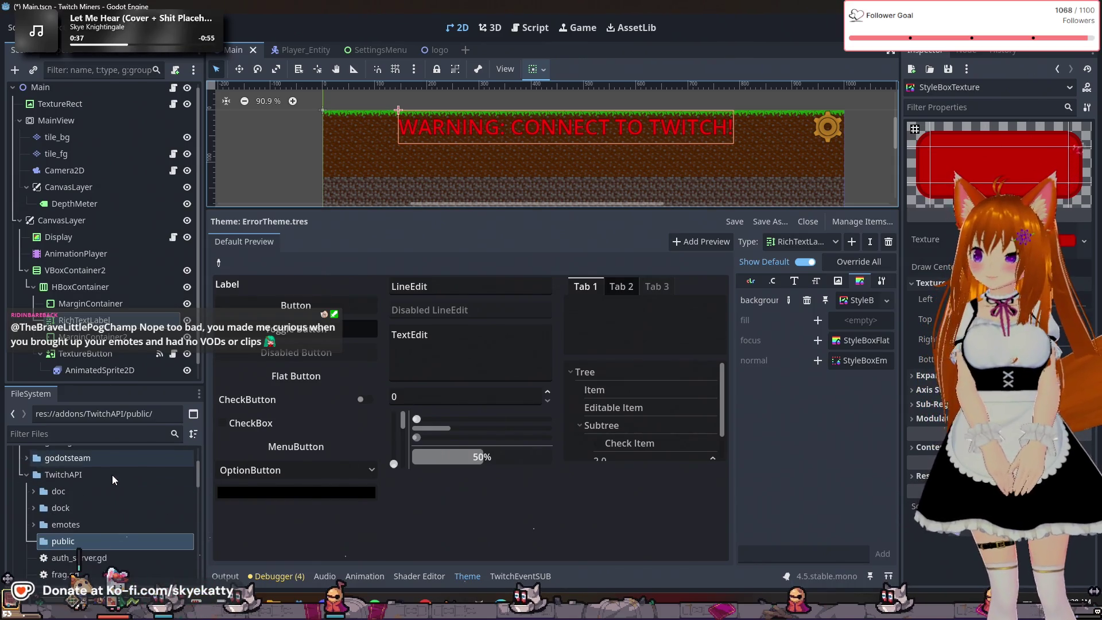
scroll(102, 504, "up", 3)
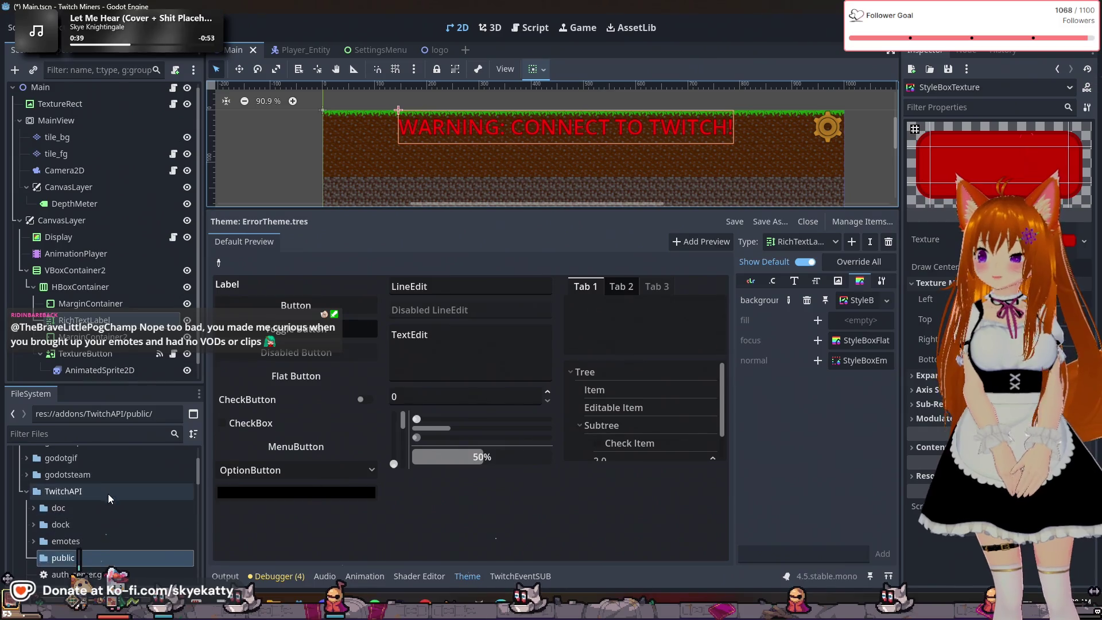
left_click(20, 458)
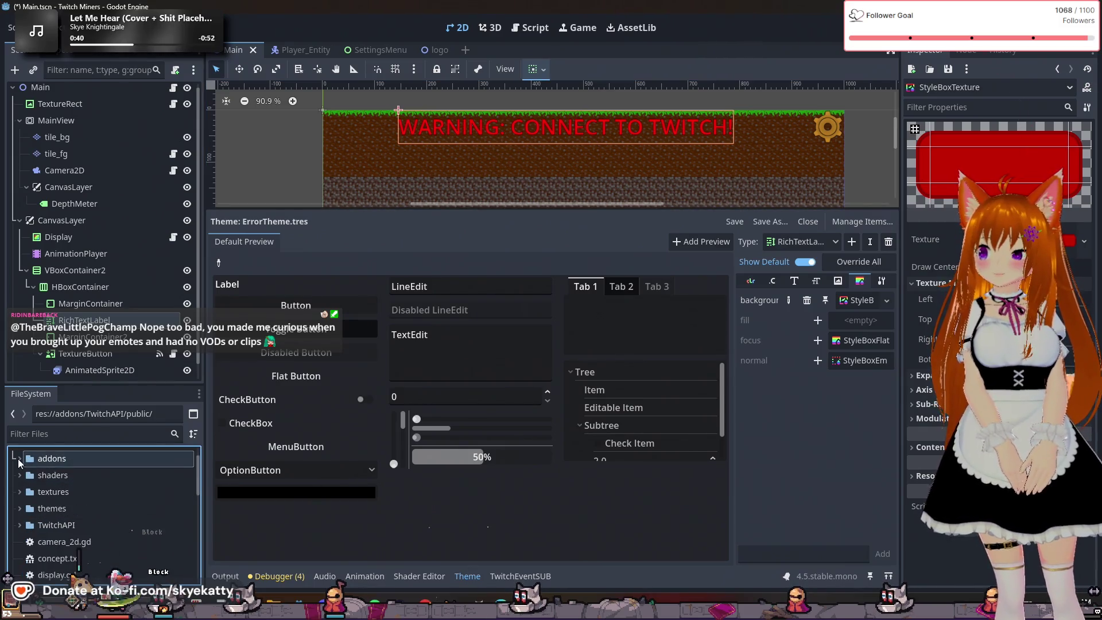
double_click(57, 495)
scroll(61, 497, "down", 1)
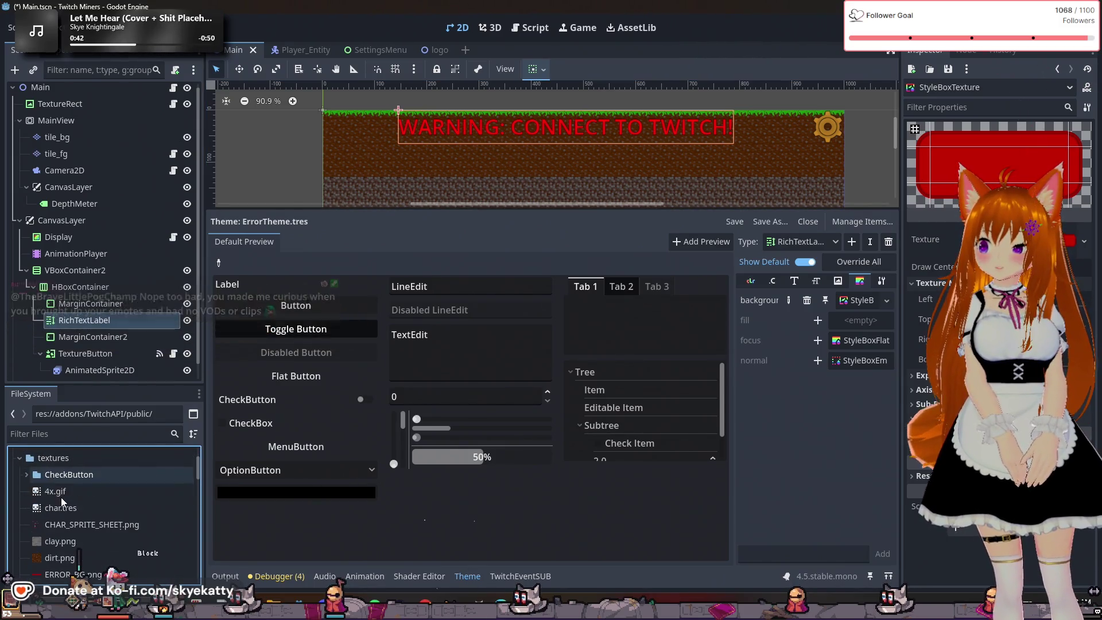
Create a new StyleBoxTexture resource in the textures folder
right_click(75, 463)
mouse_move(136, 426)
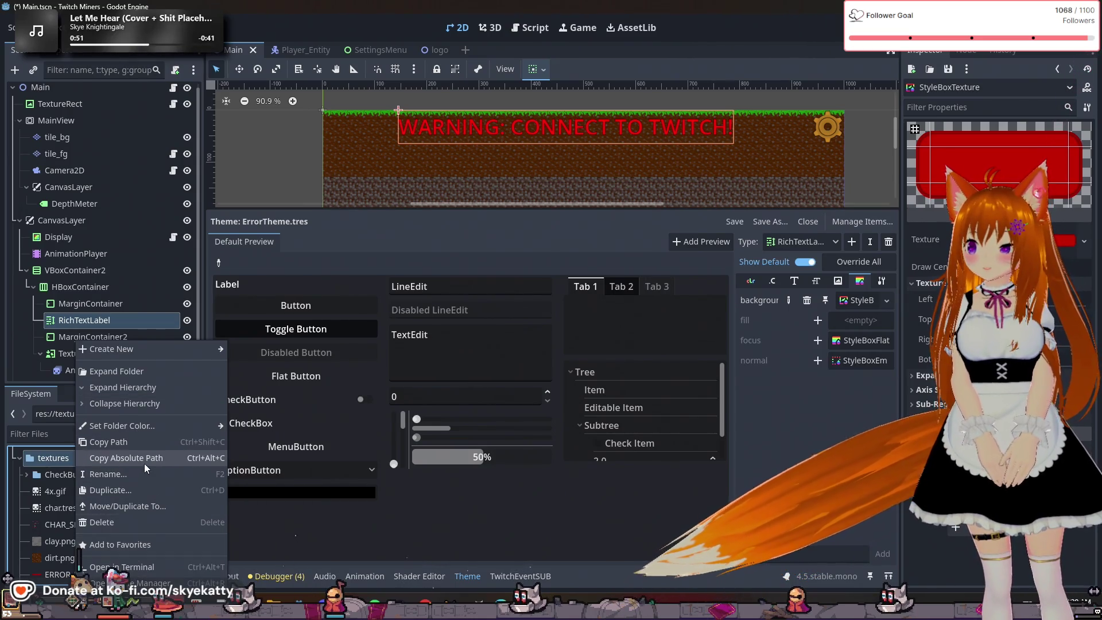
mouse_move(160, 350)
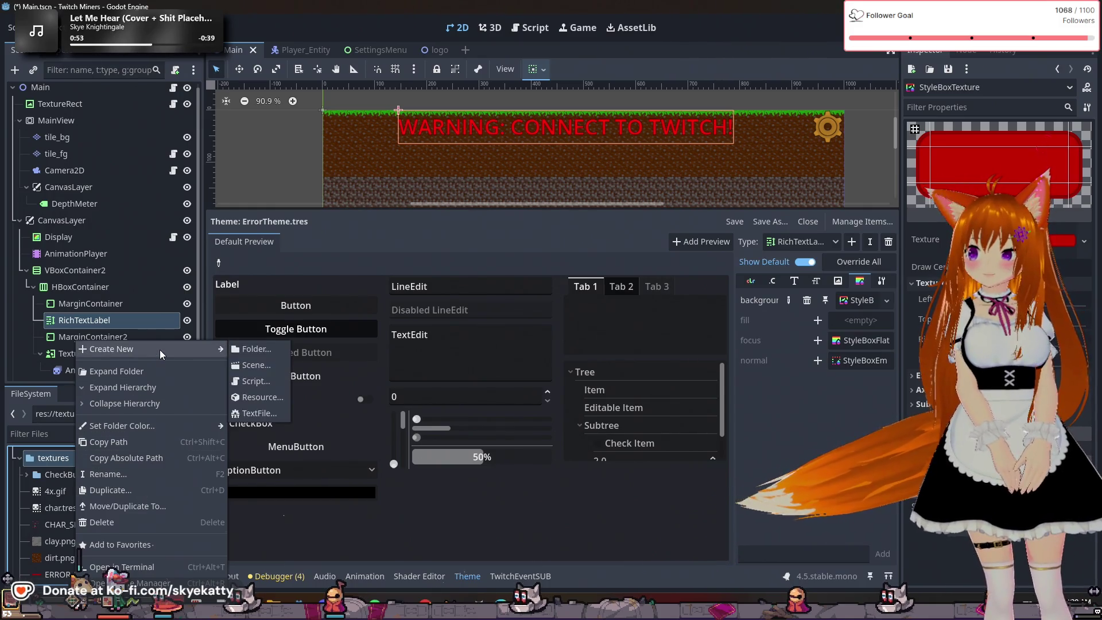
left_click(260, 395)
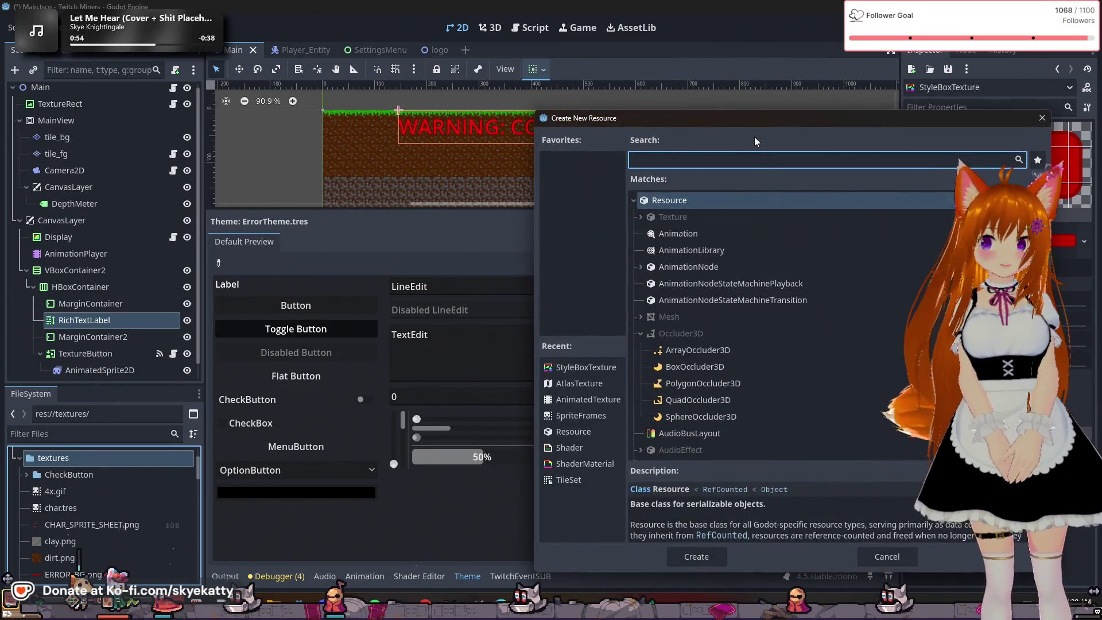
left_click_drag(728, 126, 516, 44)
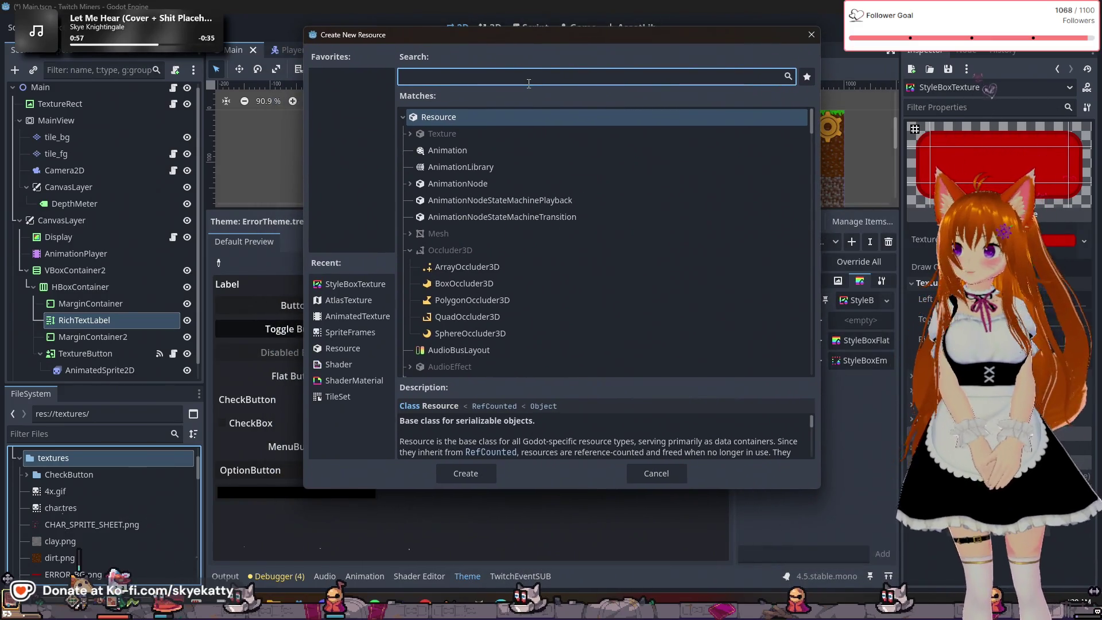
type("StyleBo")
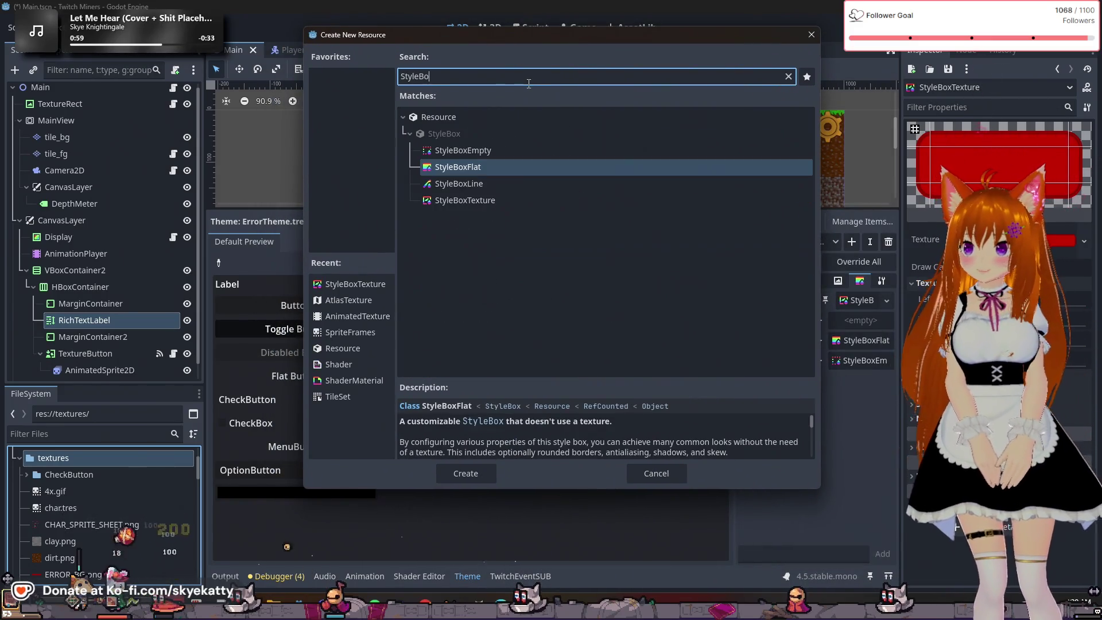
left_click(555, 201)
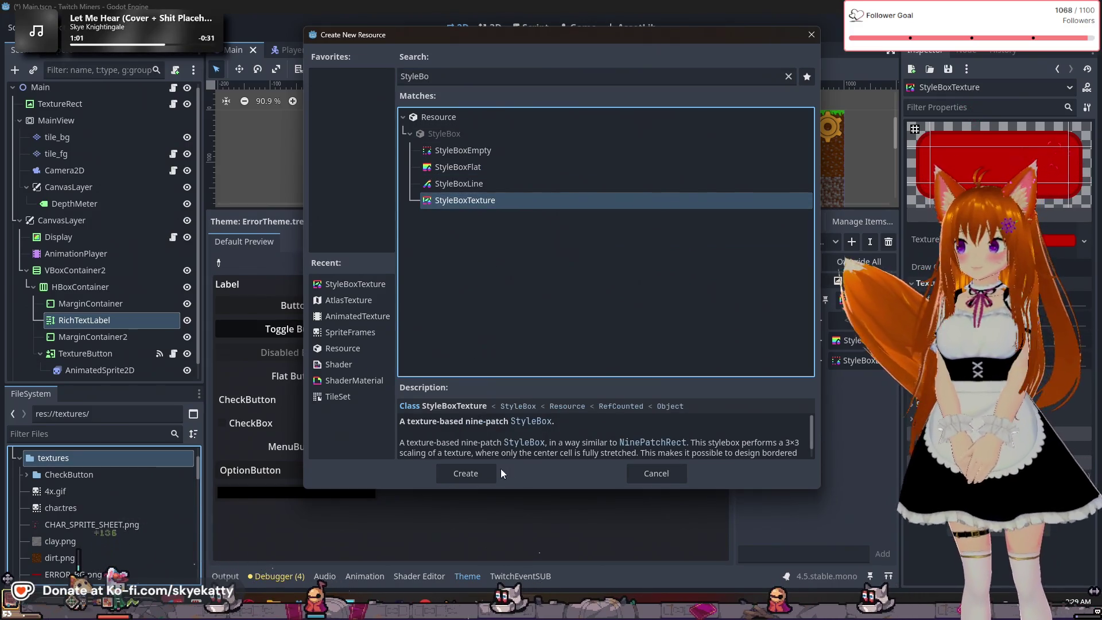
left_click(478, 472)
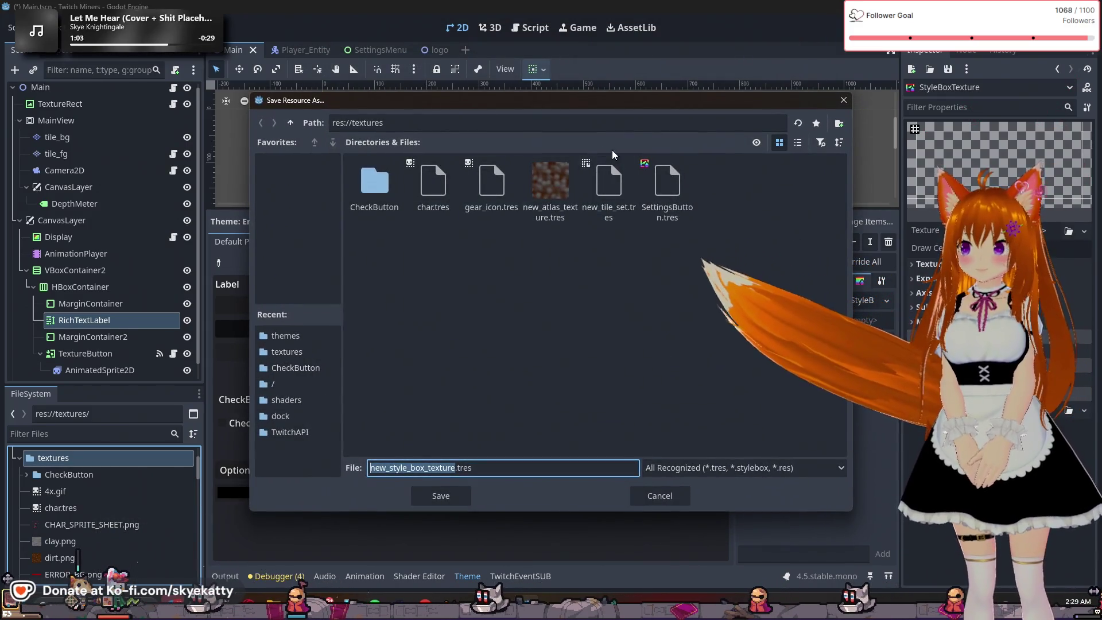
Name the new resource ErrorBG.tres and save it
left_click(579, 329)
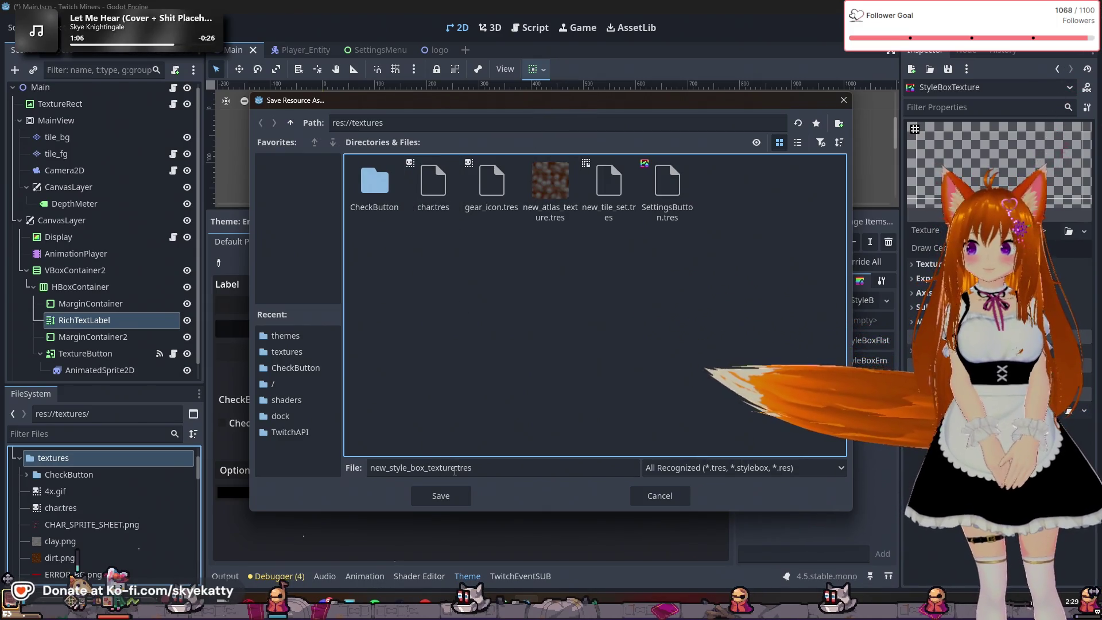
double_click(454, 467)
key("BackSpace")
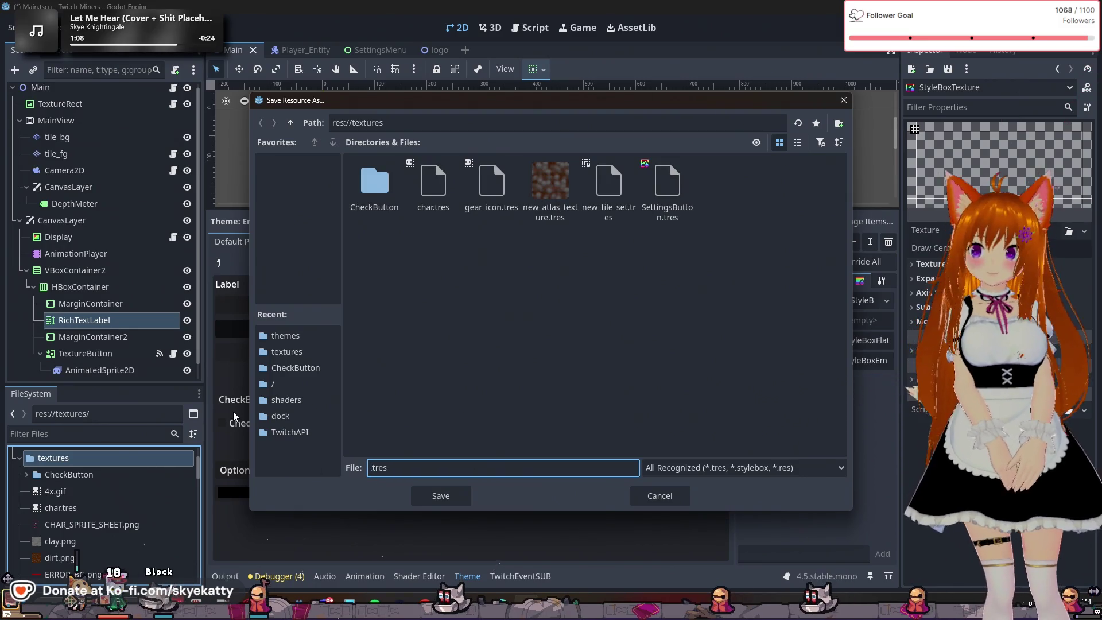
type("ErrorBG")
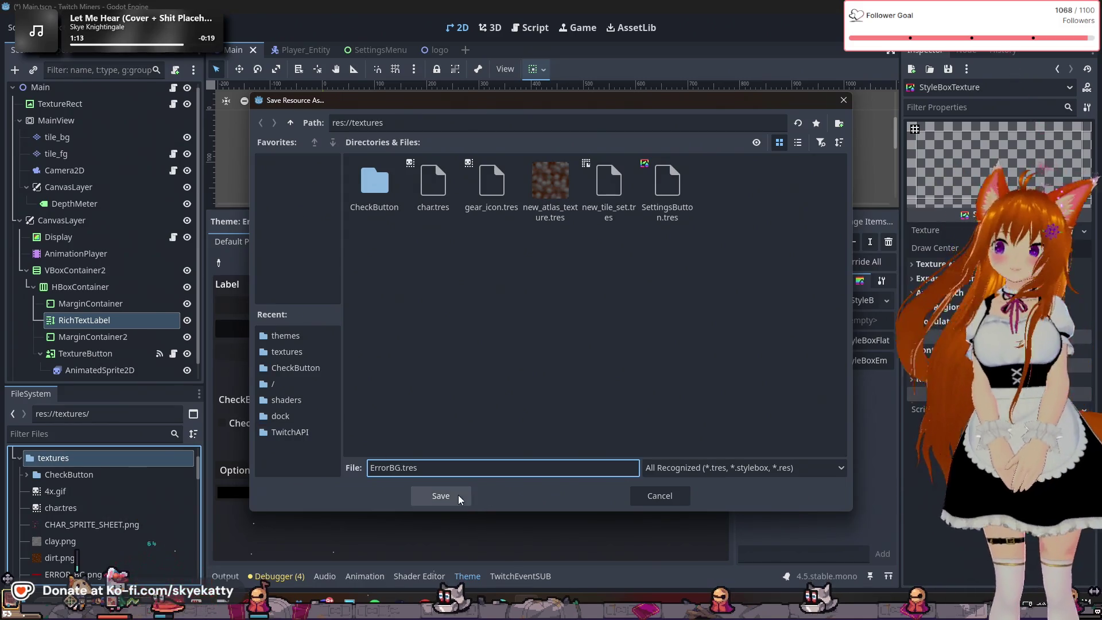
left_click(458, 494)
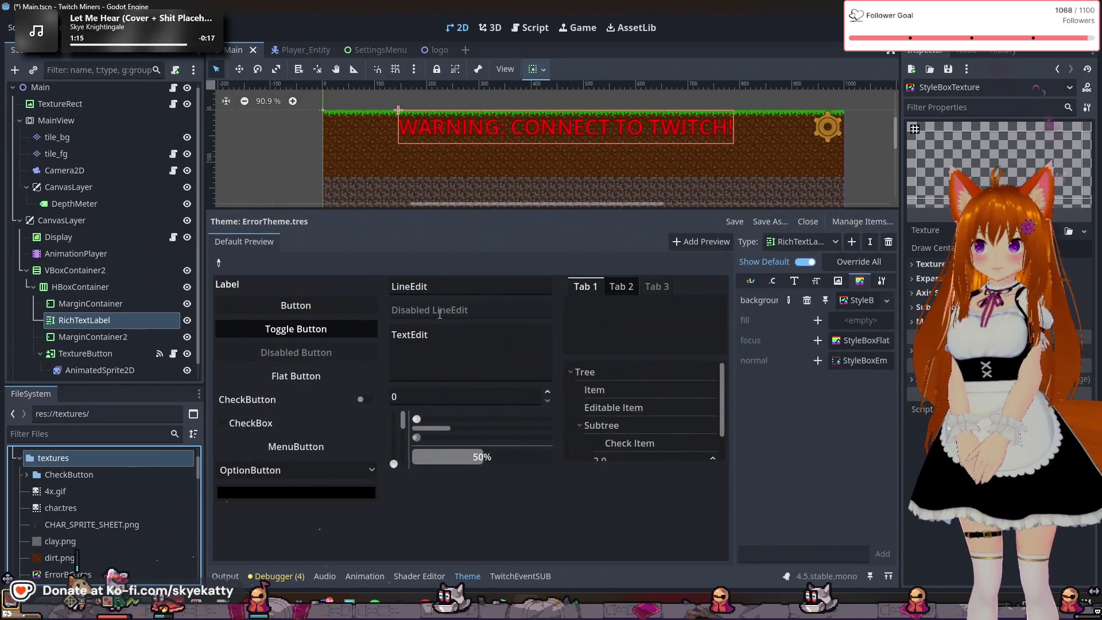
Open ErrorBG.tres from the FileSystem dock in the Inspector
right_click(118, 489)
key("Escape")
scroll(118, 489, "up", 2)
scroll(118, 489, "down", 5)
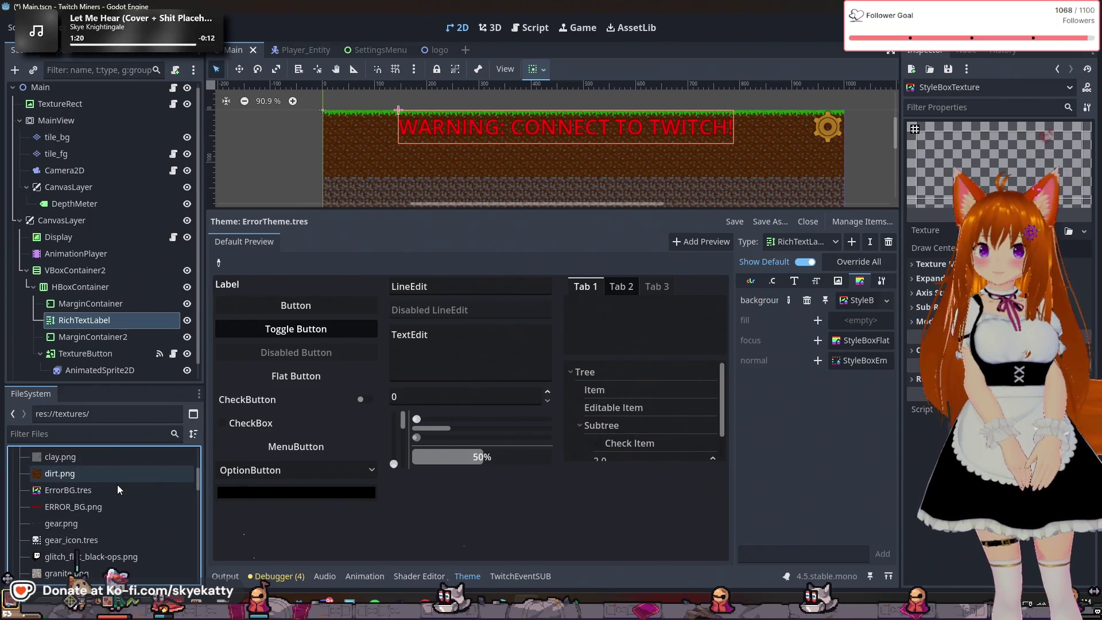
scroll(106, 488, "down", 1)
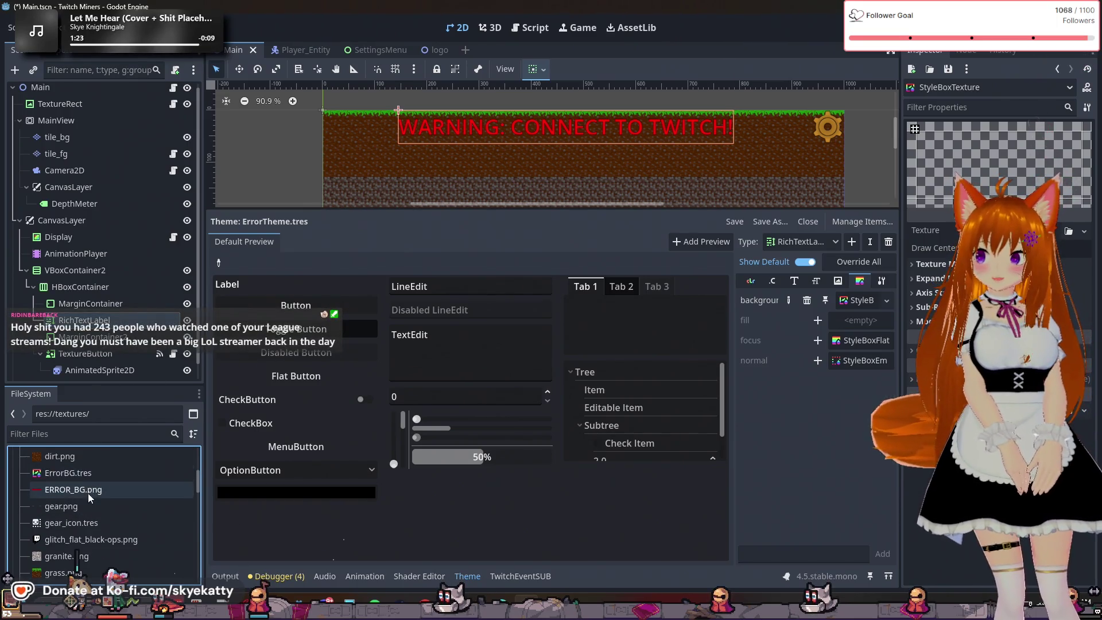
left_click(89, 477)
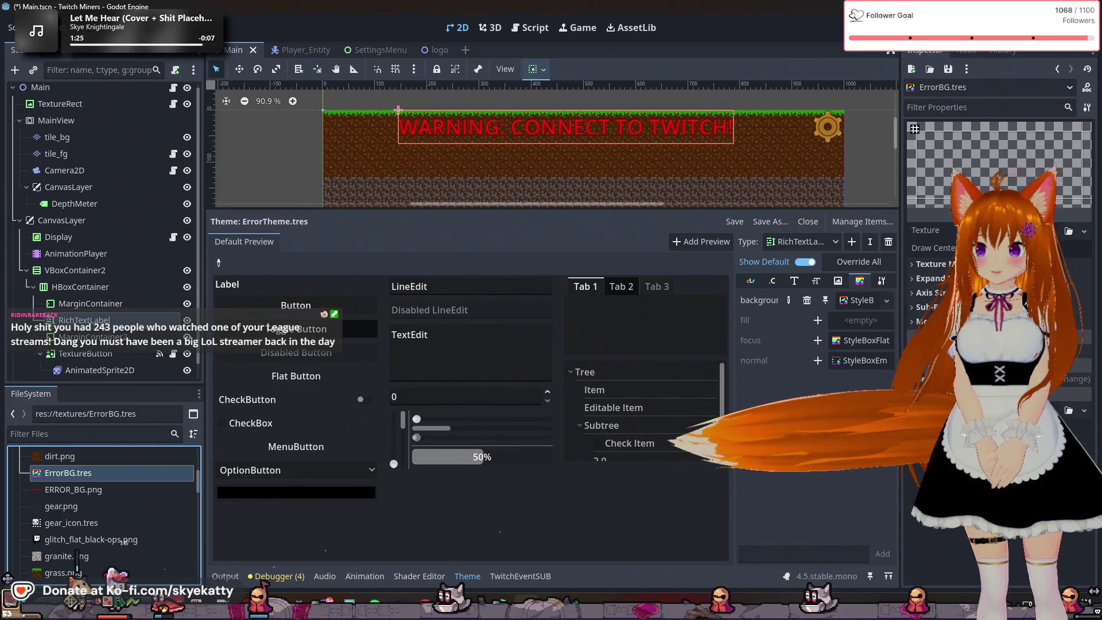
Load ERROR_BG.png from textures as the stylebox's Texture
left_click(1083, 240)
left_click(1083, 235)
left_click(1021, 459)
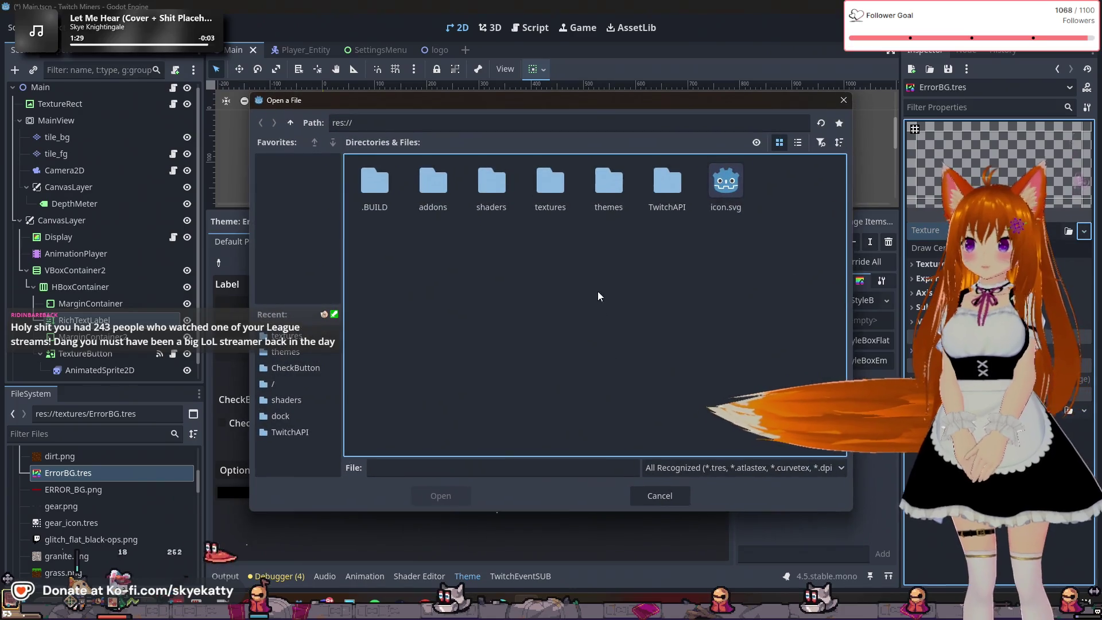
double_click(549, 192)
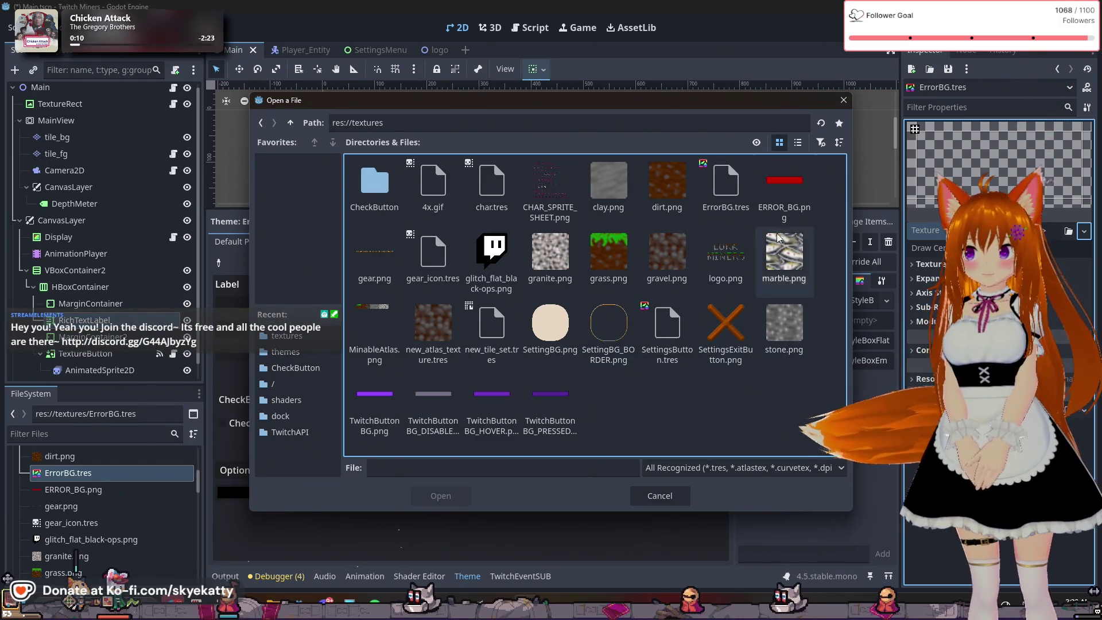
left_click(784, 183)
left_click(440, 495)
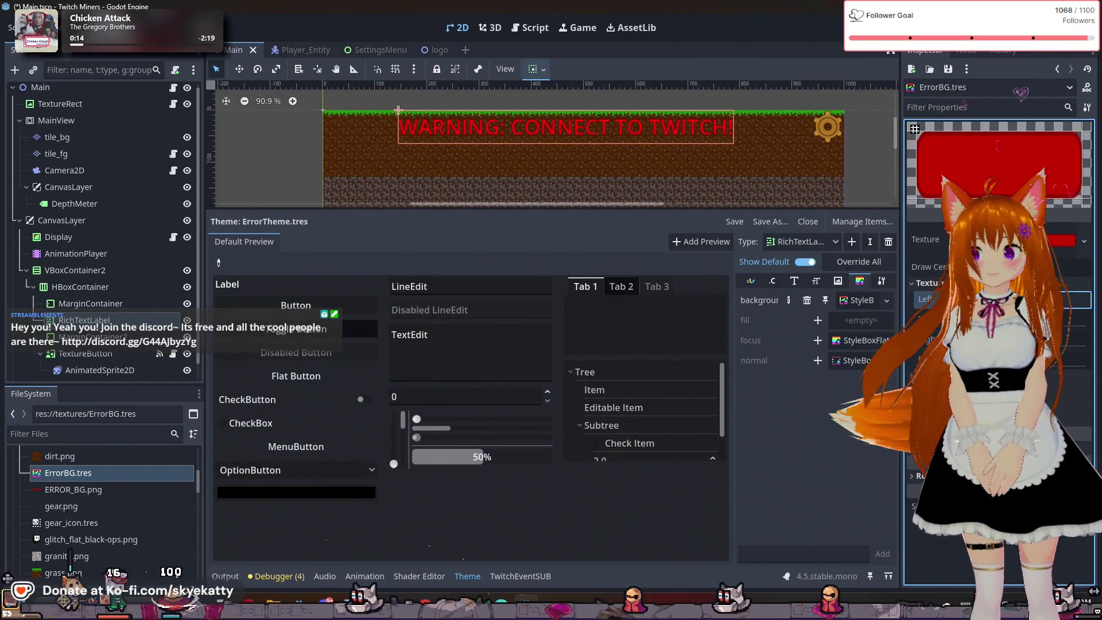
left_click(1002, 338)
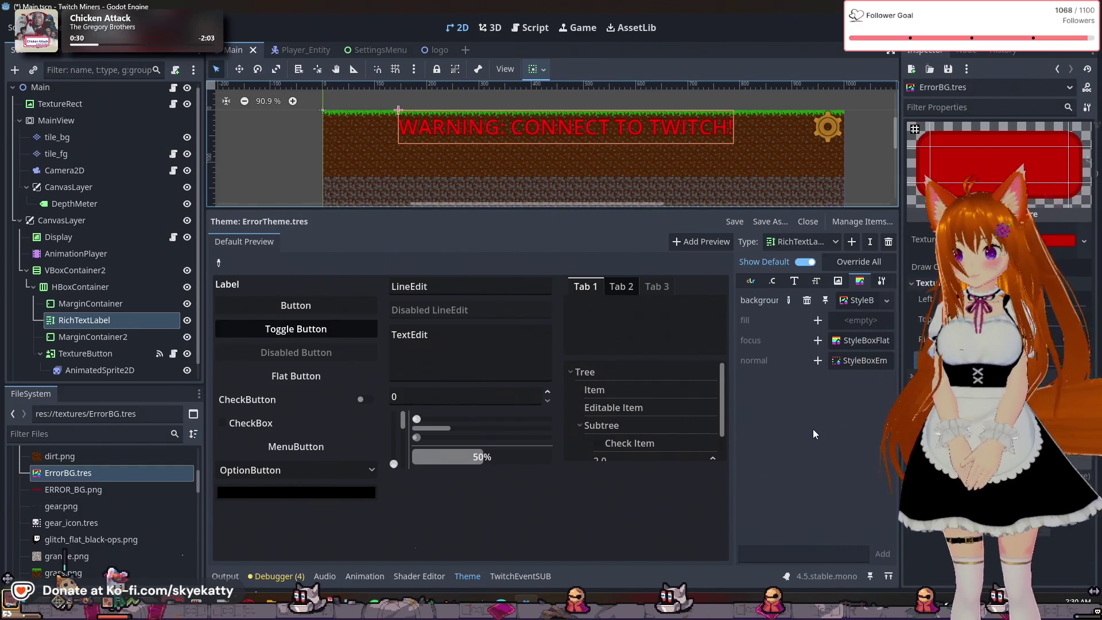
Load res://textures/ErrorBG.tres as the theme's RichTextLabel background stylebox
left_click(887, 301)
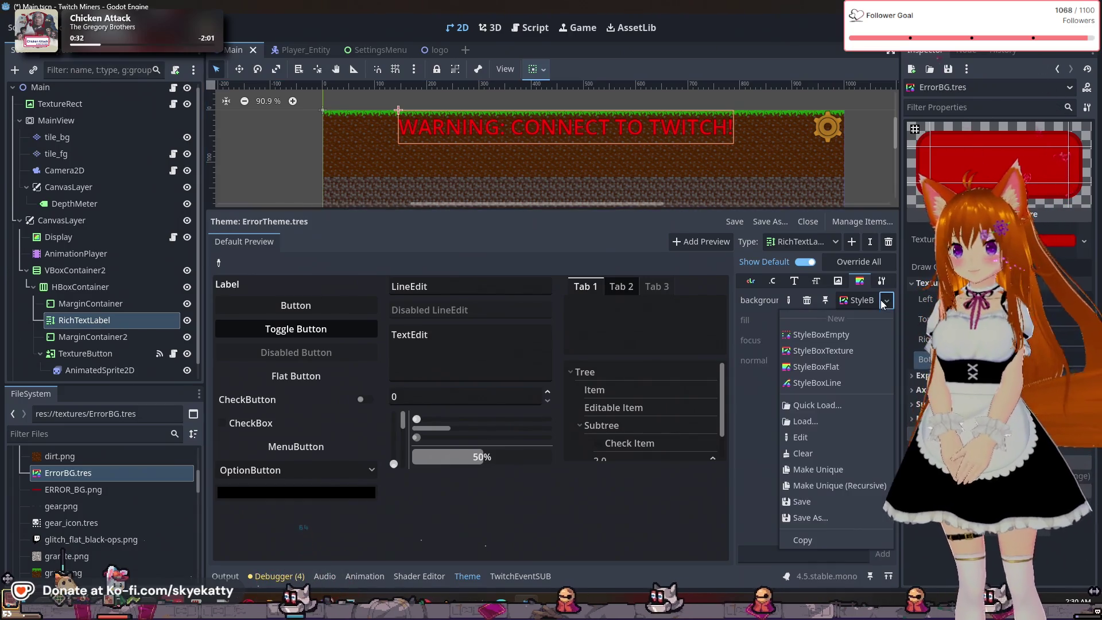
left_click(817, 424)
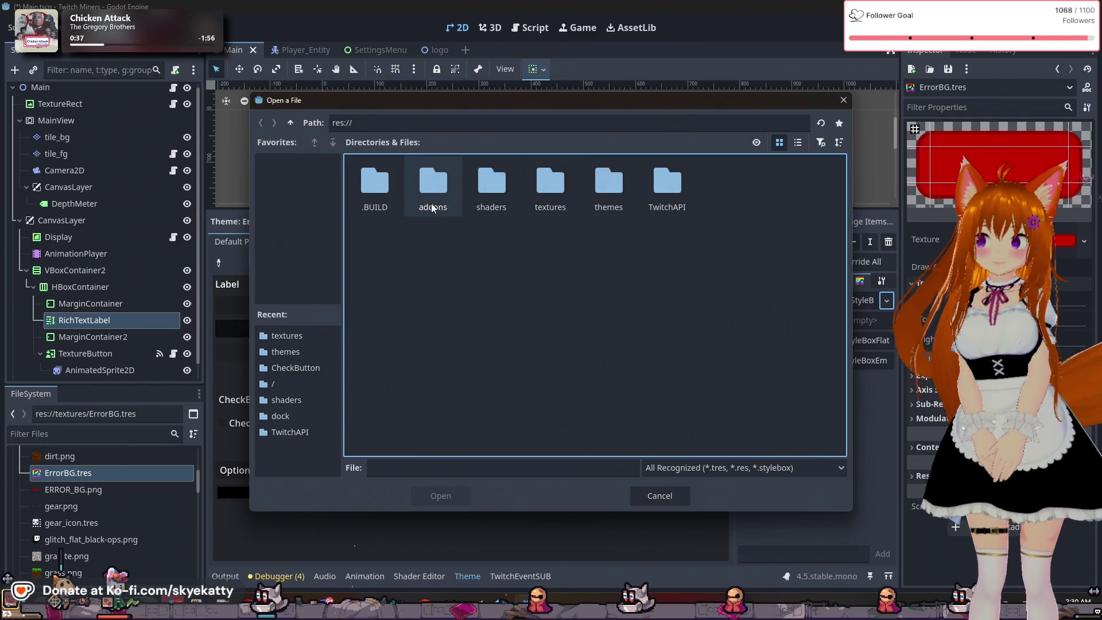
double_click(550, 182)
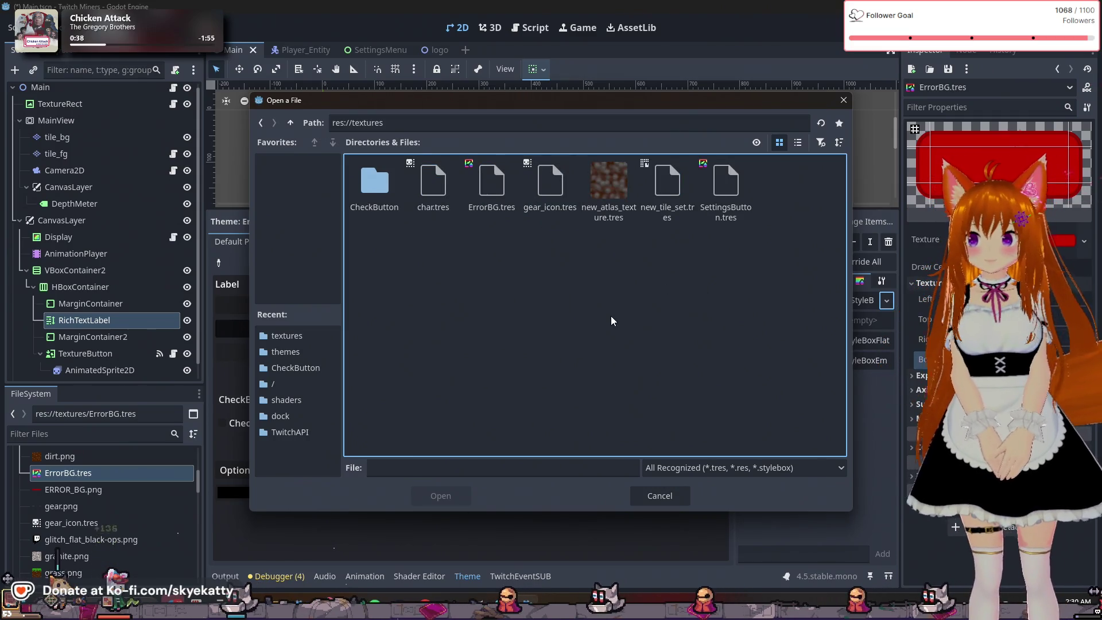
left_click(499, 227)
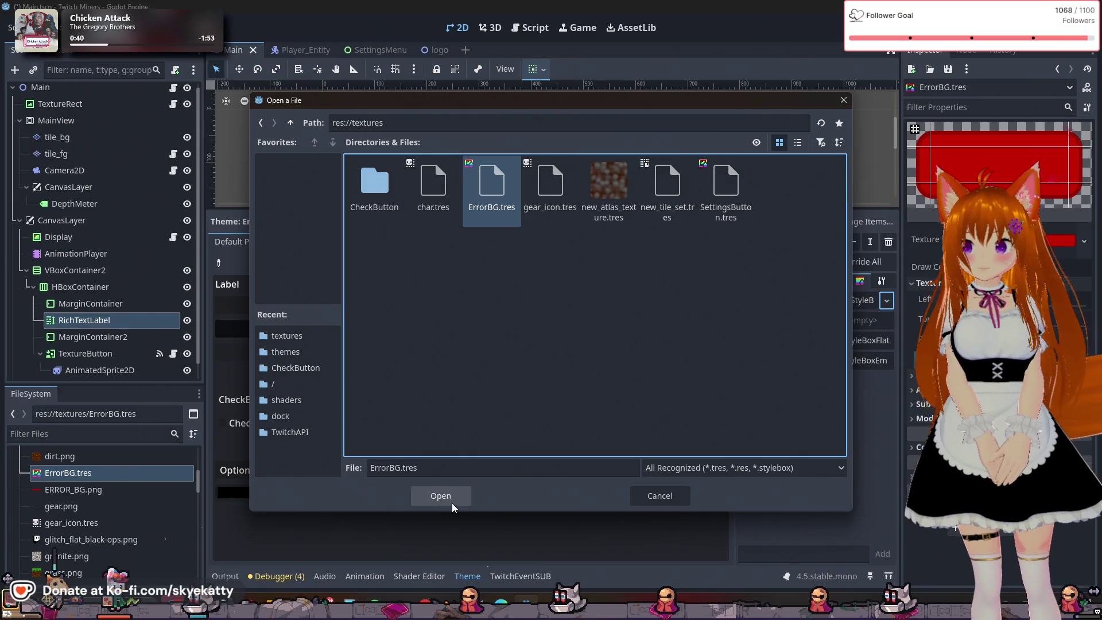
left_click(452, 498)
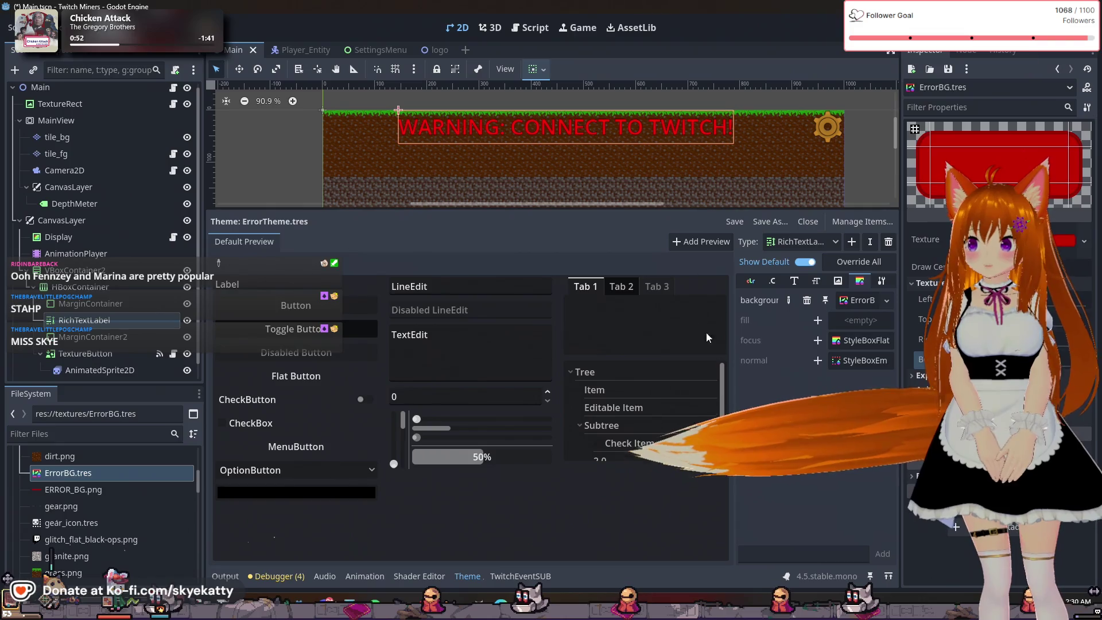
scroll(648, 436, "down", 2)
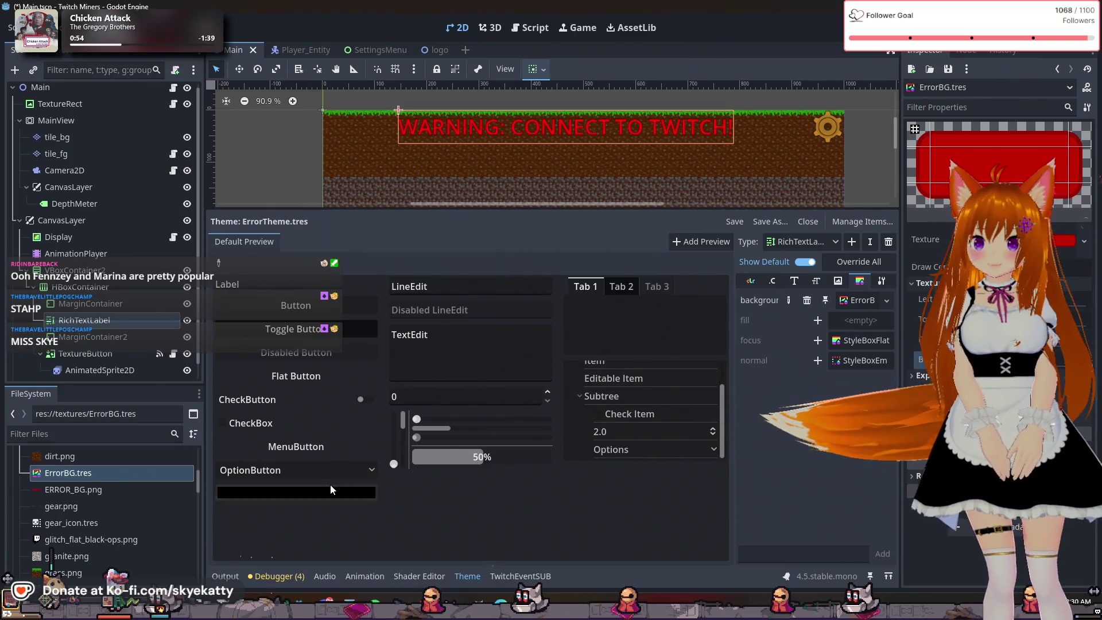
scroll(612, 436, "up", 2)
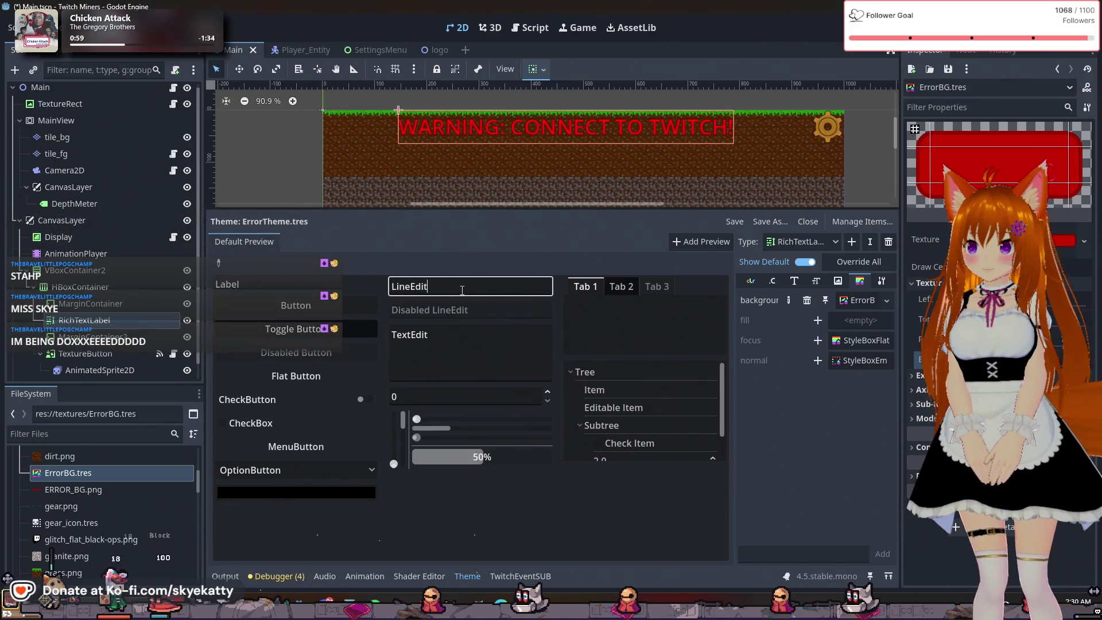
left_click(701, 237)
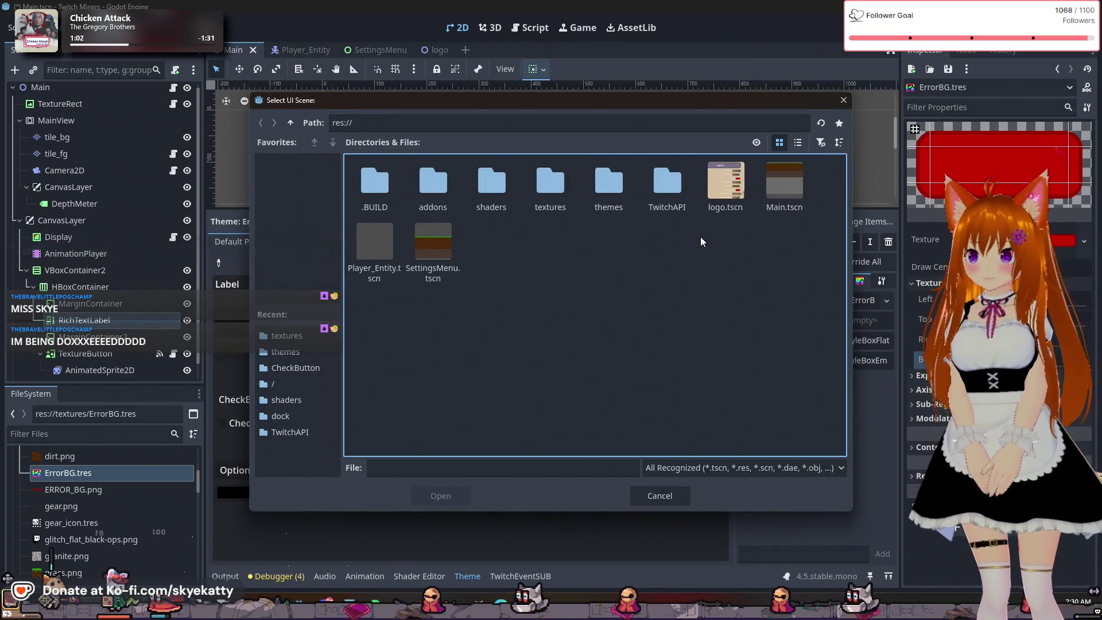
left_click(660, 496)
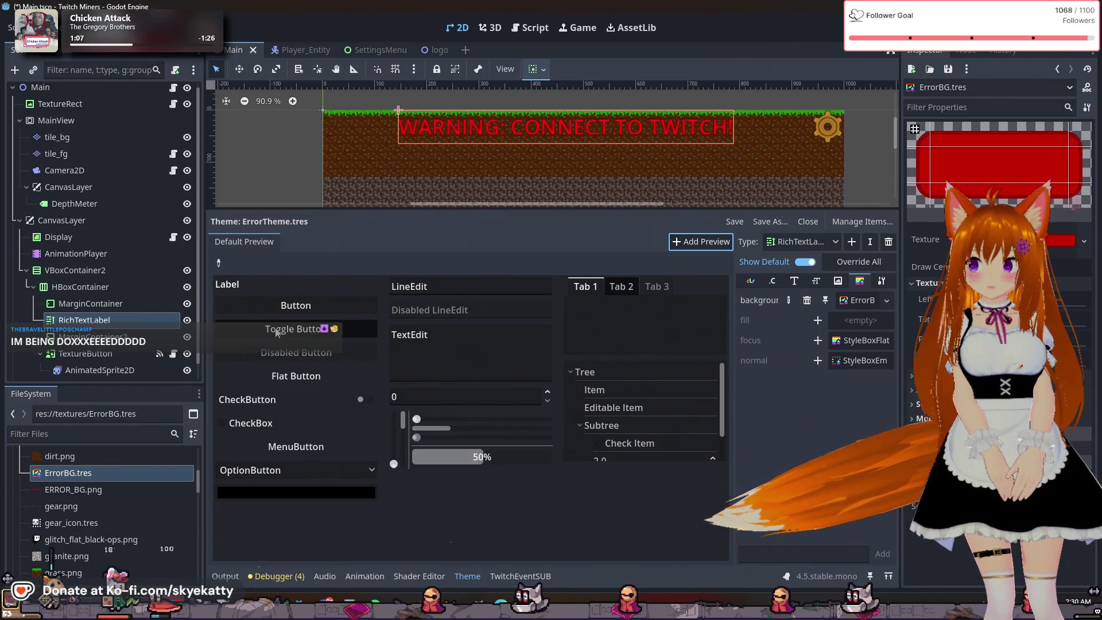
left_click(276, 332)
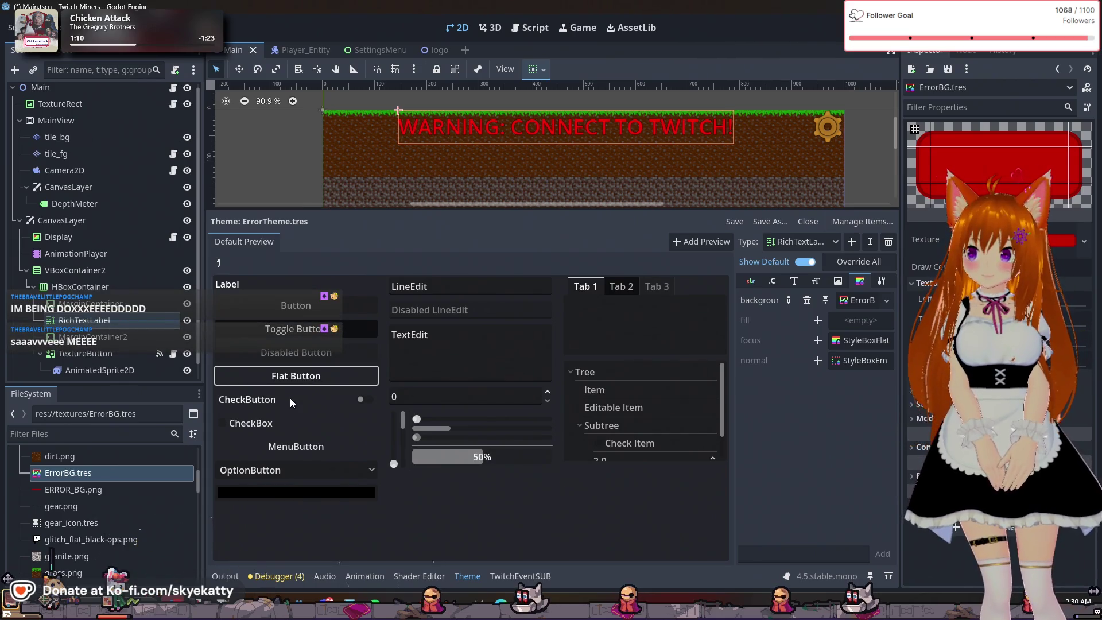
left_click(456, 335)
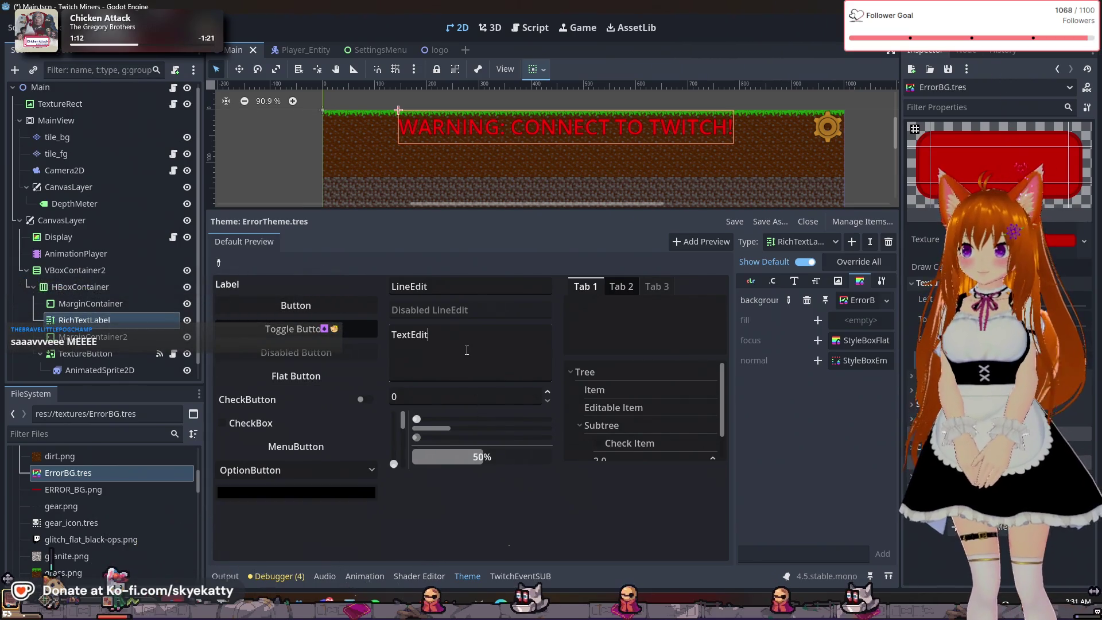
left_click(459, 309)
left_click(489, 286)
left_click(498, 310)
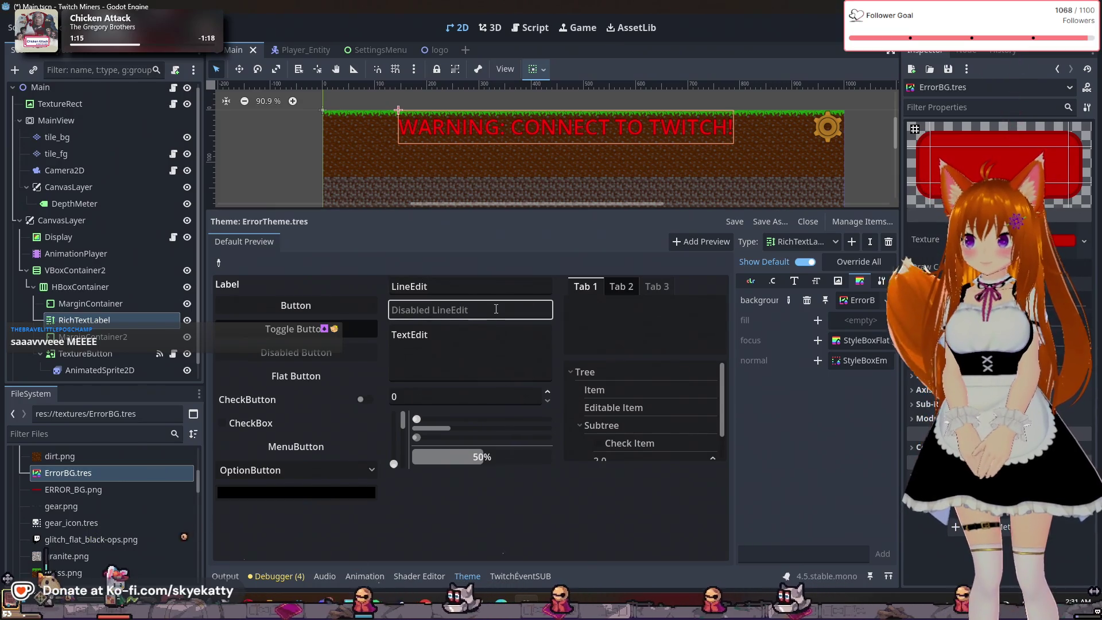
left_click(471, 396)
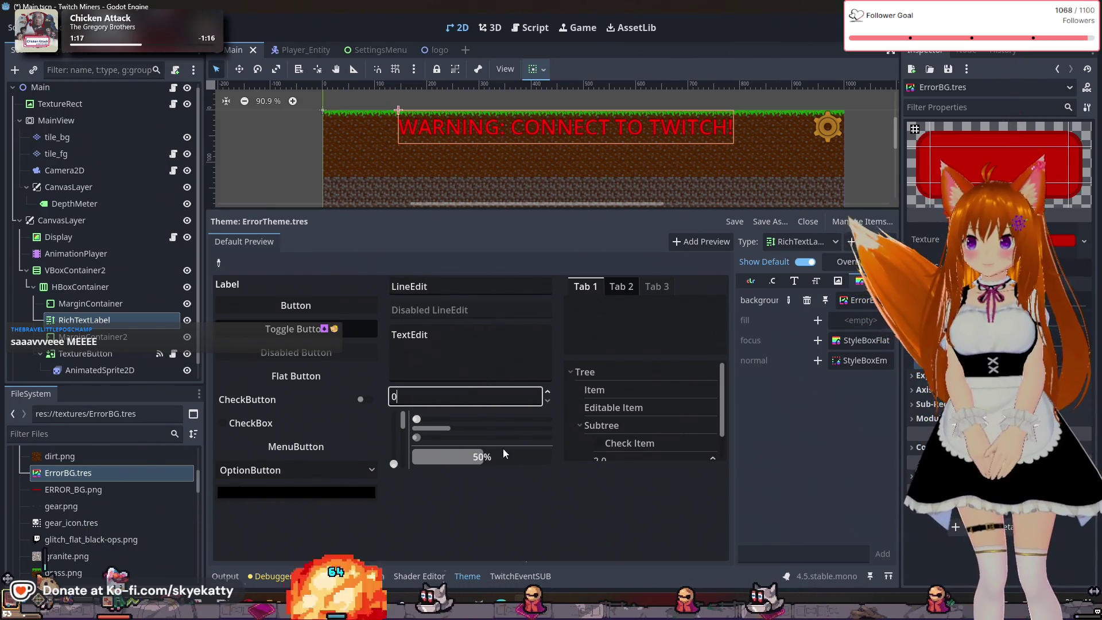
scroll(616, 404, "down", 2)
scroll(621, 383, "up", 2)
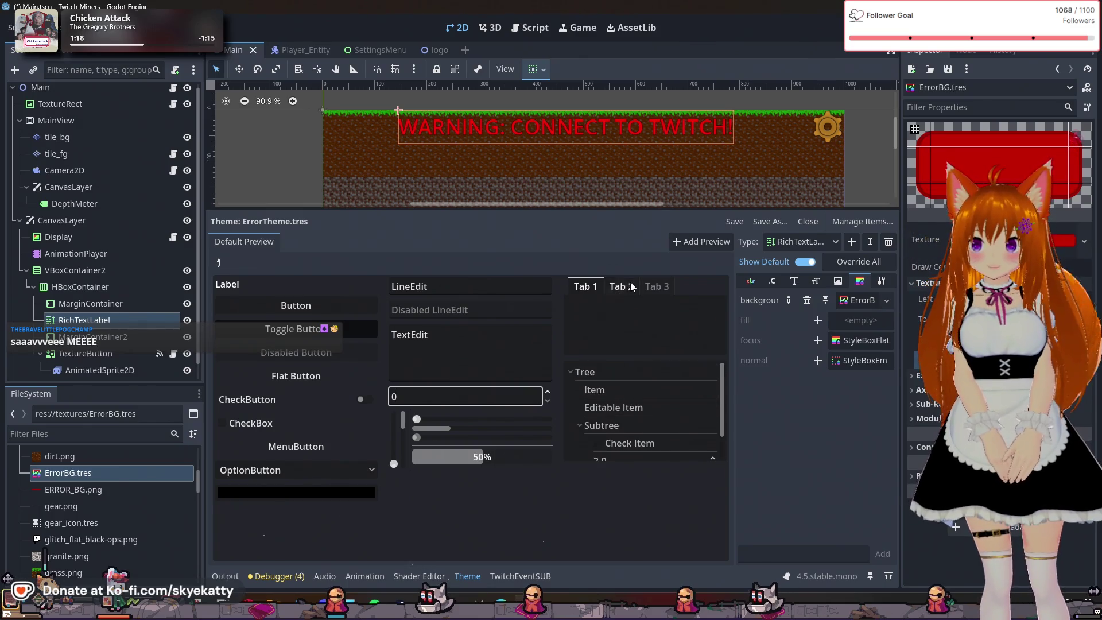
left_click(616, 286)
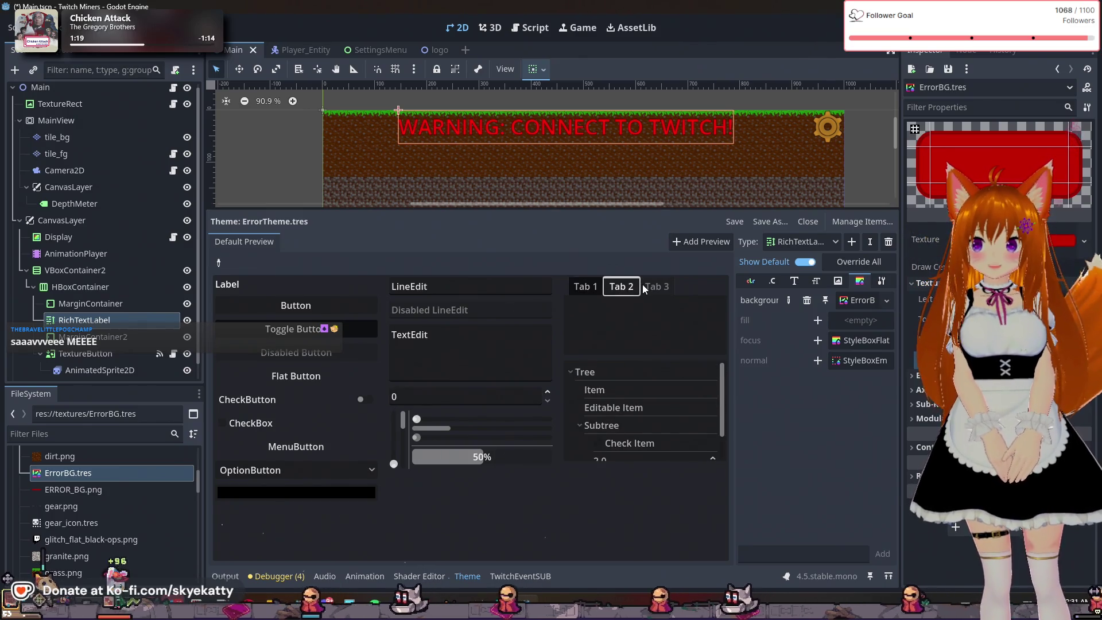
left_click(585, 286)
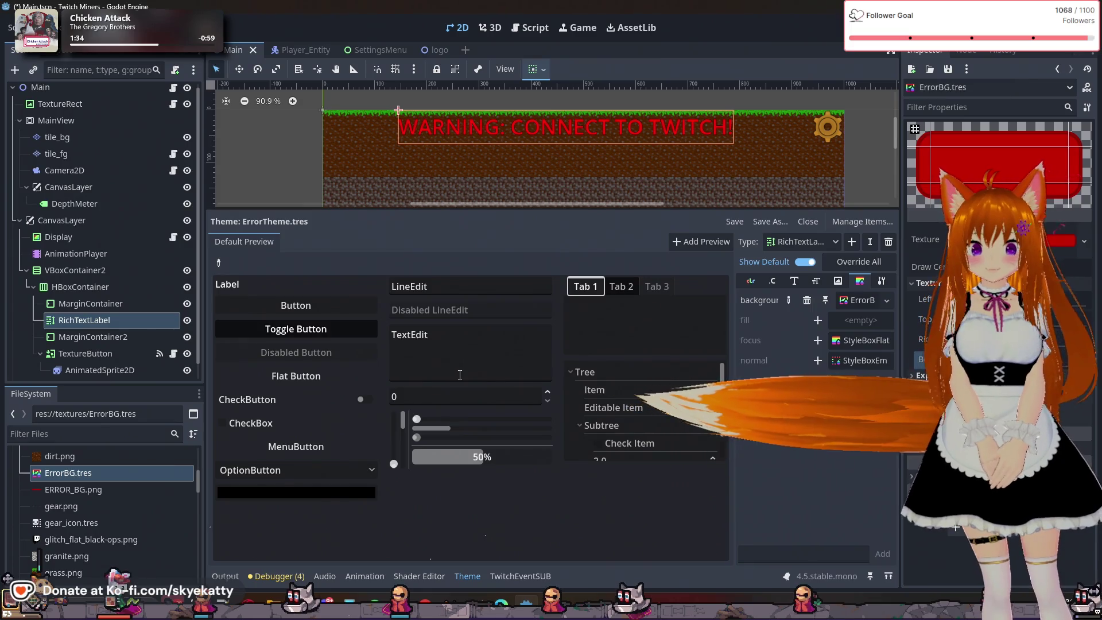
Select the RichTextLabel node and scroll through its Inspector properties
left_click(115, 326)
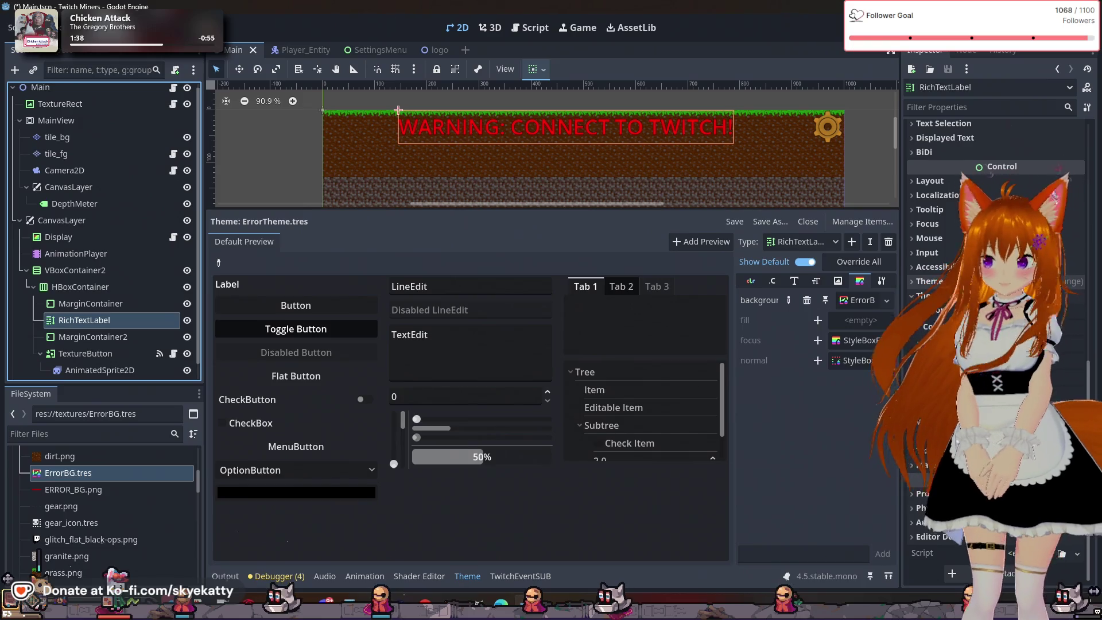
scroll(976, 287, "up", 4)
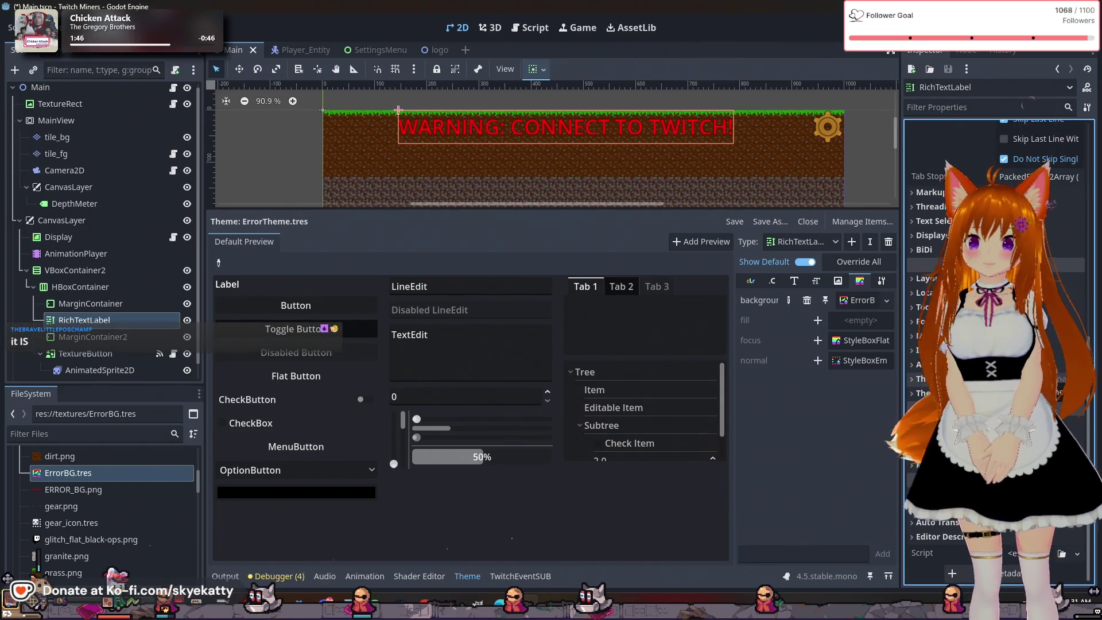
scroll(998, 287, "up", 5)
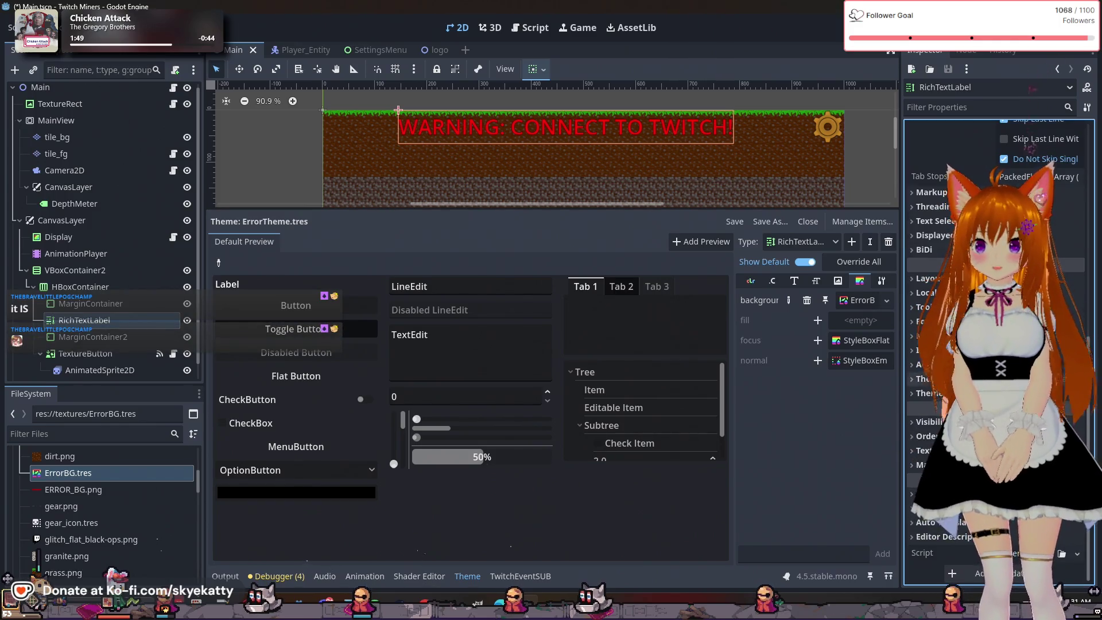
mouse_move(928, 404)
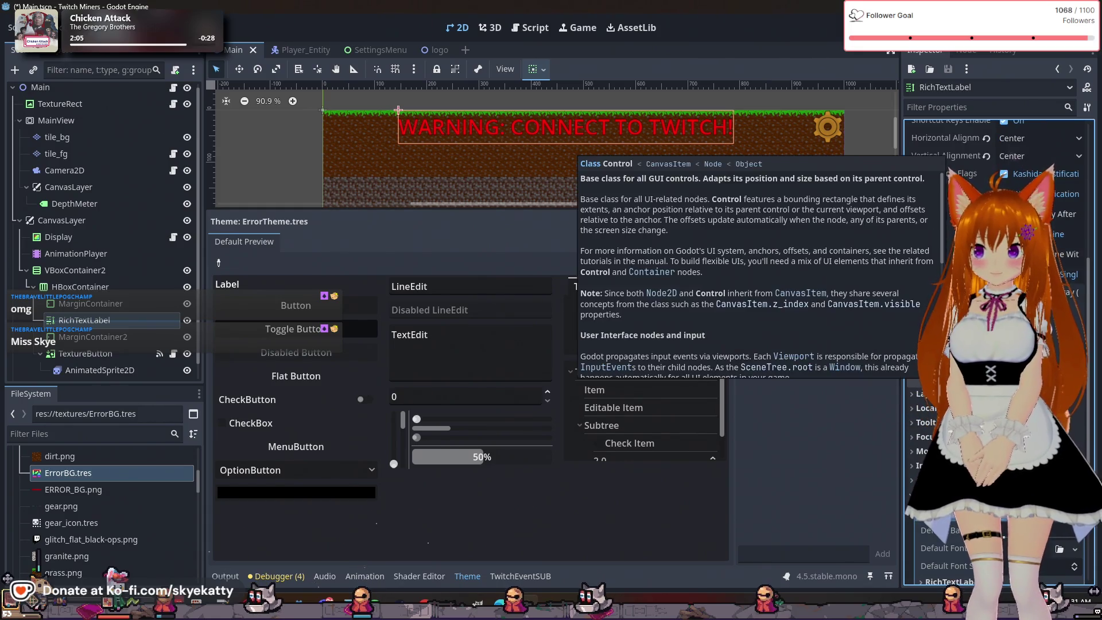
scroll(946, 259, "up", 3)
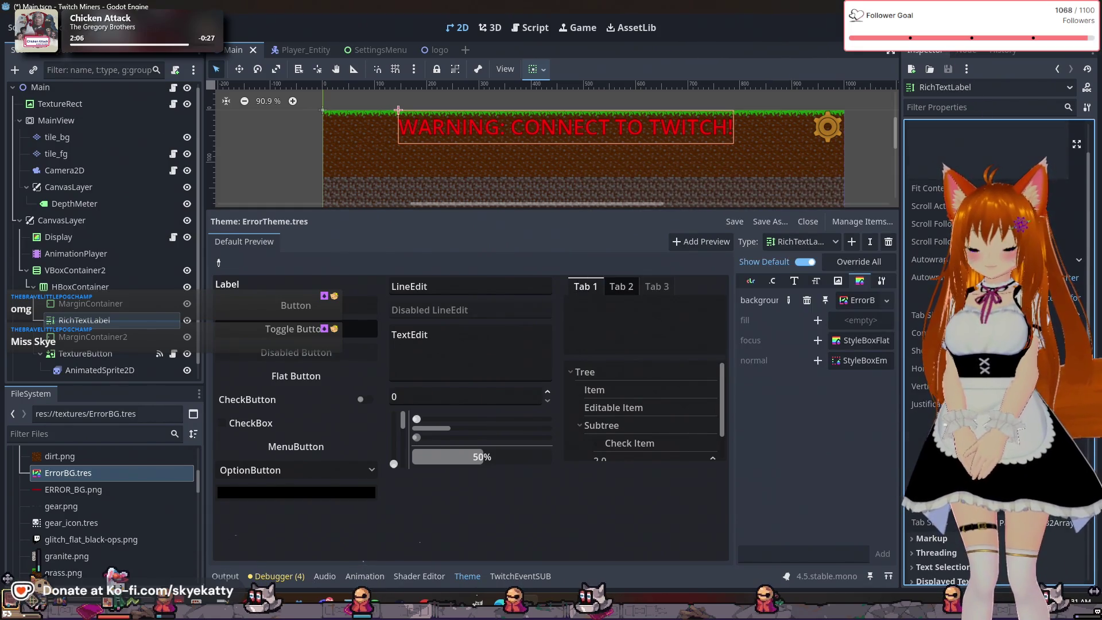
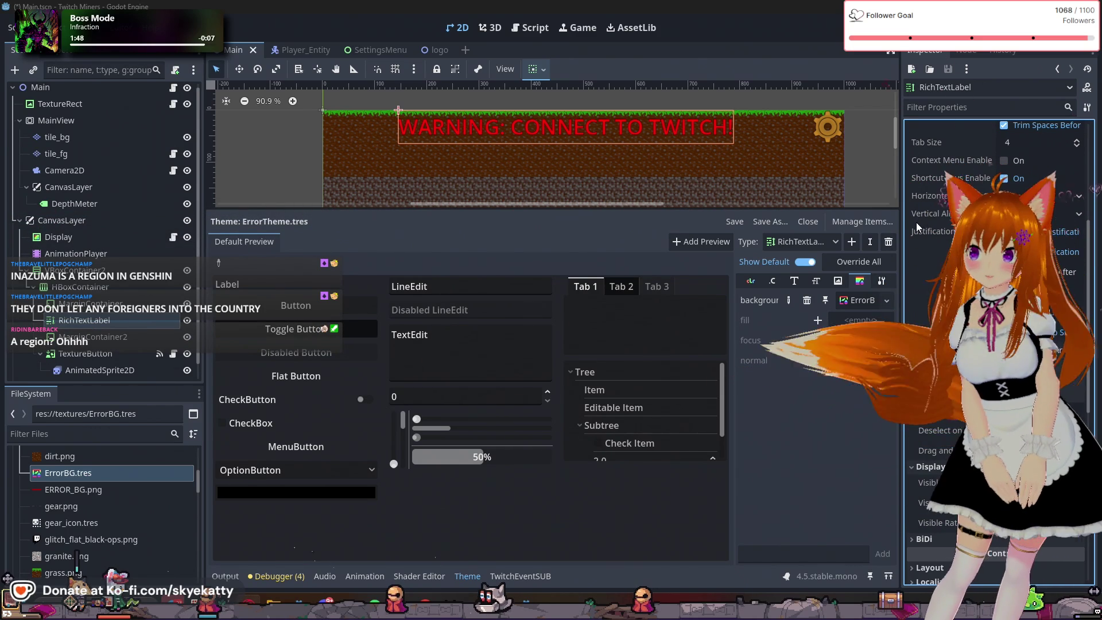
Add an empty normal StyleBox override to ErrorTheme's RichTextLabel and bring up its stylebox choices
mouse_move(918, 219)
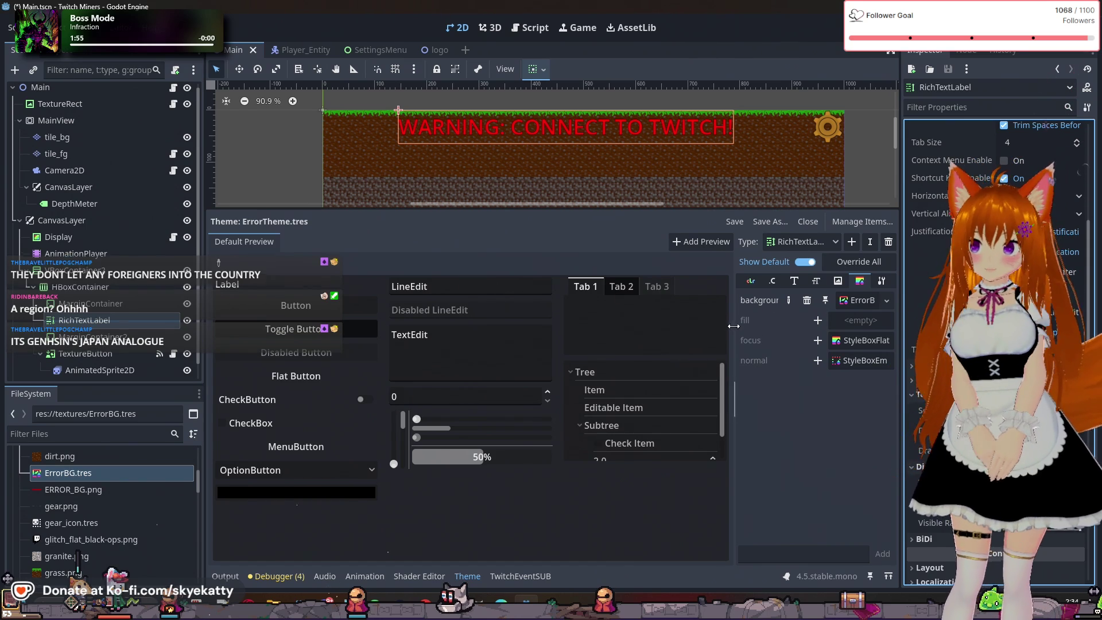
left_click_drag(734, 339, 652, 352)
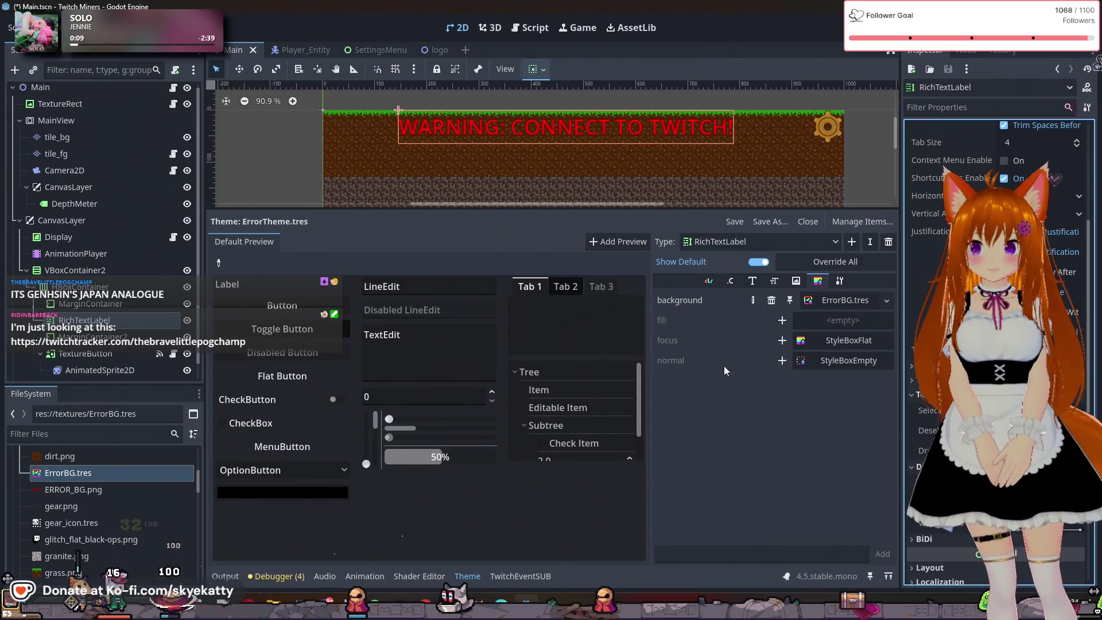
left_click(848, 361)
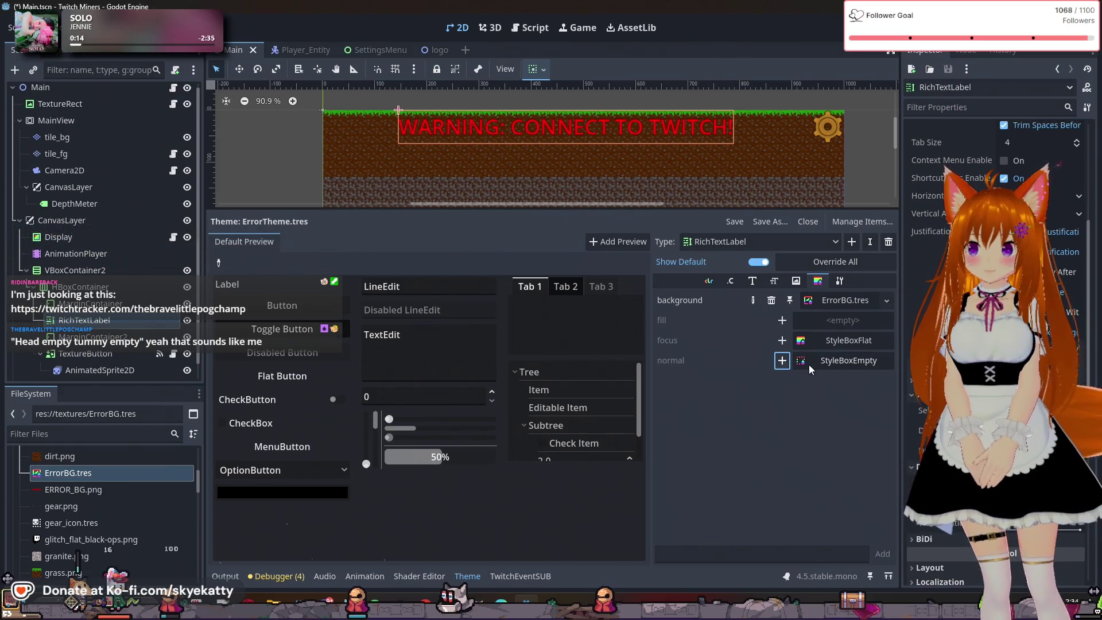
left_click(848, 361)
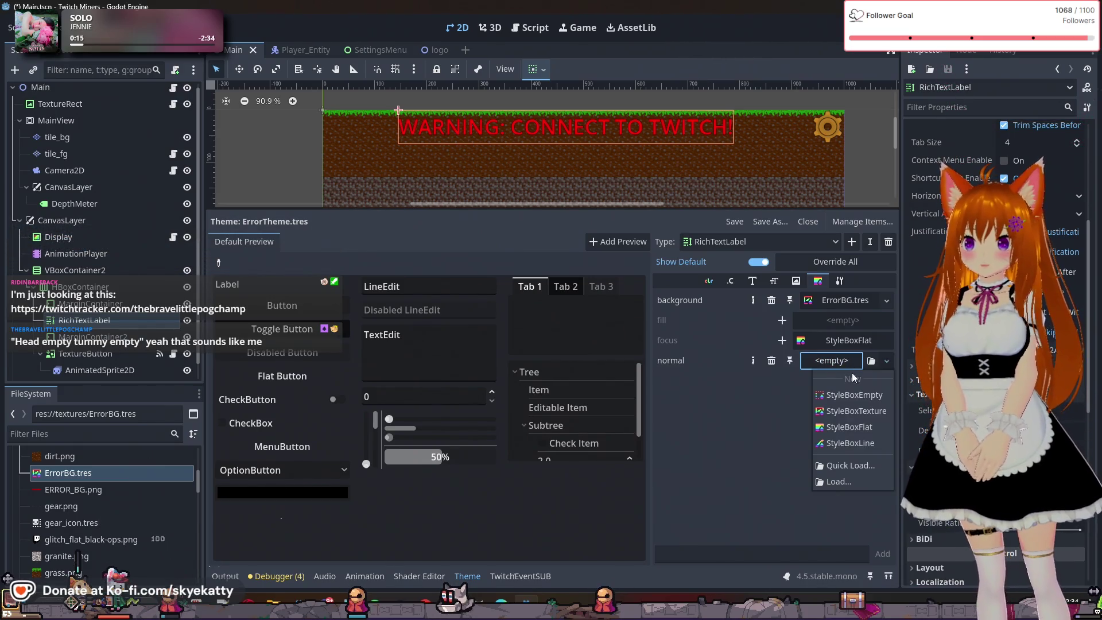
Load textures/ErrorBG.tres as the RichTextLabel's normal stylebox
left_click(838, 480)
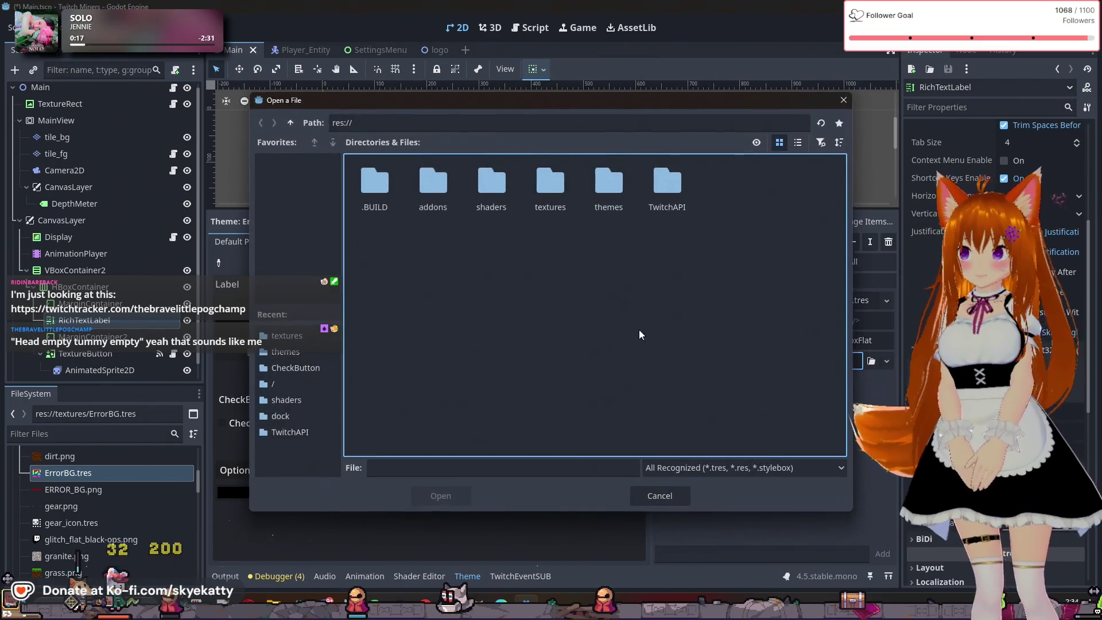
double_click(539, 197)
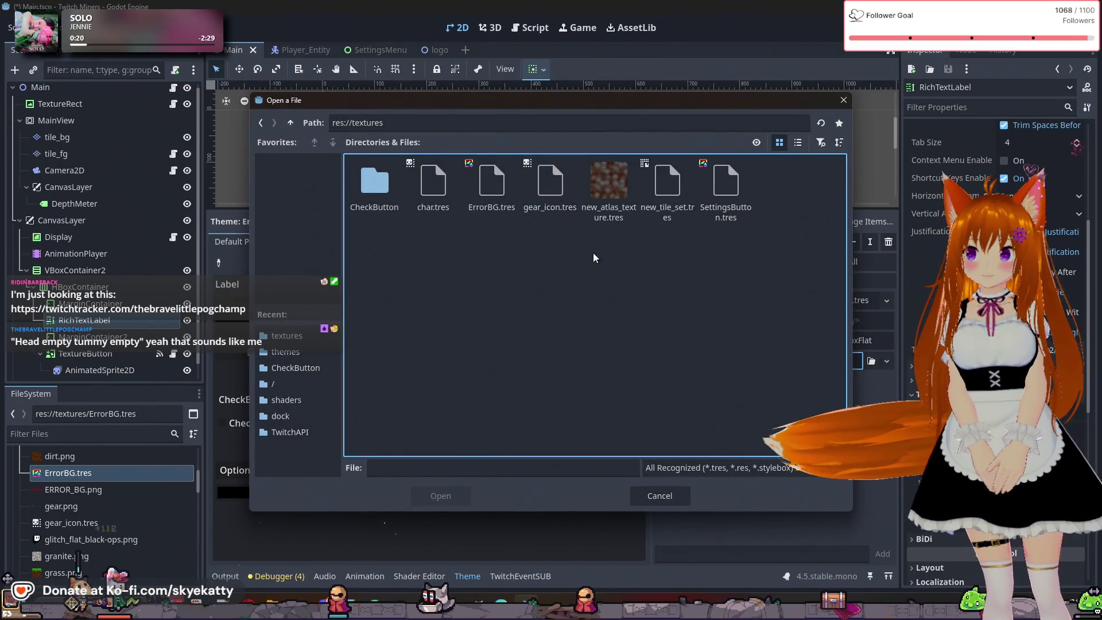
left_click(492, 187)
left_click(440, 496)
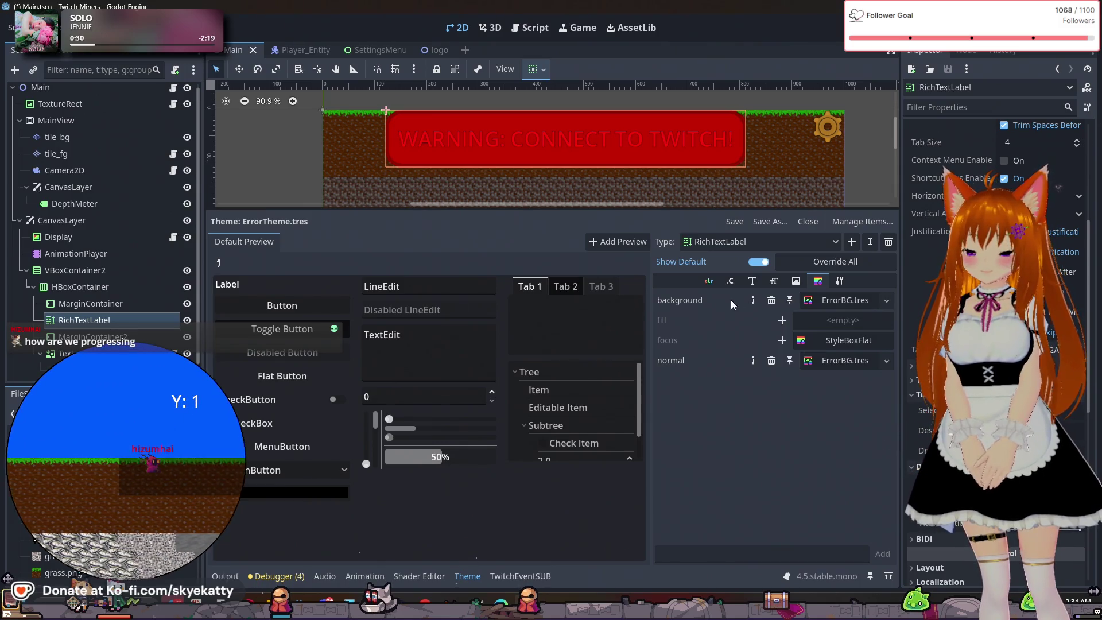
Remove the background stylebox override and clear the label's warning text
key("space")
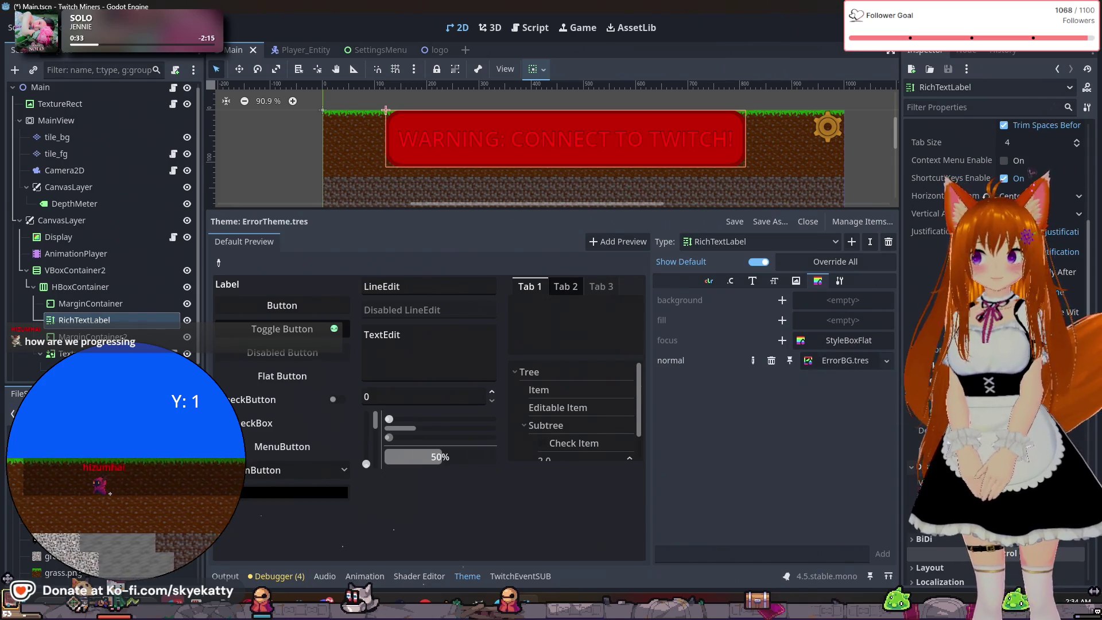
scroll(1033, 154, "down", 5)
scroll(1032, 155, "up", 10)
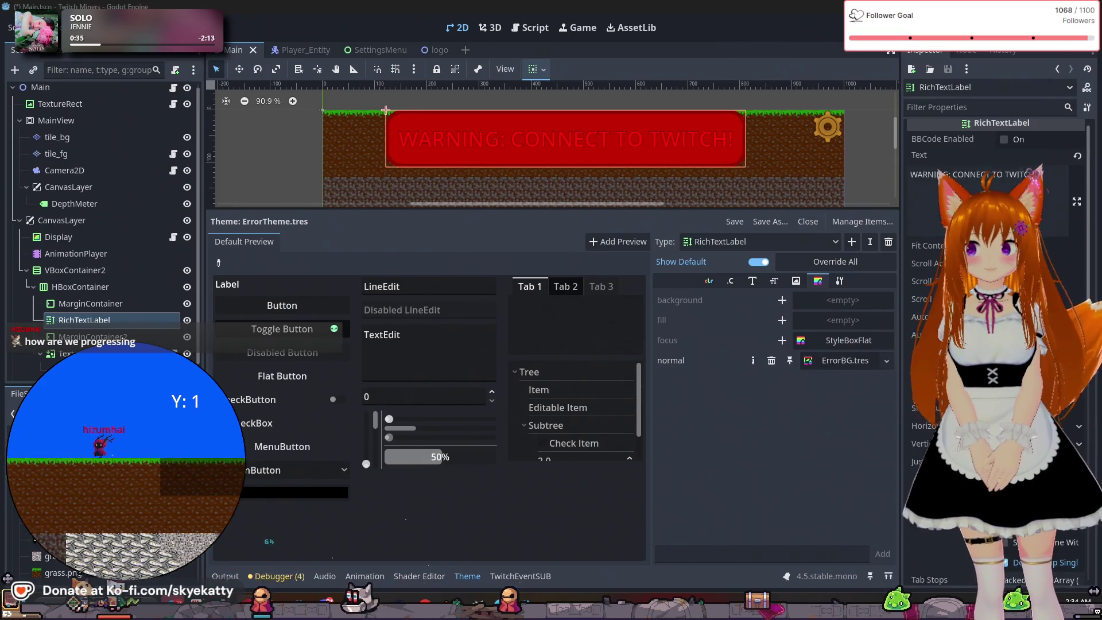
left_click(1057, 200)
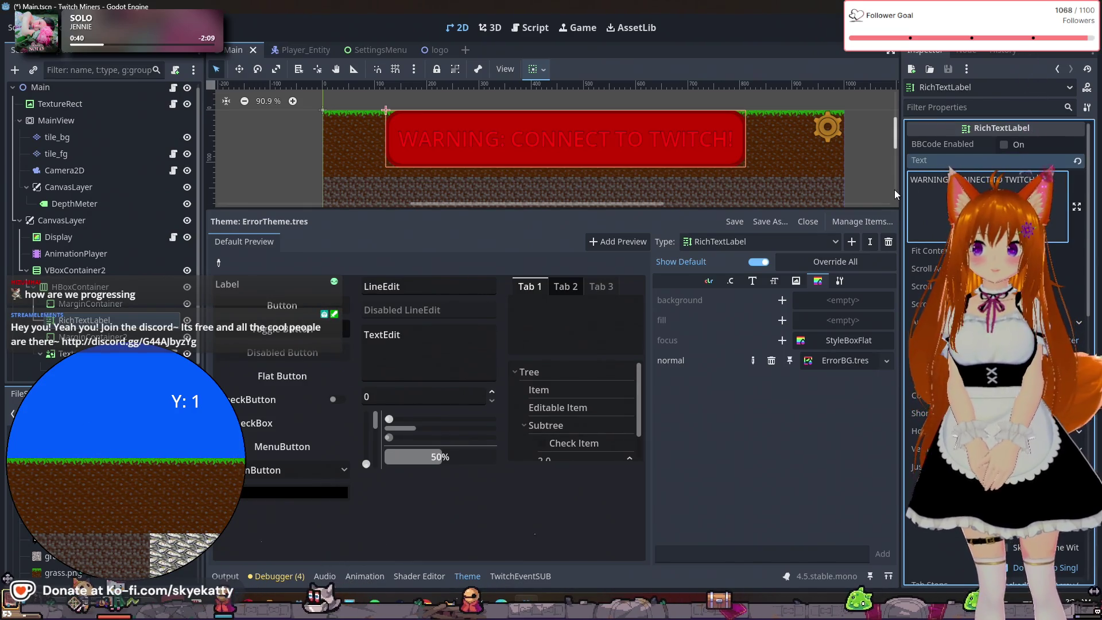
key("BackSpace")
key("BackSpace")
key("BackSpace")
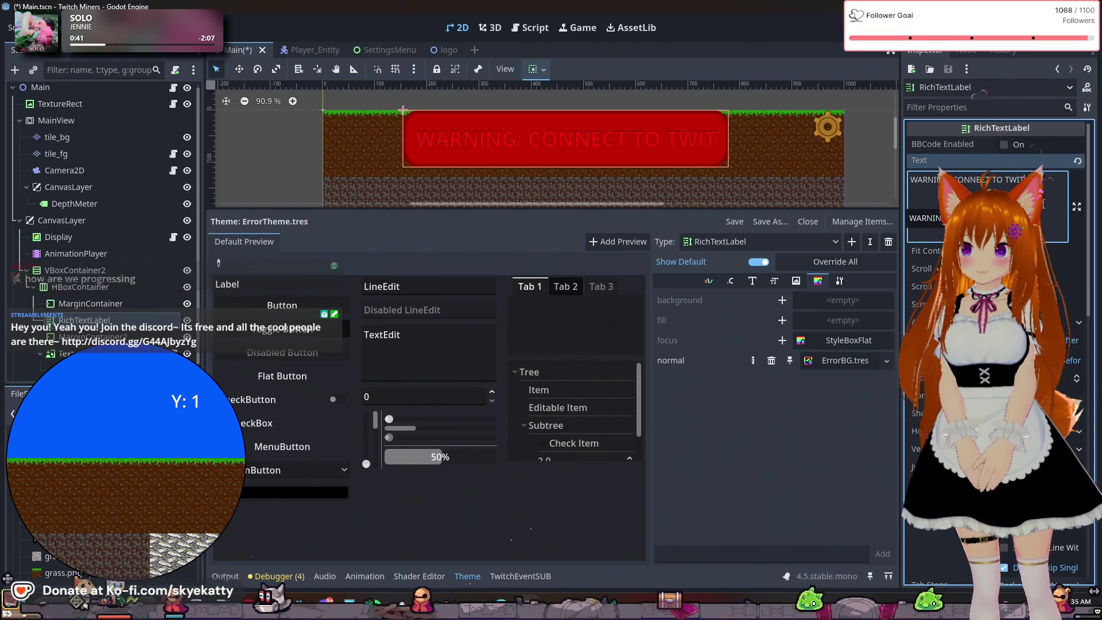
key("BackSpace")
key("BackSpace")
key("BackSpace")
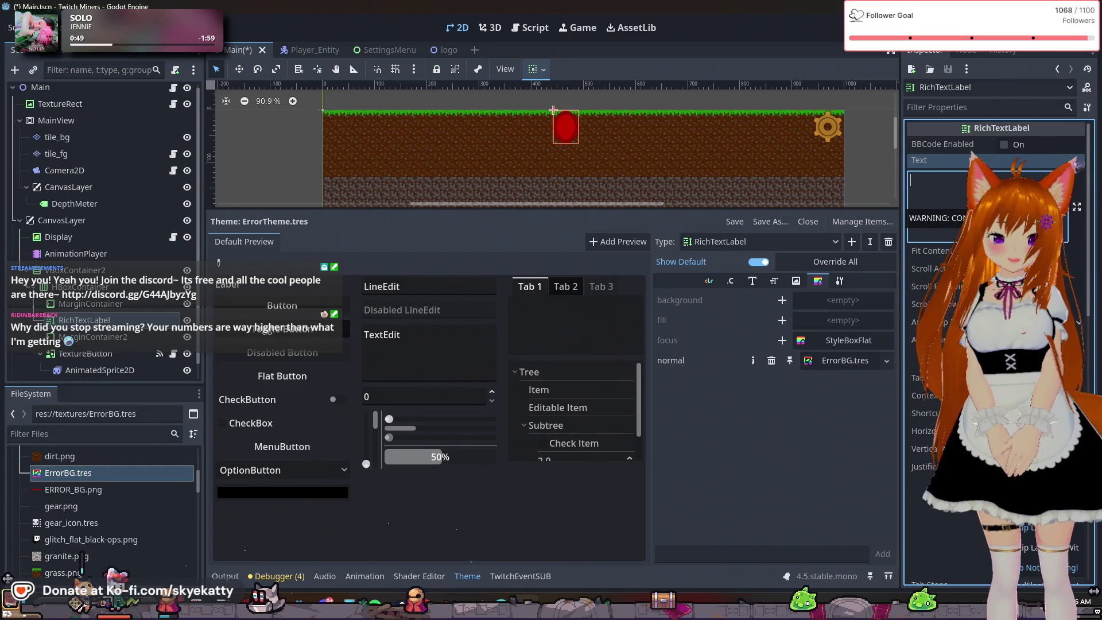
Fill the label text with a single line of E's and turn on autowrap
type("EE")
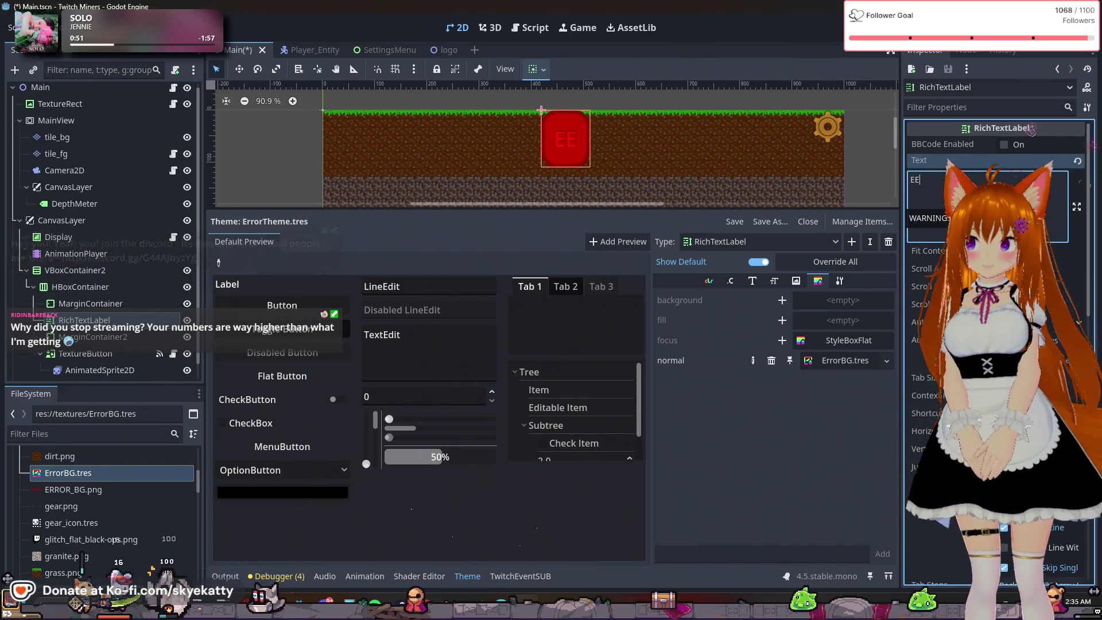
type("EEEEEEEEE")
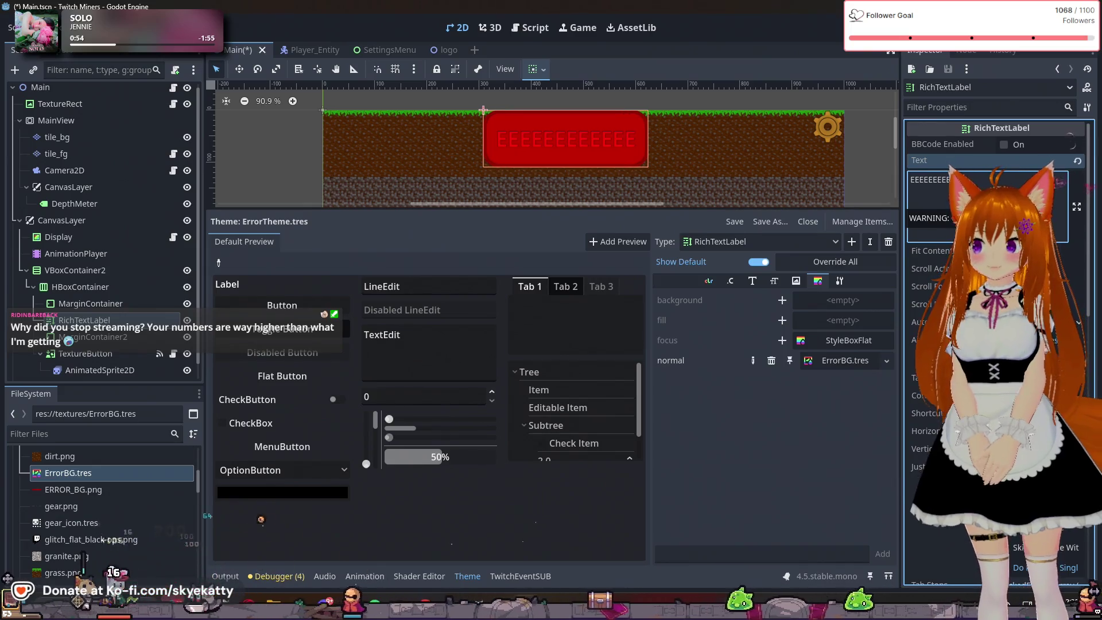
type("EEEEEEEEEEEEEEEEEEEEEEEEEEEEEEEEEEEEEEEEEEEEEEEEEEEEEEEE")
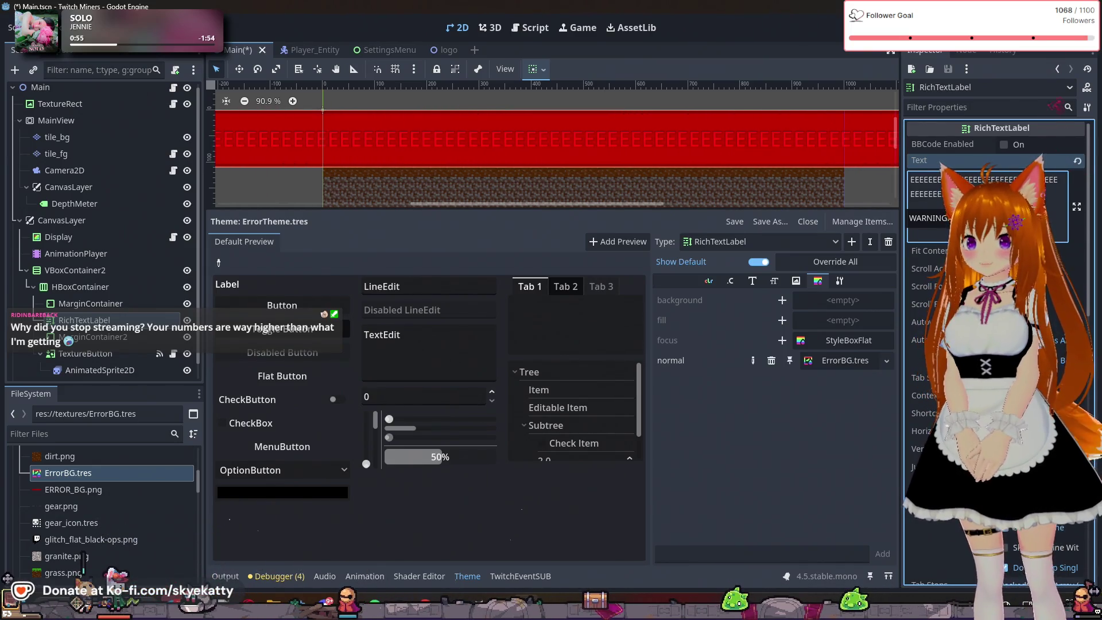
key("BackSpace")
key("BackSpace")
key("BackSpace")
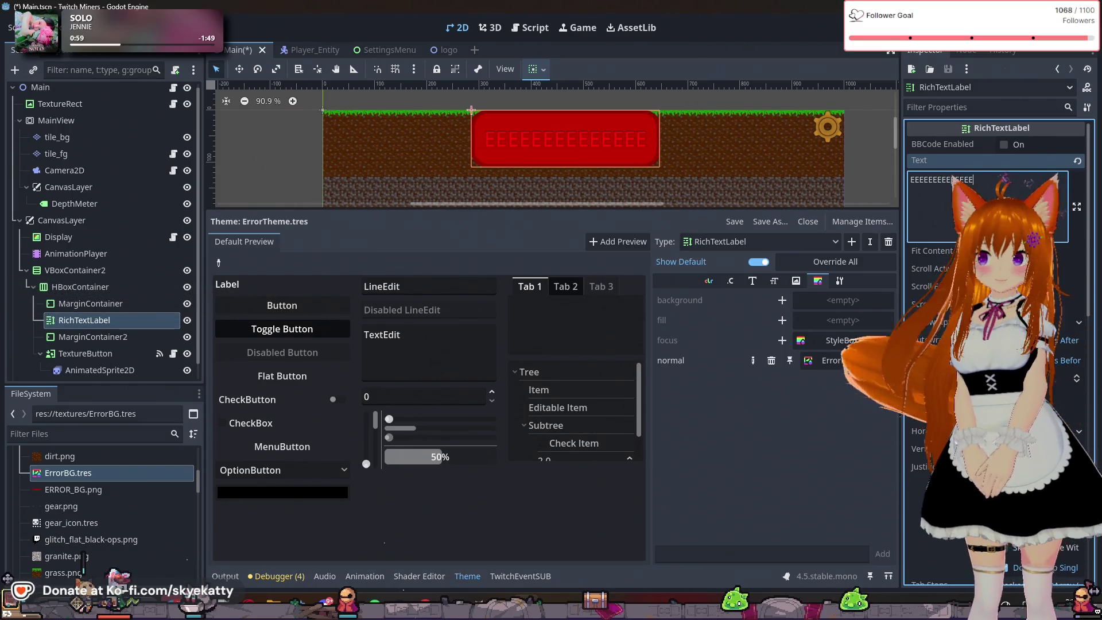
left_click(930, 322)
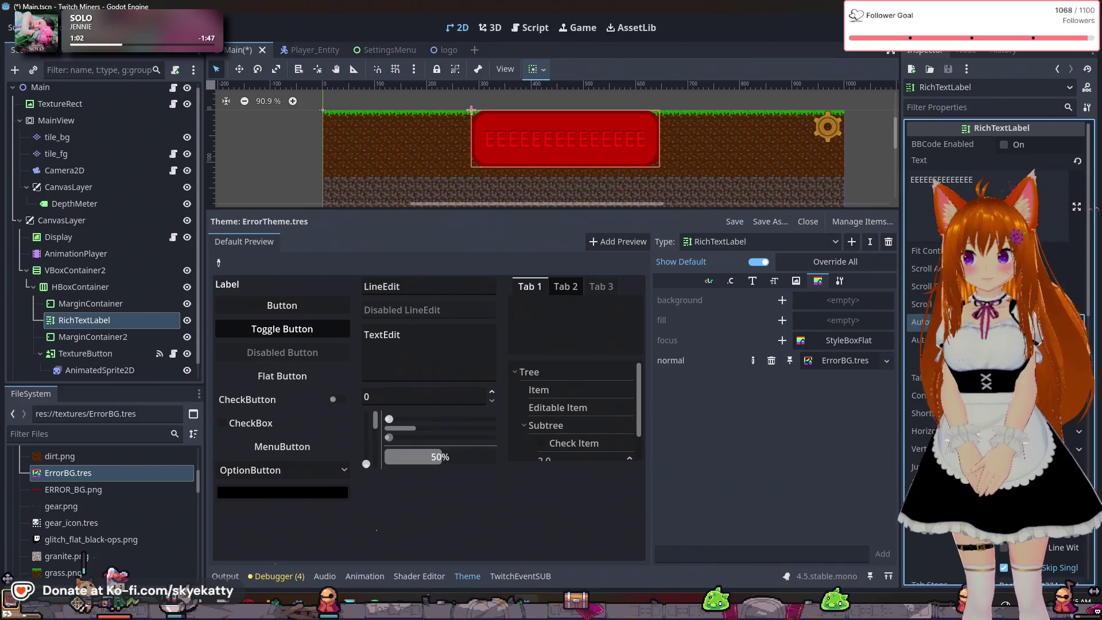
left_click(1010, 345)
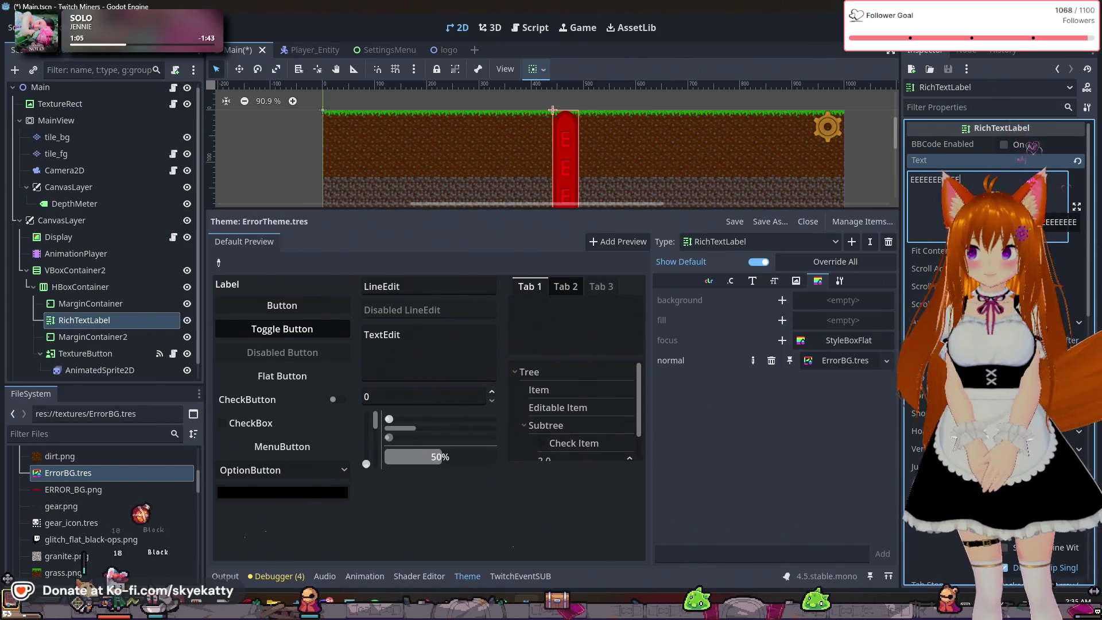
scroll(725, 161, "down", 6)
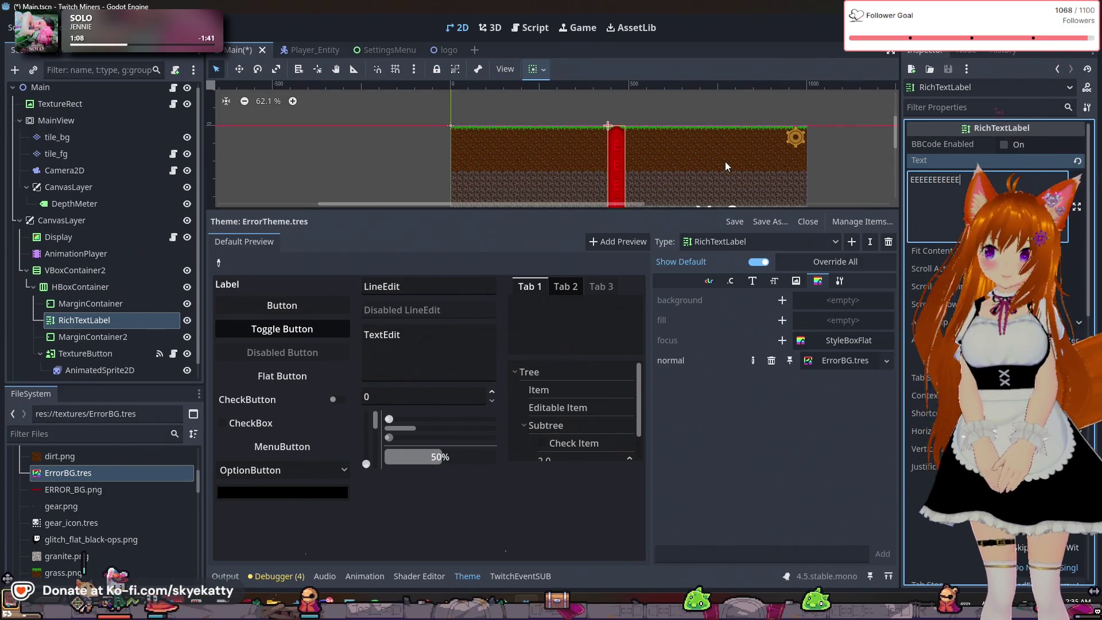
Enable Fit Content on the RichTextLabel, then undo the wrapping so the E's sit on one wide line
mouse_move(895, 132)
left_mouse_down()
mouse_move(897, 161)
mouse_move(901, 143)
left_mouse_up()
scroll(790, 134, "down", 5)
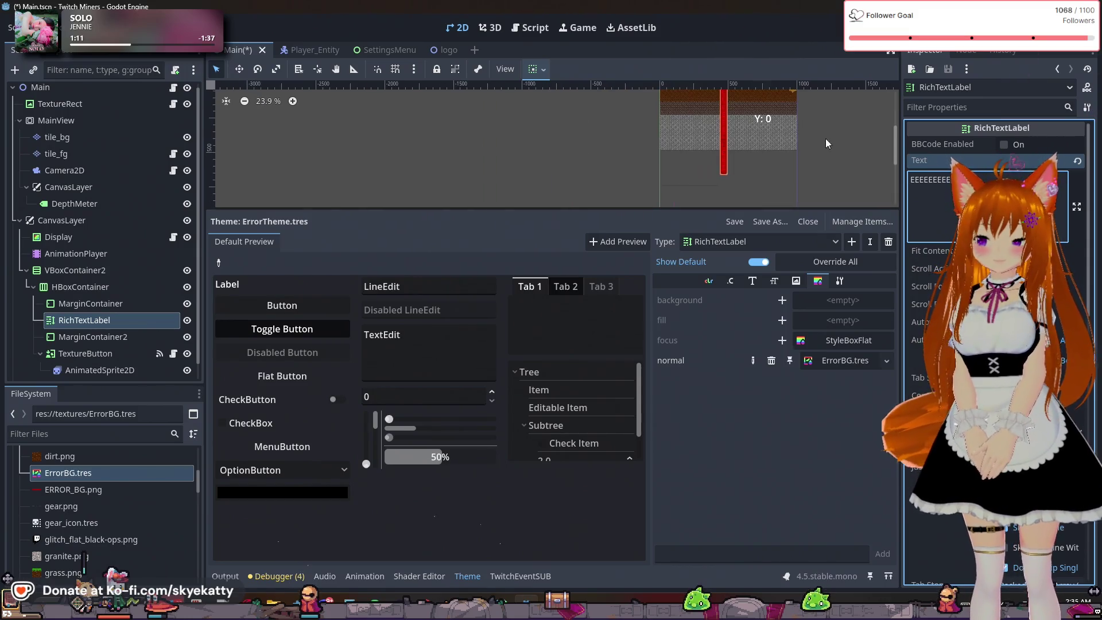
scroll(895, 140, "up", 4)
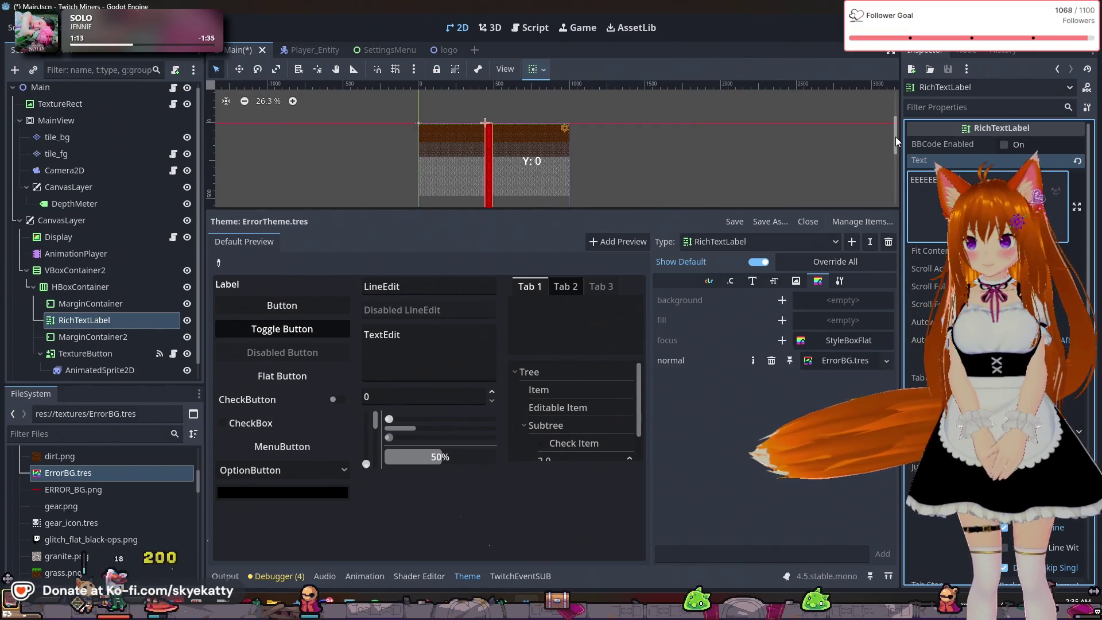
scroll(395, 140, "up", 1)
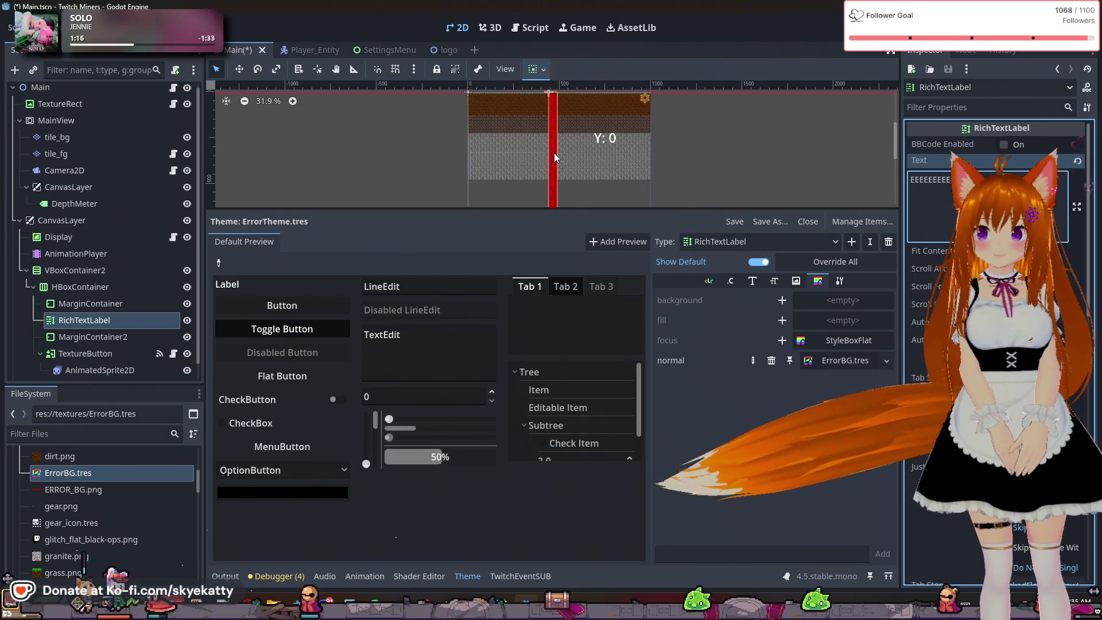
scroll(576, 158, "down", 1)
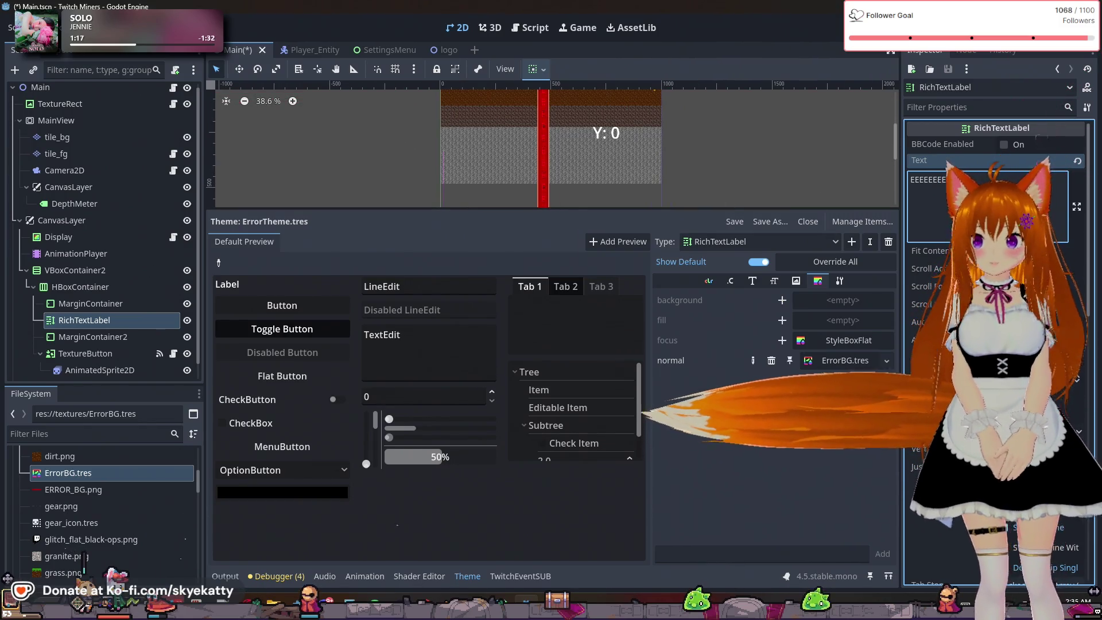
scroll(592, 134, "up", 2)
scroll(739, 132, "down", 1)
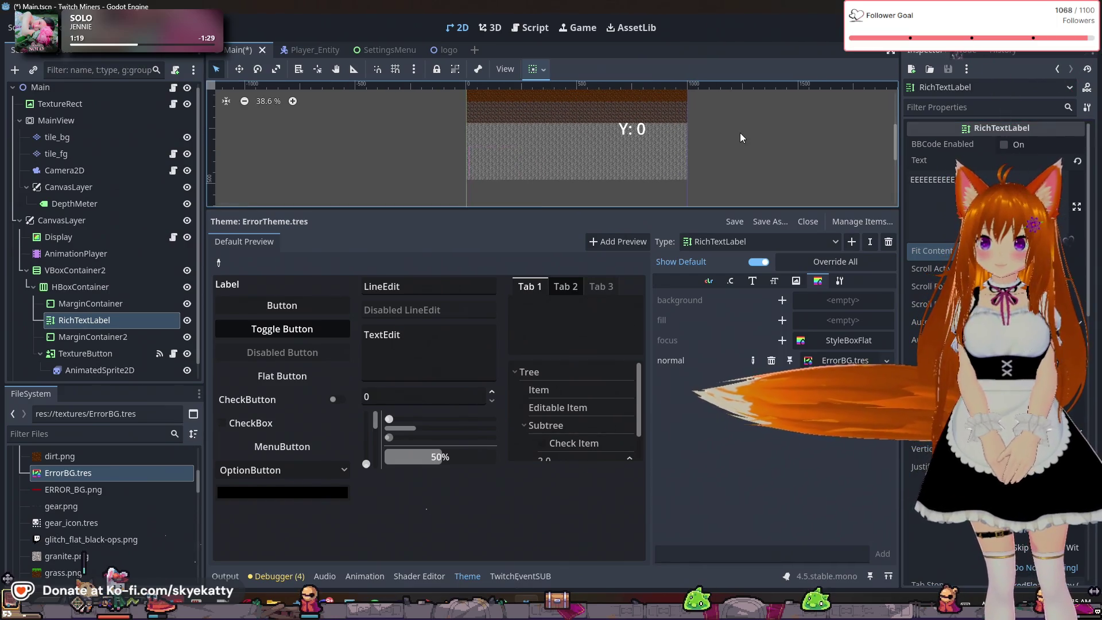
scroll(724, 184, "up", 4)
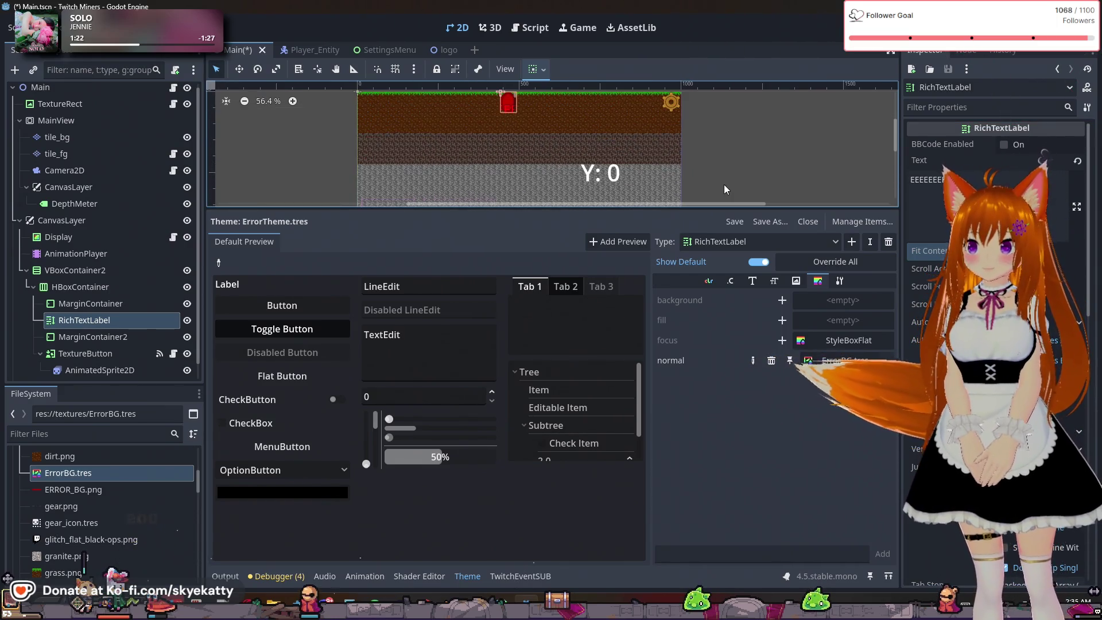
left_click(1004, 251)
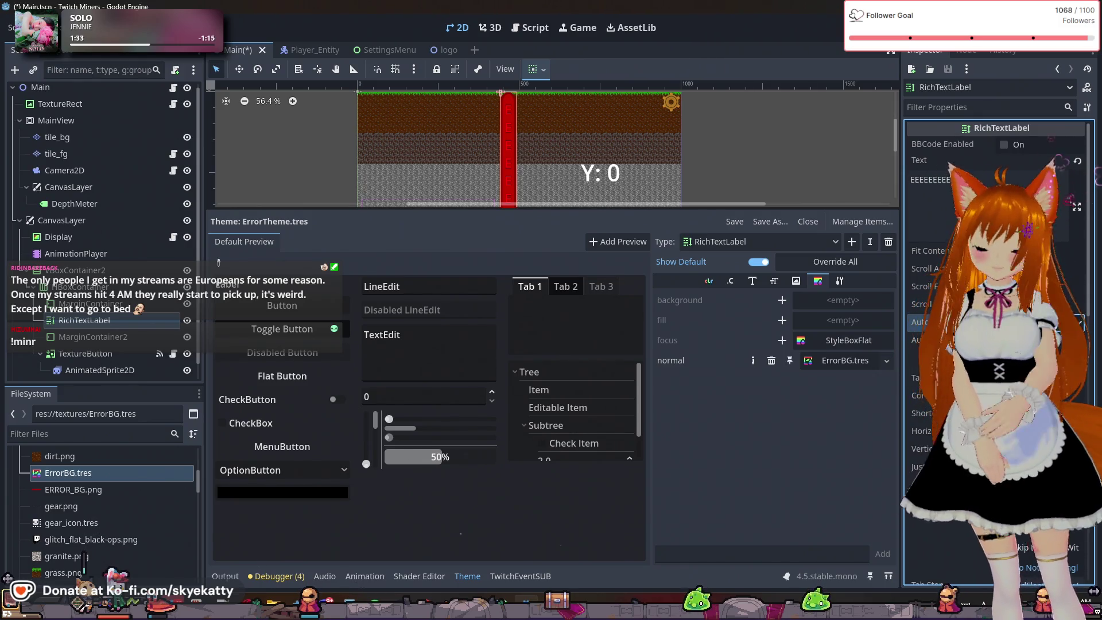
scroll(924, 516, "down", 2)
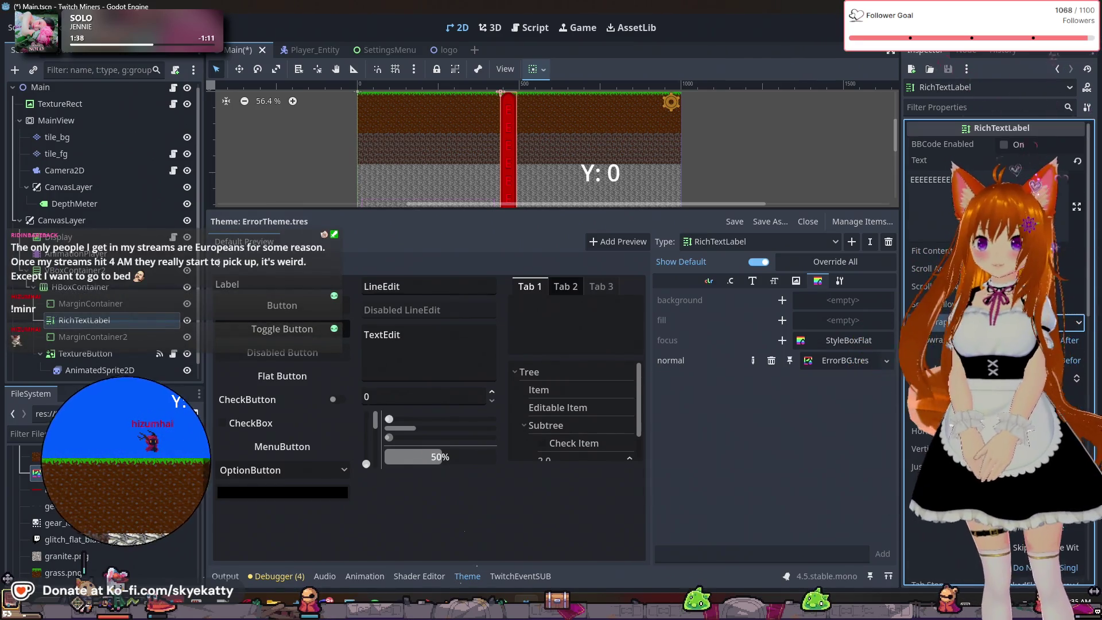
key("ctrl+z")
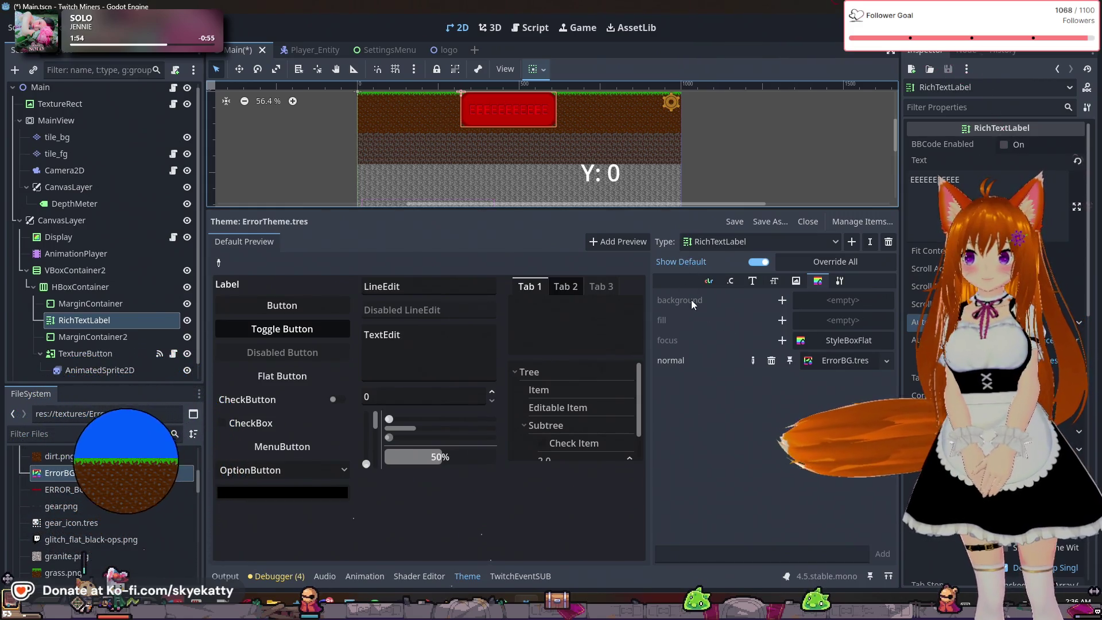
Set ErrorTheme's RichTextLabel default_color to pale pink (ffbeb4)
left_click(729, 281)
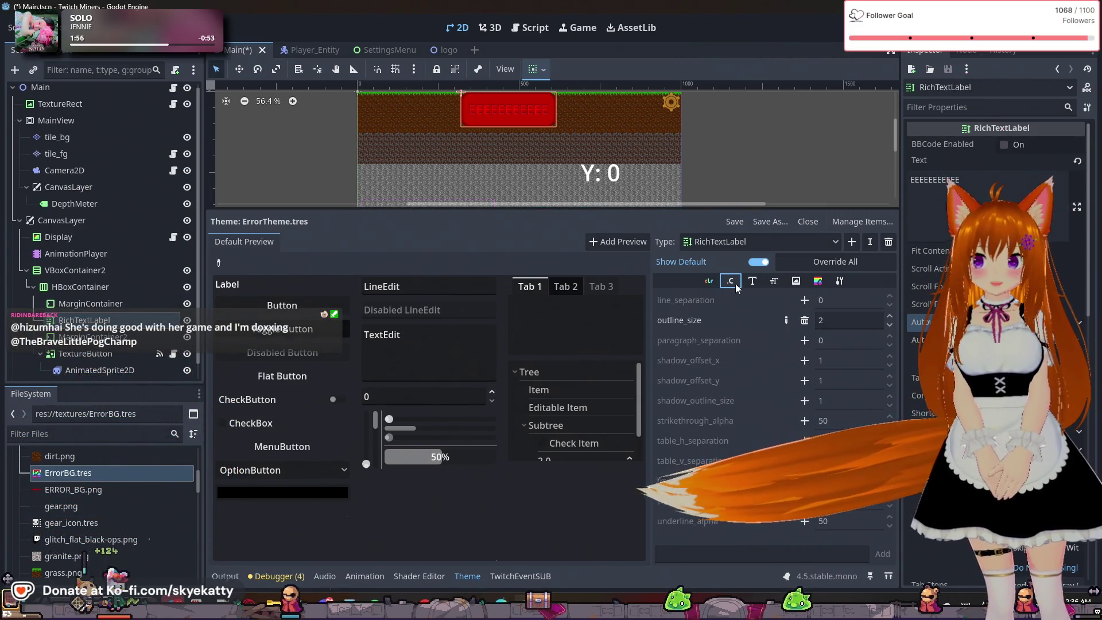
left_click(709, 281)
left_click(822, 301)
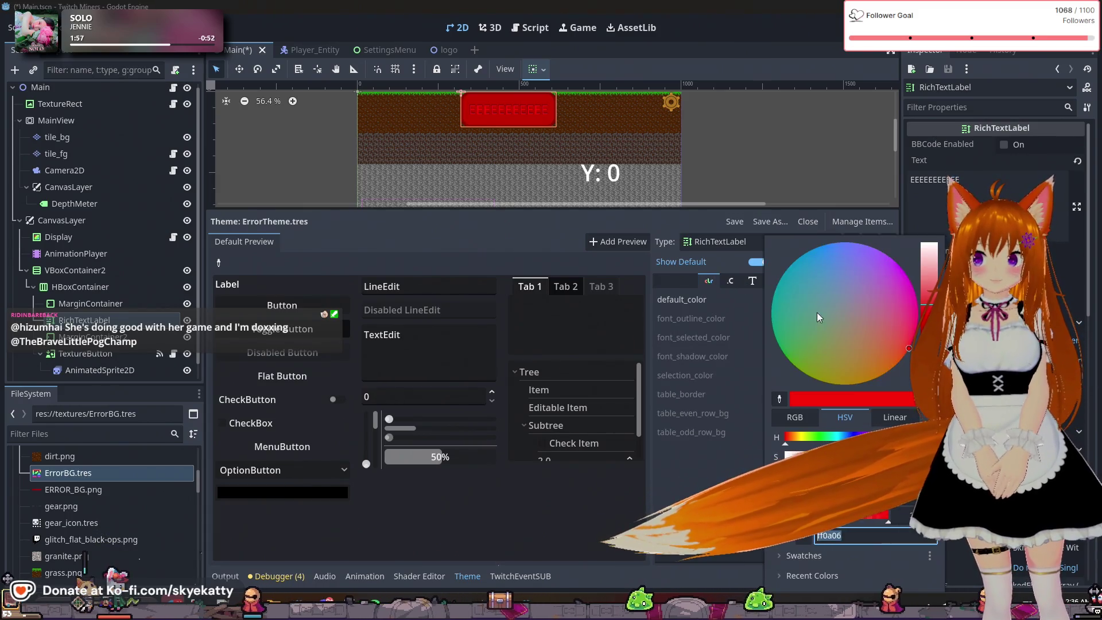
mouse_move(928, 299)
left_mouse_down()
mouse_move(936, 240)
mouse_move(936, 267)
left_mouse_up()
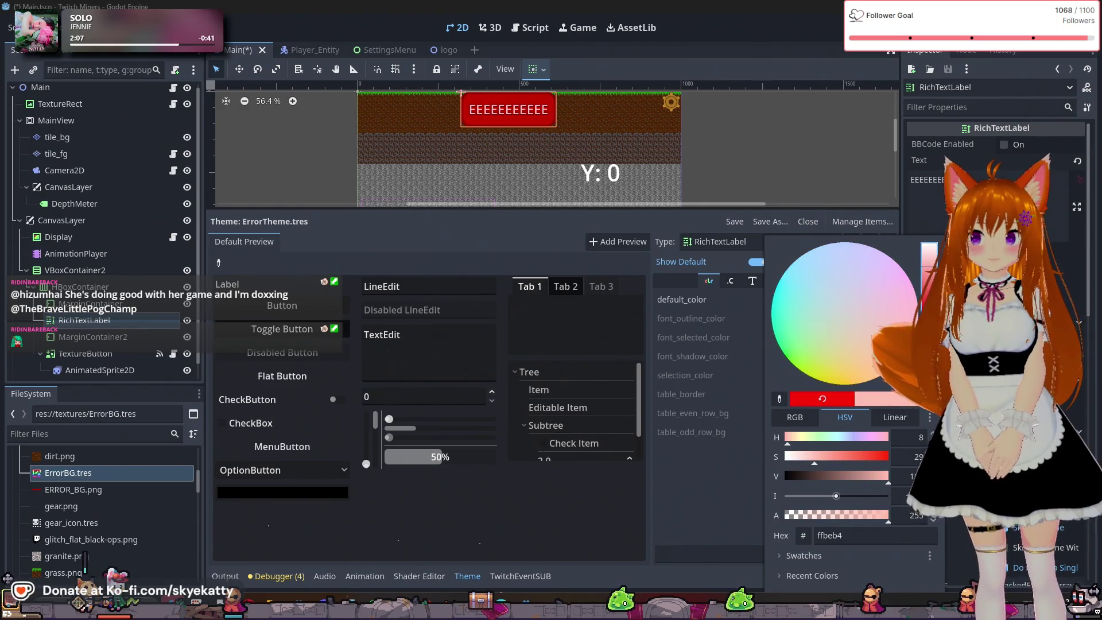
key("Escape")
left_click(918, 179)
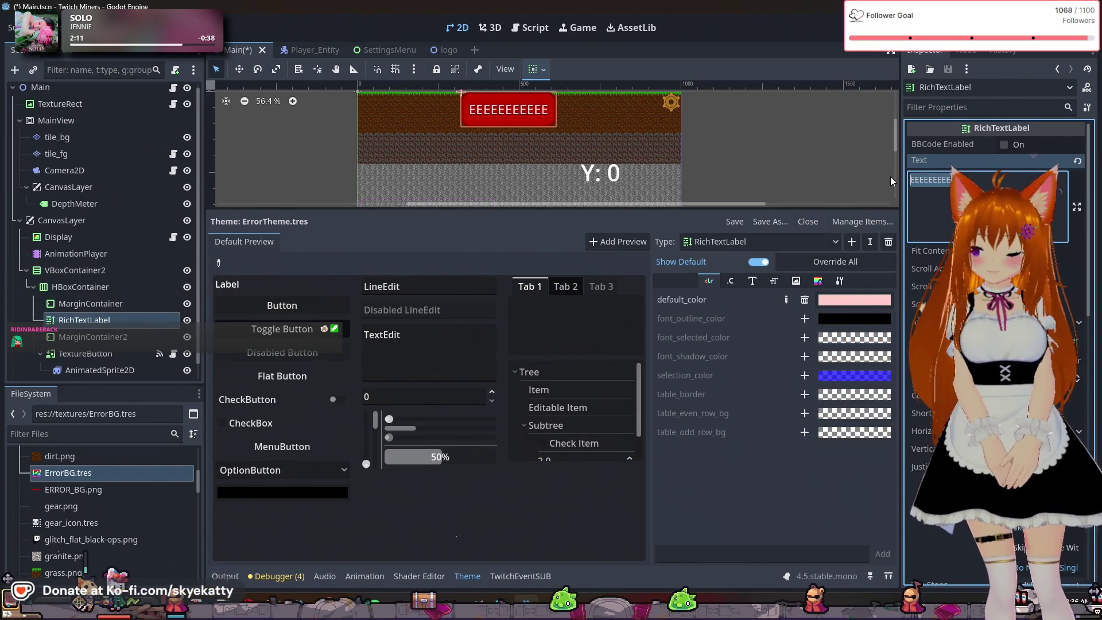
Set the label text to 'WARNING: CONNECT TO TWITCH!' and begin dragging the RichTextLabel node
type("WARNING")
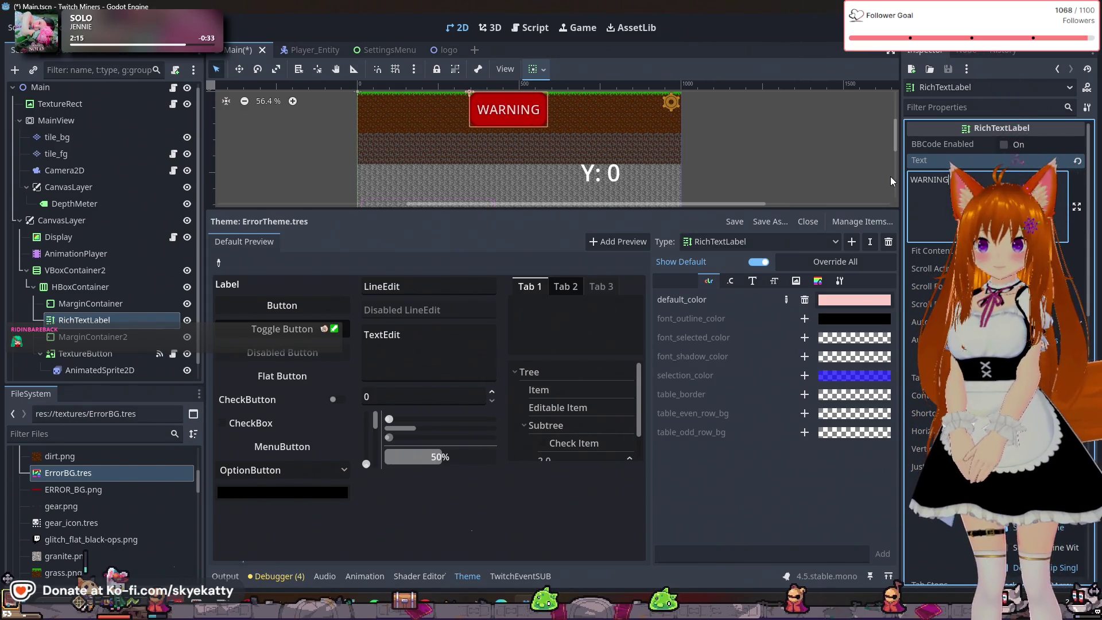
type(":")
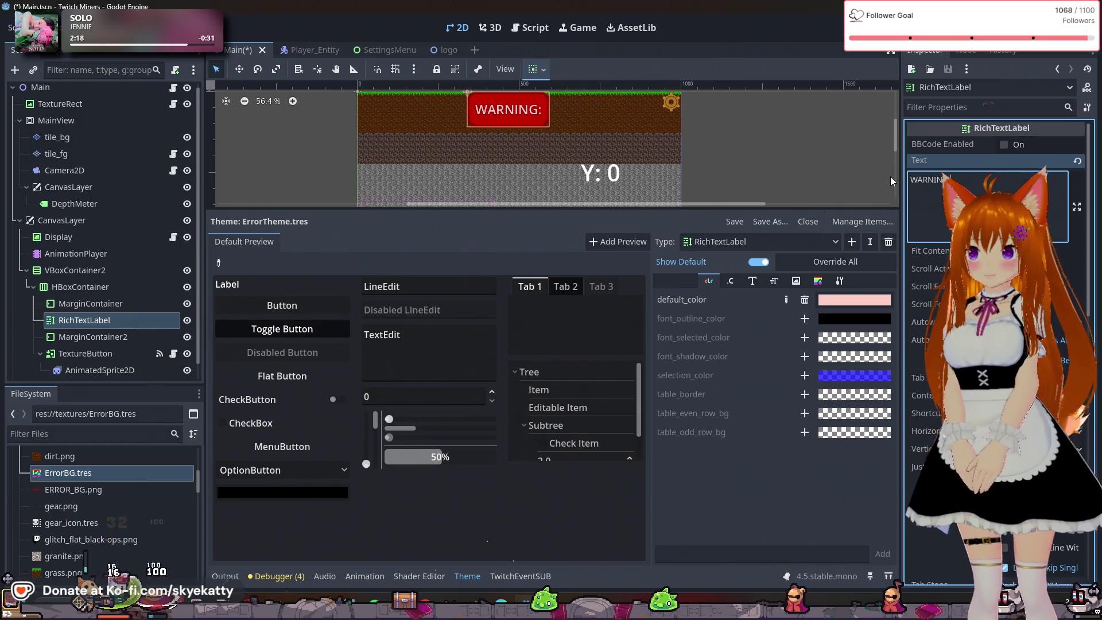
type(" CONNECT")
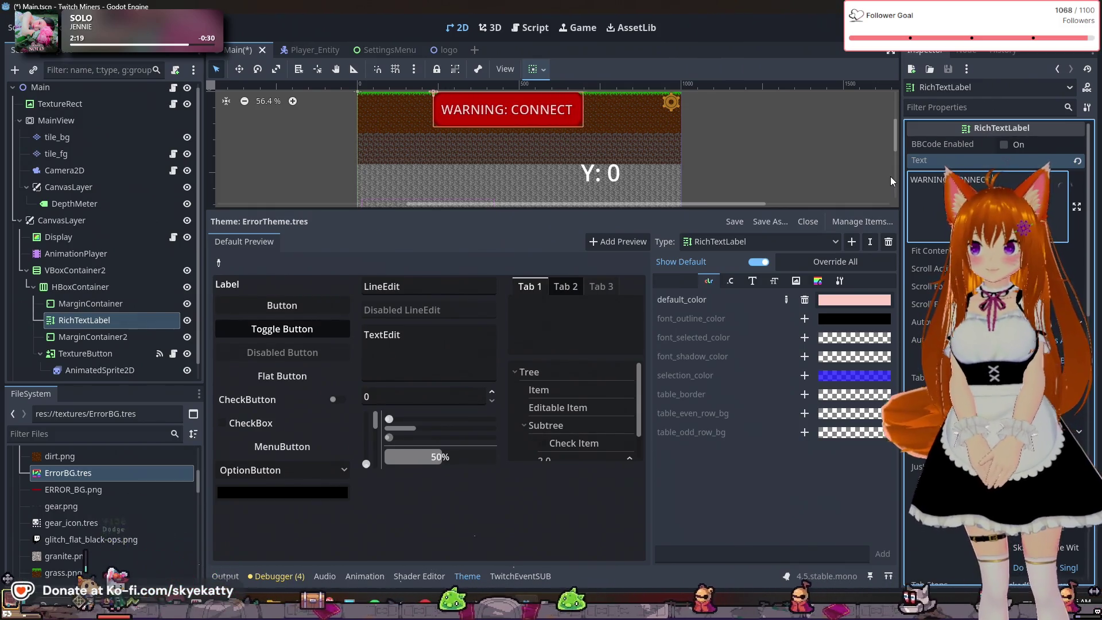
type(" TO TWITCH!")
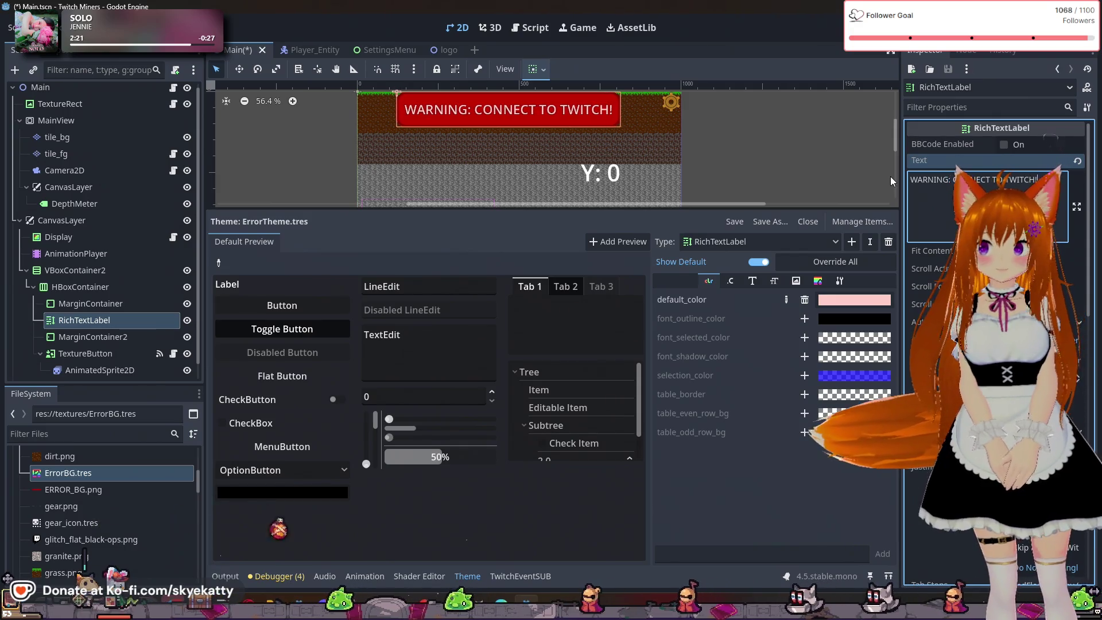
left_click(780, 150)
scroll(675, 183, "down", 6)
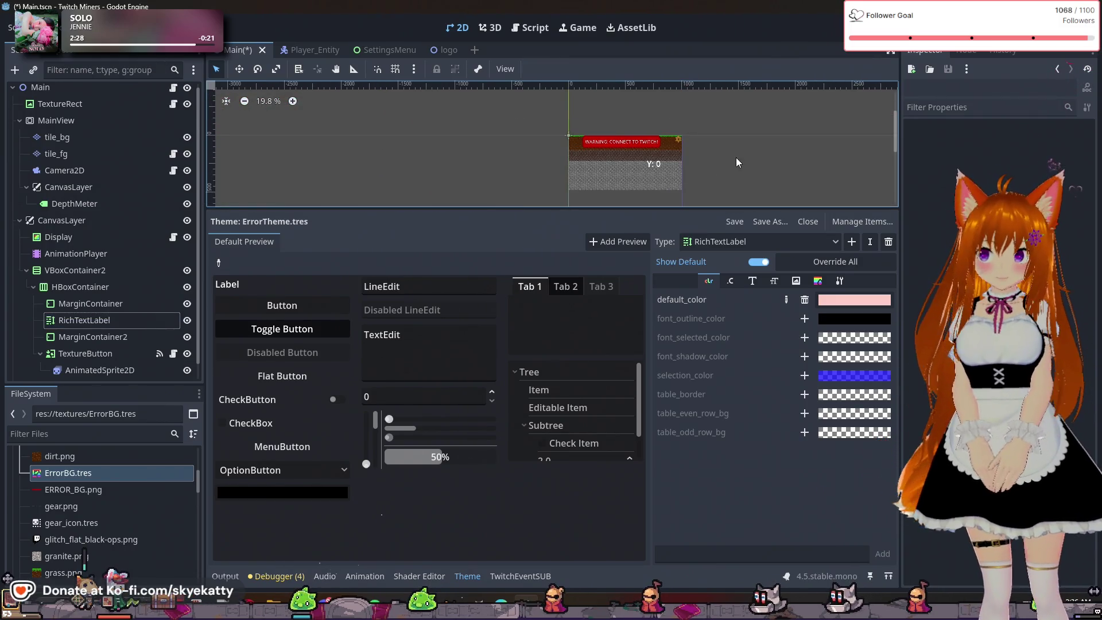
scroll(741, 172, "up", 3)
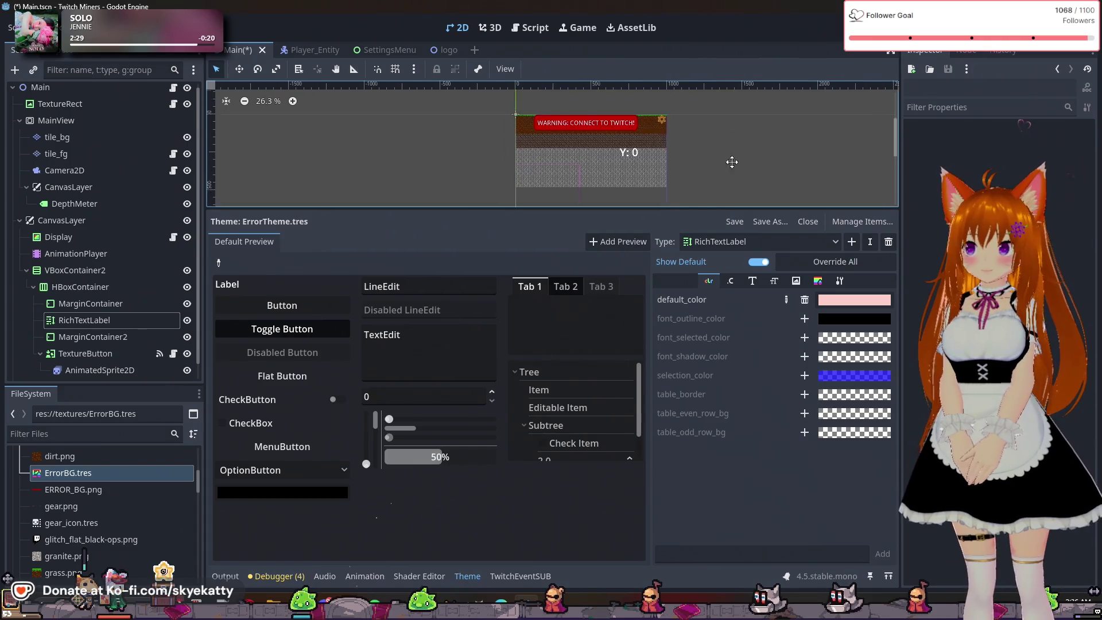
scroll(735, 163, "up", 5)
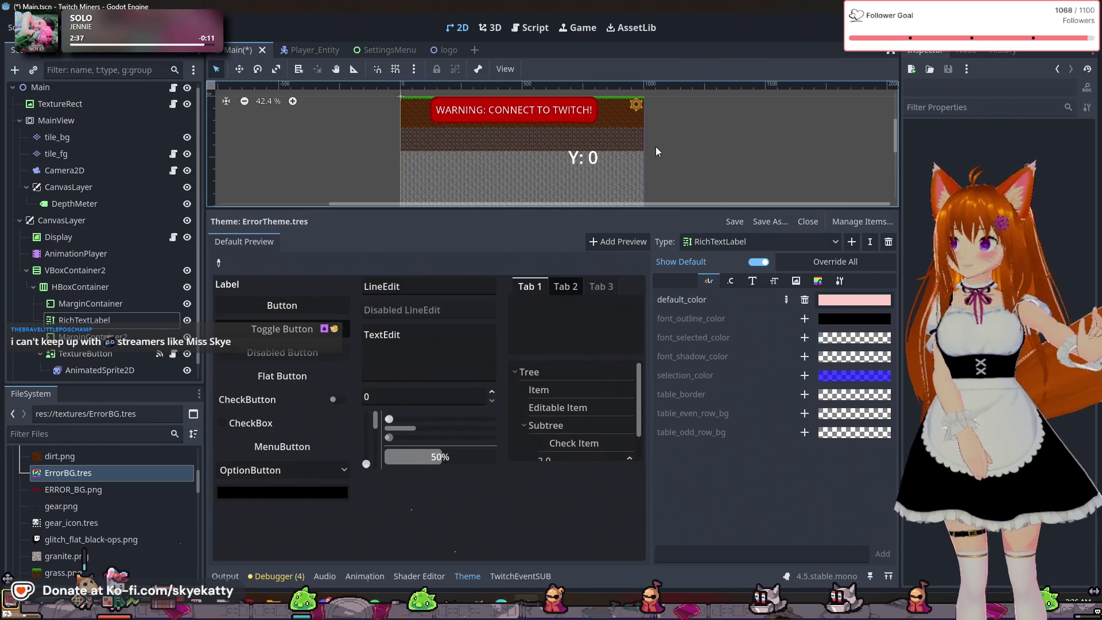
left_click(78, 314)
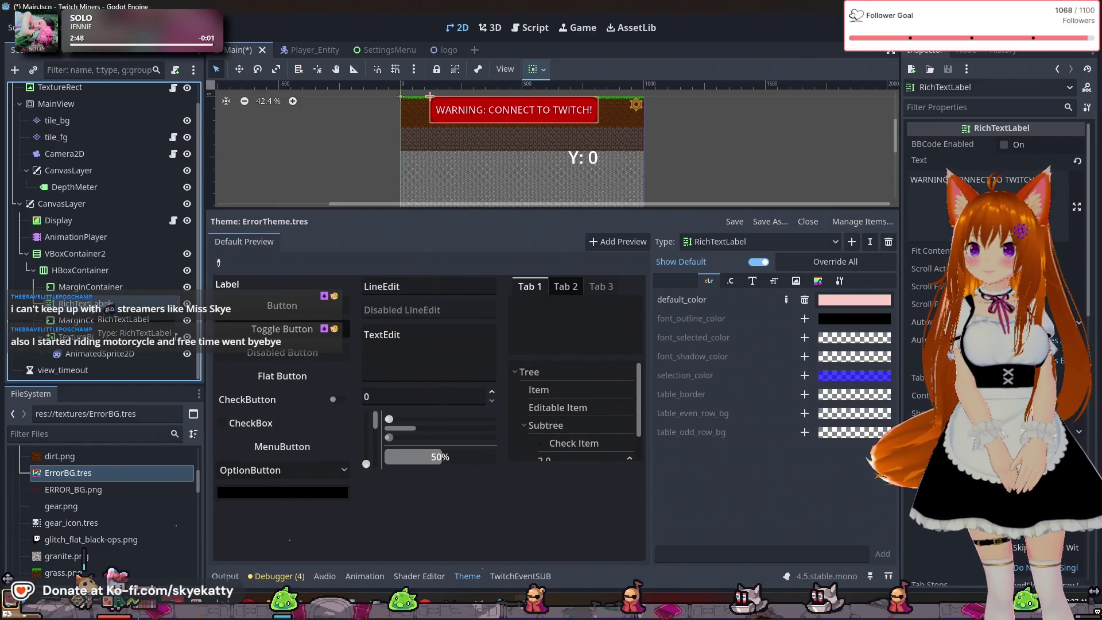
left_click_drag(88, 303, 70, 364)
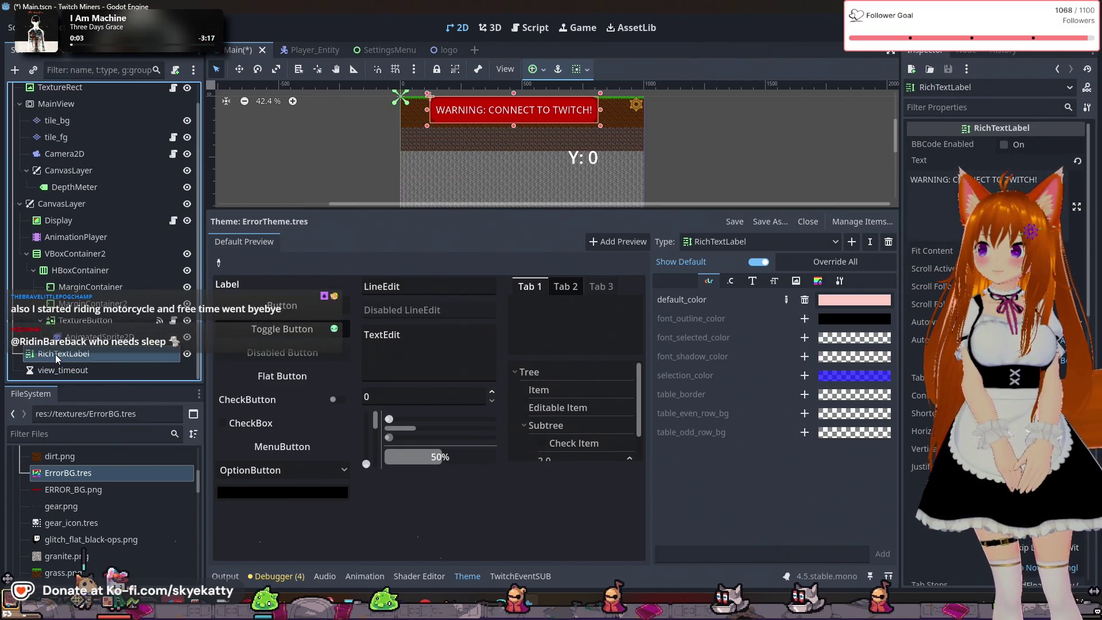
Drop RichTextLabel under VBoxContainer2 below the collapsed HBoxContainer, widening the banner
left_click(37, 276)
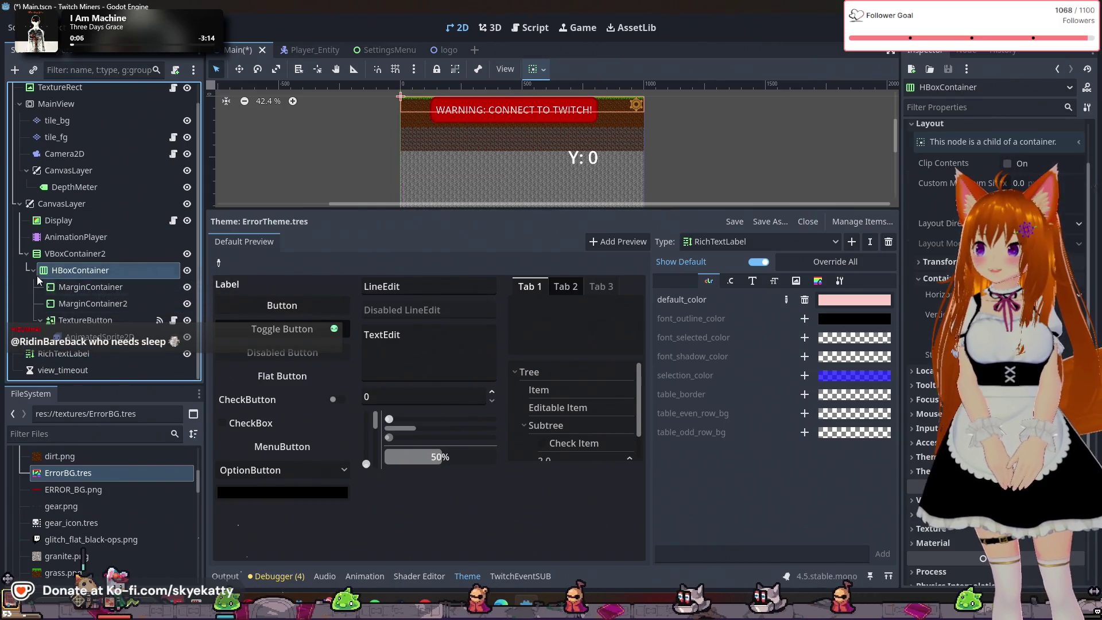
left_click(31, 270)
left_click_drag(46, 308, 67, 300)
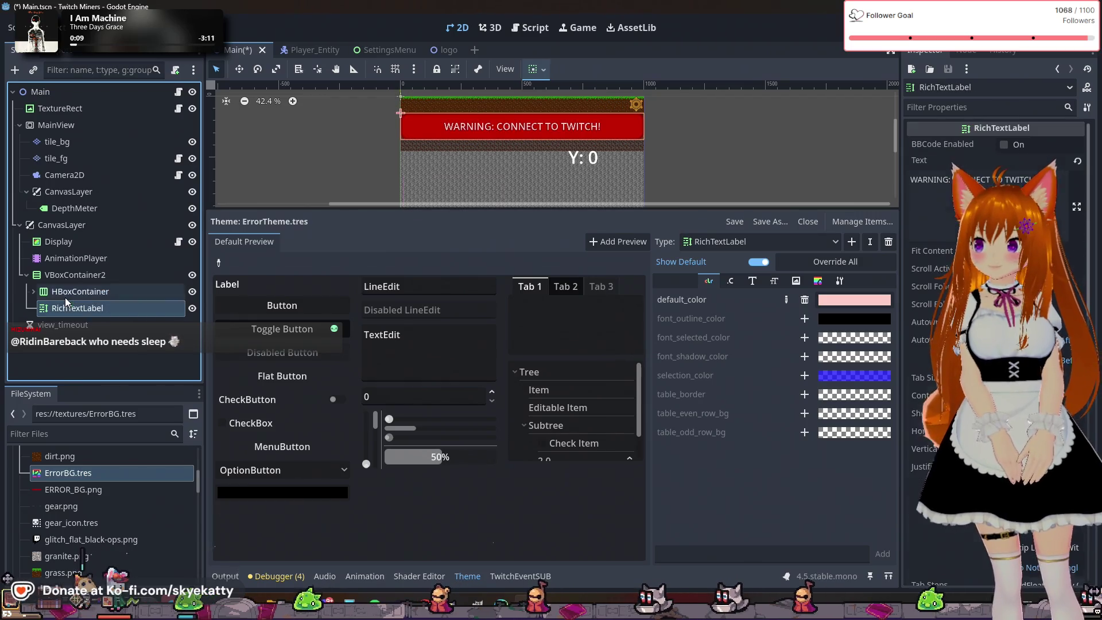
left_click(335, 152)
scroll(481, 148, "up", 2)
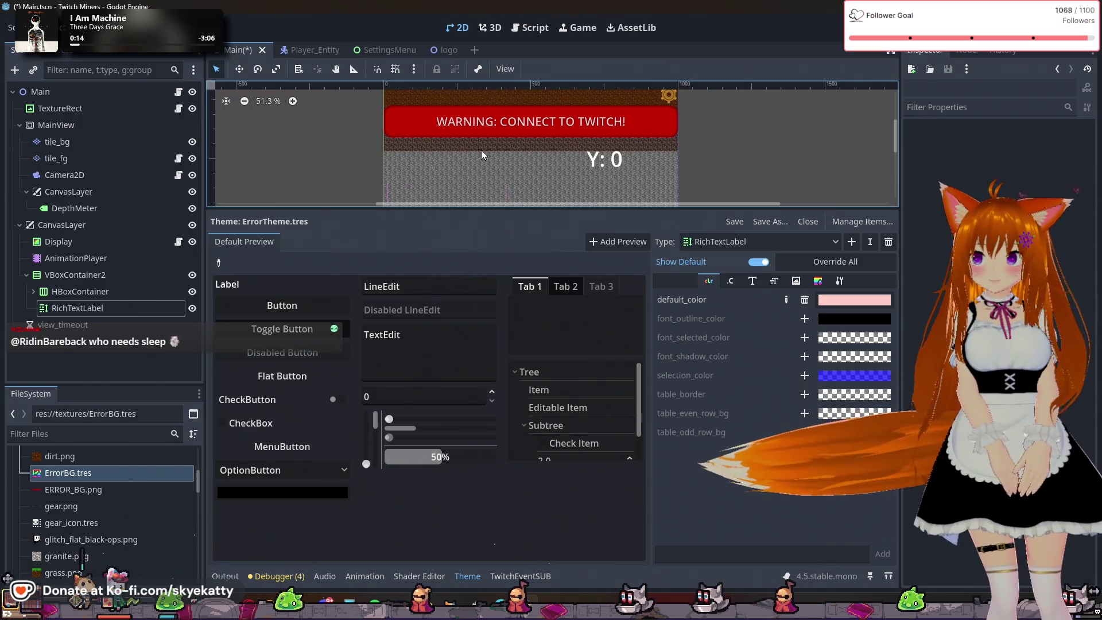
scroll(480, 150, "down", 1)
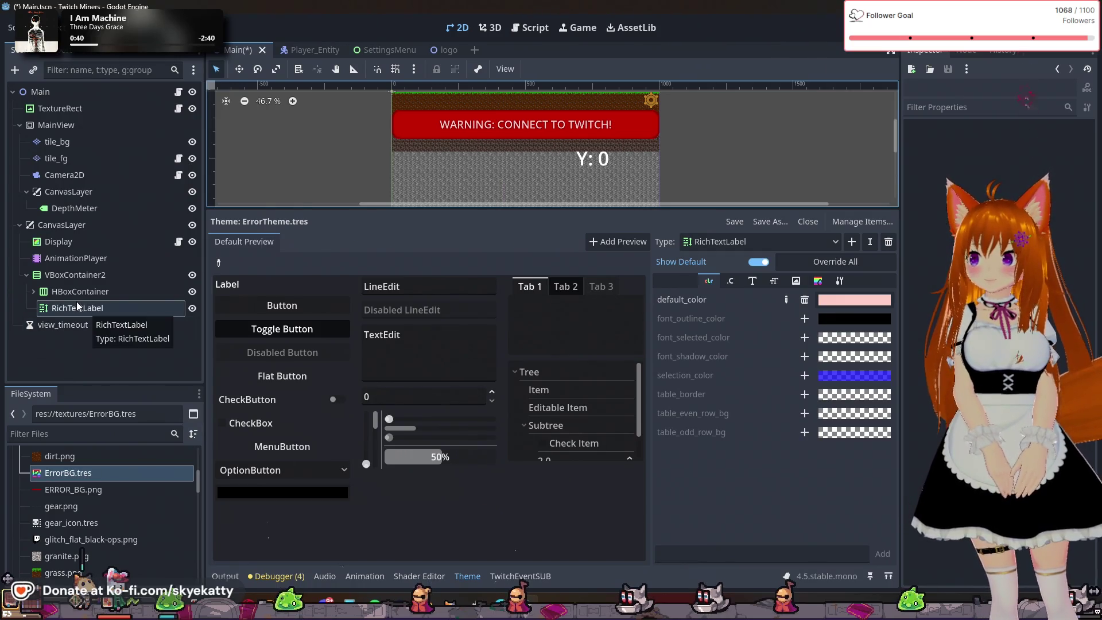
Add an HBoxContainer2 under VBoxContainer2 and move RichTextLabel into it
right_click(80, 276)
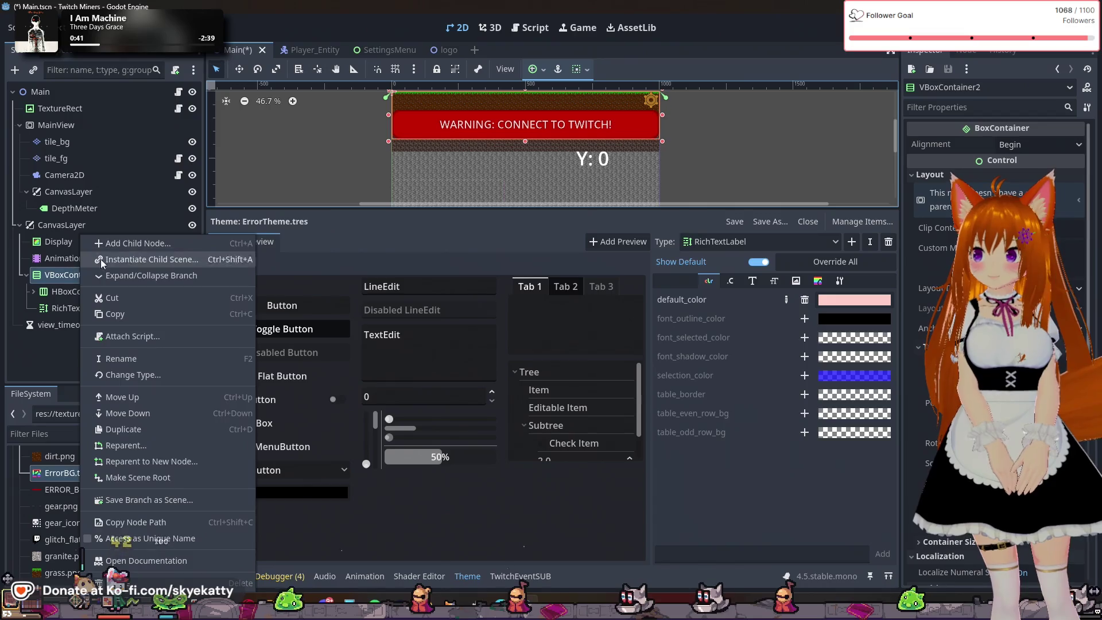
left_click(102, 242)
type("H")
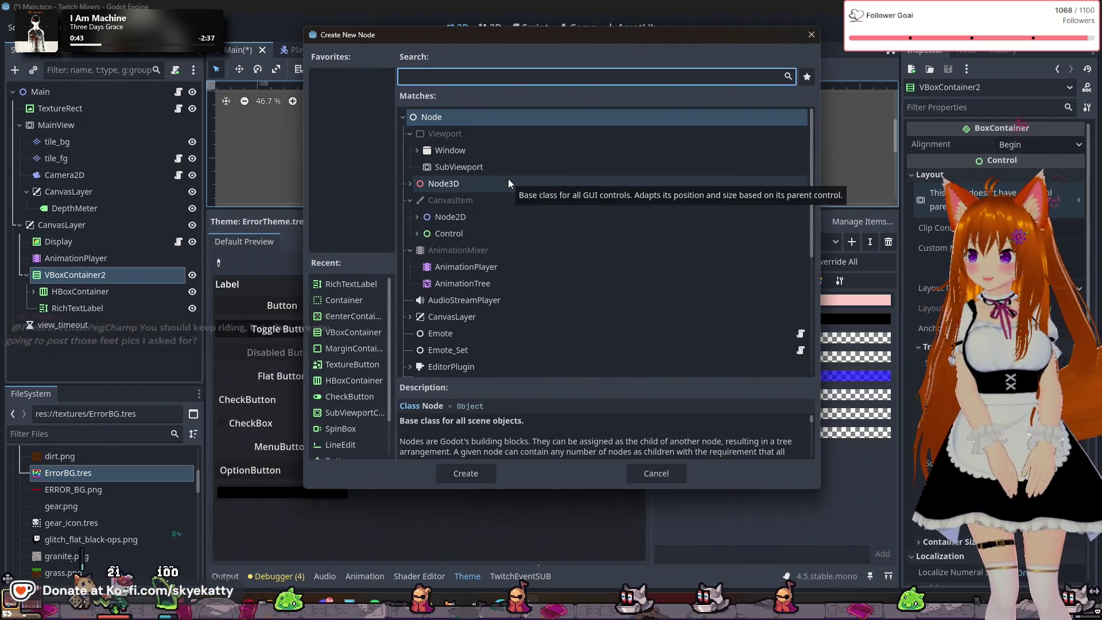
type("Box")
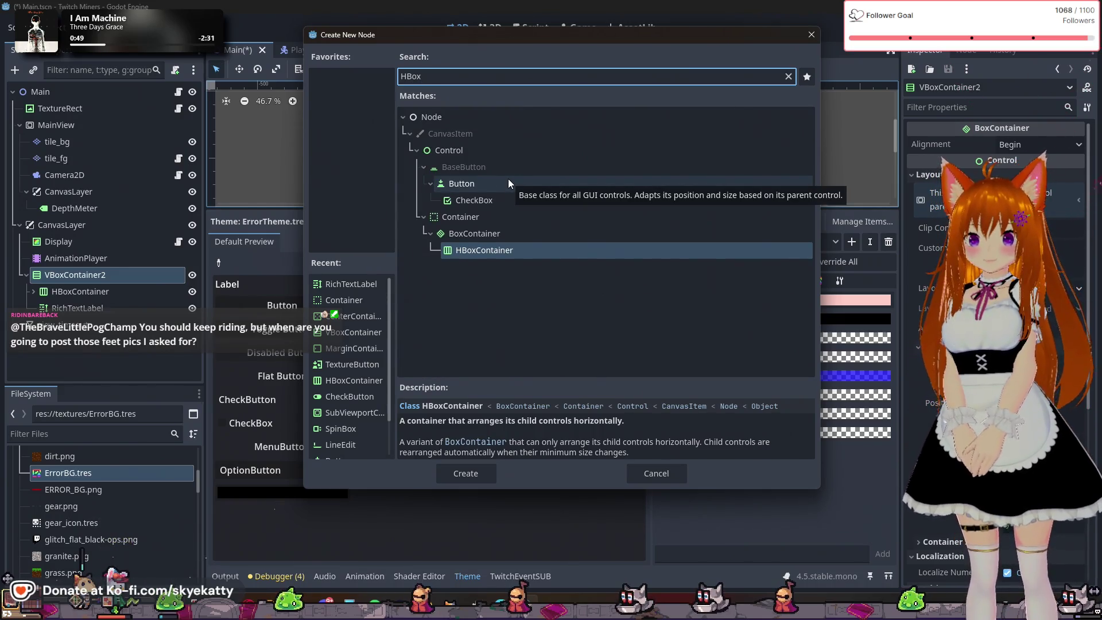
left_click(483, 312)
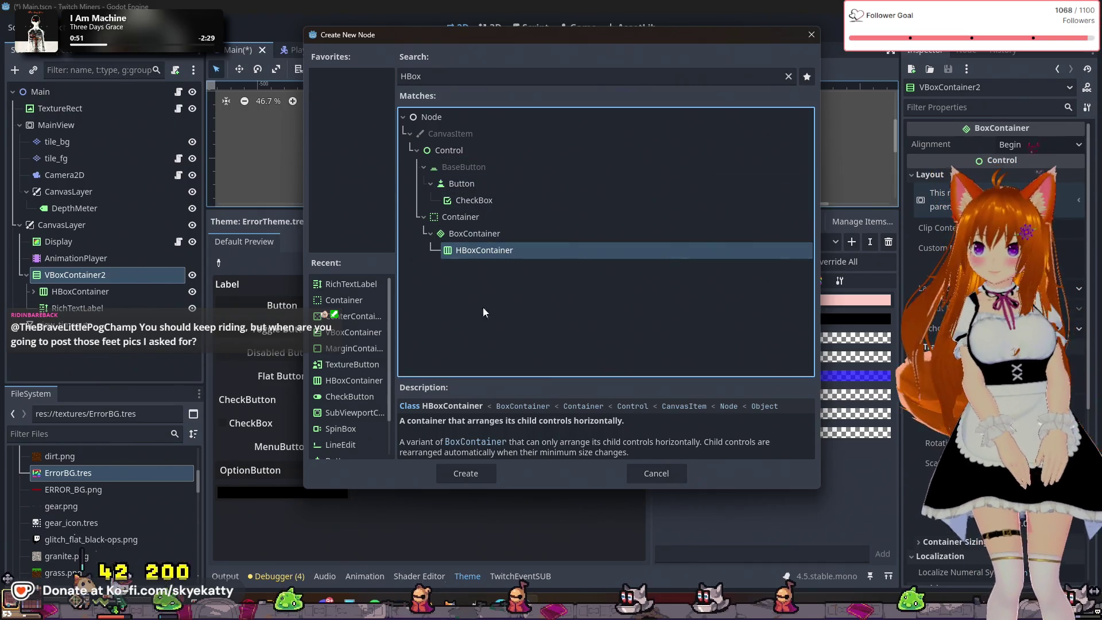
left_click(461, 476)
left_click_drag(89, 310, 80, 313)
Add MarginContainers to HBoxContainer2, placing MarginContainer2 before the label
right_click(81, 308)
left_click(147, 249)
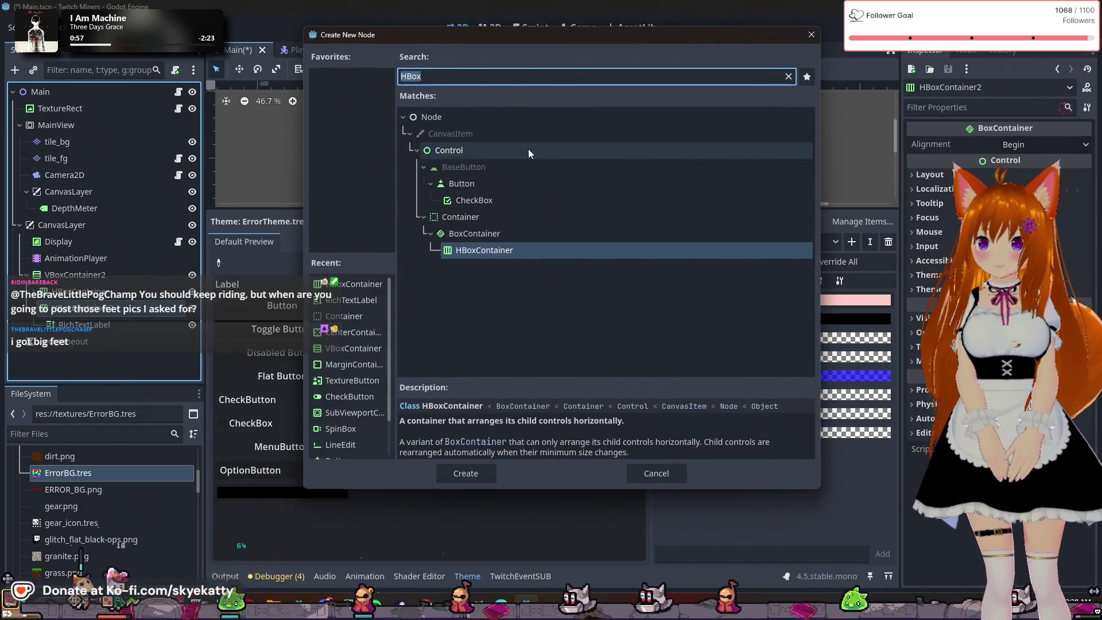
type("Marg")
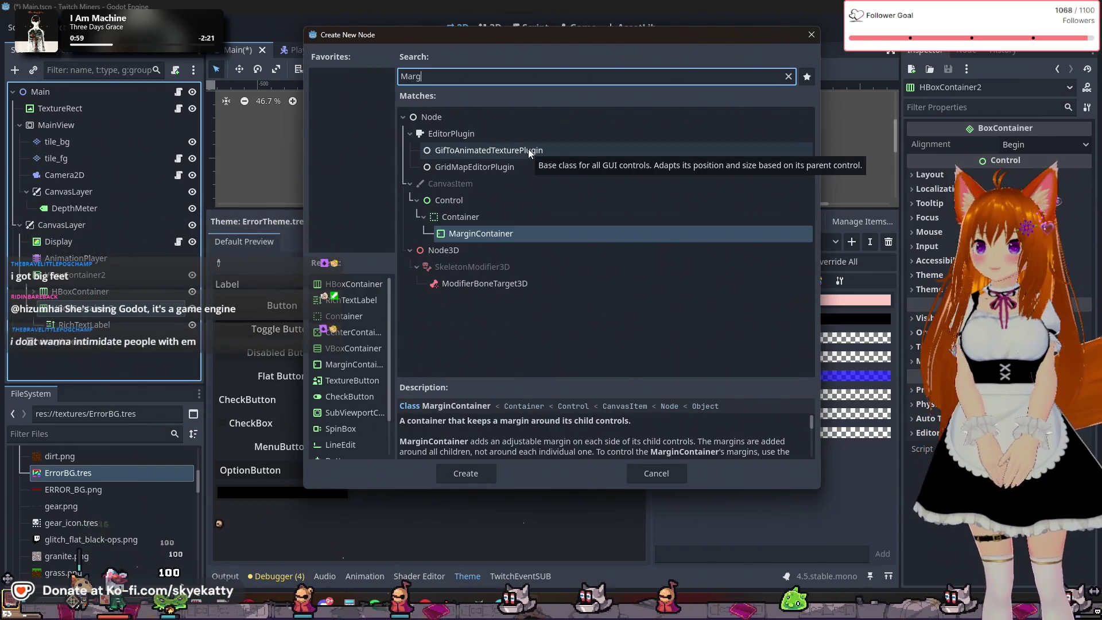
left_click(466, 471)
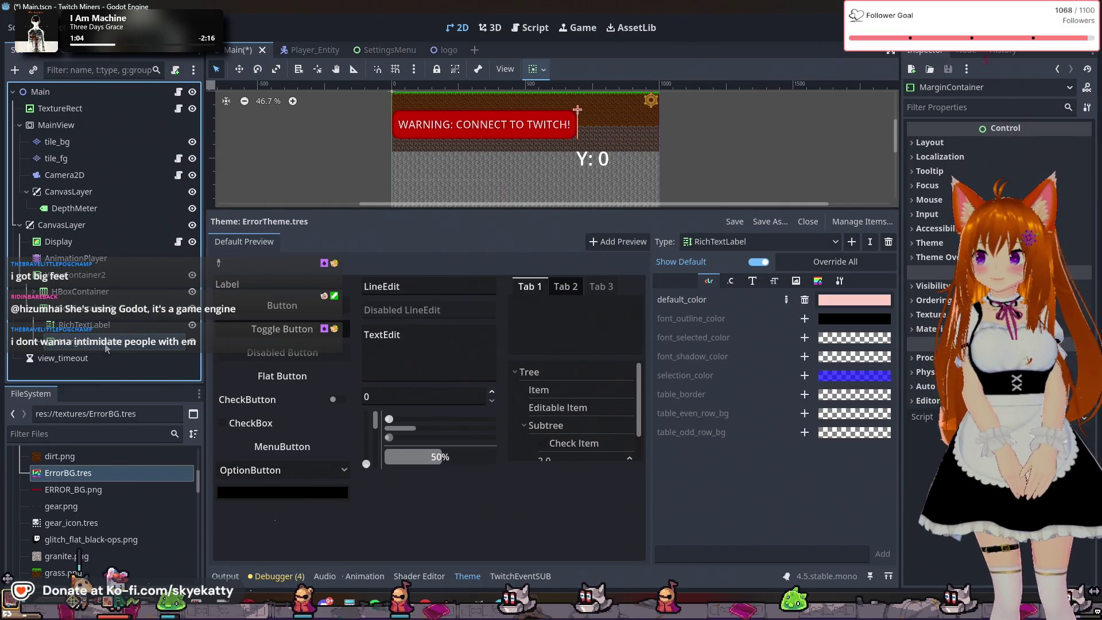
left_click_drag(106, 348, 112, 324)
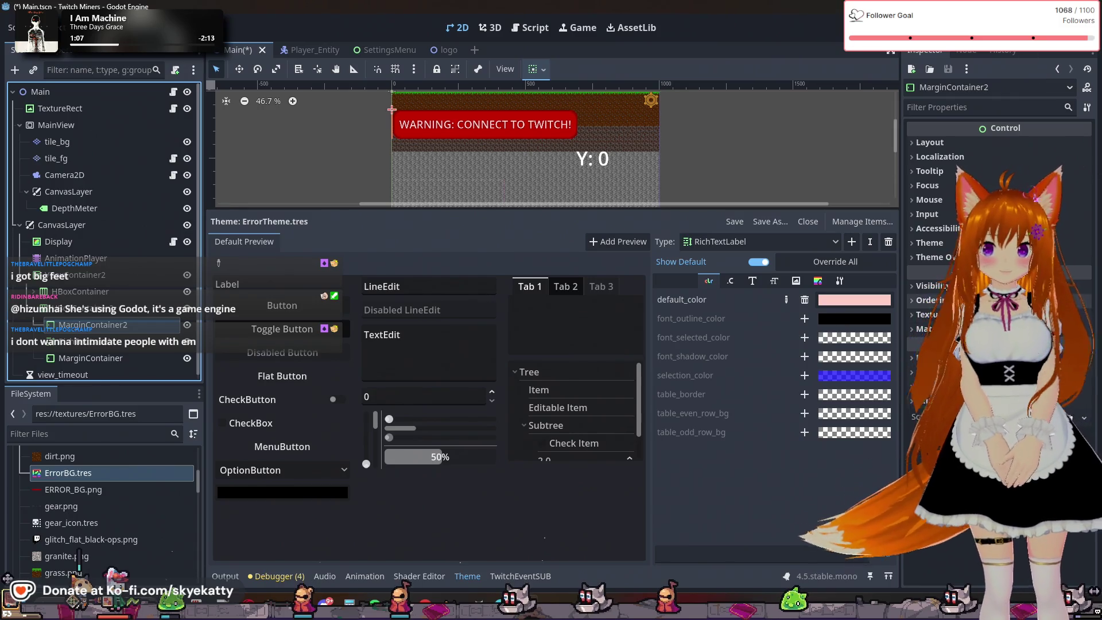
Turn on horizontal Expand for MarginContainer2 and MarginContainer, then check HBoxContainer2's layout
left_click(962, 143)
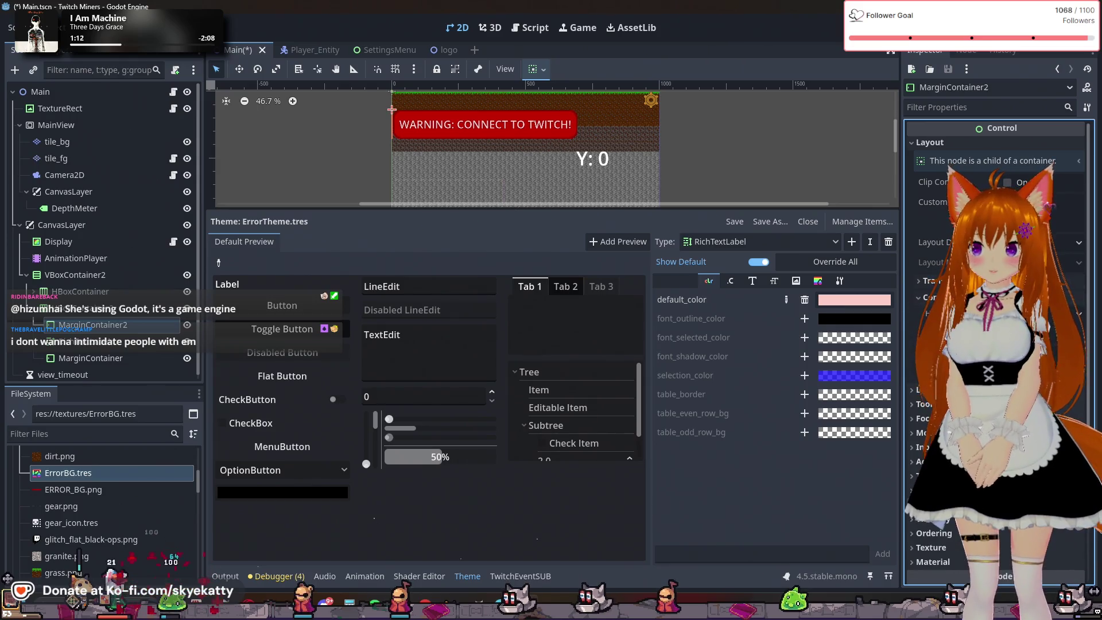
left_click(1007, 332)
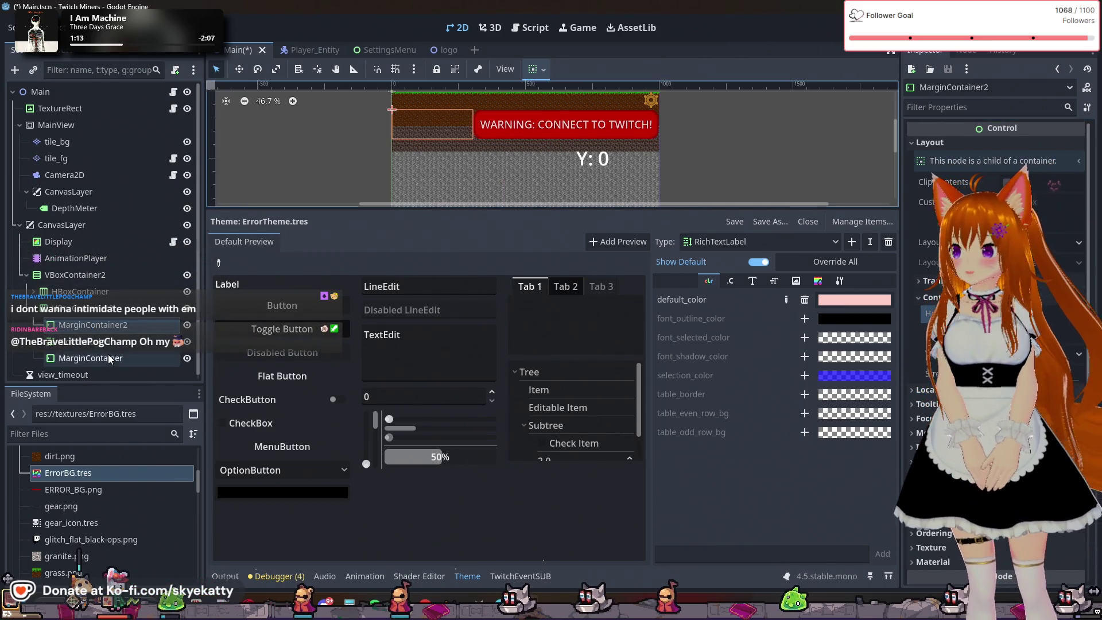
left_click(109, 359)
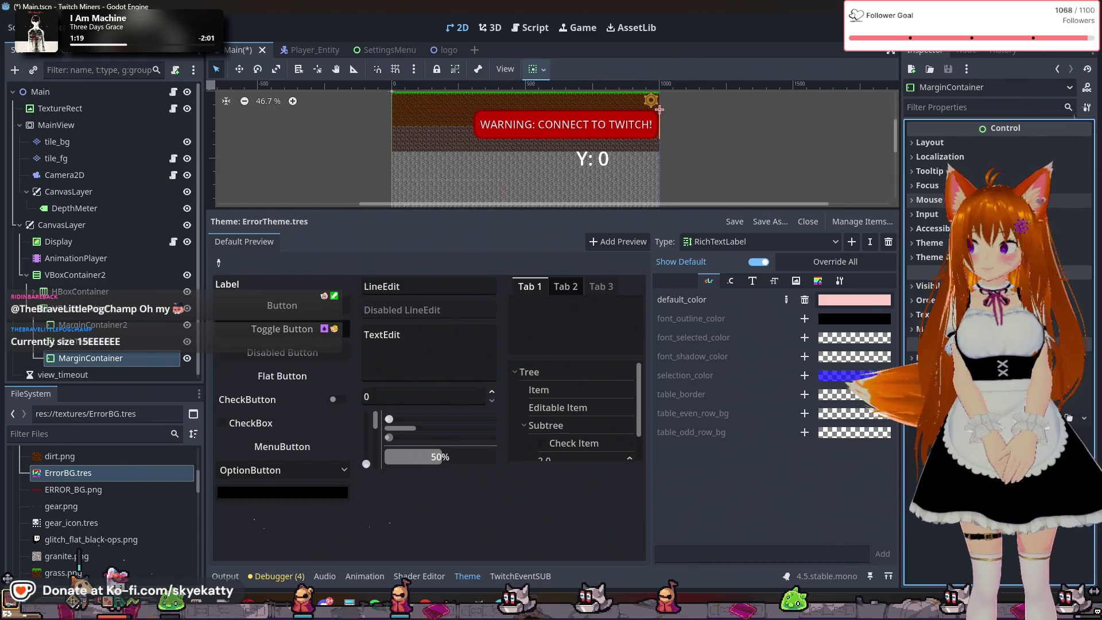
left_click(930, 142)
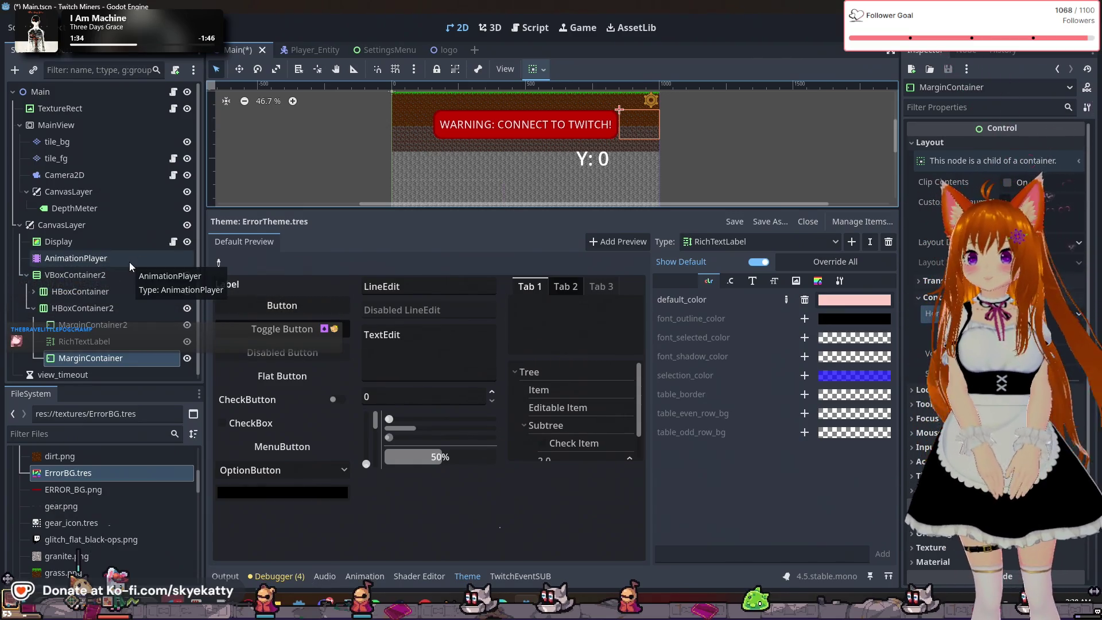
left_click(91, 310)
left_click(81, 259)
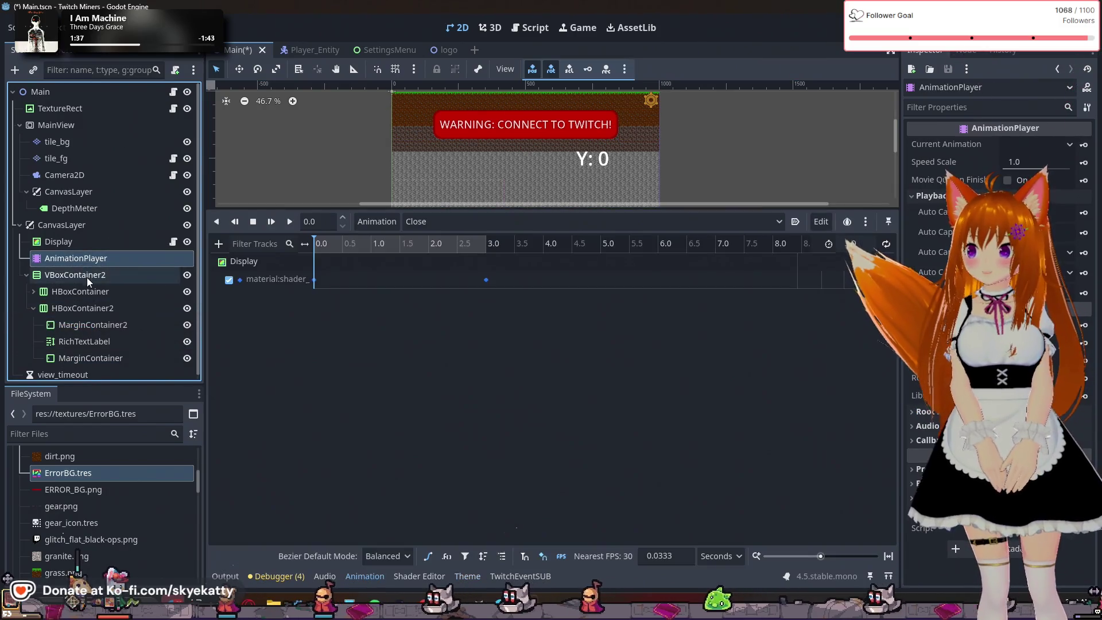
left_click(89, 308)
left_click(96, 302)
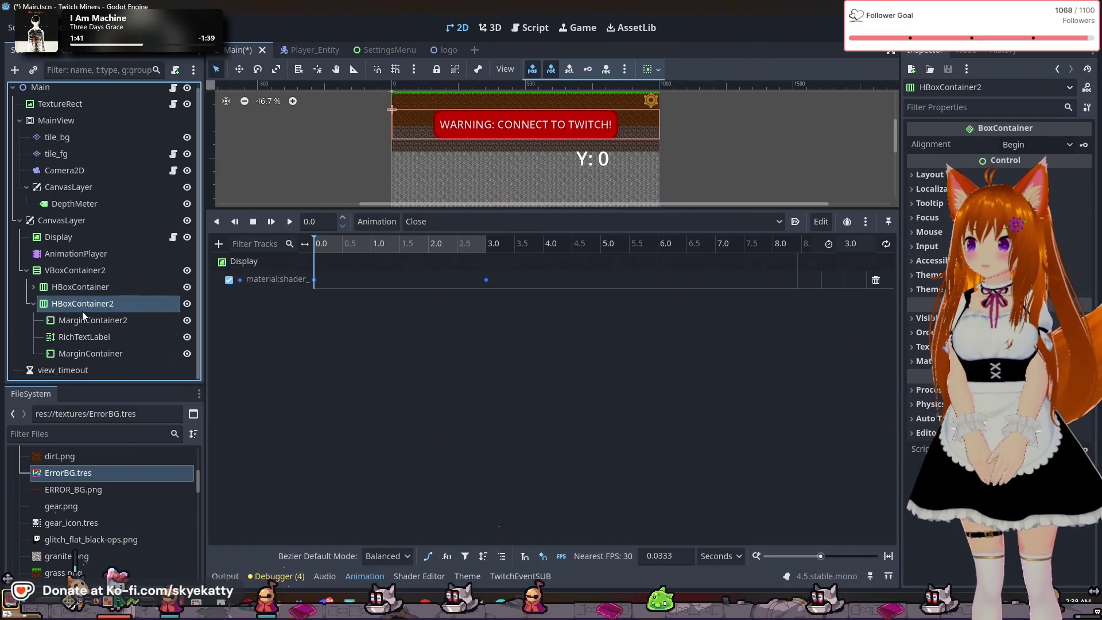
left_click(88, 341)
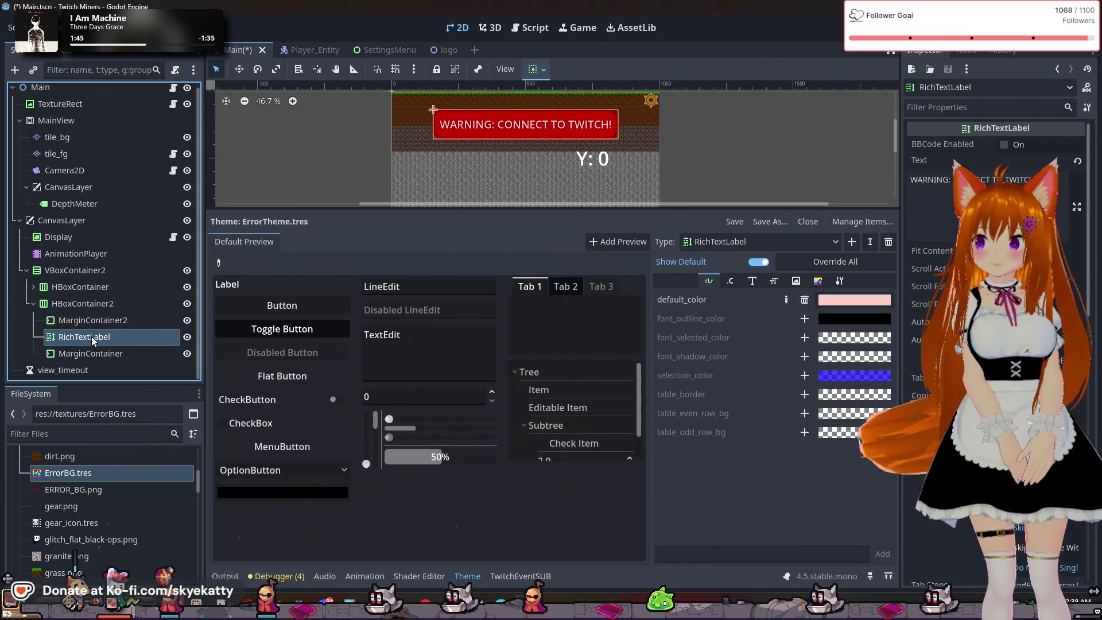
Add an AnimationPlayer as a child of RichTextLabel
right_click(82, 335)
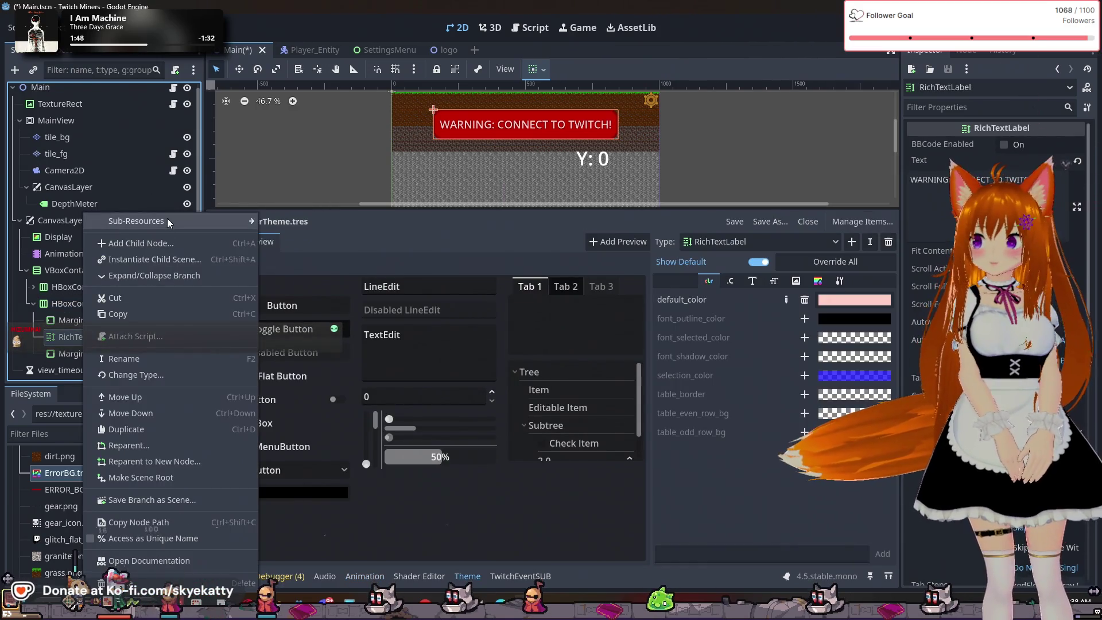
left_click(166, 243)
type("A")
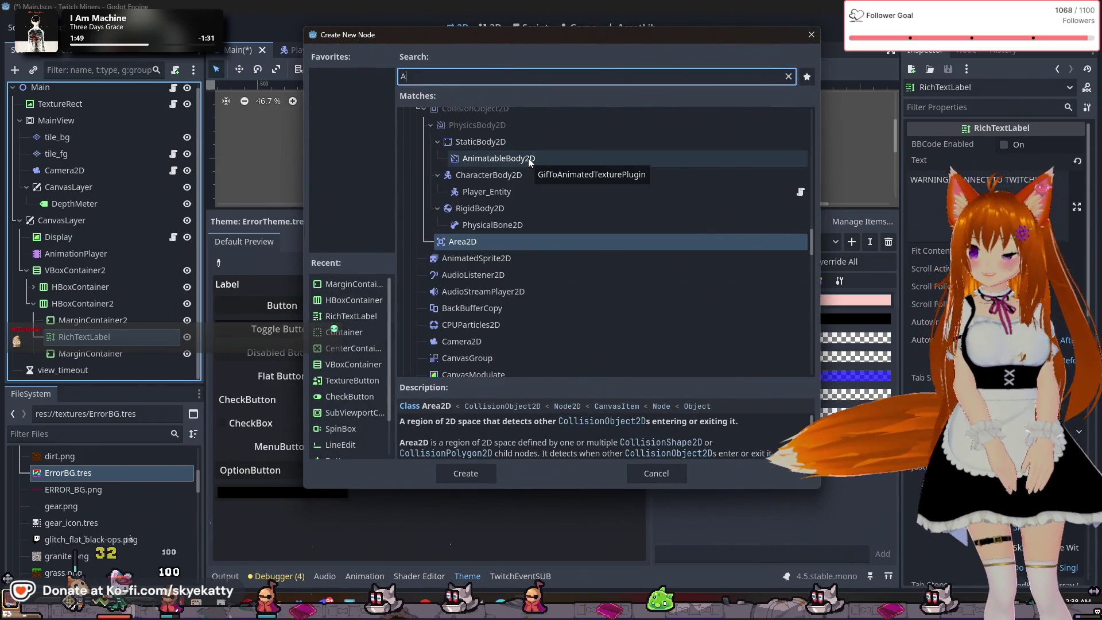
type("nim")
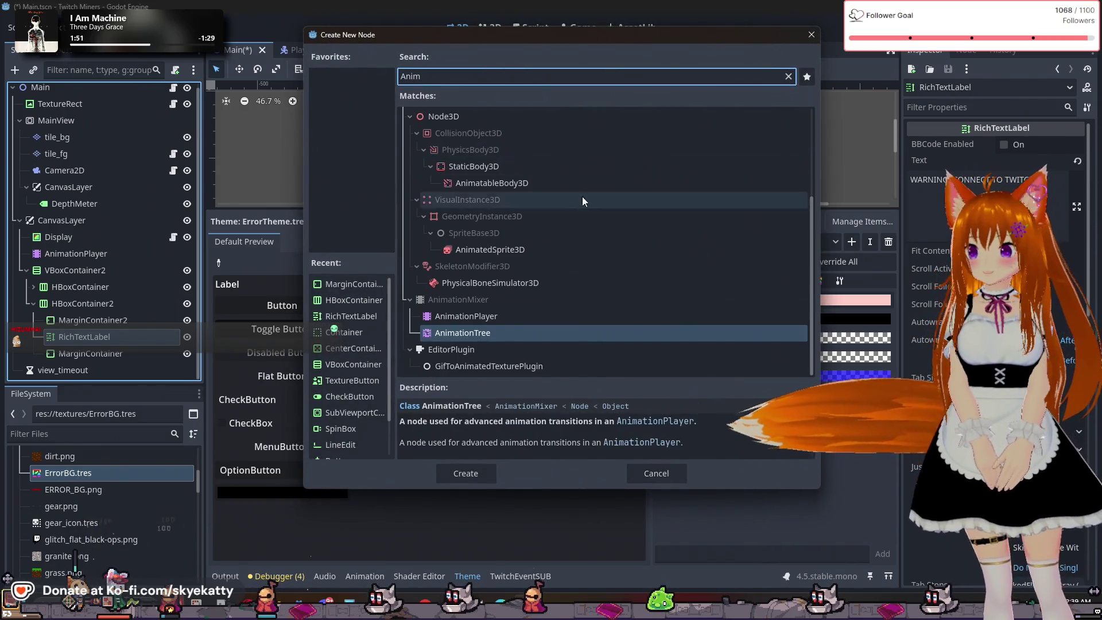
left_click(481, 315)
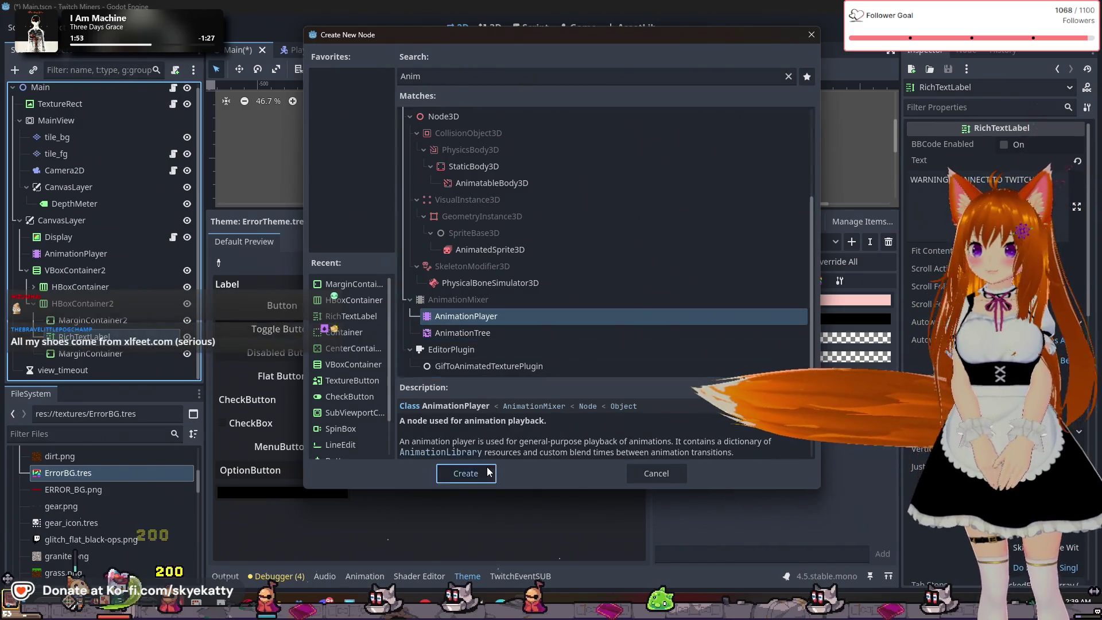
left_click(487, 472)
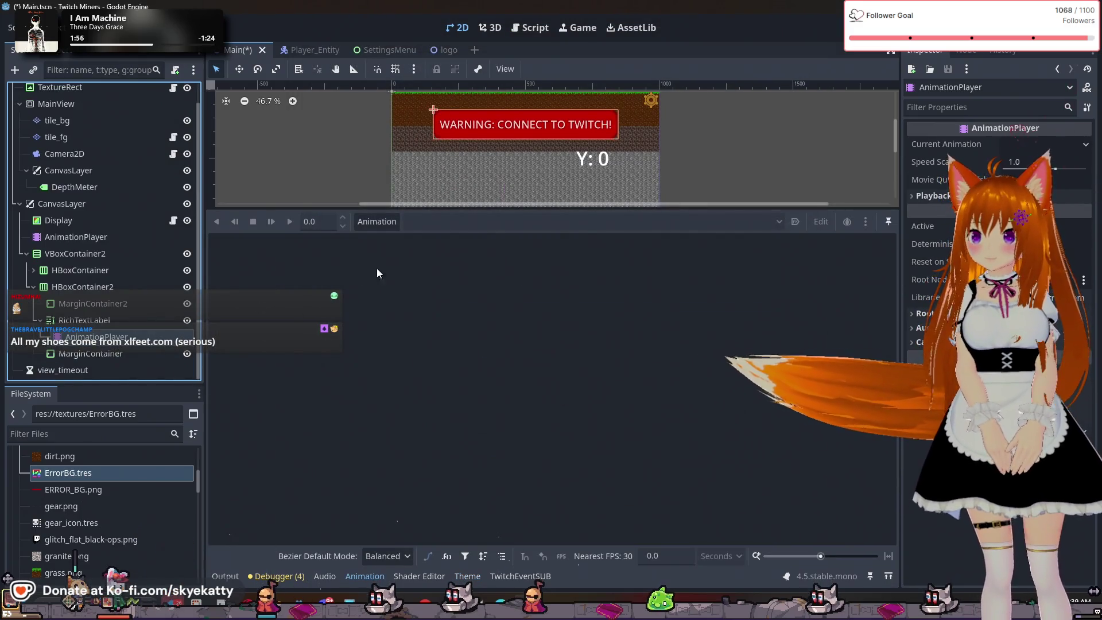
Create a new animation named Flash
left_click(385, 225)
left_click(391, 236)
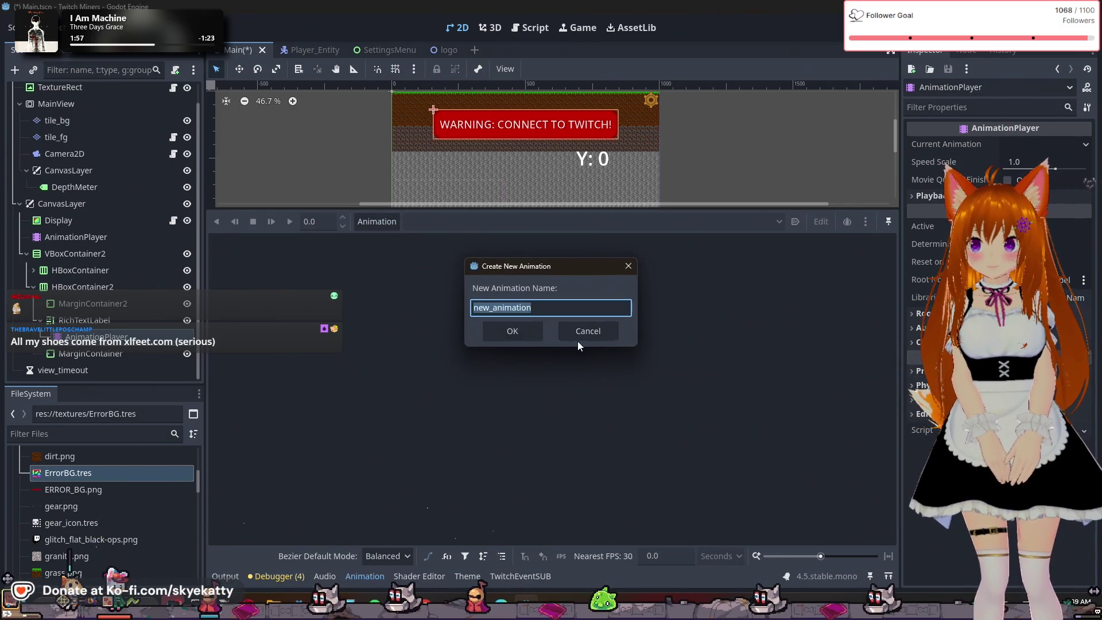
type("Flash")
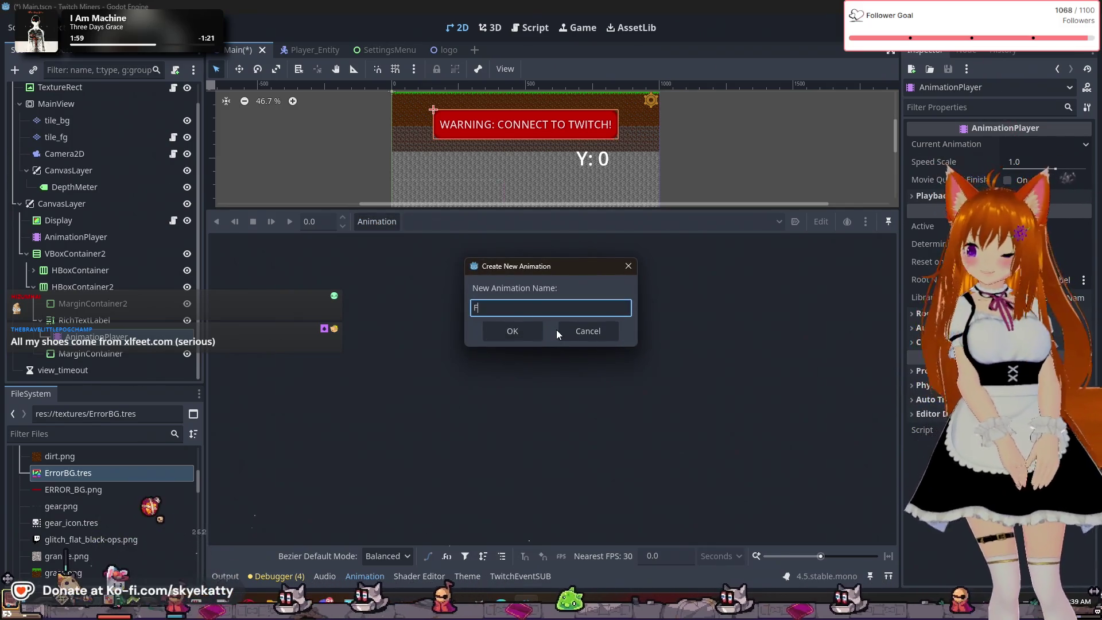
left_click(532, 329)
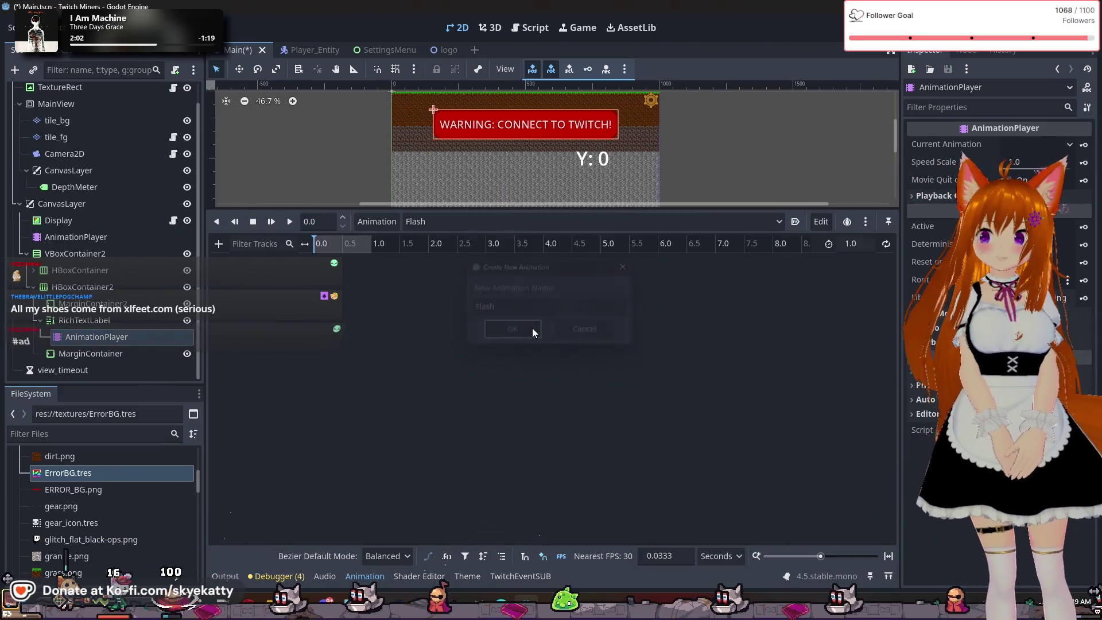
left_click(218, 245)
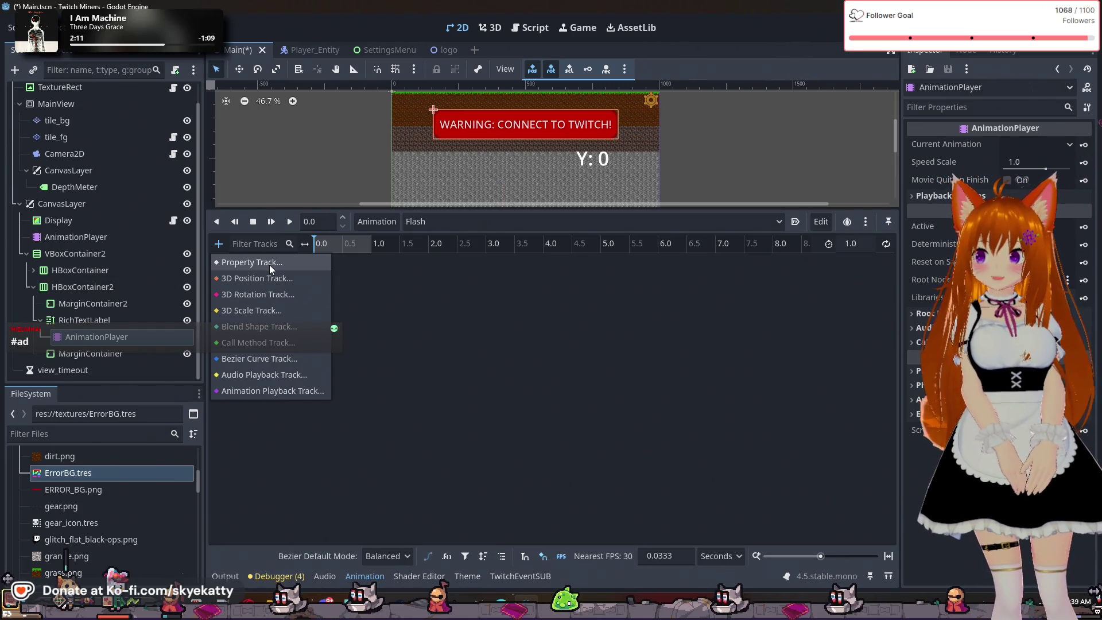
Add a property track for RichTextLabel's self_modulate to Flash
left_click(270, 263)
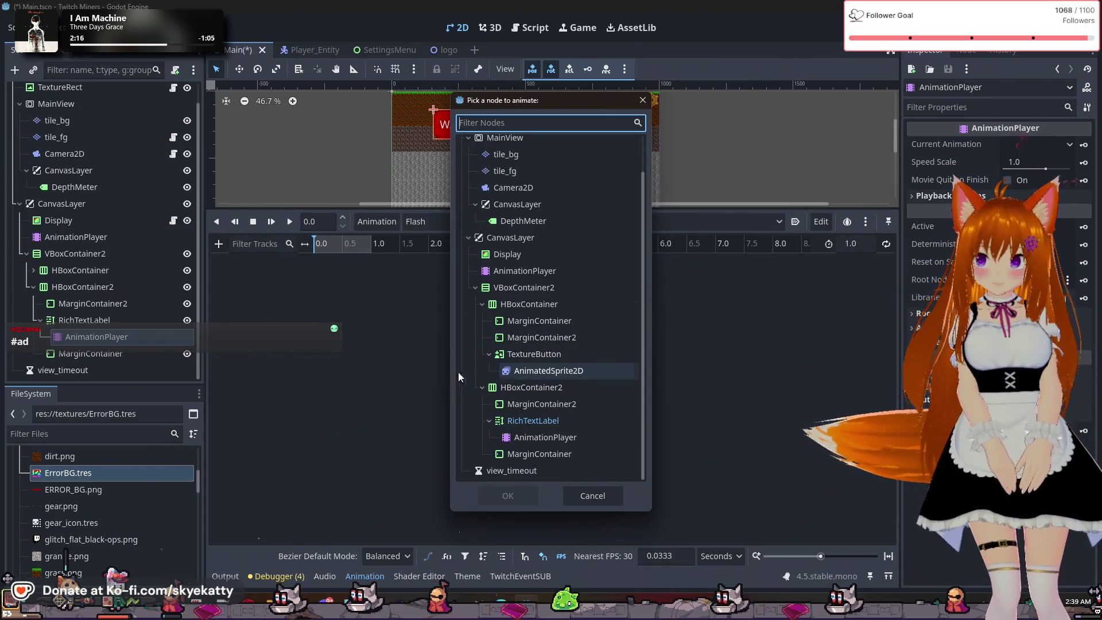
left_click(532, 421)
left_click(508, 496)
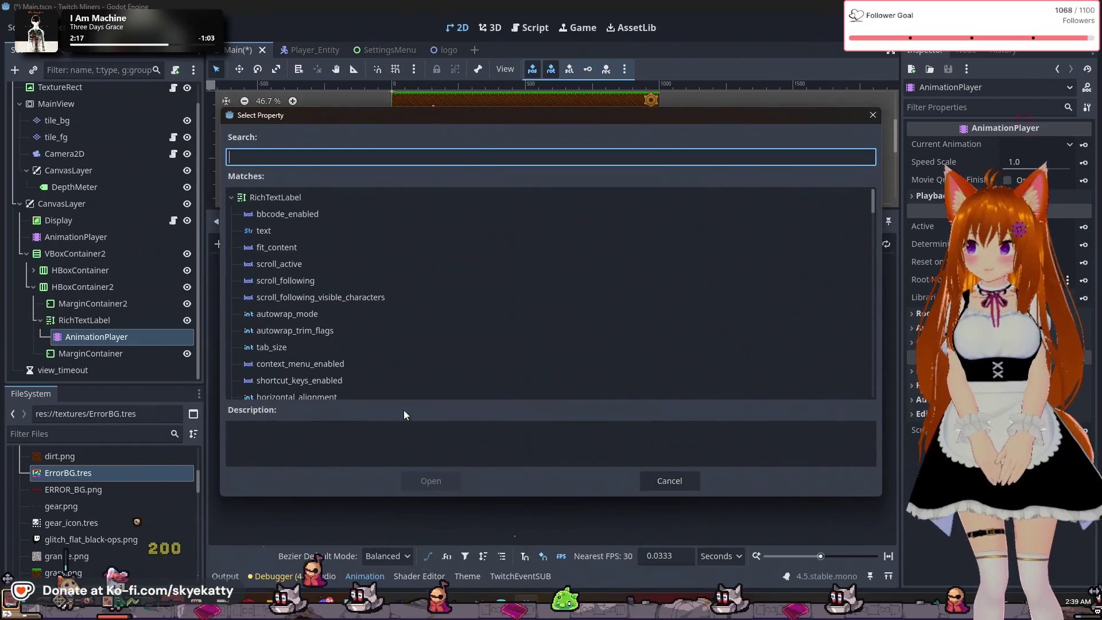
scroll(356, 287, "down", 3)
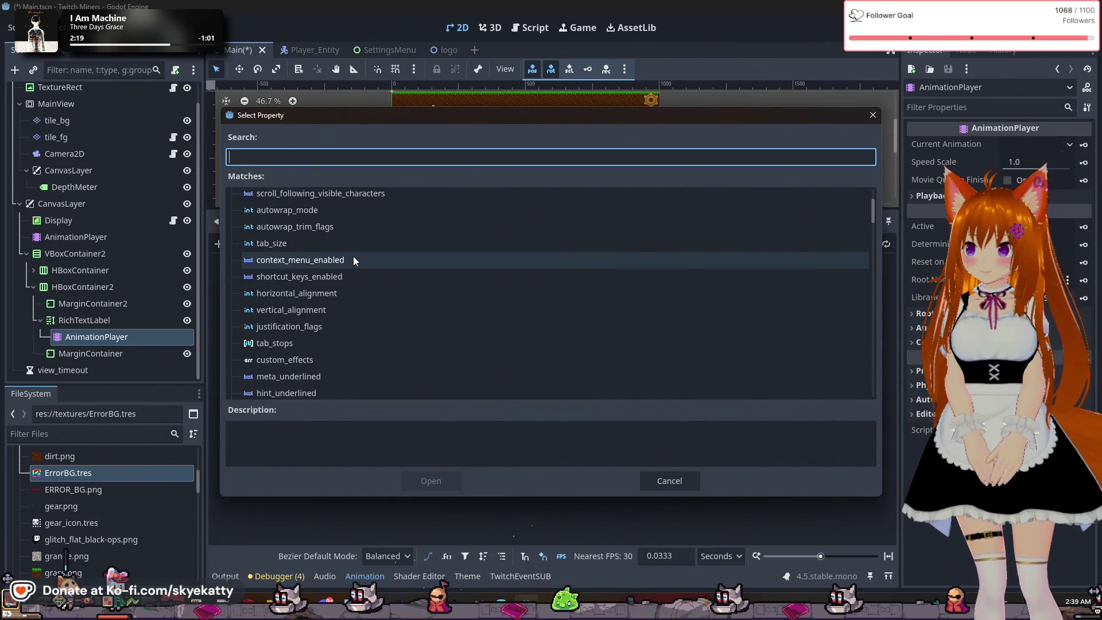
type("mo")
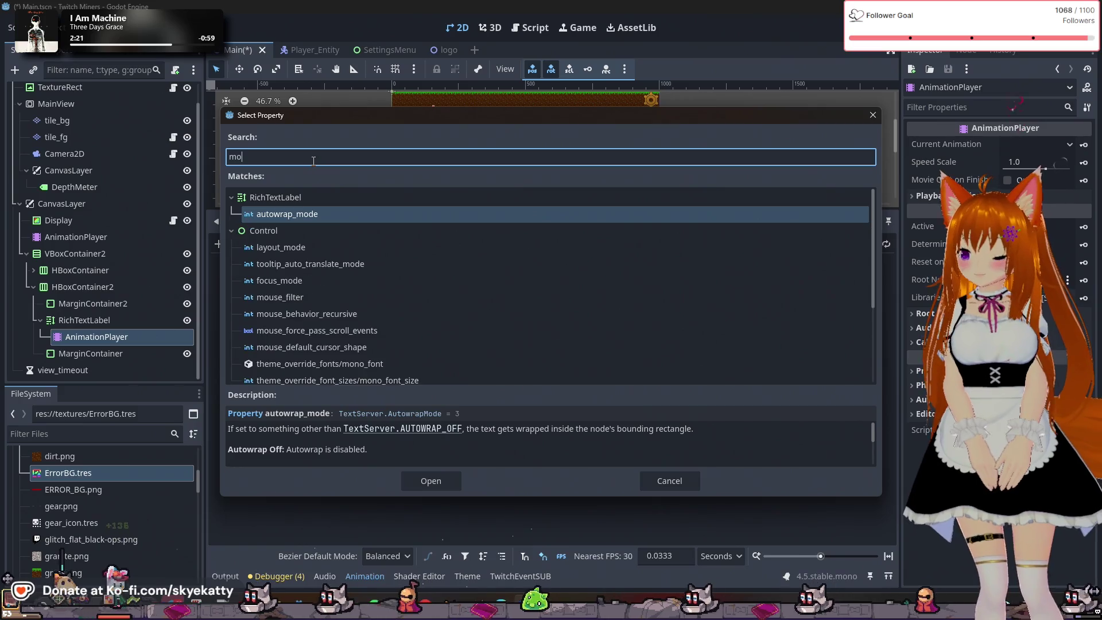
type("du")
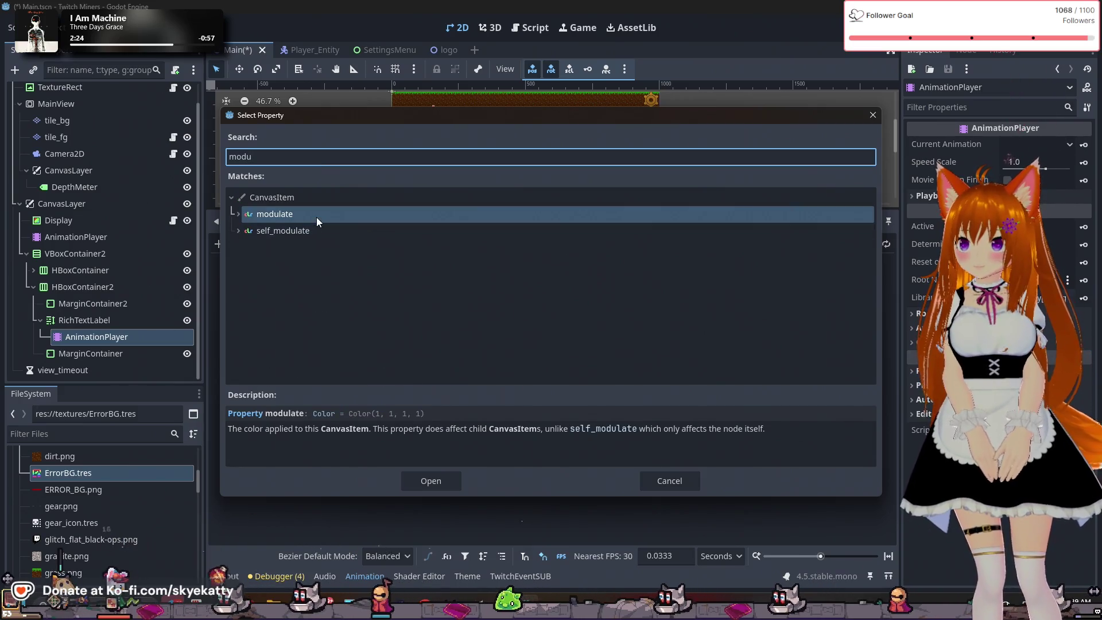
left_click(316, 220)
left_click(309, 235)
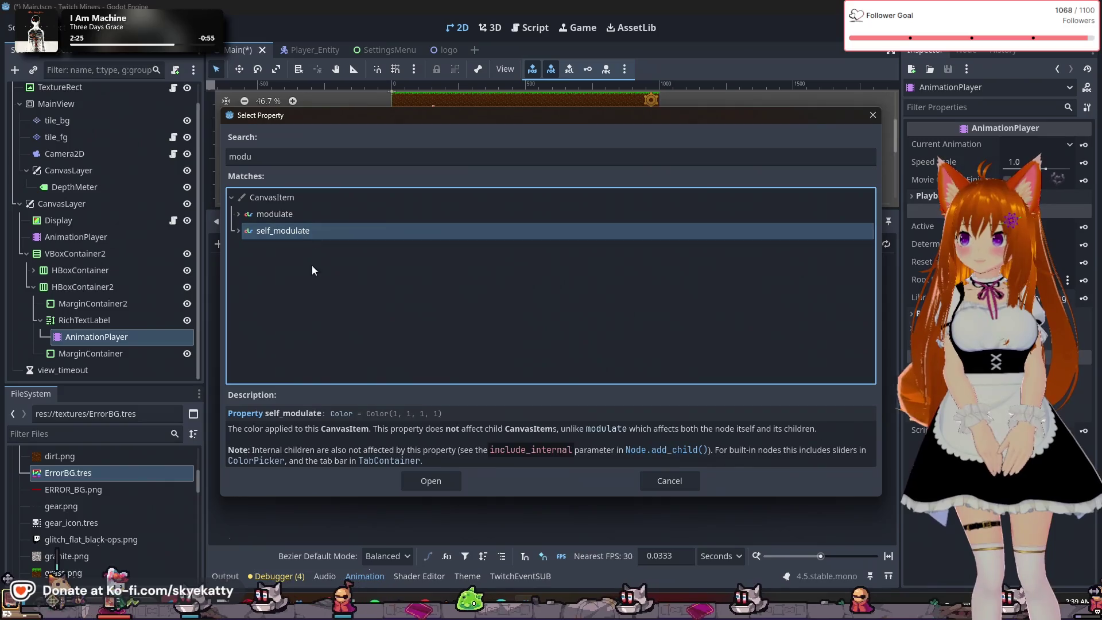
left_click(442, 484)
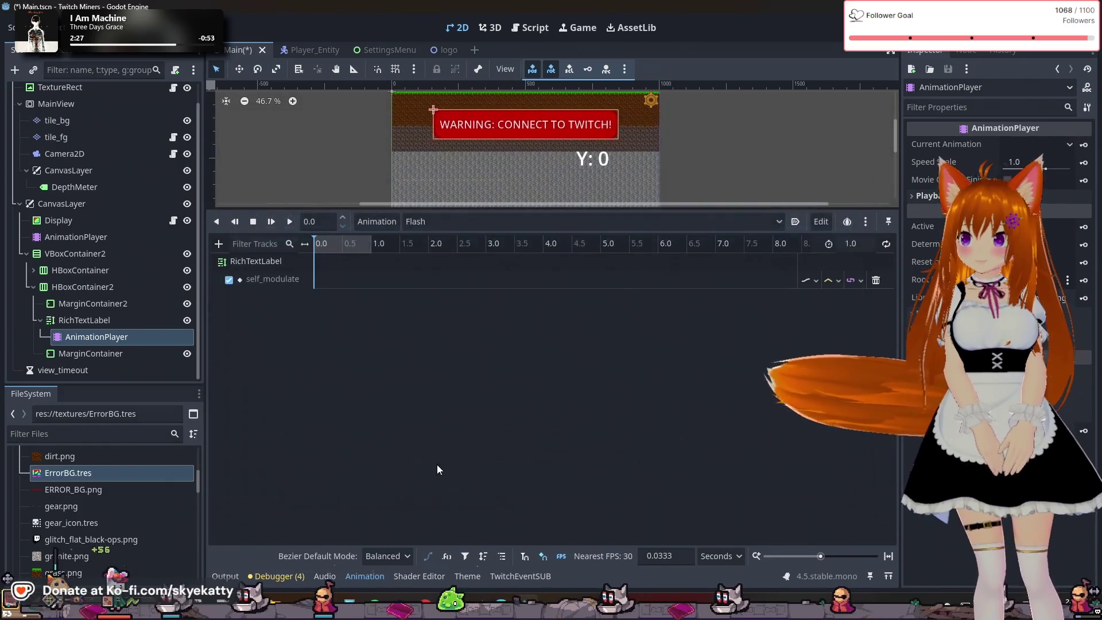
Insert a keyframe at 0 s on the self_modulate track and make its colour transparent
double_click(314, 279)
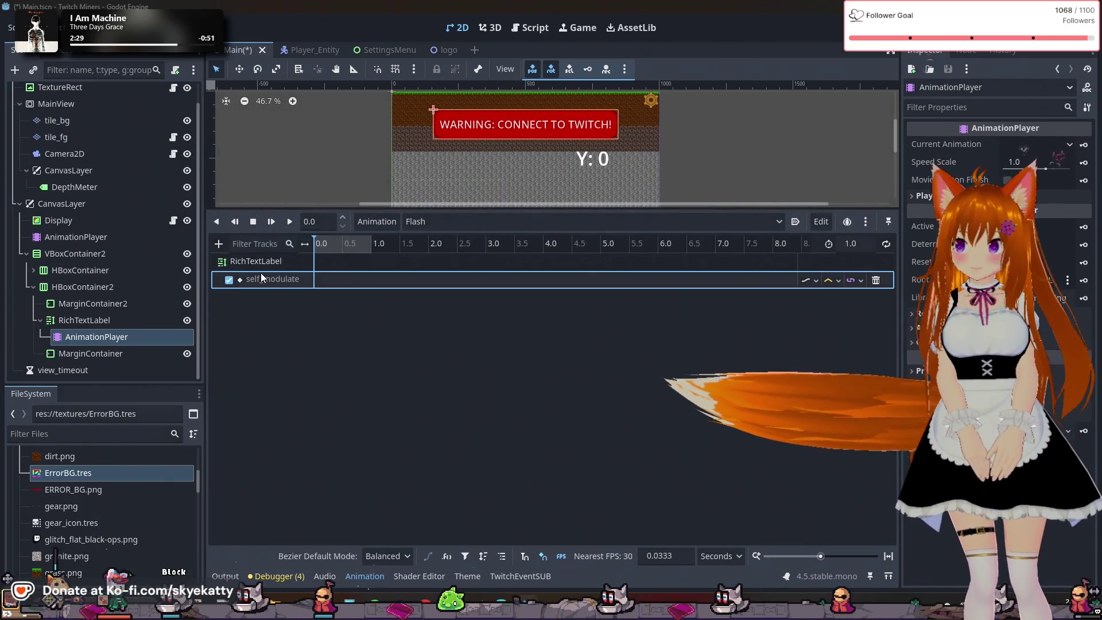
left_click(324, 280)
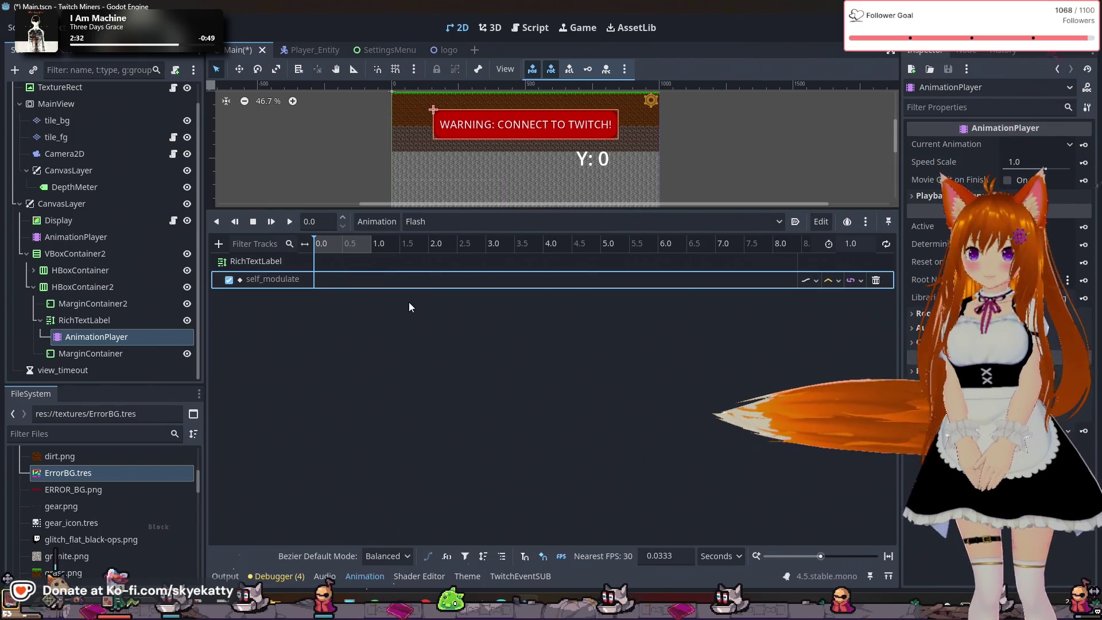
right_click(318, 280)
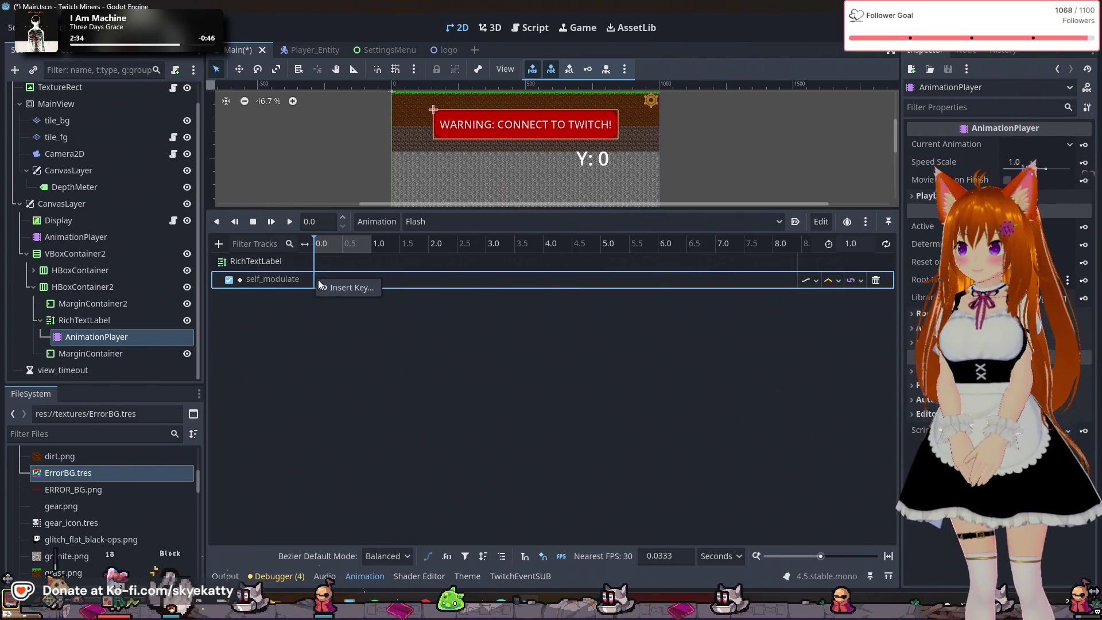
left_click(330, 288)
left_click(317, 281)
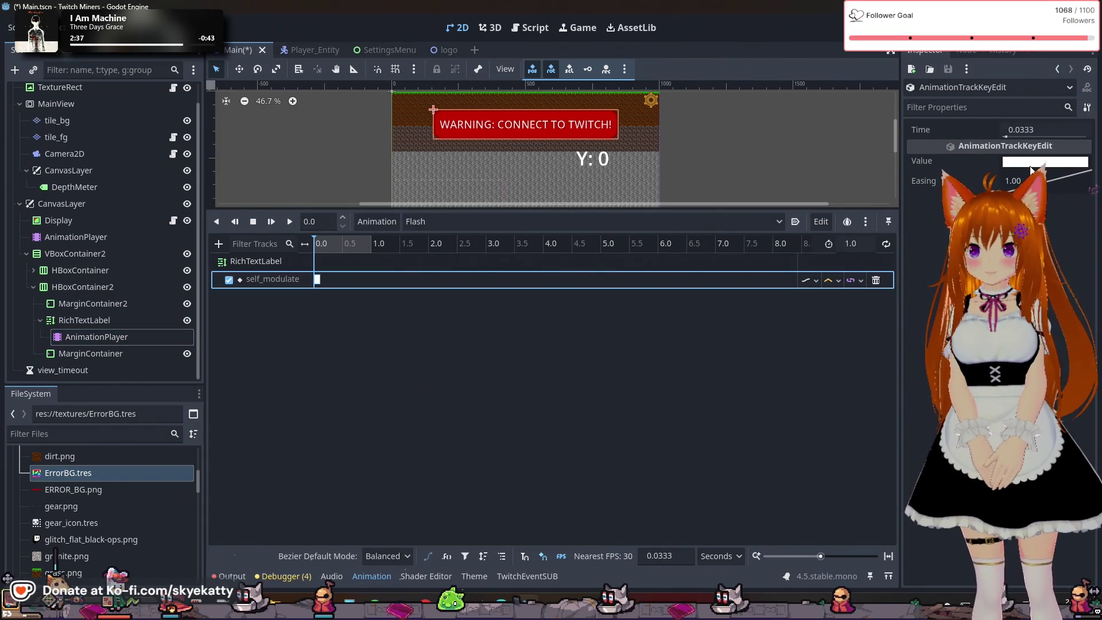
left_click(1030, 163)
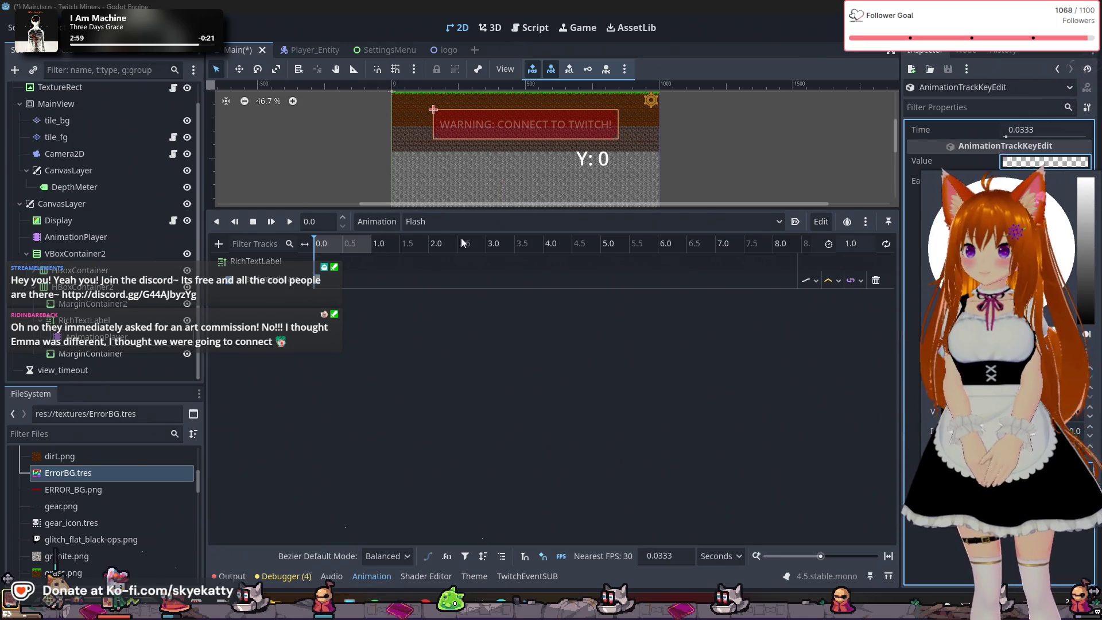
left_click(370, 247)
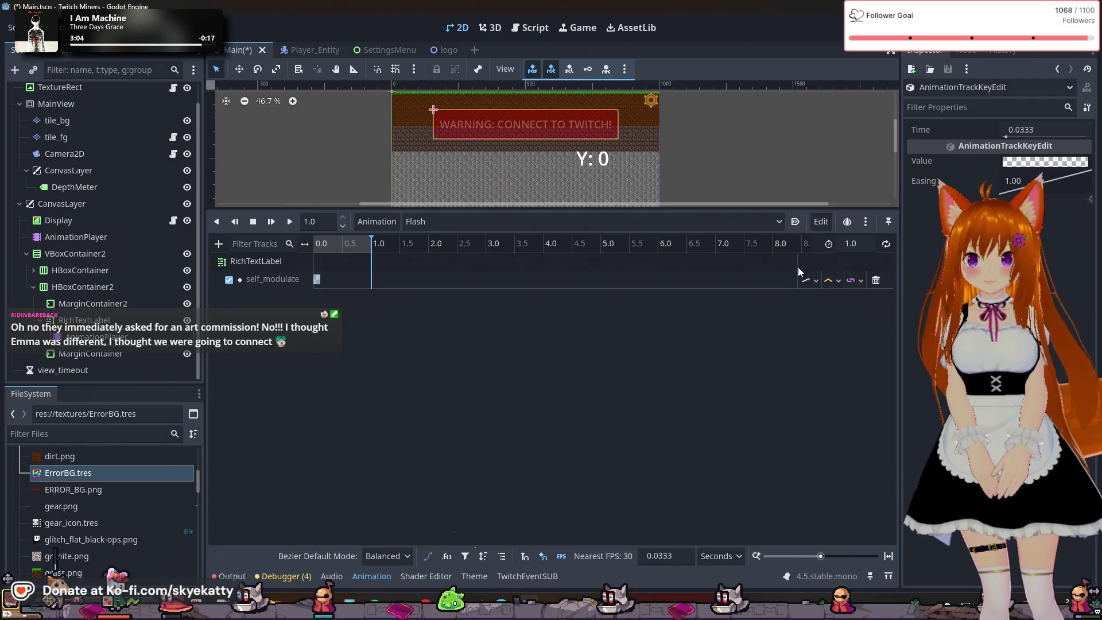
Confirm the Flash animation is 1 second long and place the playhead at 0.5 s
left_click(859, 247)
double_click(863, 245)
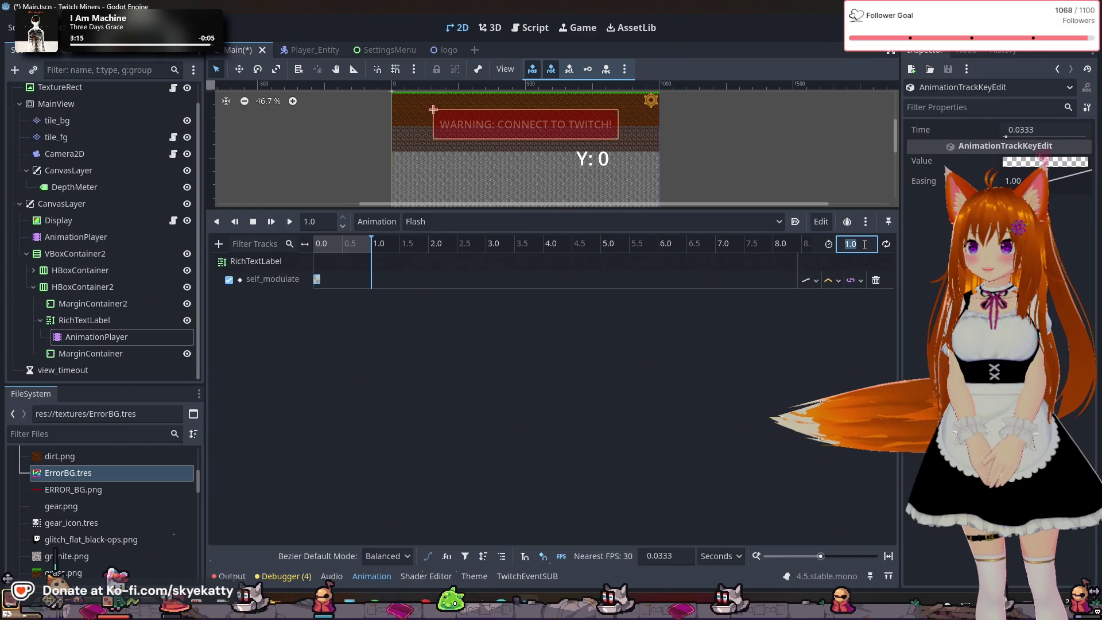
left_click(342, 250)
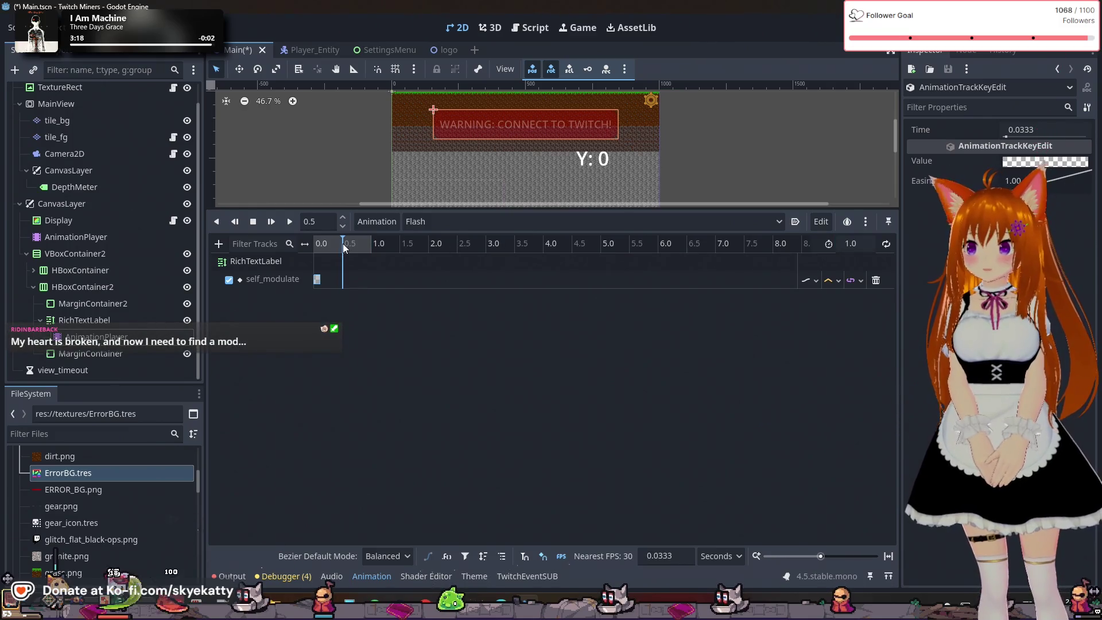
left_click_drag(343, 247, 342, 250)
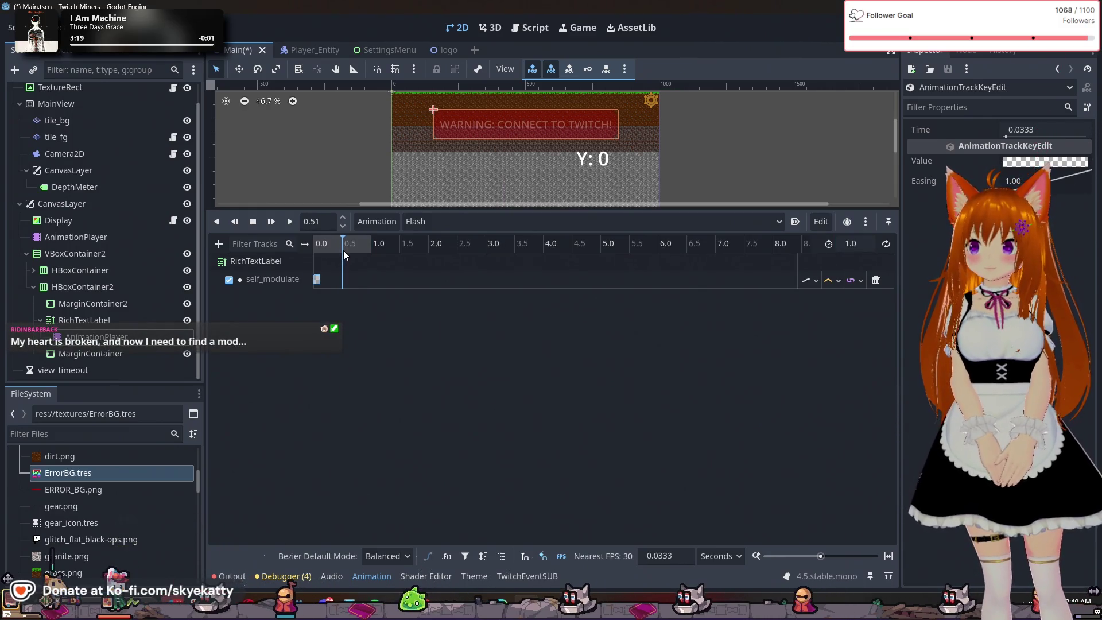
Insert a self_modulate keyframe at 0.5 s and set its colour
right_click(343, 281)
left_click(357, 289)
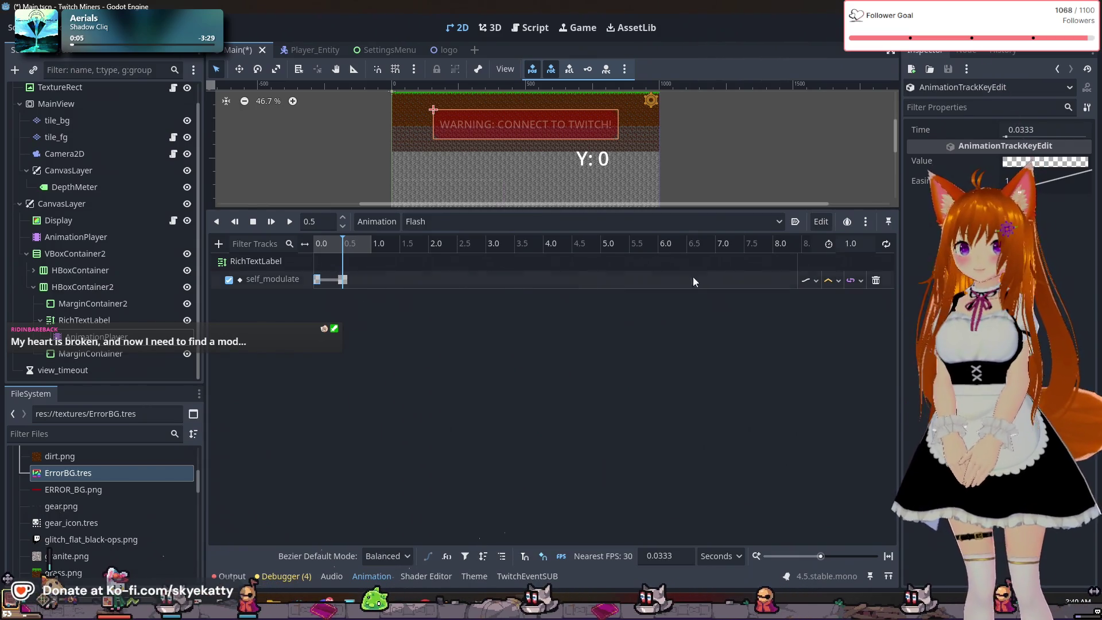
left_click(1025, 163)
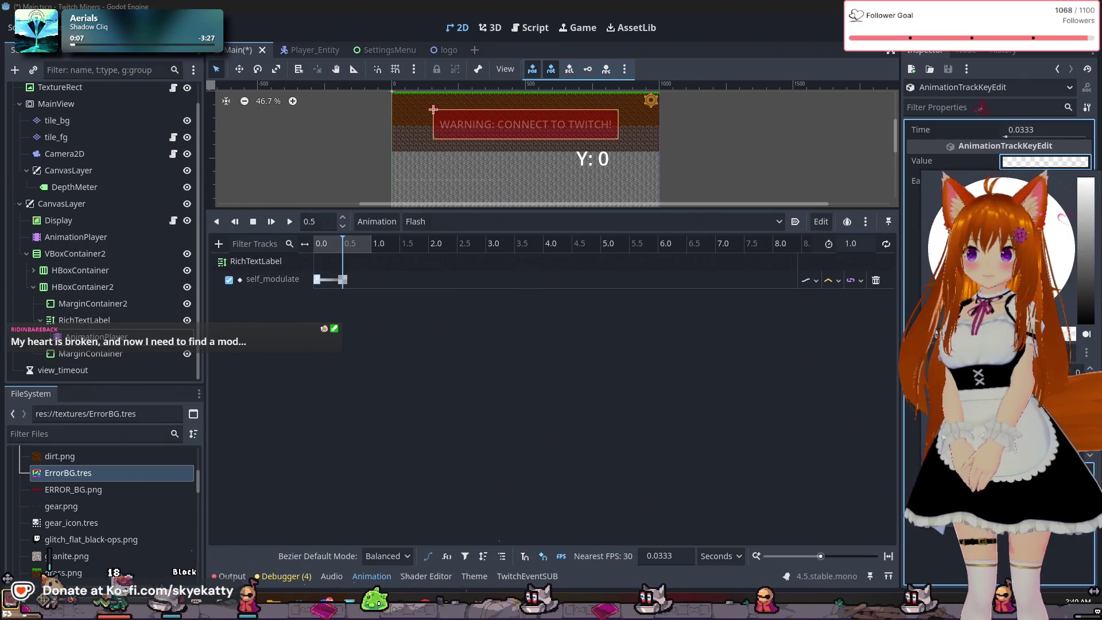
left_click(729, 379)
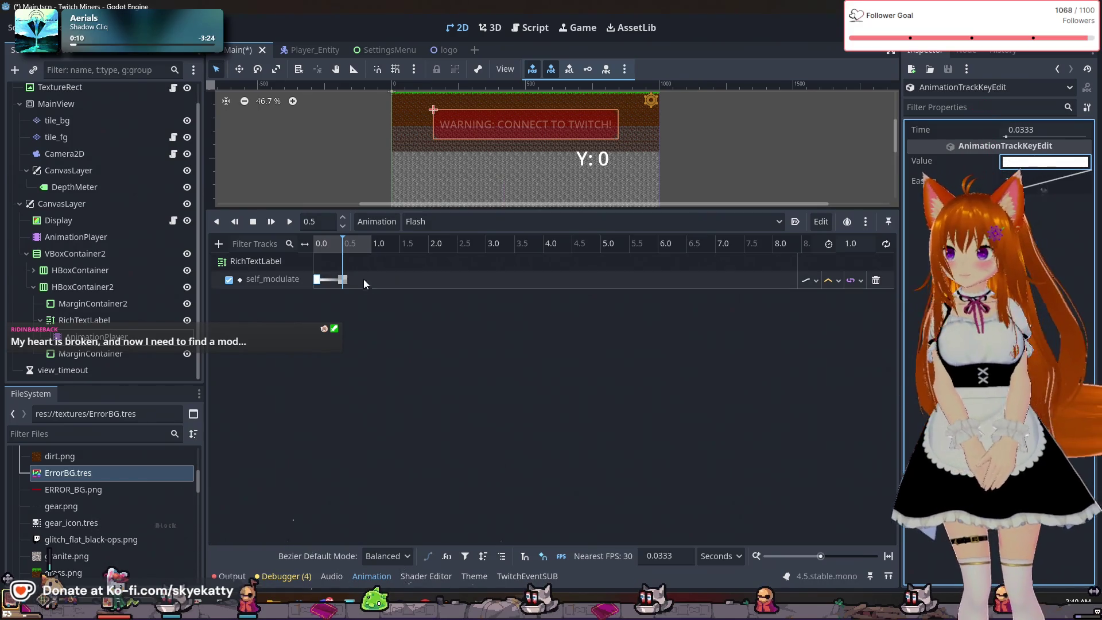
Insert another self_modulate keyframe near 1 second and adjust its colour value
left_click(370, 247)
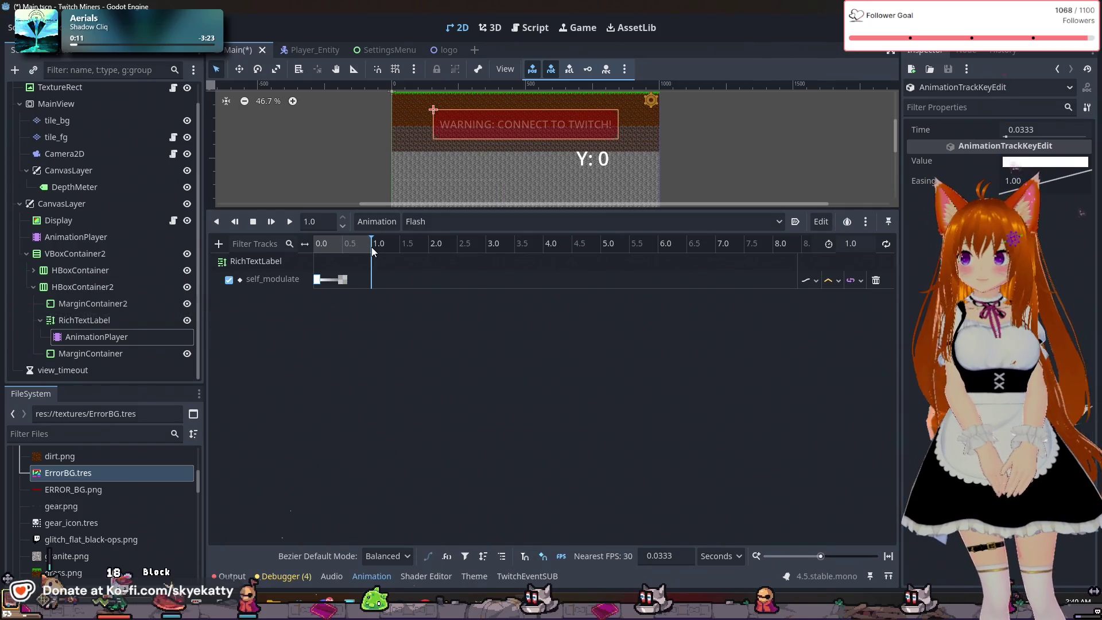
right_click(371, 279)
left_click(398, 285)
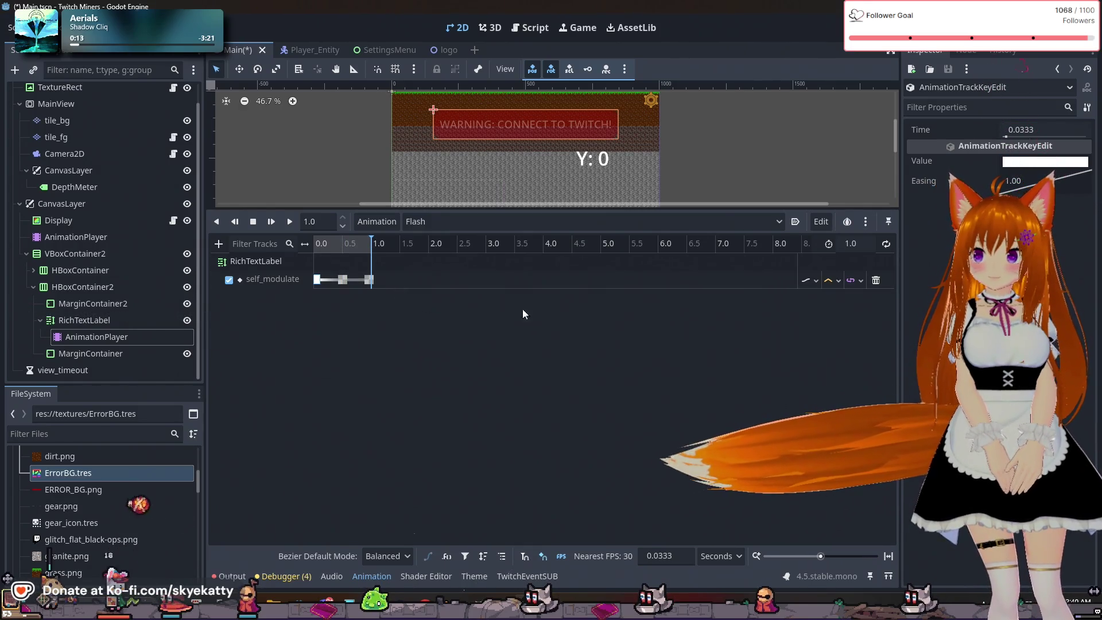
left_click(1068, 162)
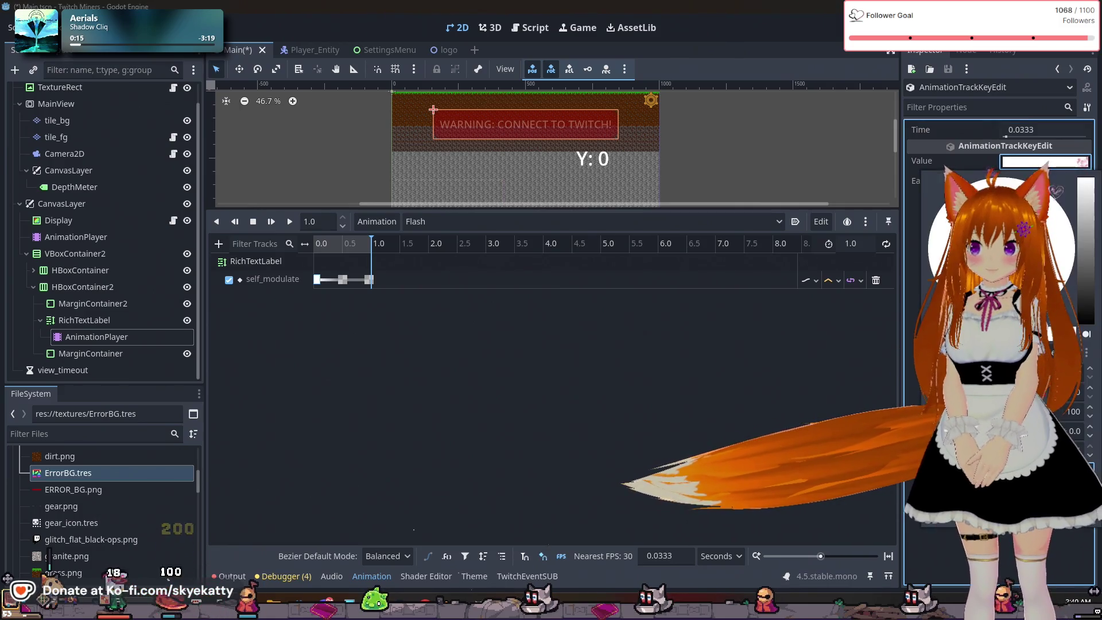
left_click(311, 281)
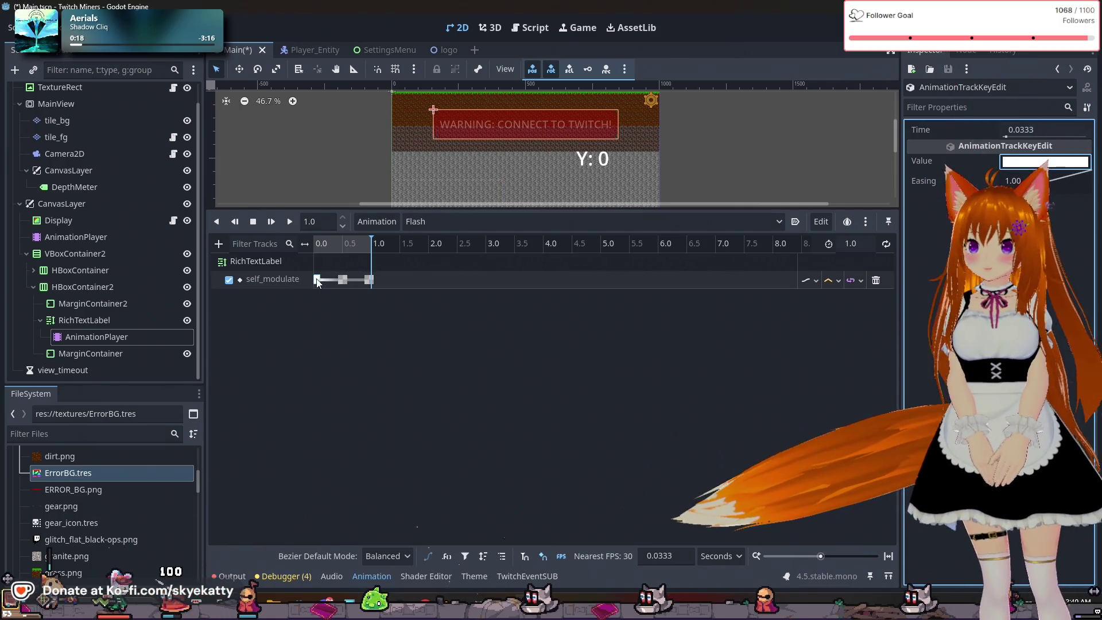
left_click(1044, 162)
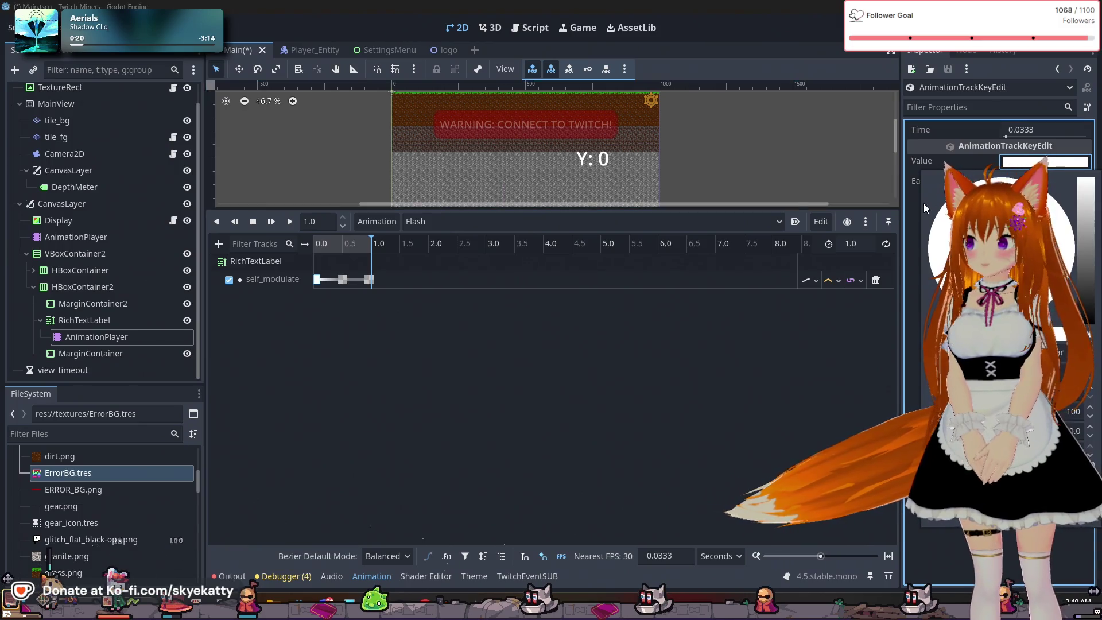
left_click(317, 281)
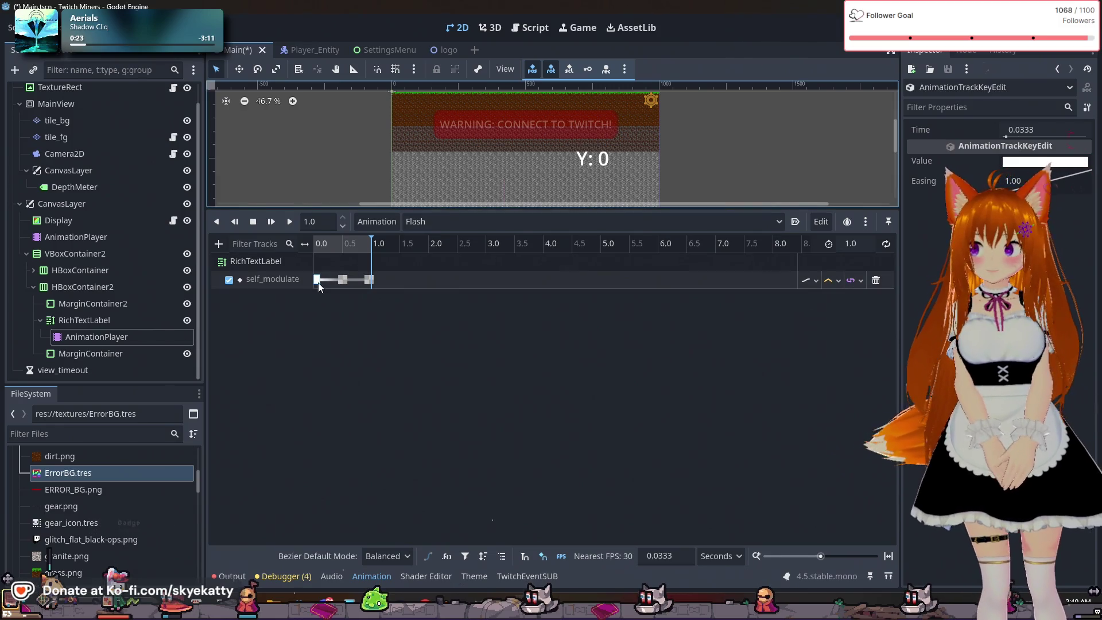
Make the 0.5 s key opaque white and keep the first and last keys transparent
left_click(343, 280)
left_click(1015, 163)
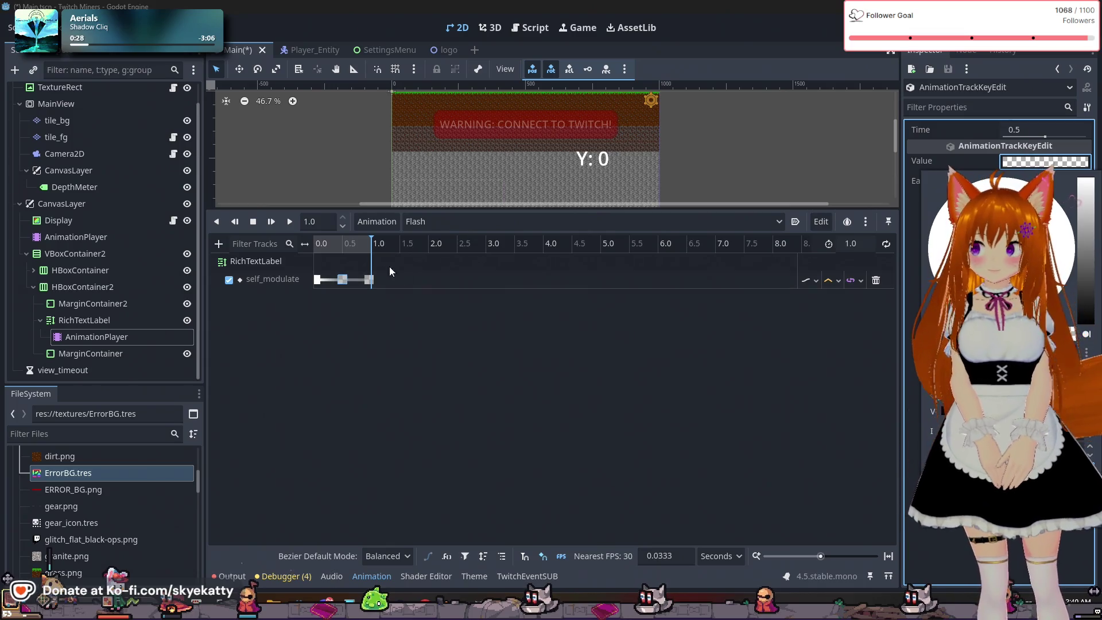
left_click(763, 294)
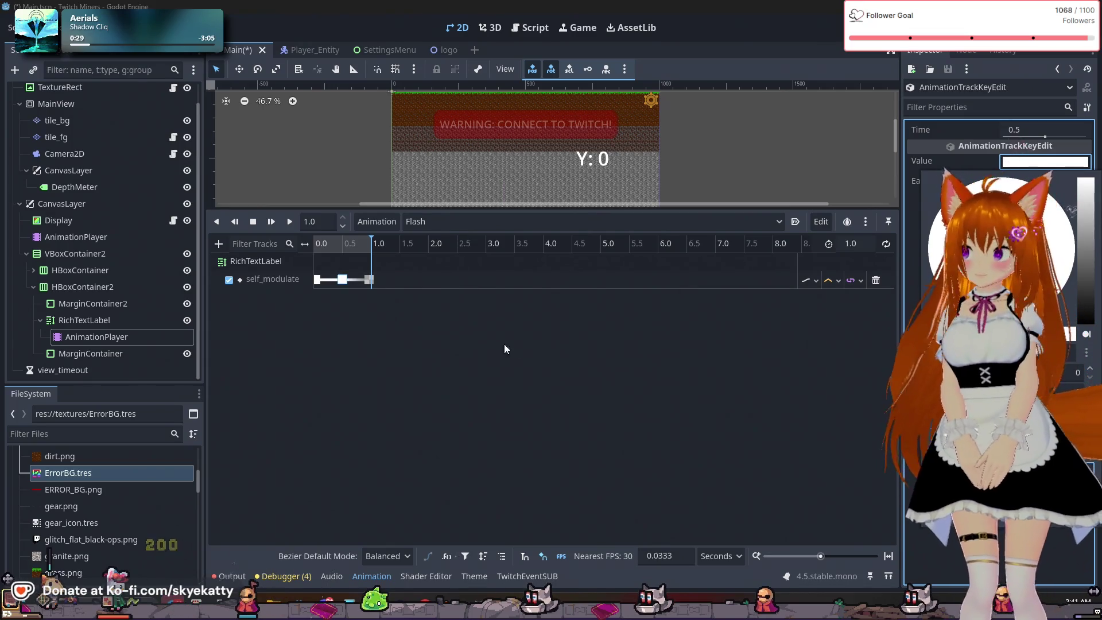
left_click(317, 279)
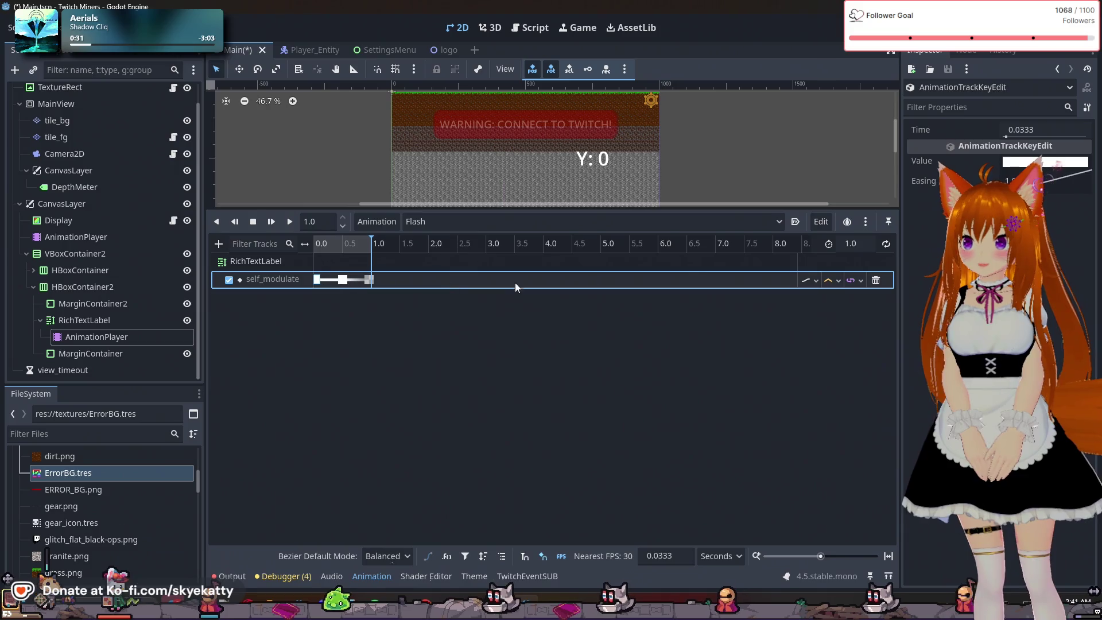
left_click(1030, 171)
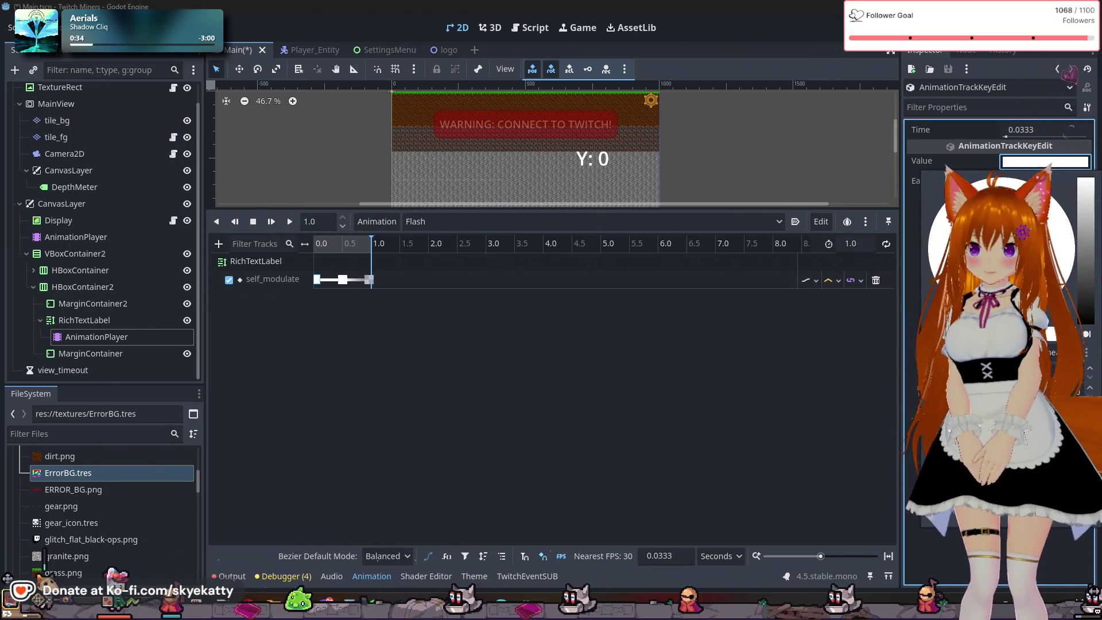
left_click(368, 280)
left_click(1044, 161)
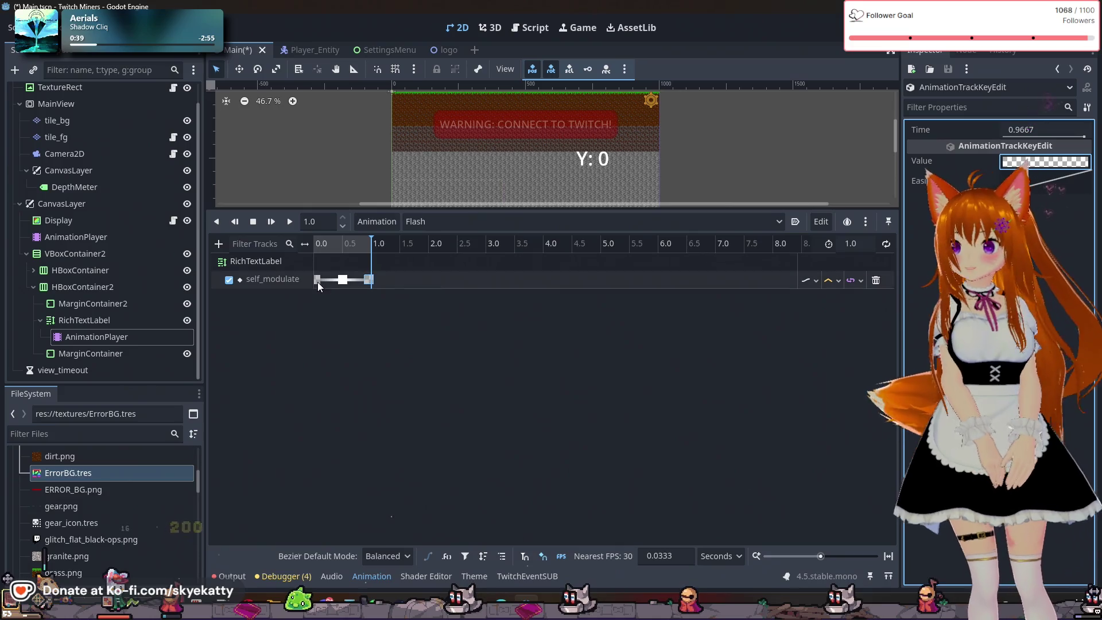
left_click(340, 328)
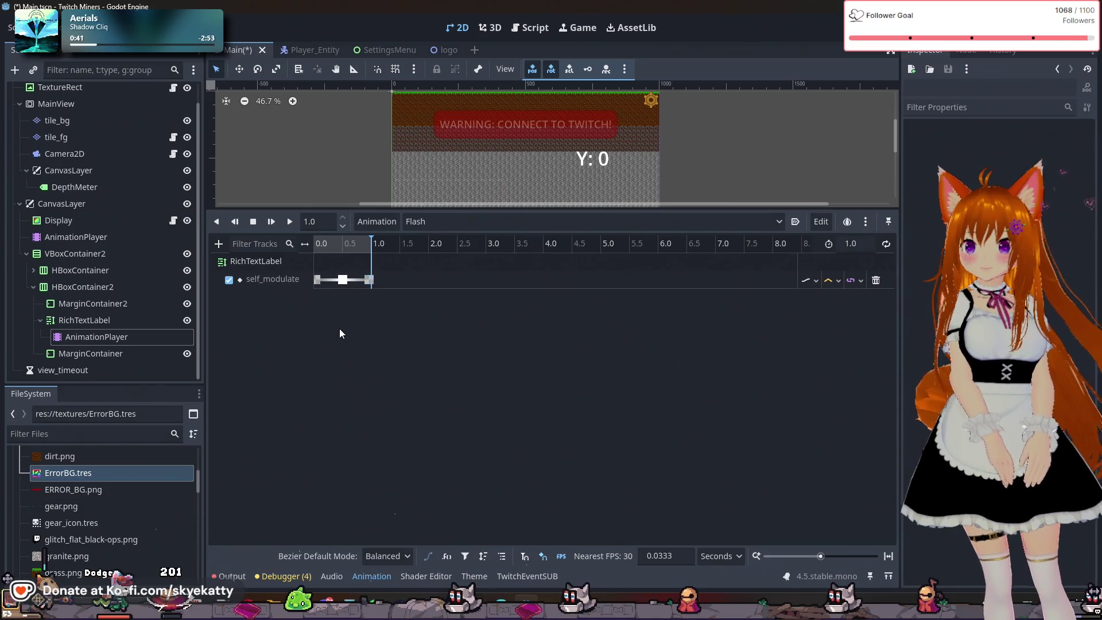
Preview the Flash animation from the start and check the onion skinning options
left_click(254, 223)
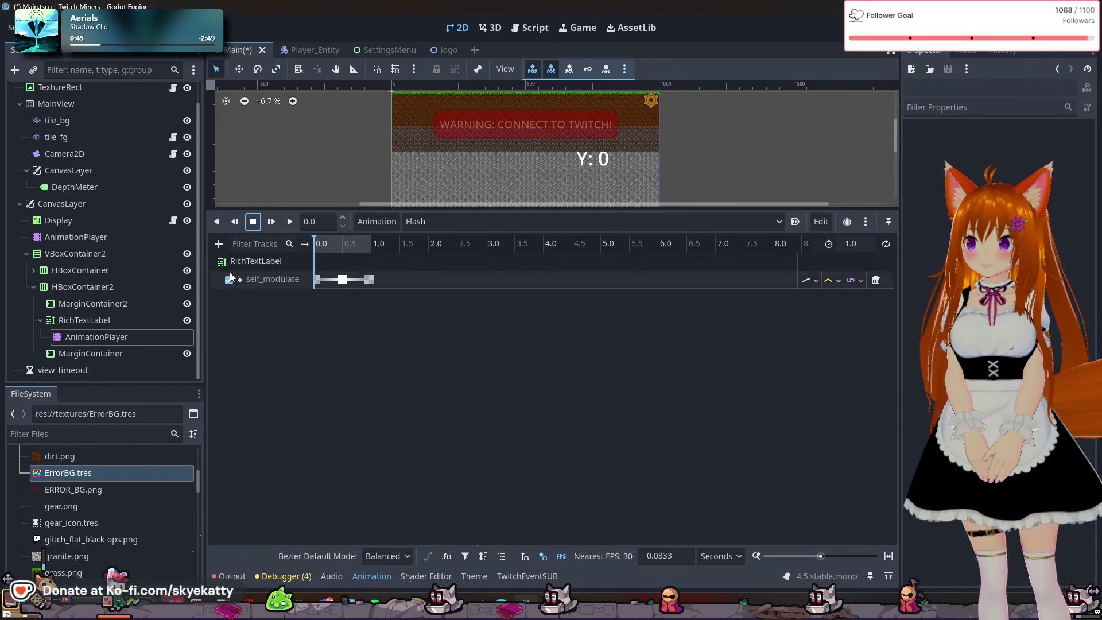
left_click(274, 223)
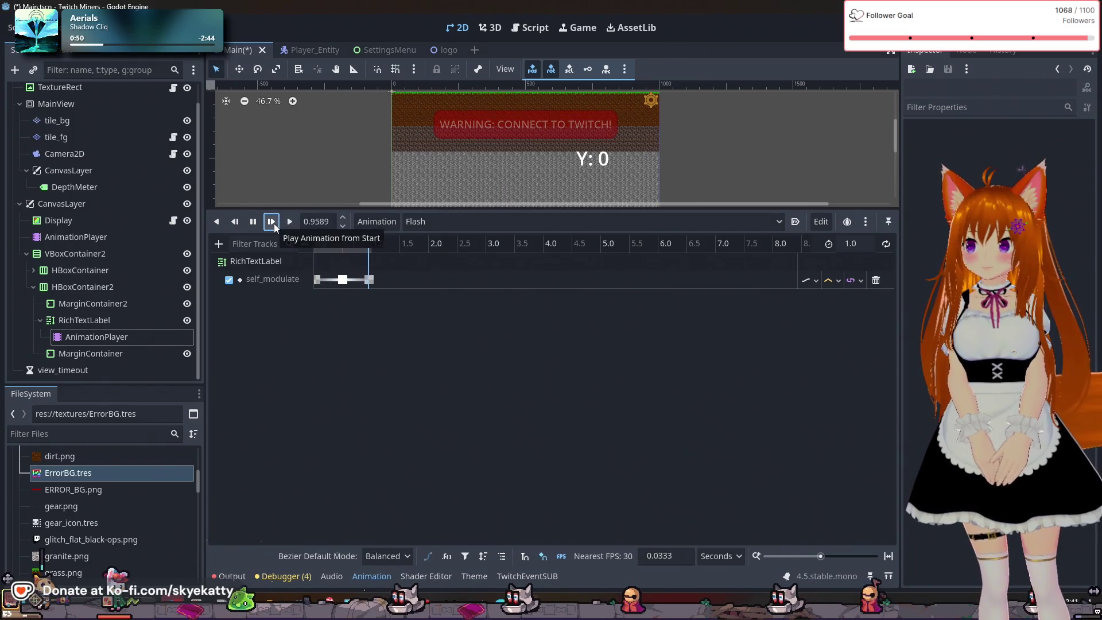
left_click(291, 222)
left_click(291, 222)
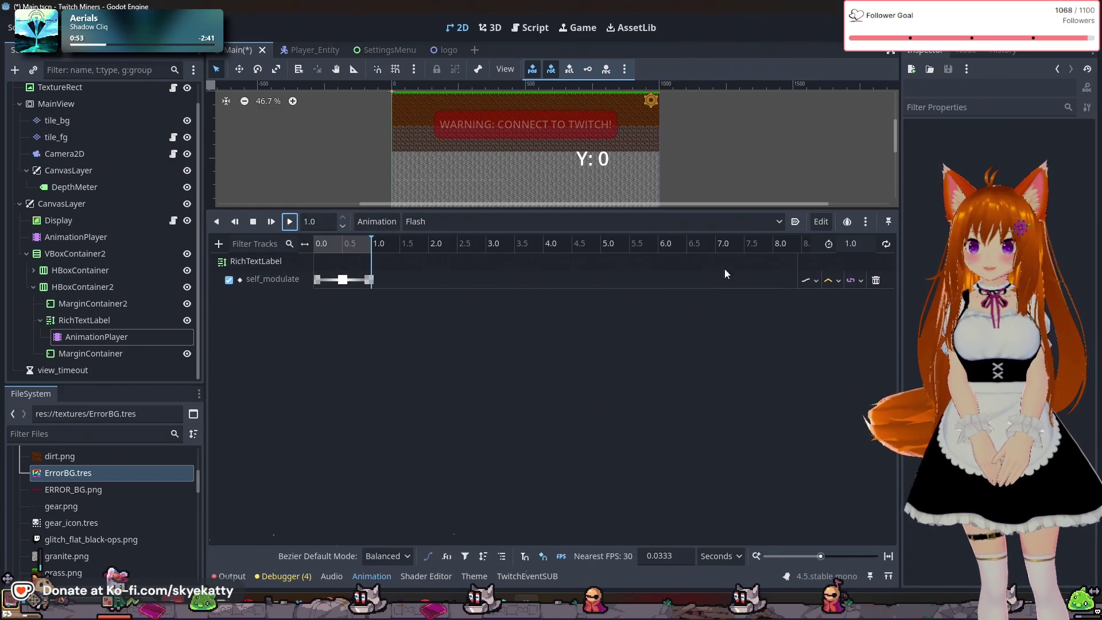
left_click(864, 224)
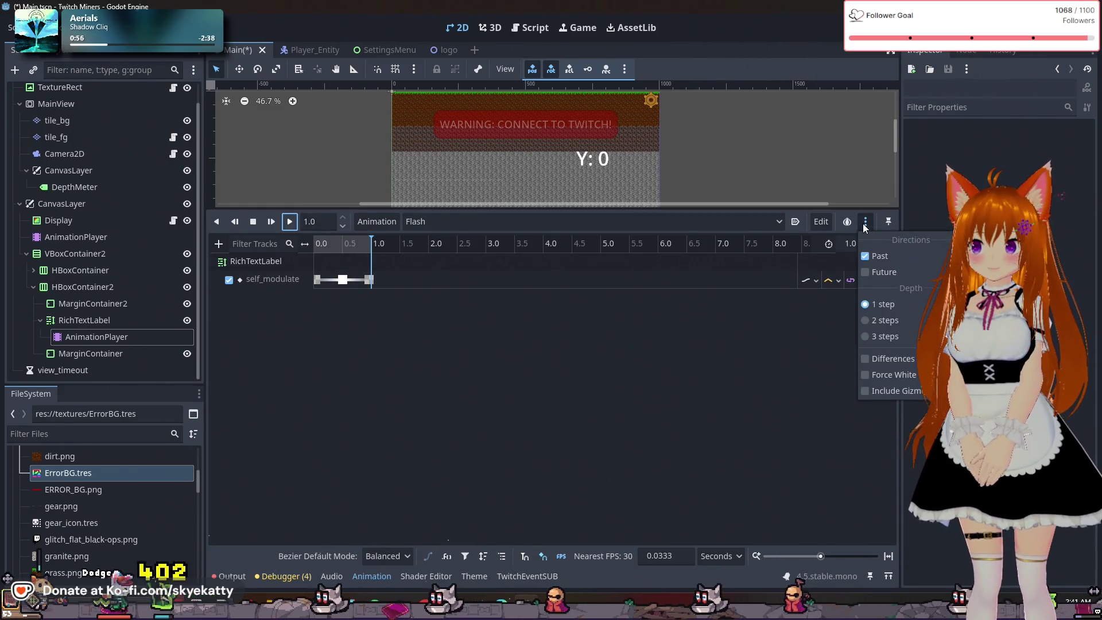
left_click(864, 224)
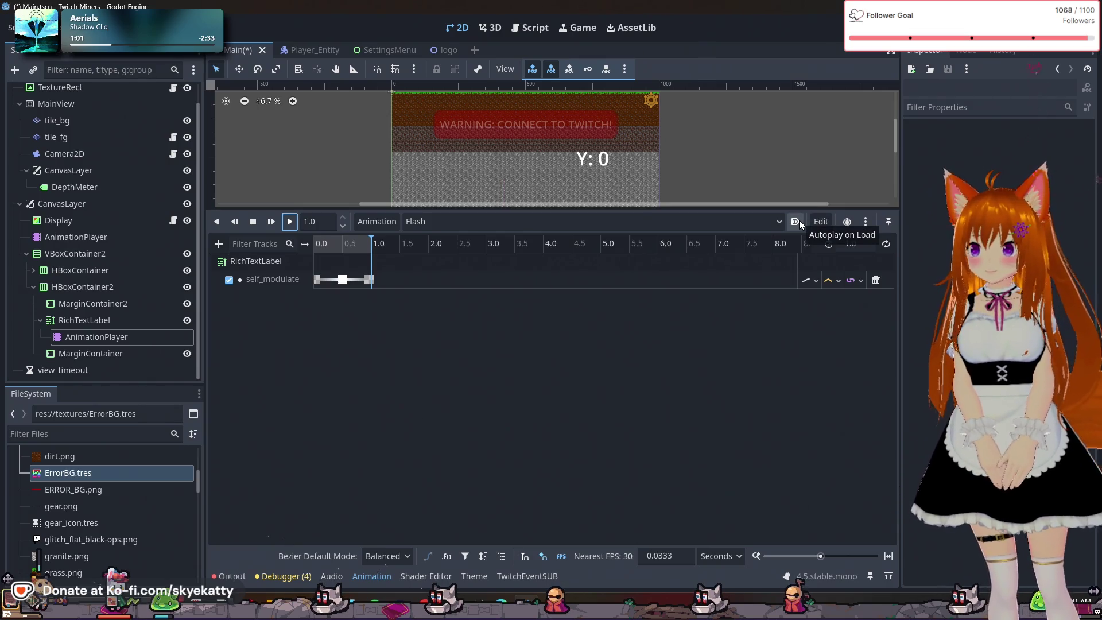
Look through the animation list and its management options
left_click(764, 215)
left_click(758, 216)
double_click(759, 218)
left_click(759, 218)
left_click(760, 218)
Turn on looping for the Flash animation and play it in the editor
left_click(389, 223)
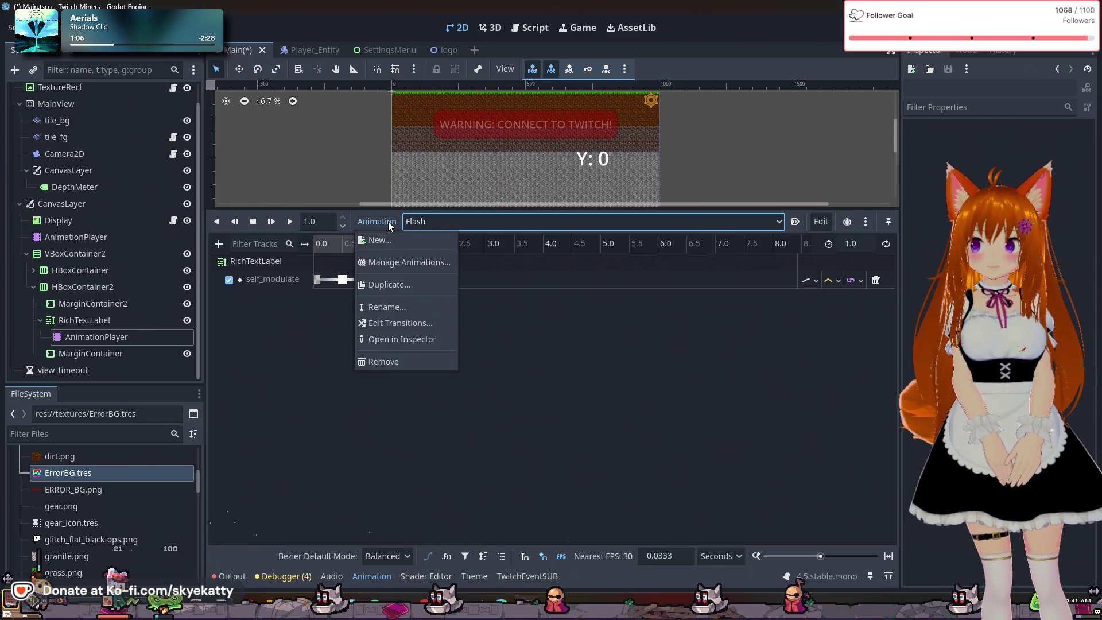
left_click(365, 222)
left_click(375, 222)
left_click(375, 222)
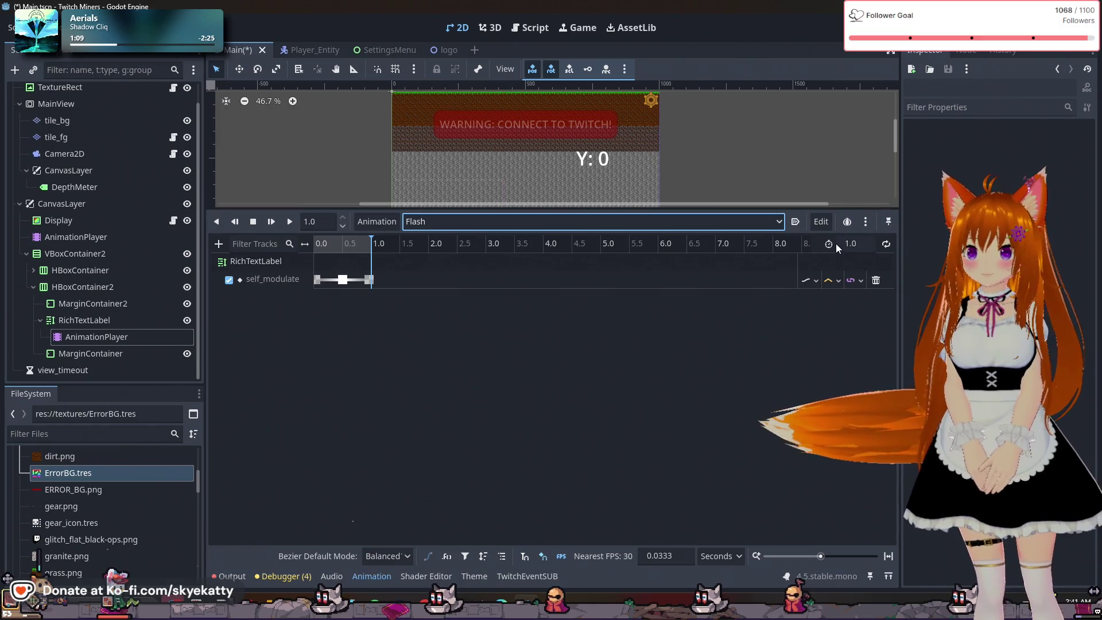
left_click(883, 244)
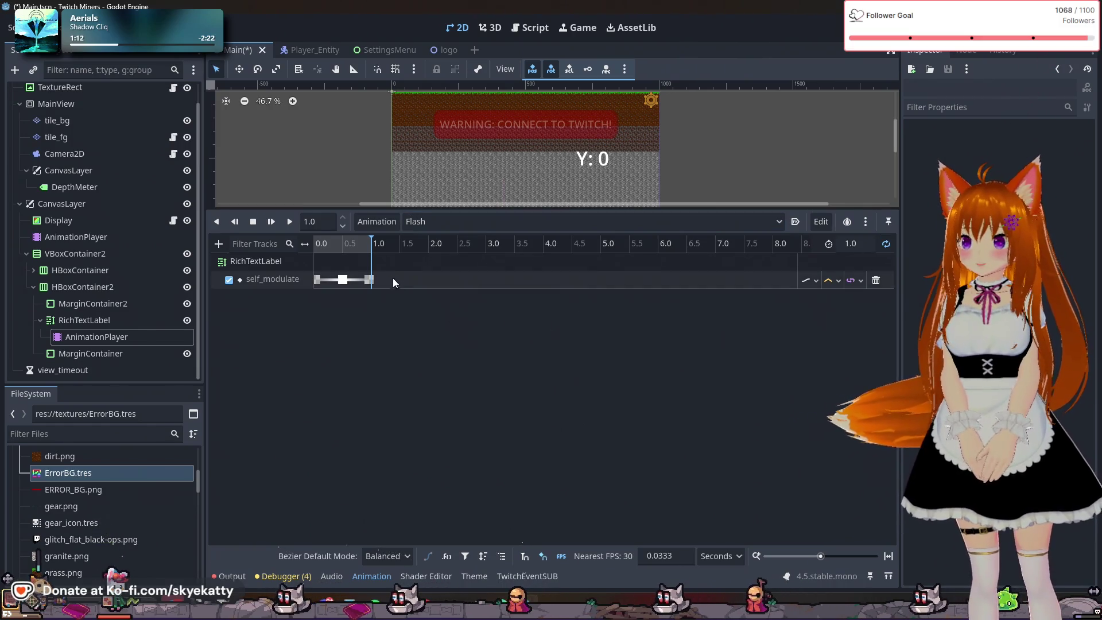
left_click(284, 225)
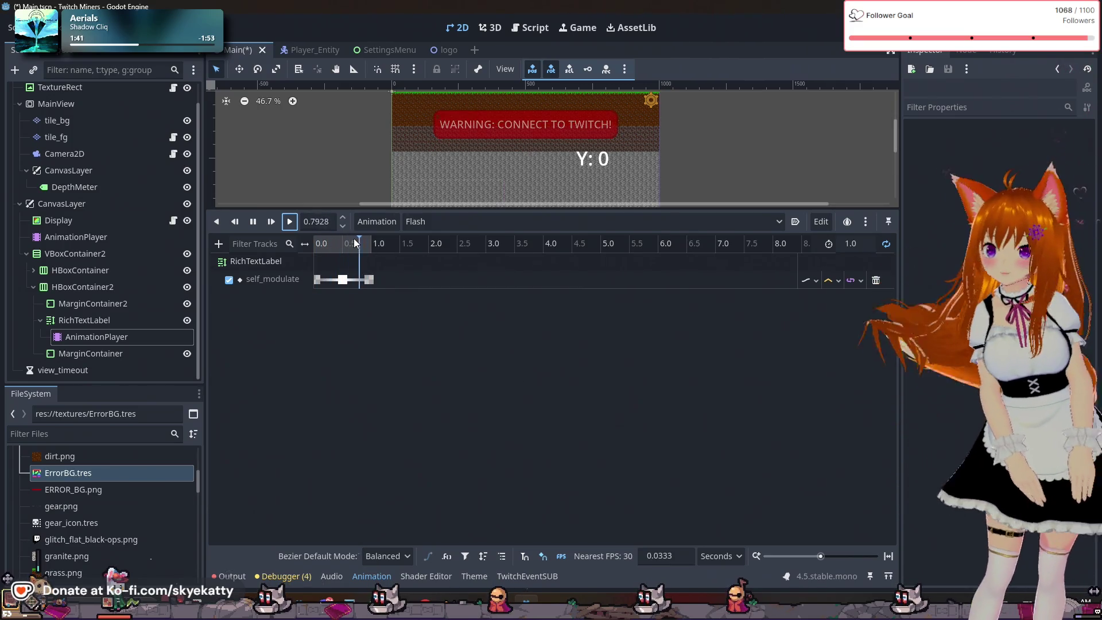
scroll(473, 189, "up", 1)
scroll(473, 190, "up", 4)
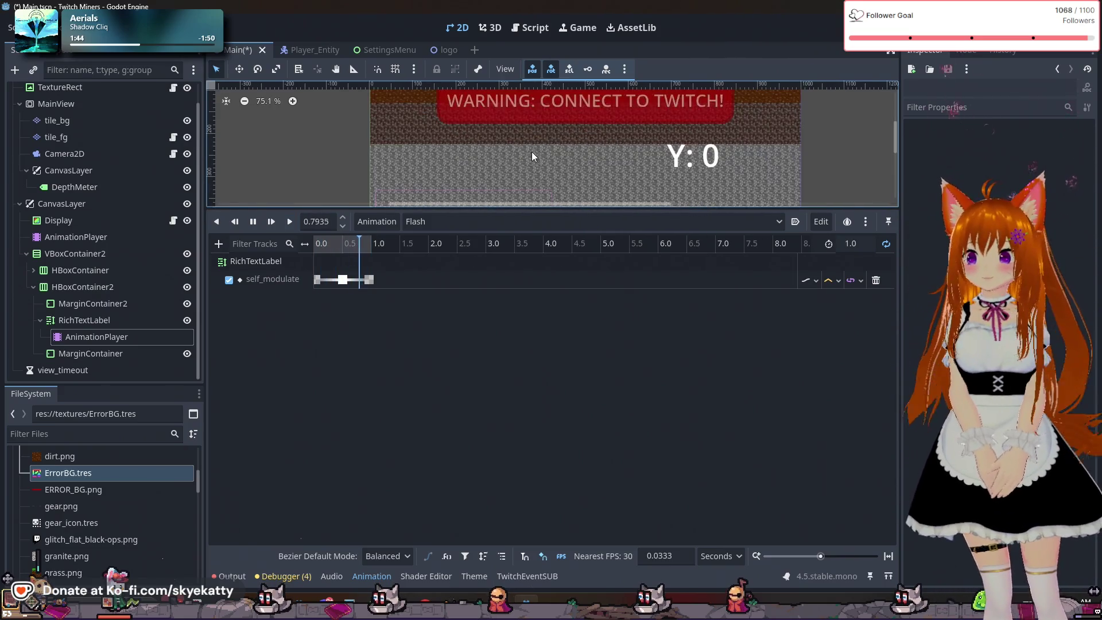
left_click_drag(894, 132, 890, 128)
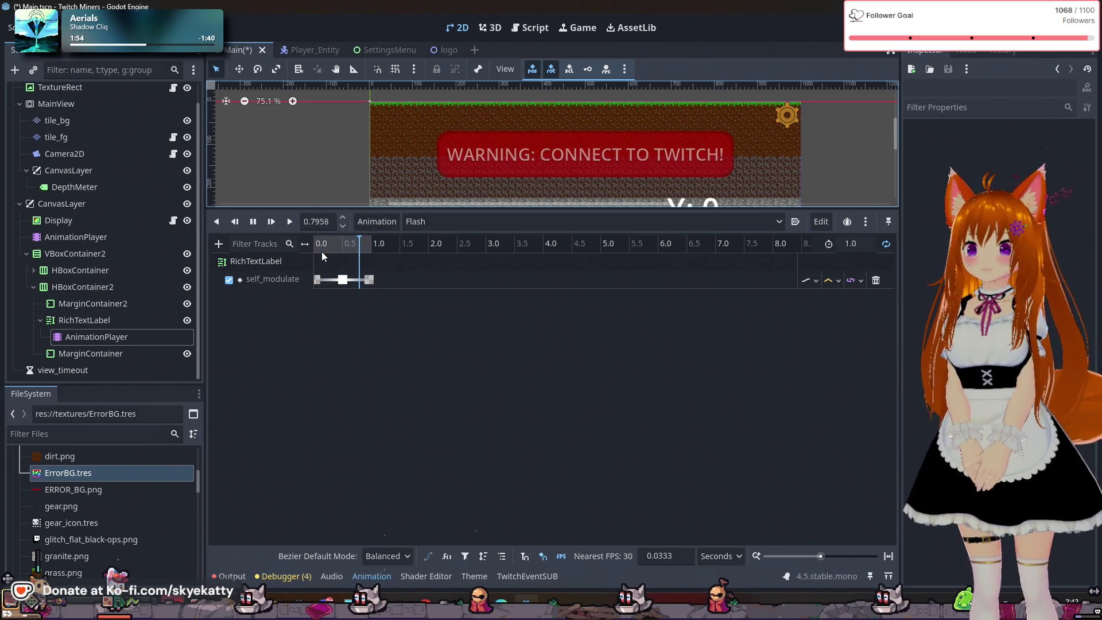
left_click(317, 280)
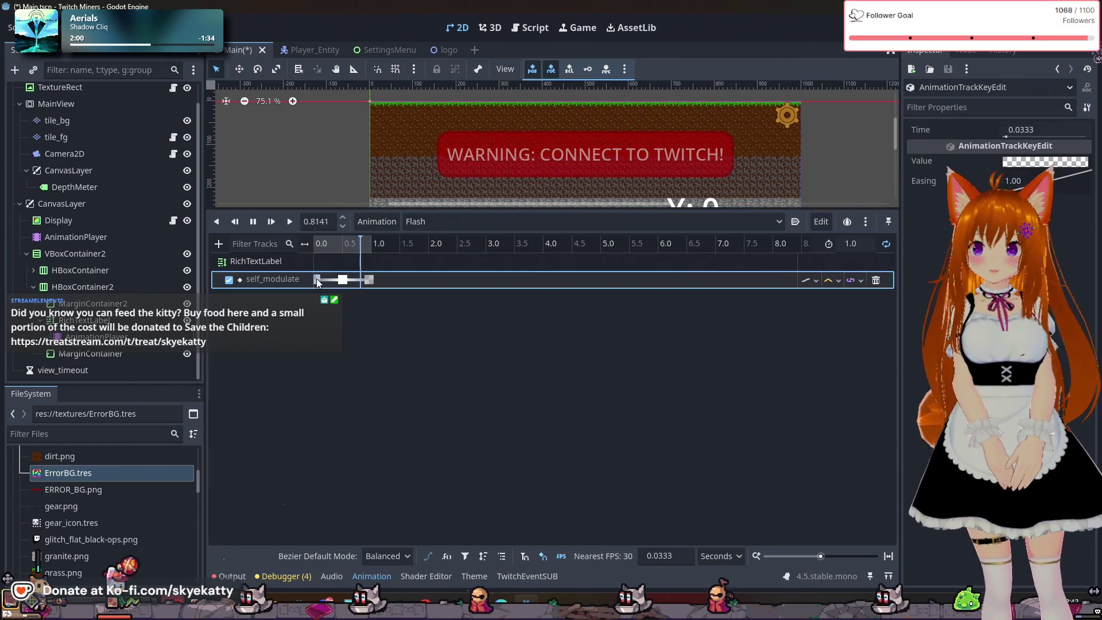
left_click(1011, 163)
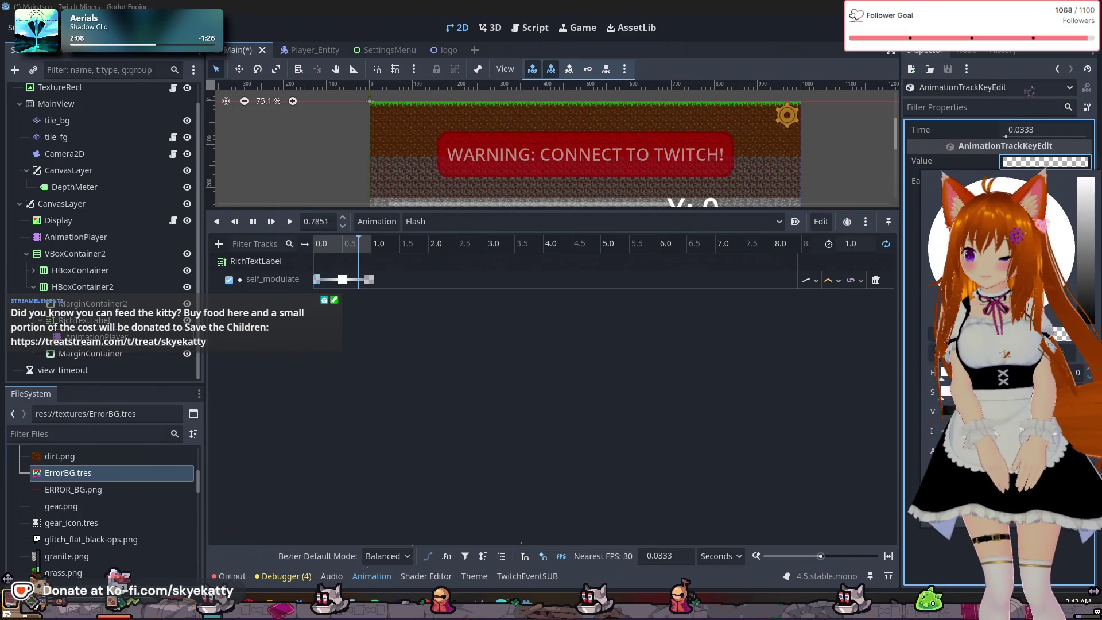
key("Escape")
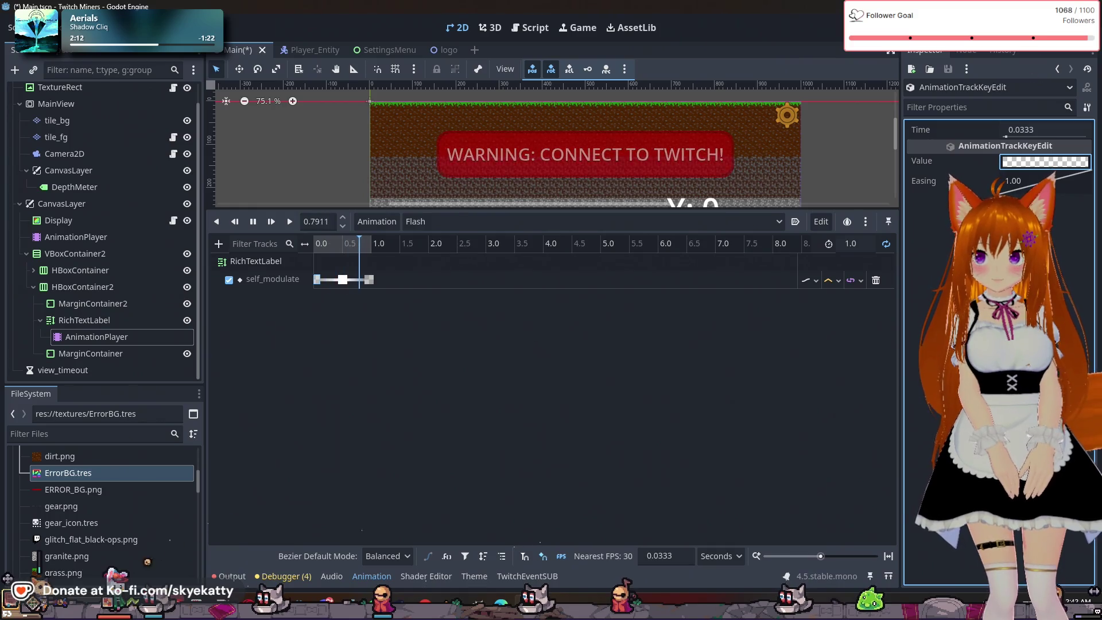
left_click(369, 279)
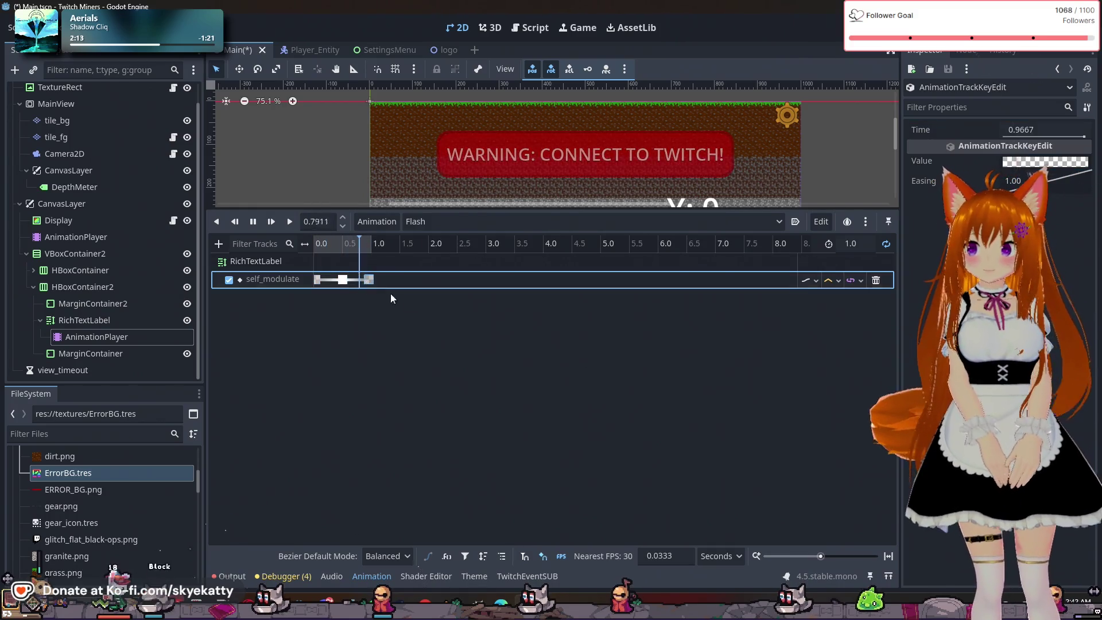
left_click(1057, 163)
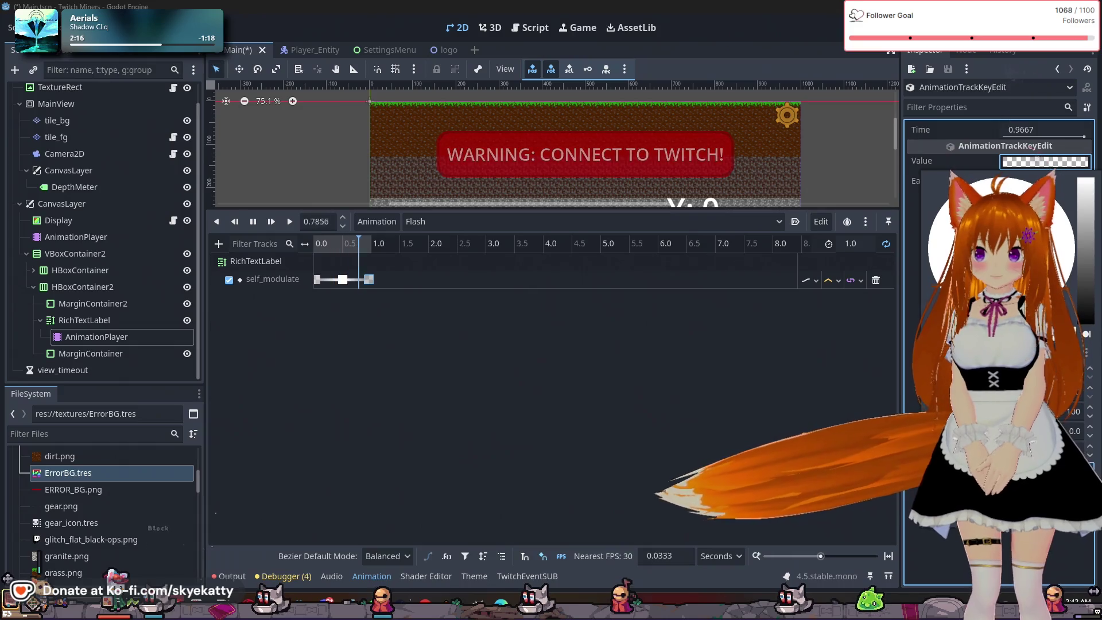
left_click(687, 393)
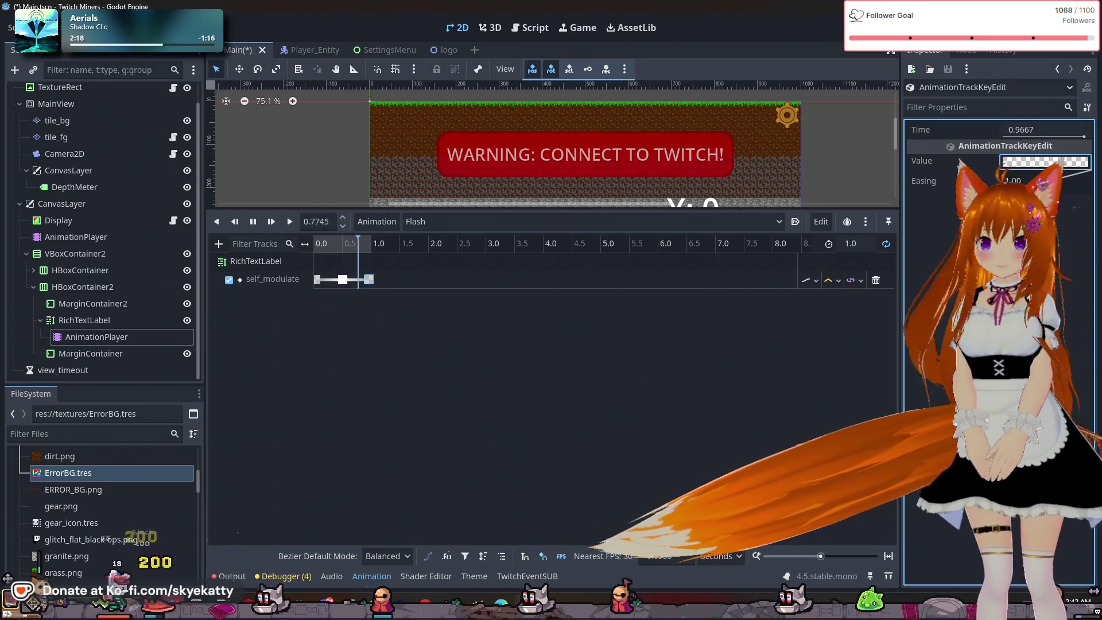
left_click(686, 392)
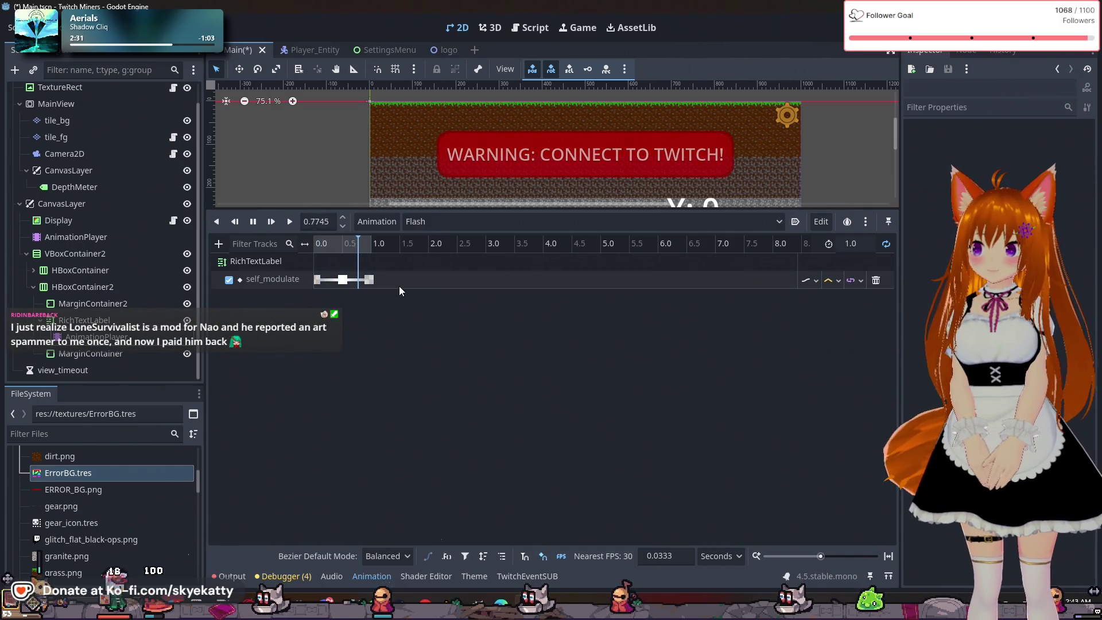
scroll(398, 286, "up", 5, "ctrl")
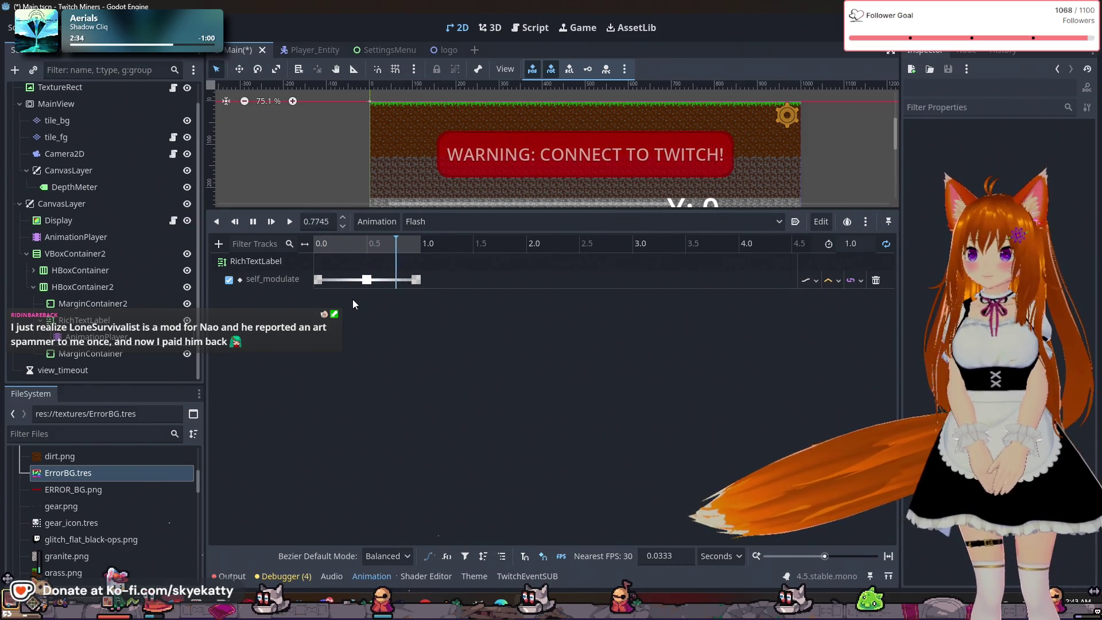
left_click(856, 244)
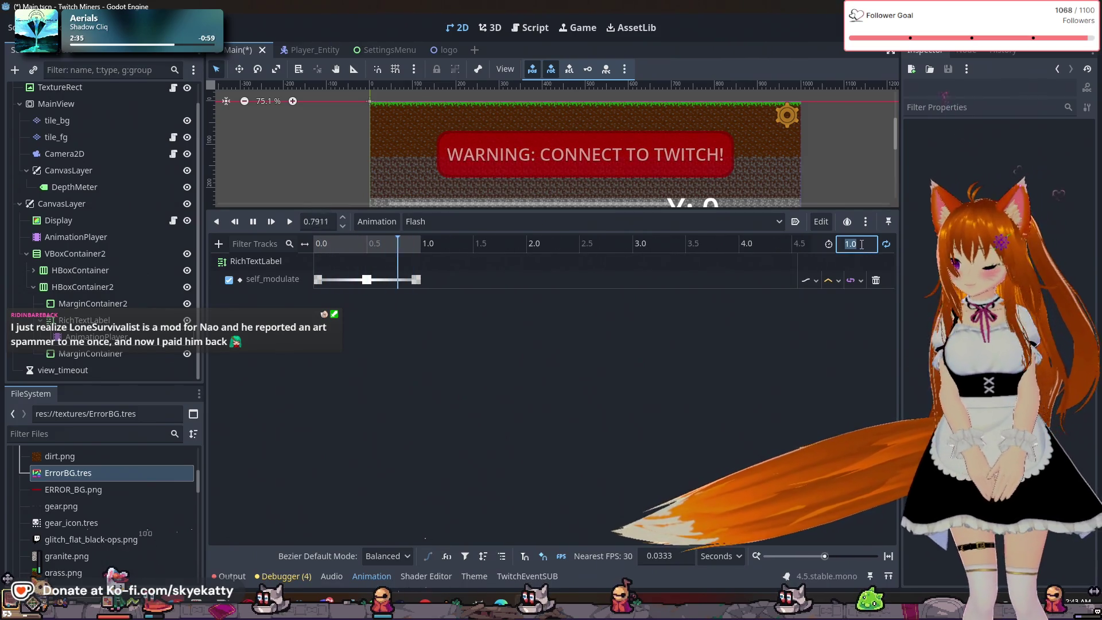
type("0.75")
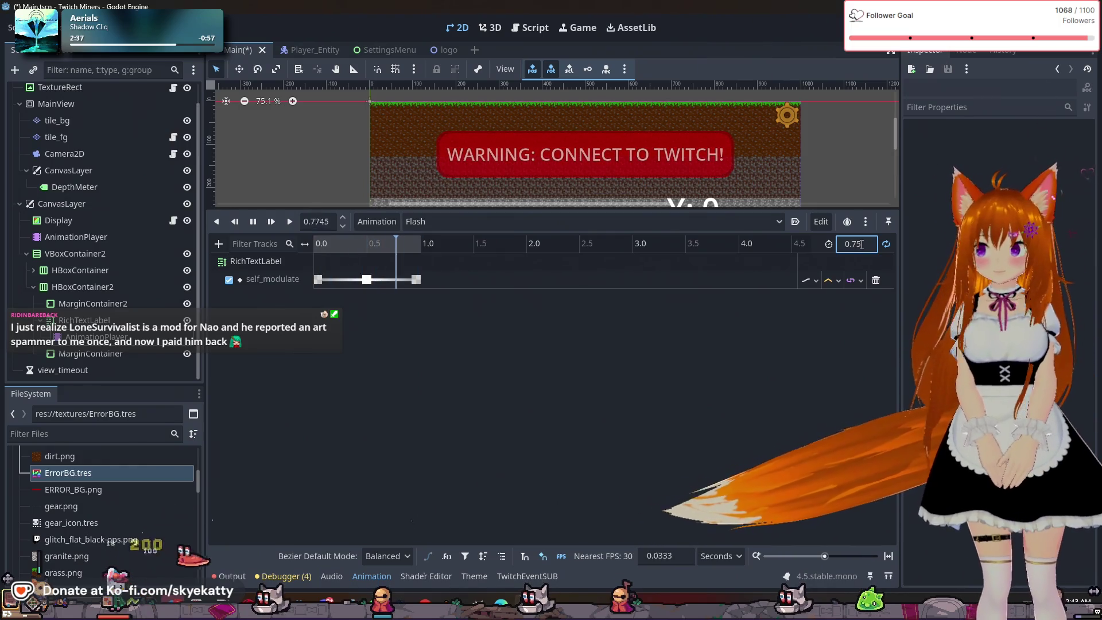
key("Return")
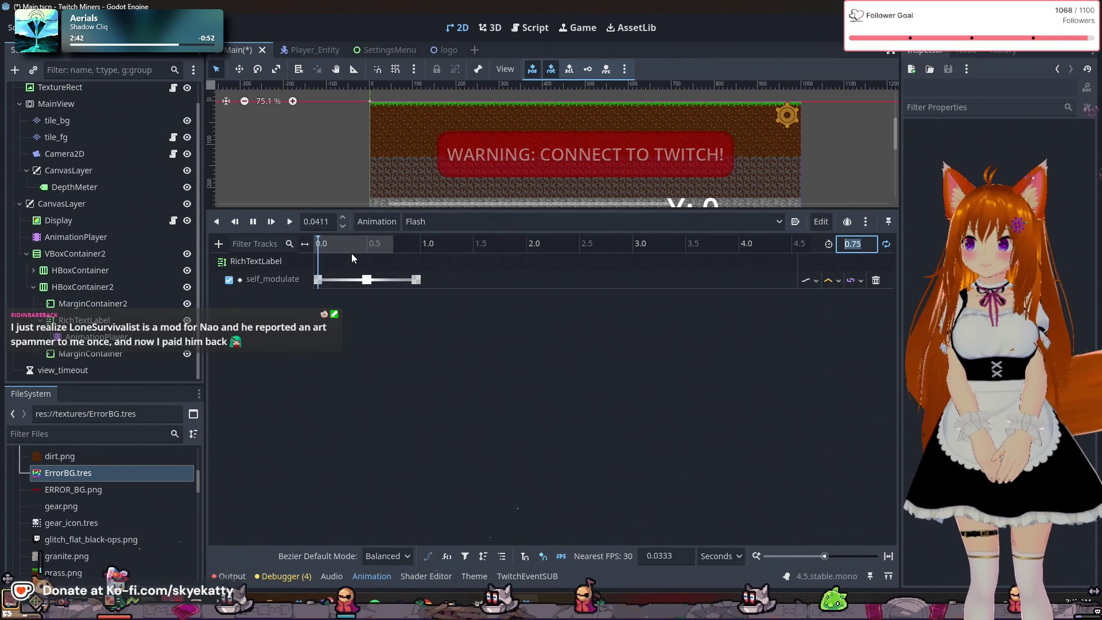
left_click(463, 333)
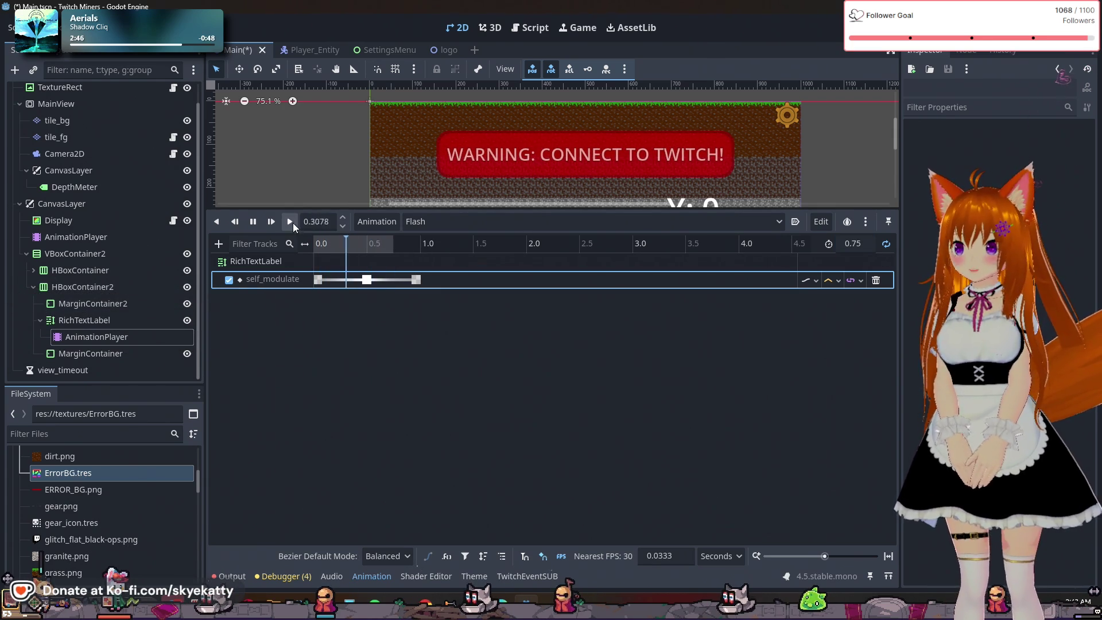
left_click(253, 221)
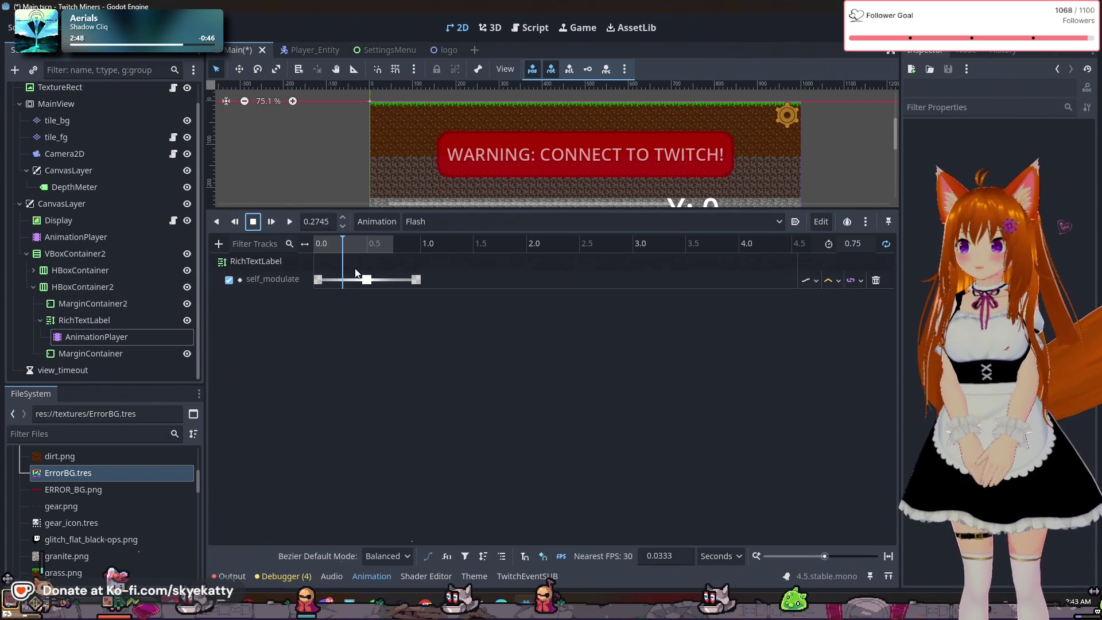
left_click_drag(341, 239, 326, 245)
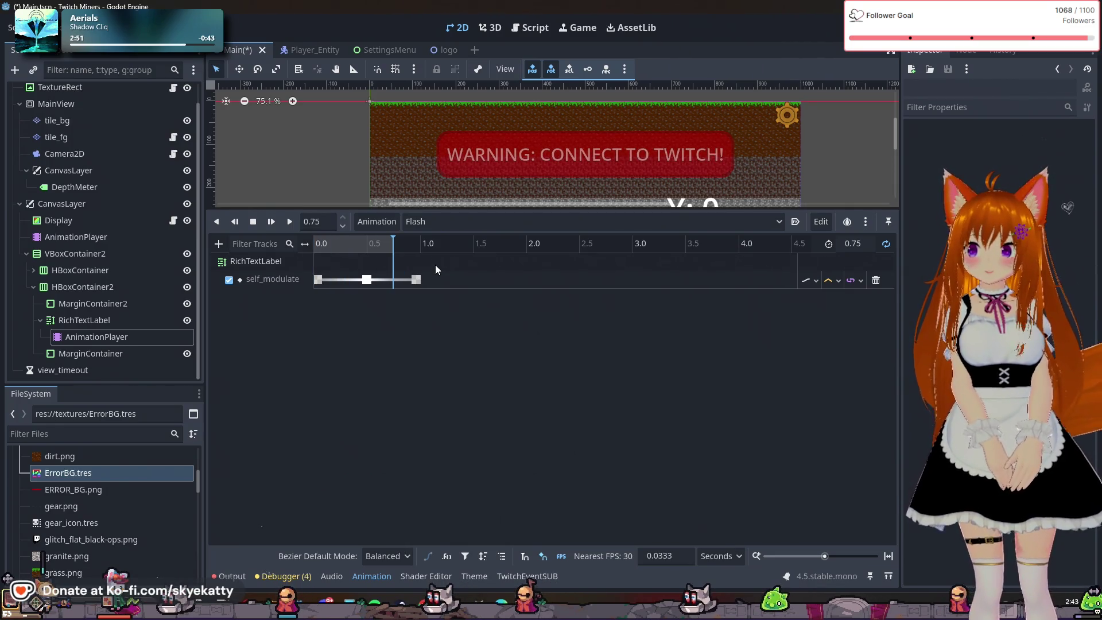
mouse_move(376, 263)
left_mouse_down()
mouse_move(350, 284)
mouse_move(311, 291)
left_mouse_up()
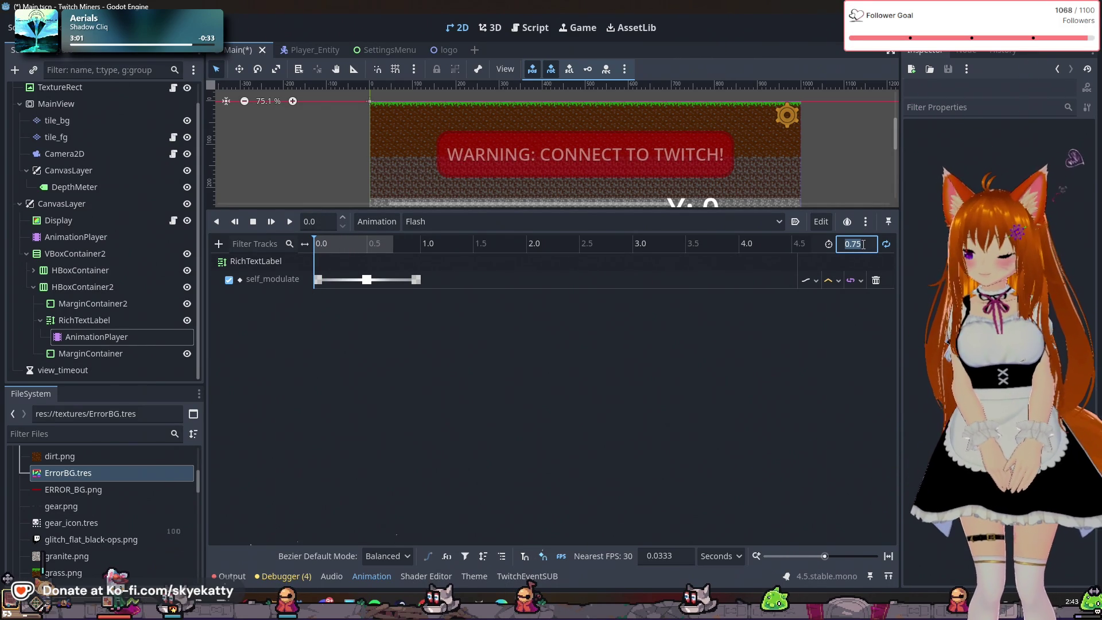
Set the Flash length to 0.5 and move the middle fade key to 0.25 s
type("0")
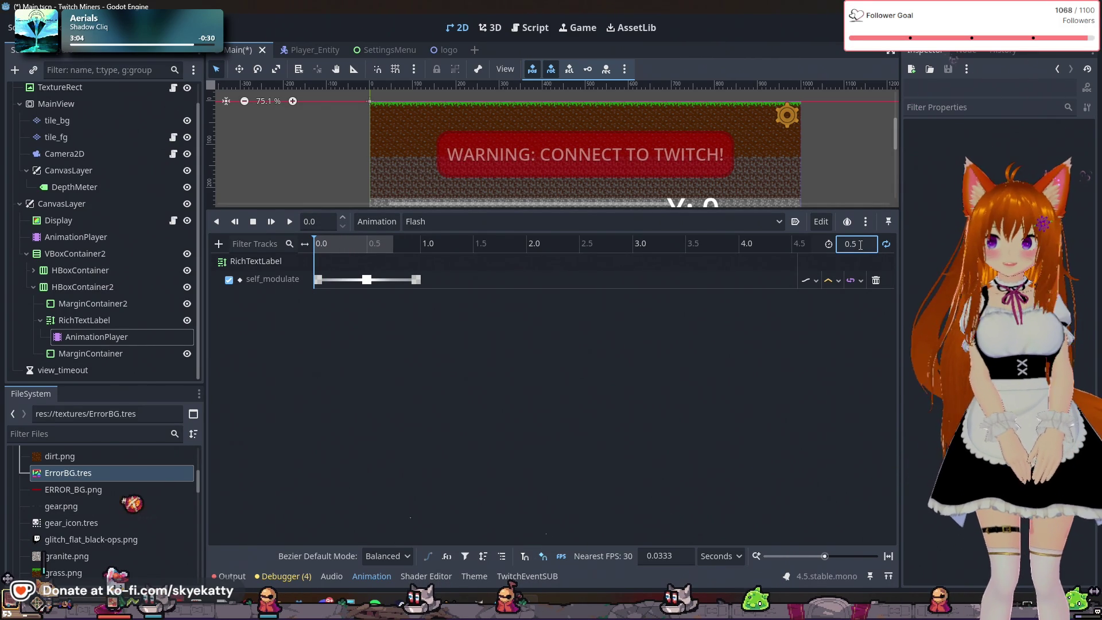
left_click(367, 280)
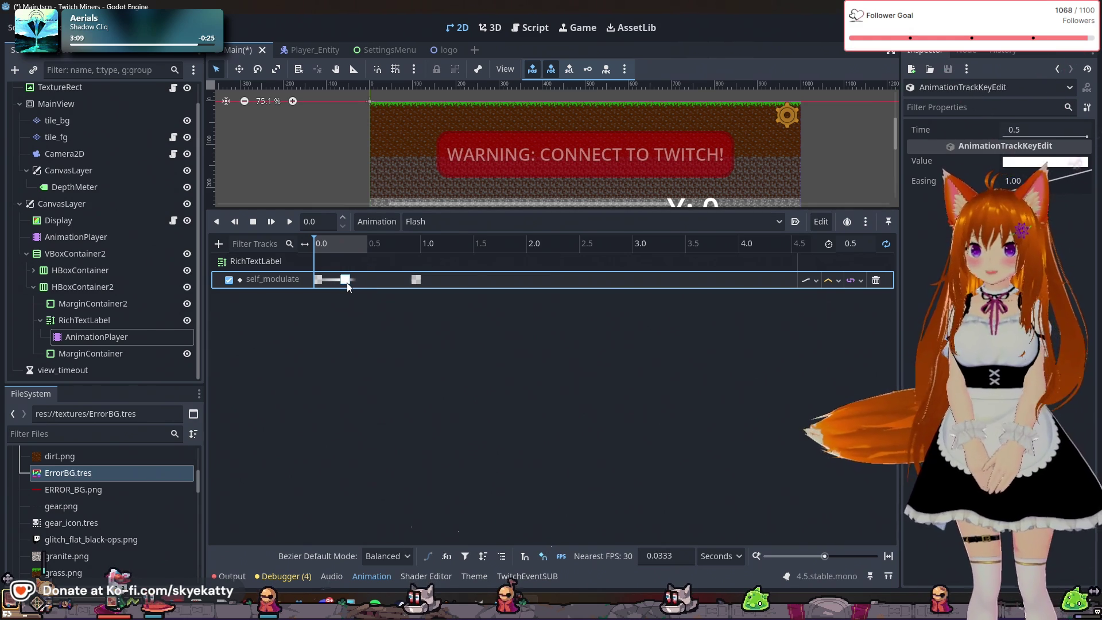
left_click_drag(341, 285, 336, 283)
left_click(1041, 131)
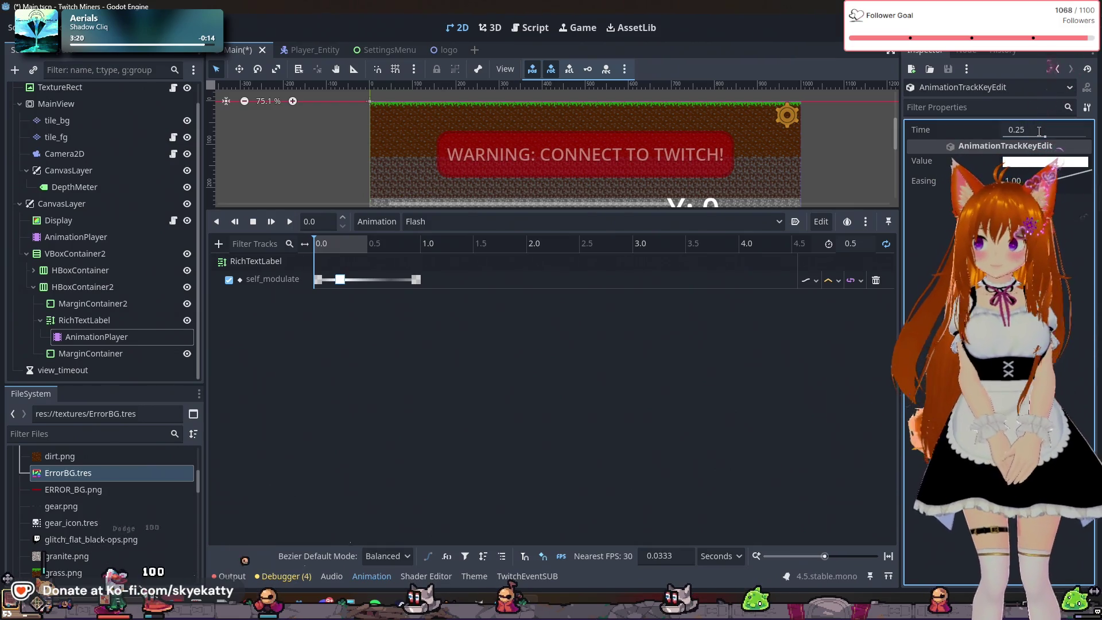
left_click(415, 280)
Move the last fade key to 0.5 s and preview the faster flash
left_click(1042, 131)
type("0.5")
key("Return")
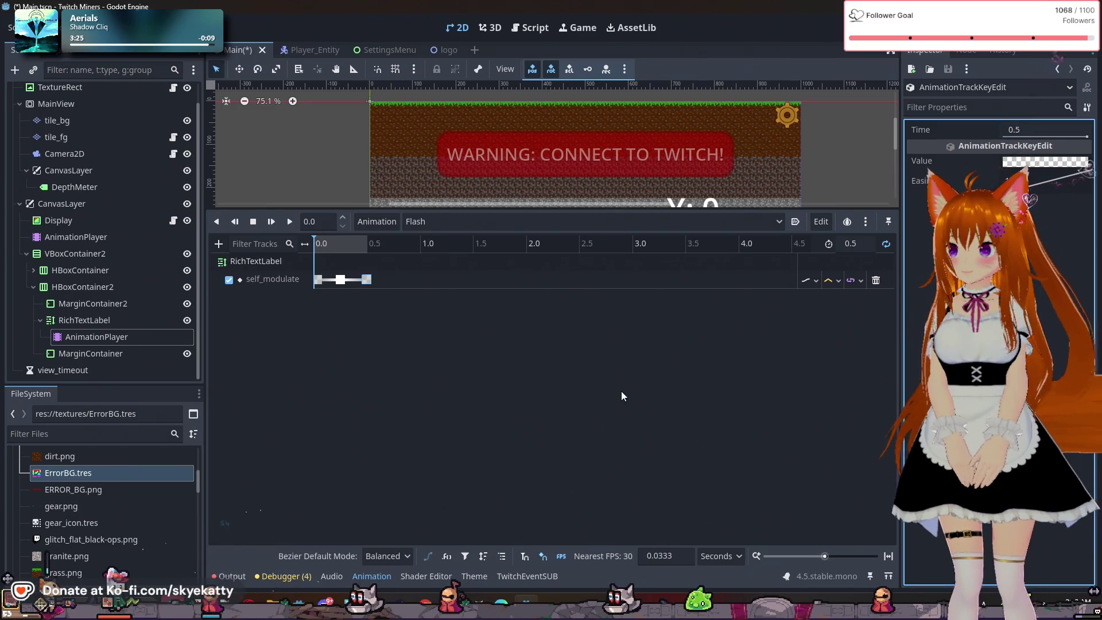
left_click(622, 396)
left_click(289, 222)
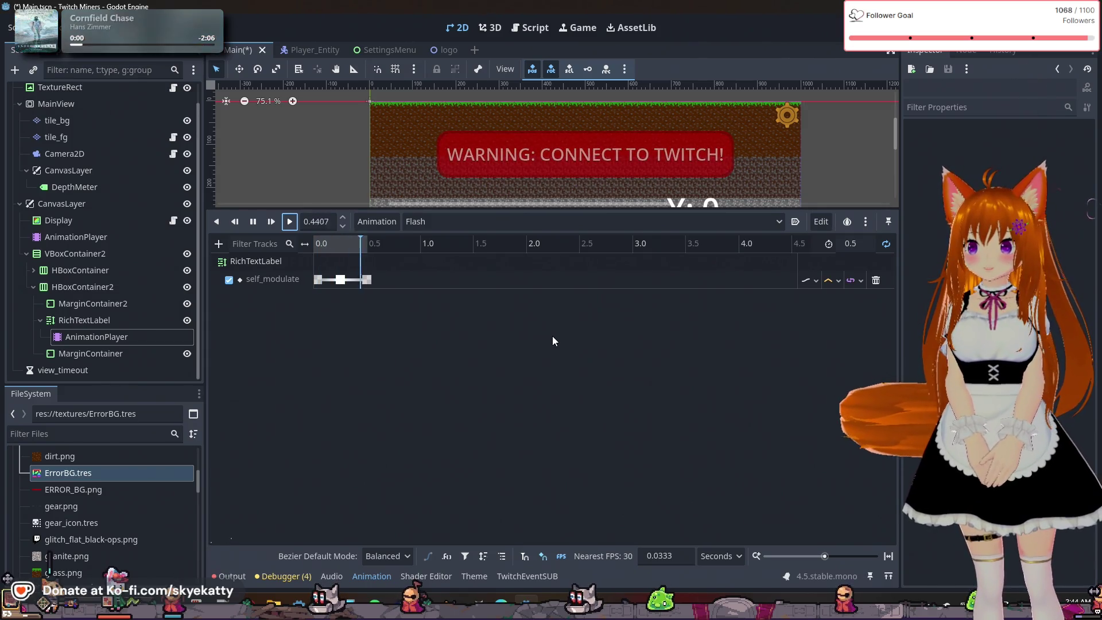
Zoom out to watch the flashing banner, then select RichTextLabel to show its ErrorTheme styling
scroll(701, 159, "down", 4)
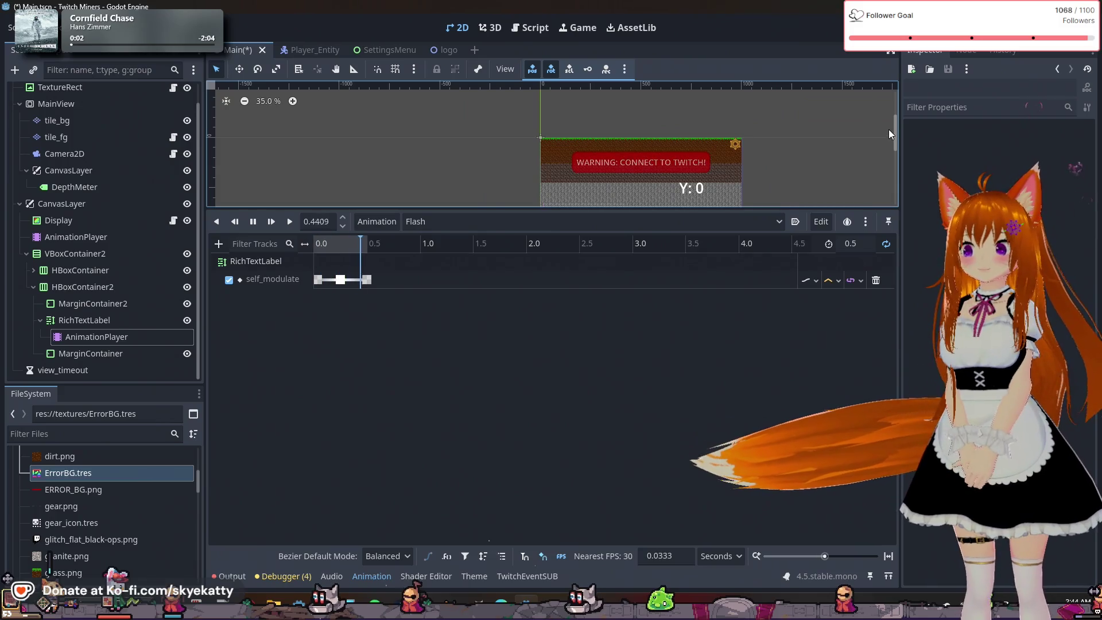
left_click_drag(897, 128, 894, 141)
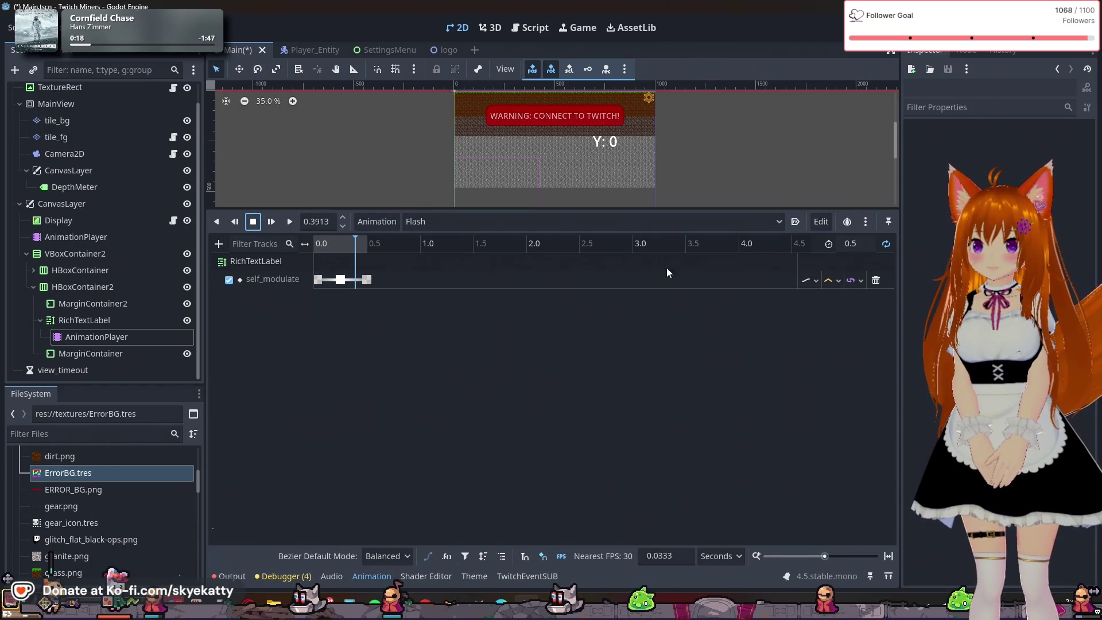
left_click(866, 222)
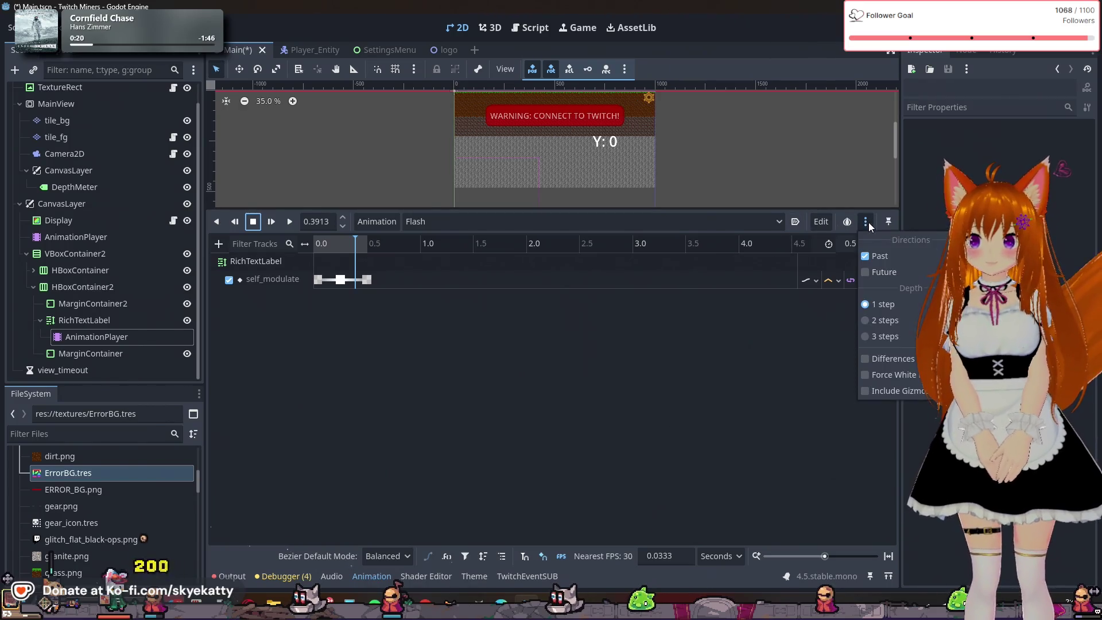
left_click(866, 223)
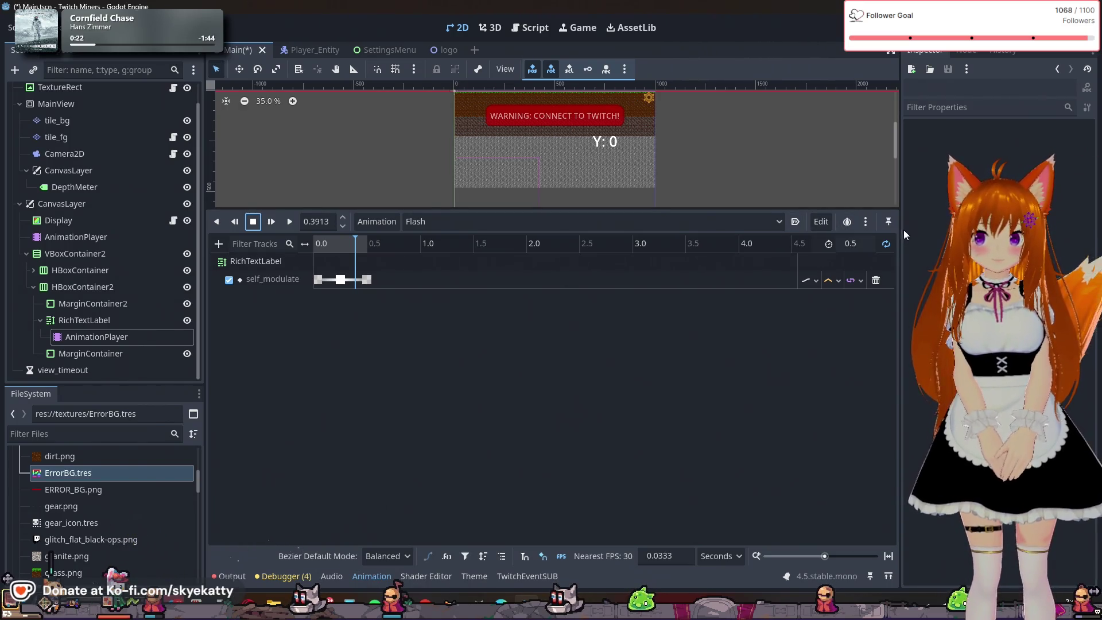
left_click(848, 226)
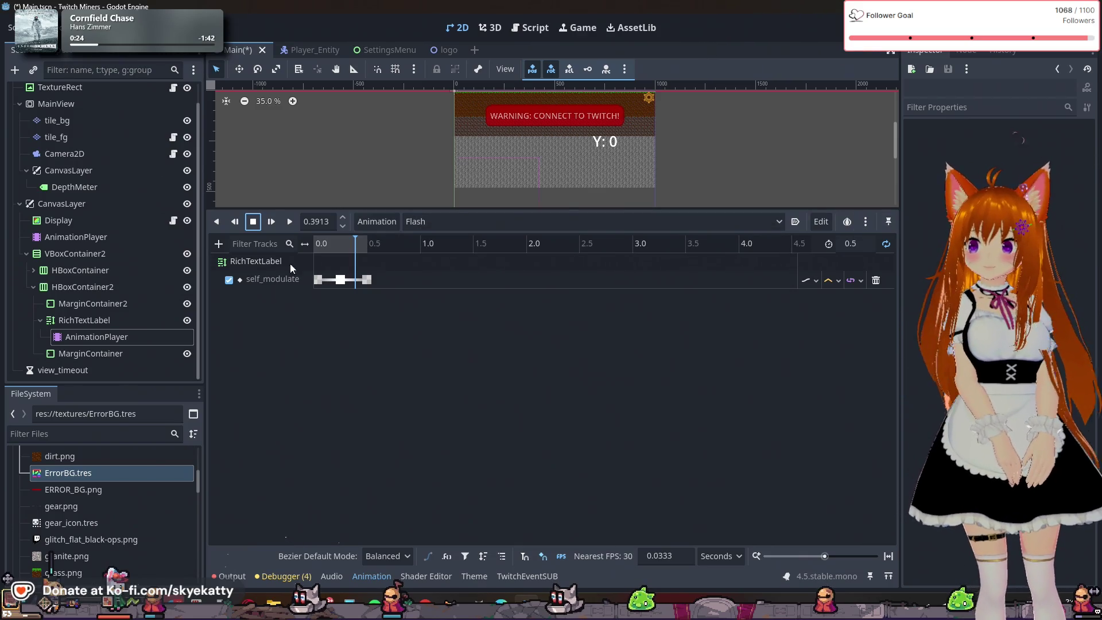
left_click(91, 305)
left_click(90, 320)
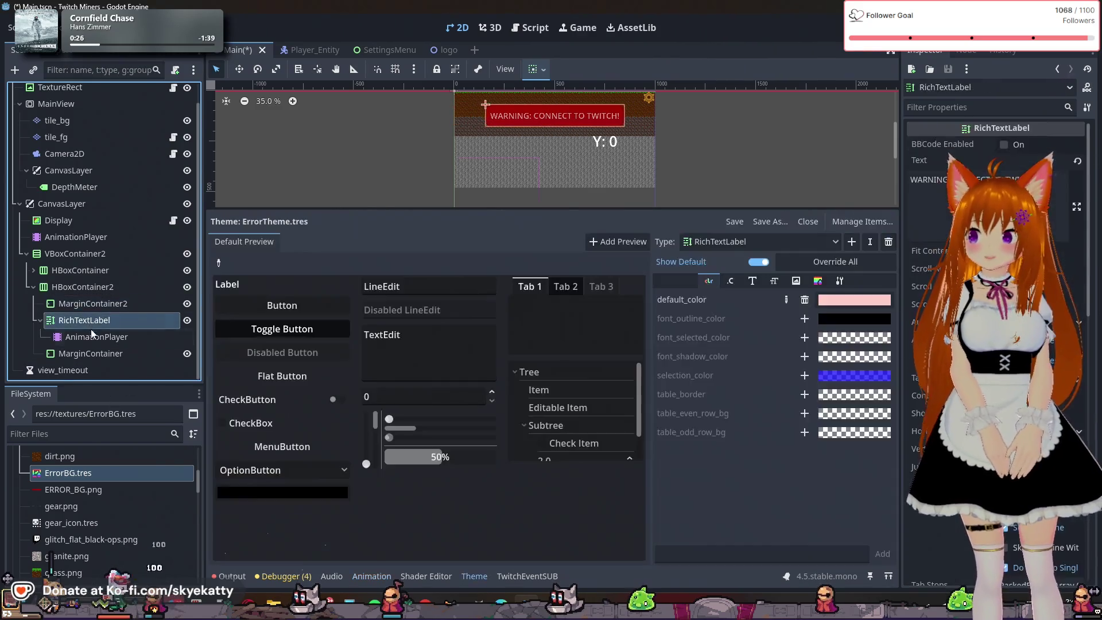
left_click(98, 340)
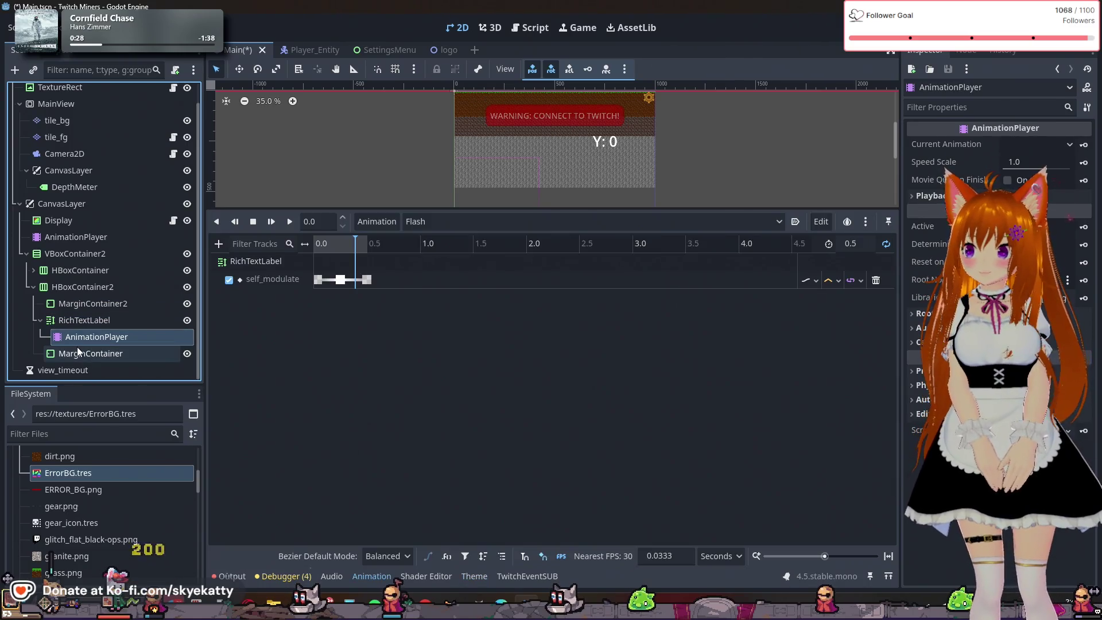
left_click(132, 324)
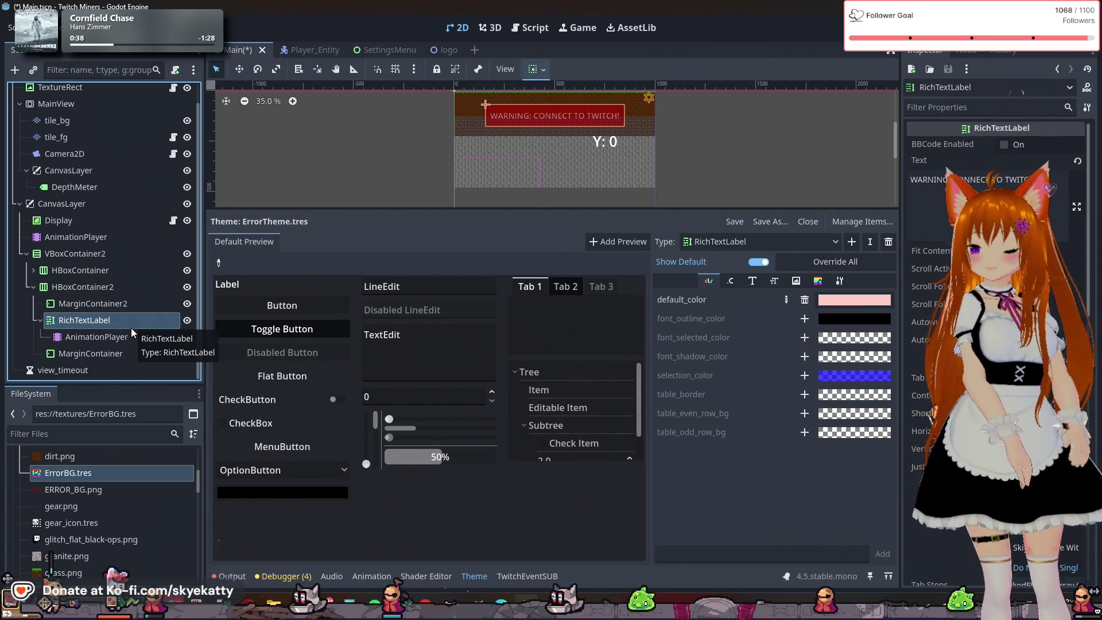
scroll(133, 319, "up", 1)
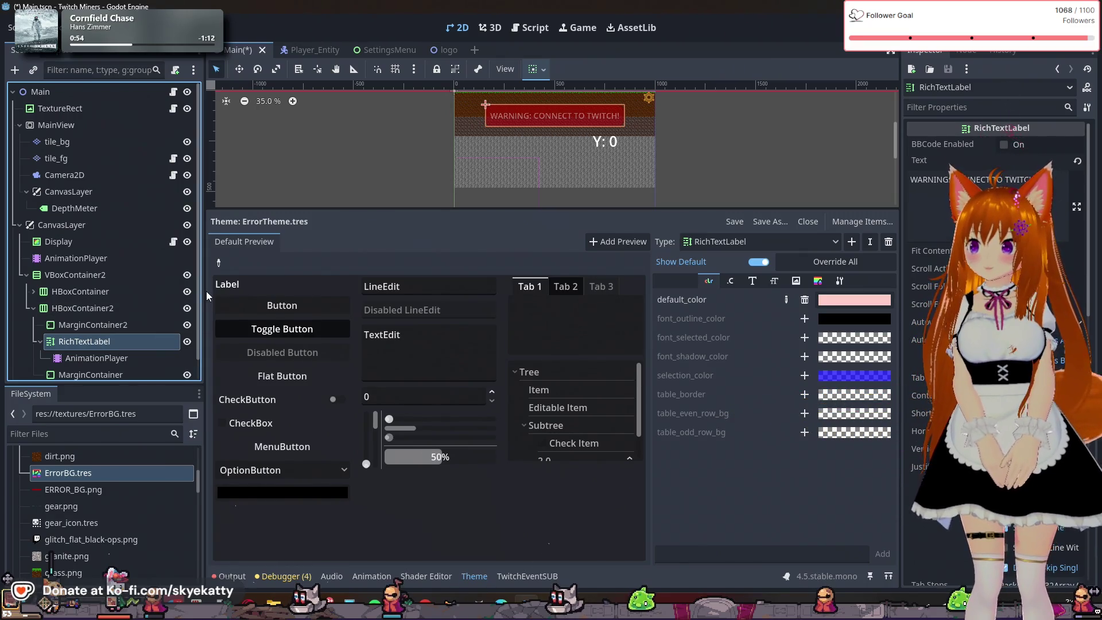
left_click(139, 284)
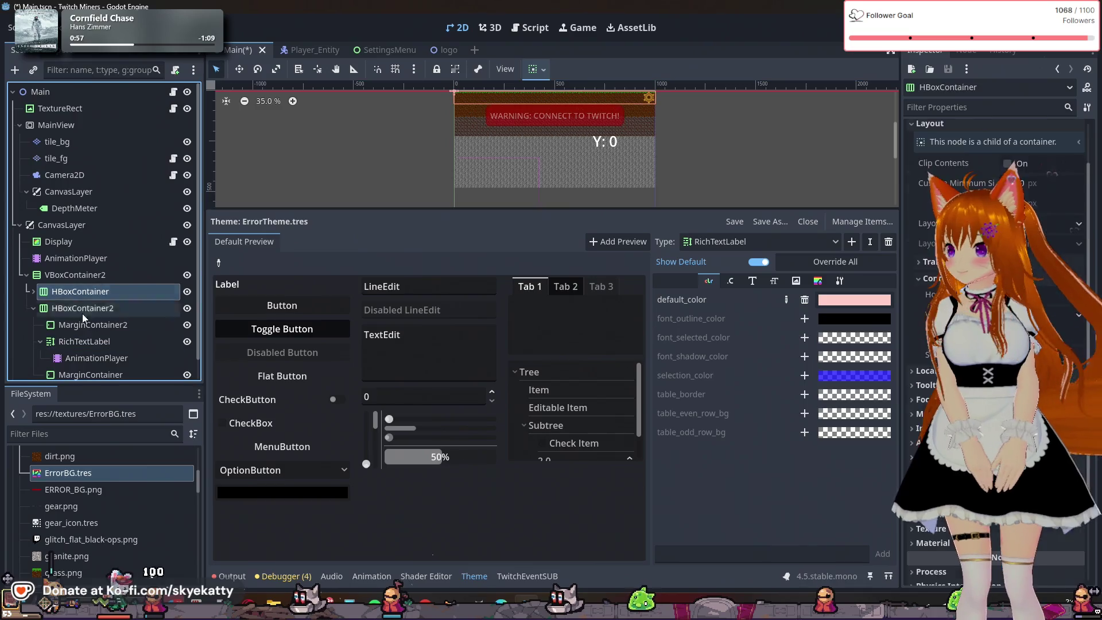
Rename RichTextLabel to TwitchWarning and check that the Flash track follows the new name
double_click(109, 341)
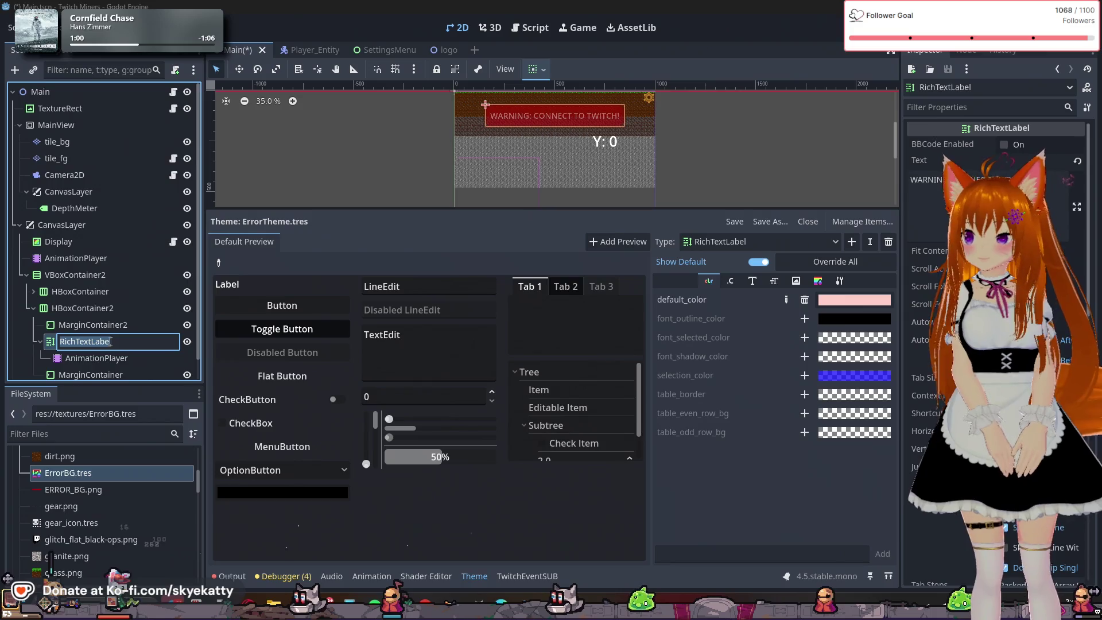
type("W")
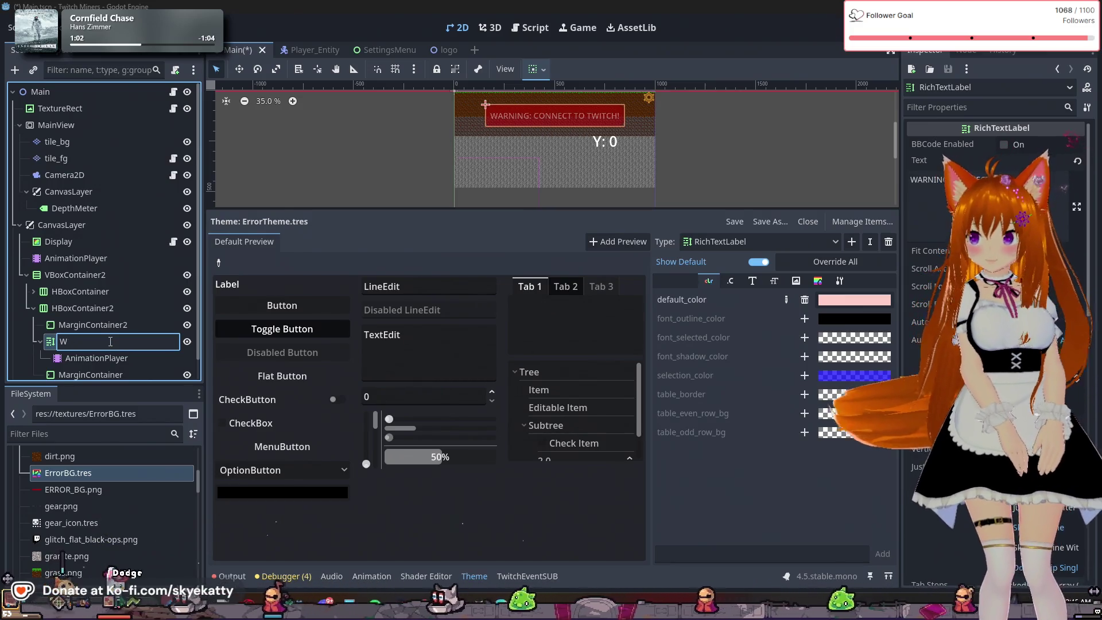
key("BackSpace")
type("Twi")
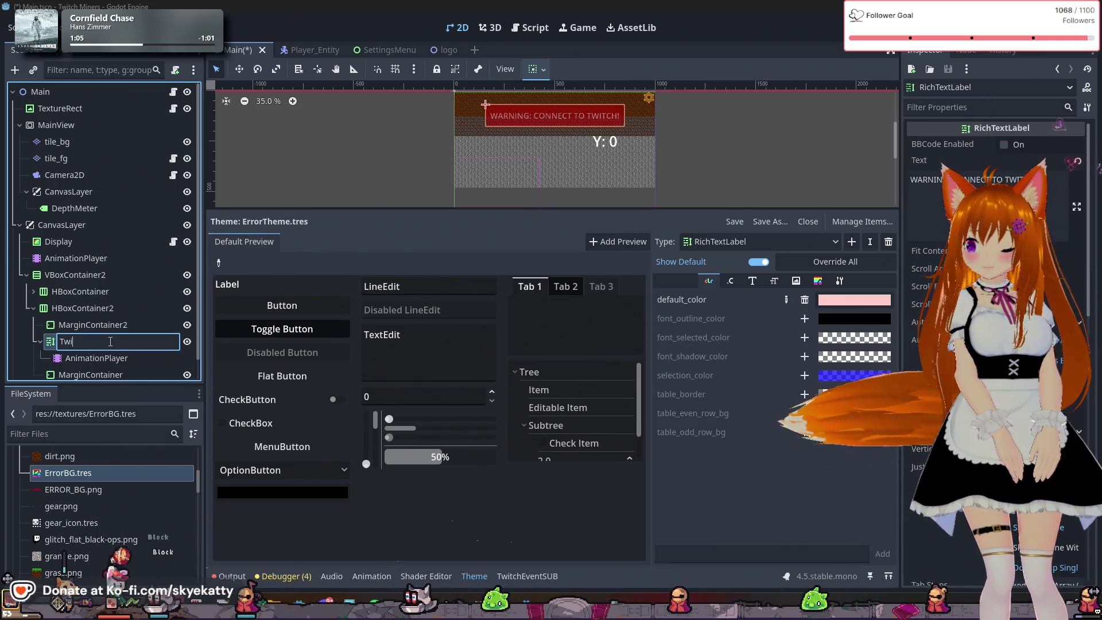
type("th")
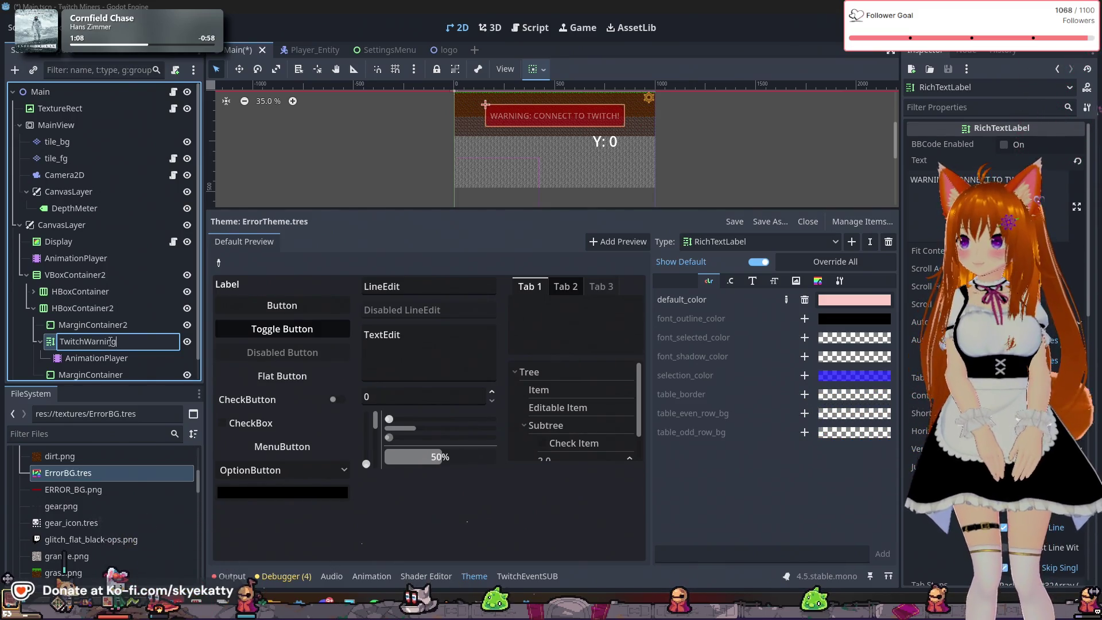
key("Return")
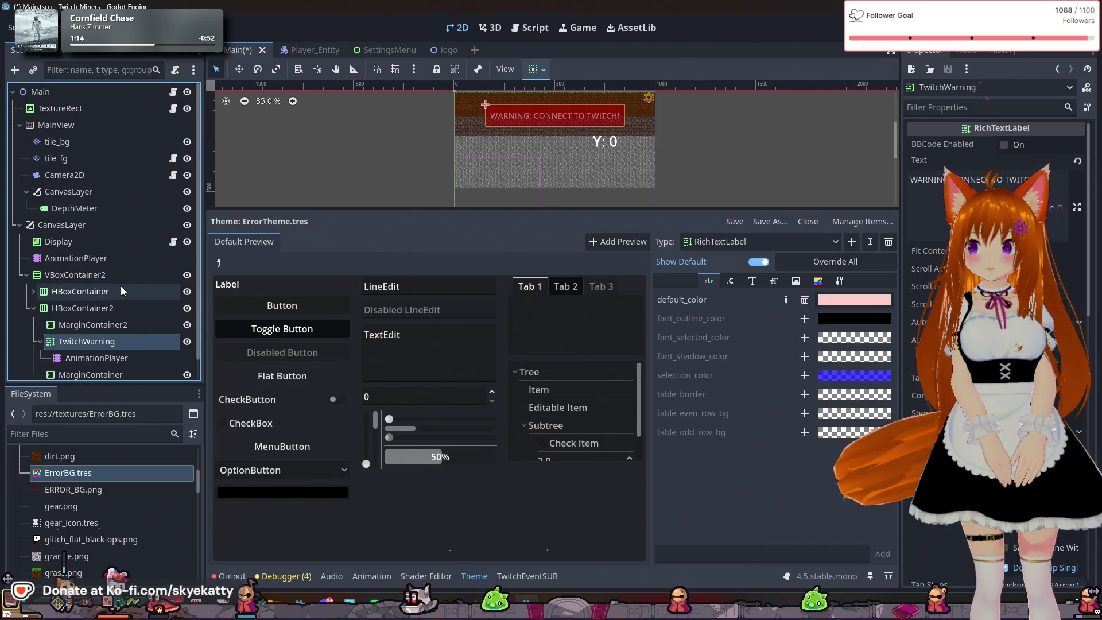
left_click(127, 358)
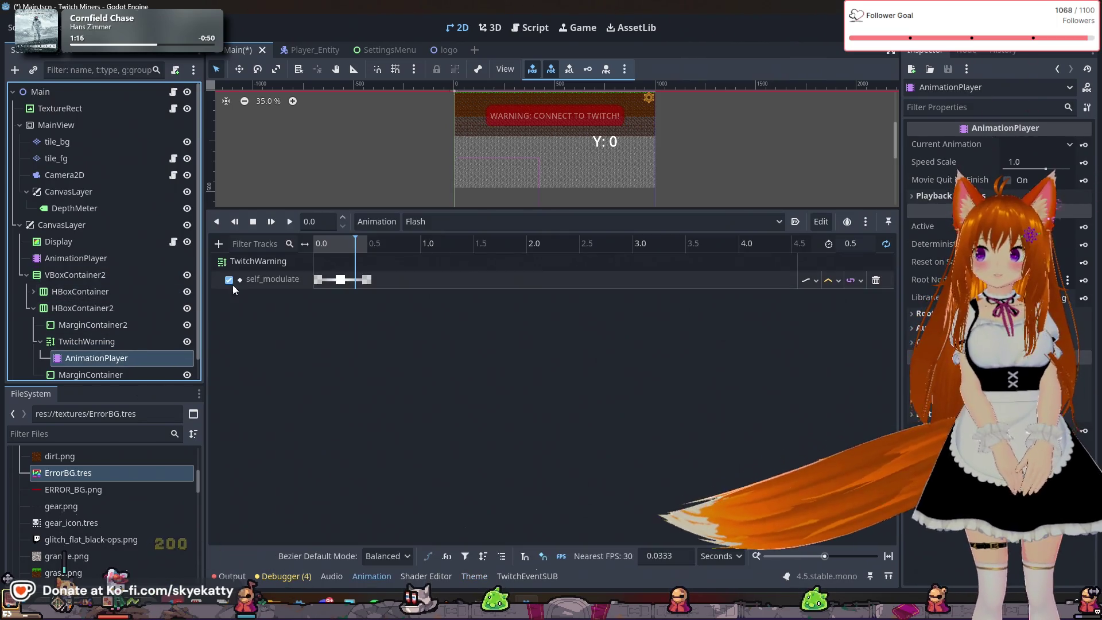
Select the root Main node and open its attached Main.gd script
left_click(87, 347)
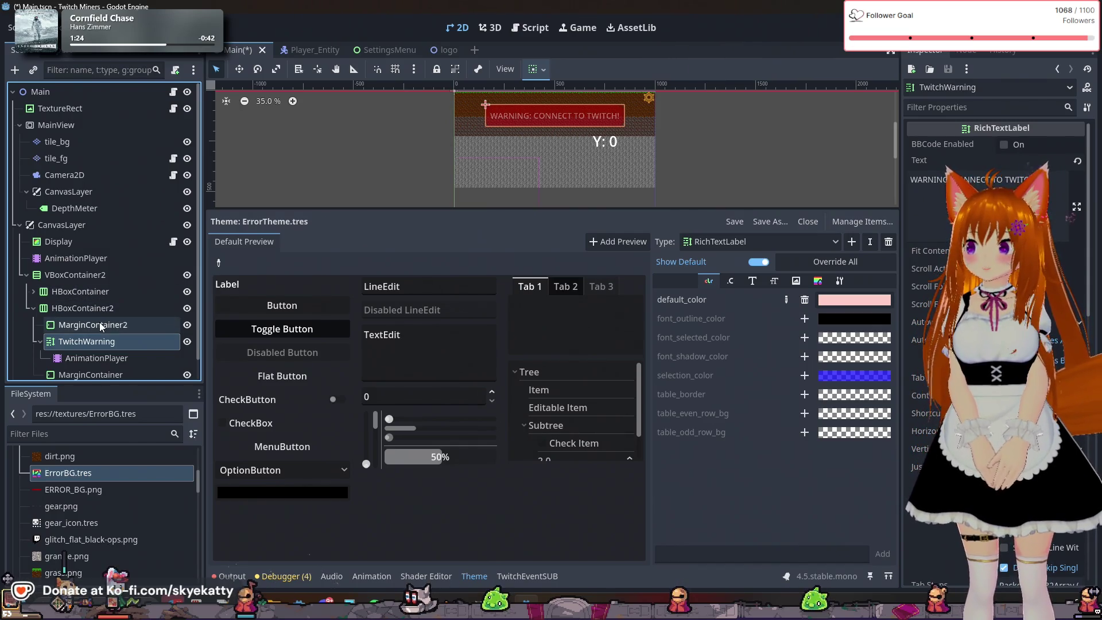
left_click(84, 93)
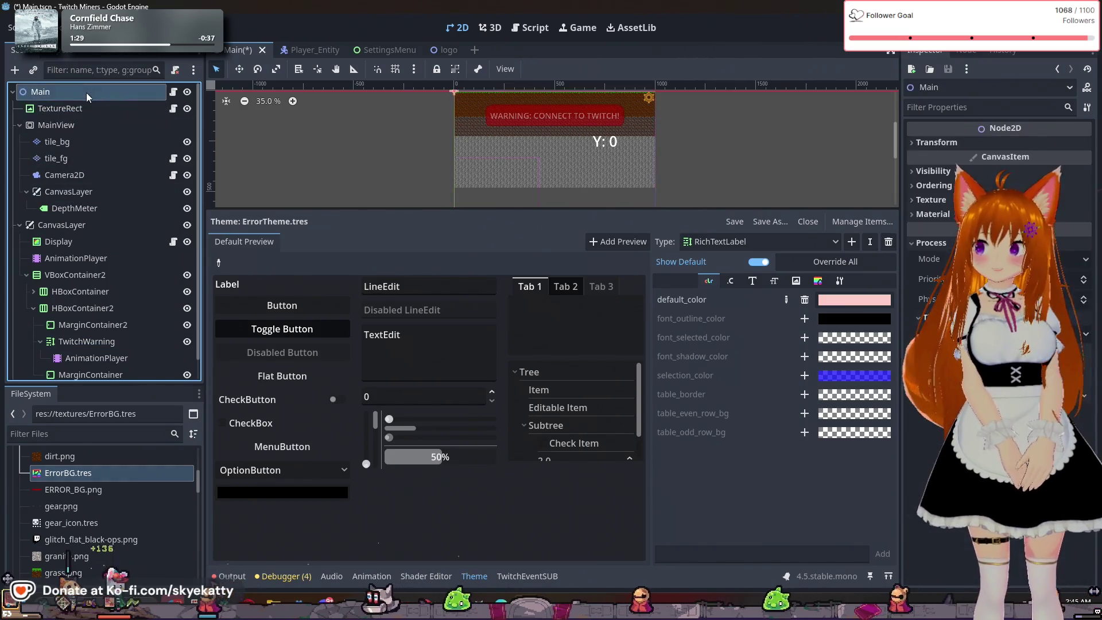
left_click(99, 111)
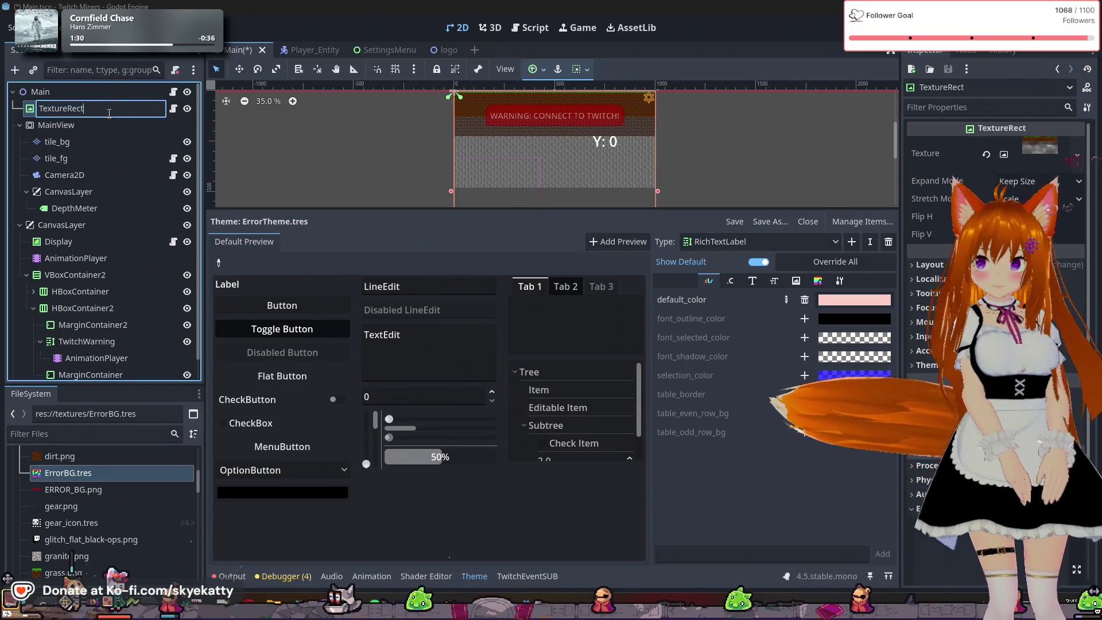
left_click(117, 97)
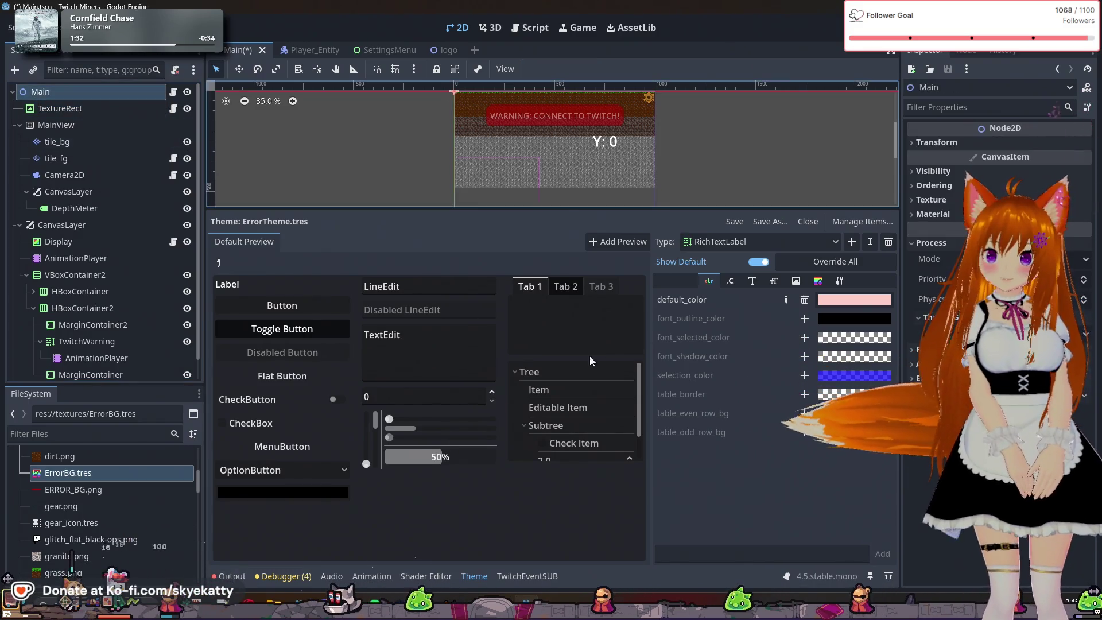
left_click(173, 92)
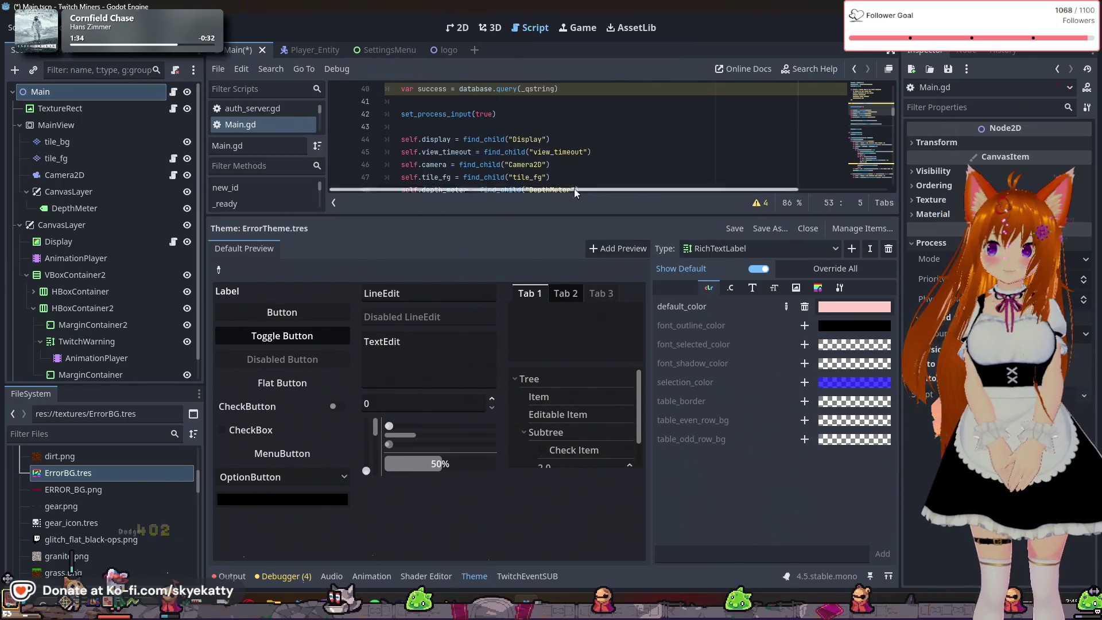
left_click(477, 575)
scroll(513, 204, "up", 10)
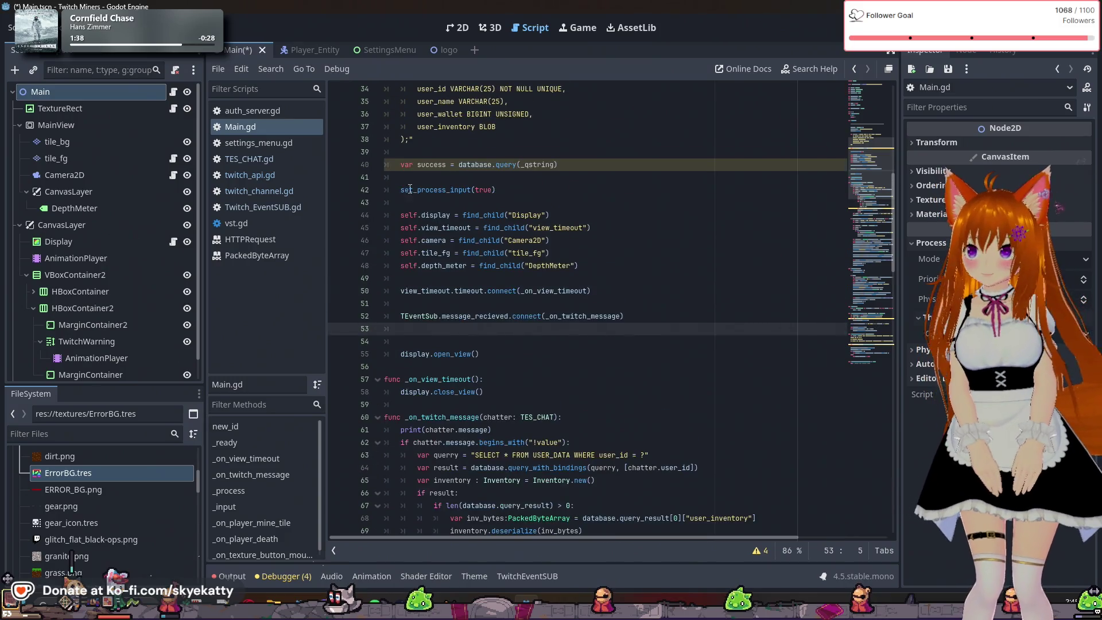
scroll(476, 213, "down", 5)
scroll(480, 202, "up", 5)
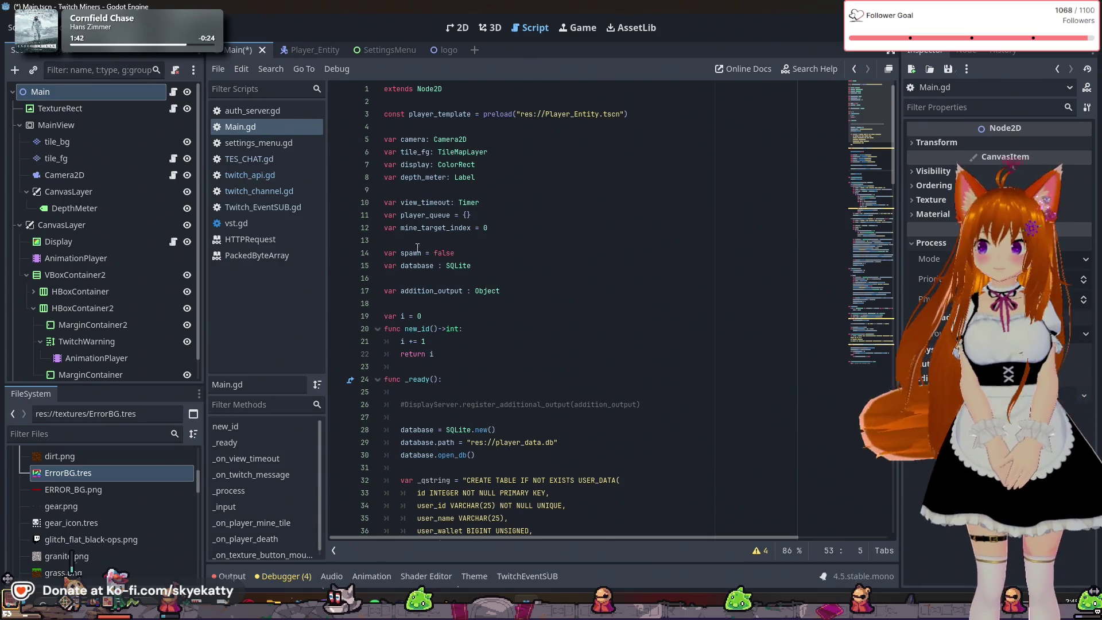
scroll(574, 298, "down", 4)
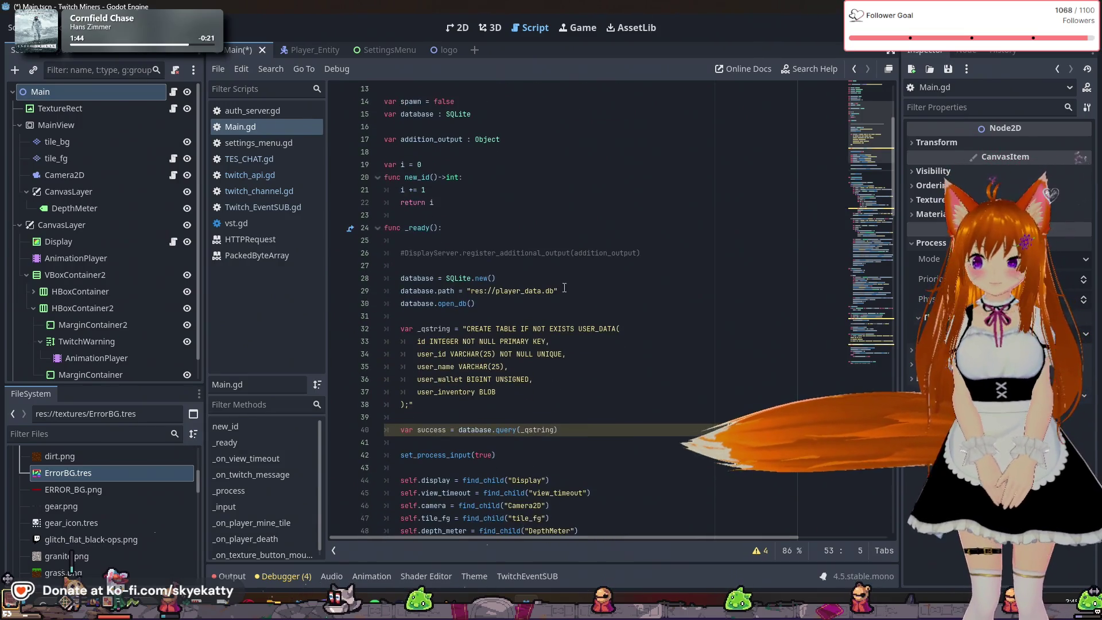
scroll(562, 287, "down", 20)
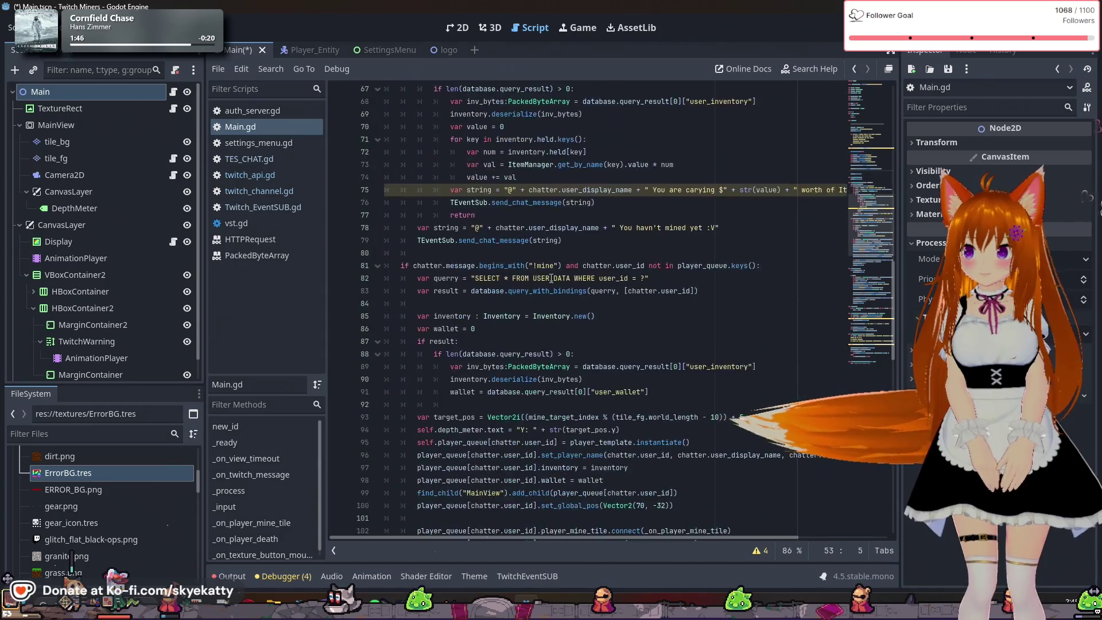
scroll(549, 280, "down", 6)
scroll(545, 275, "up", 2)
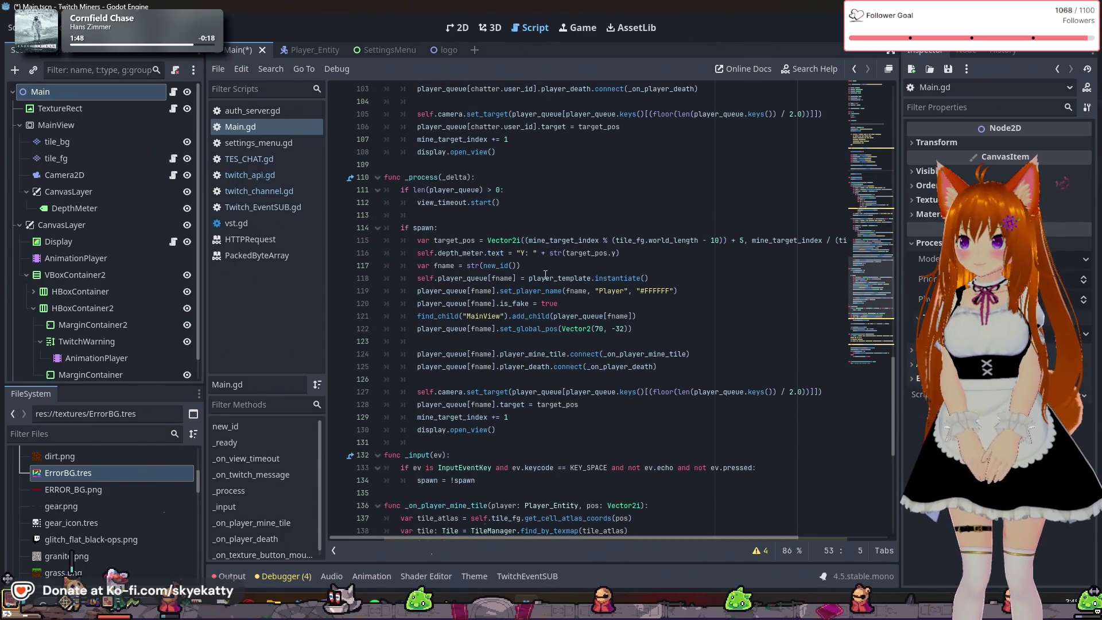
left_click(556, 190)
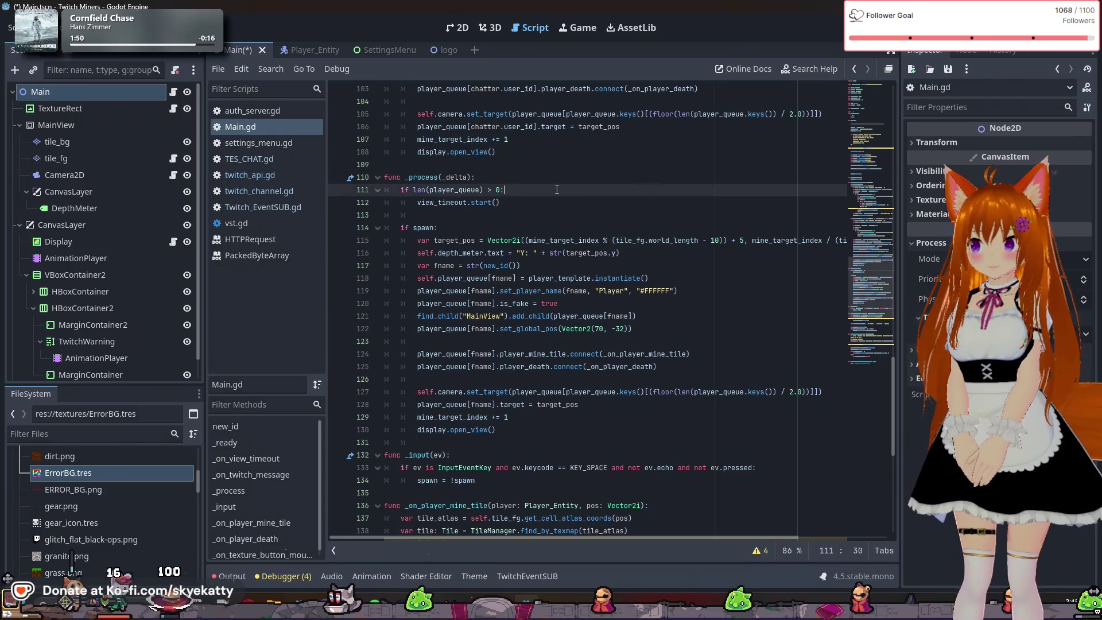
left_click(557, 179)
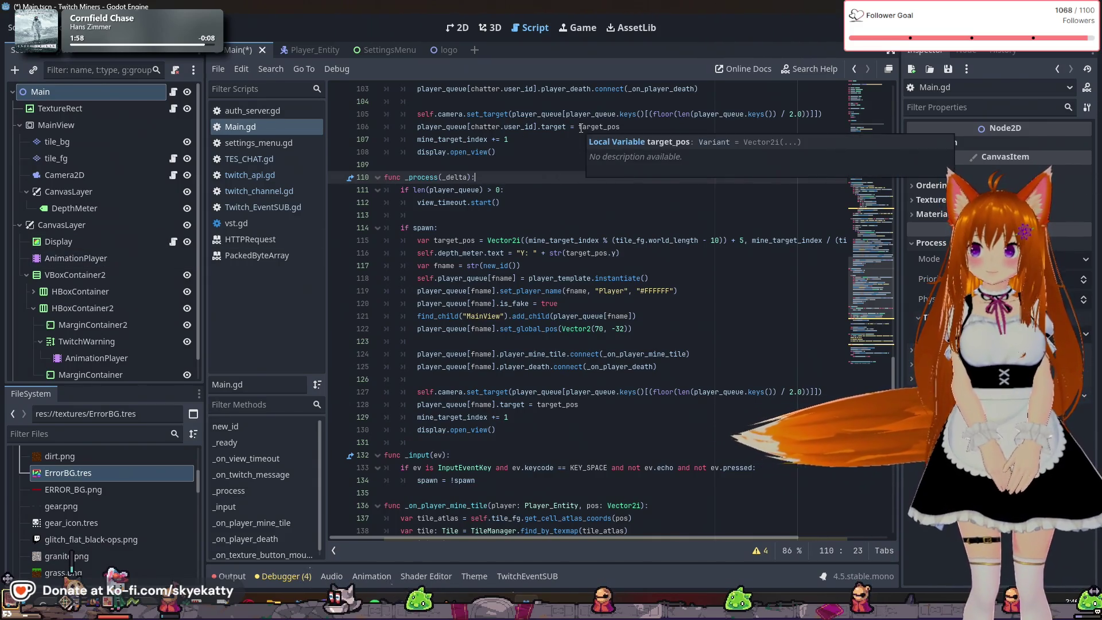
scroll(558, 154, "up", 8)
scroll(559, 154, "up", 20)
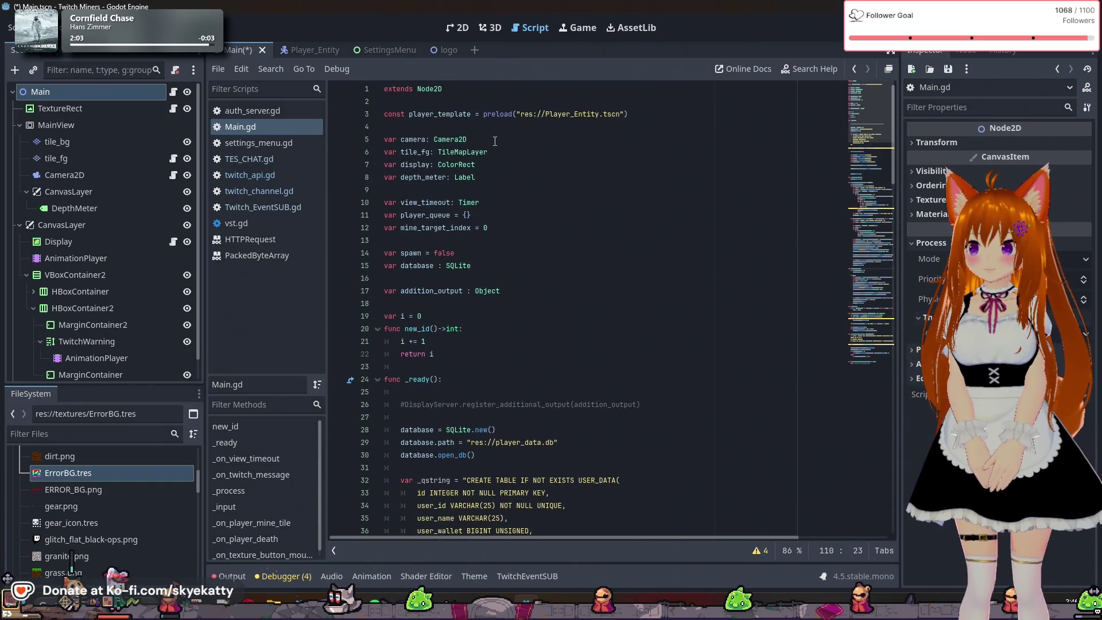
Add 'var warnbox : RichTextLabel' on line 9 of Main.gd using autocomplete
left_click(509, 190)
type("v")
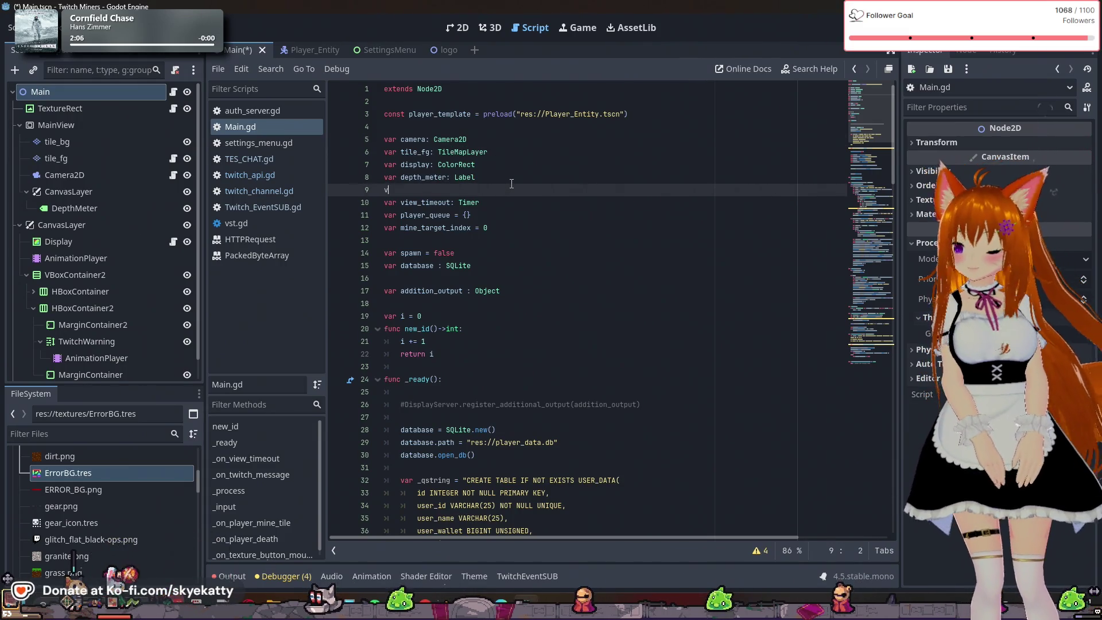
type("ar ")
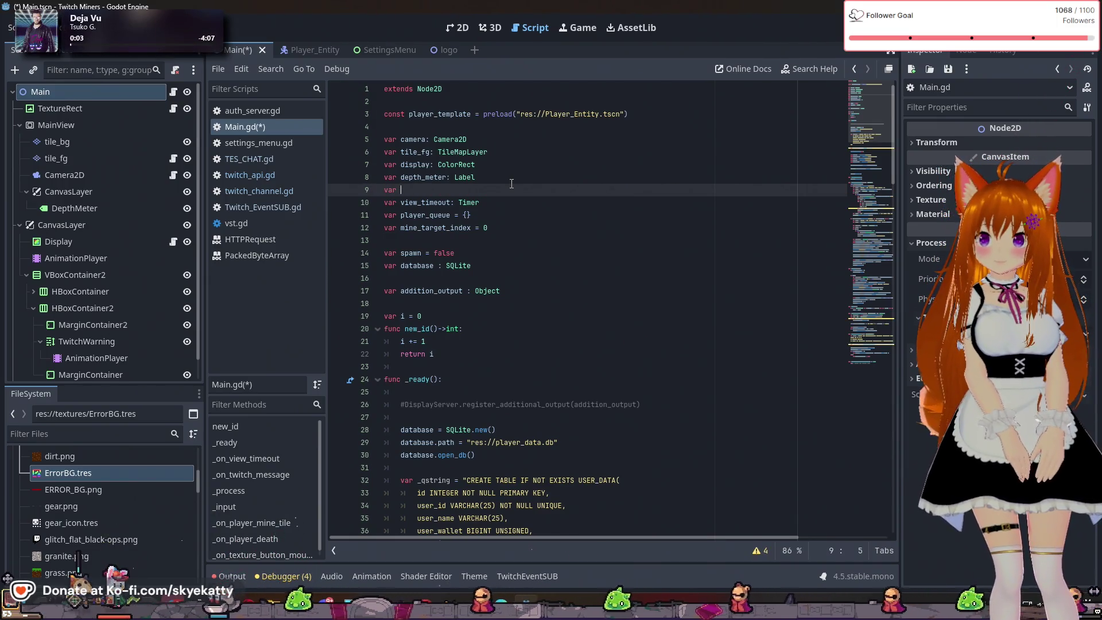
type("warni")
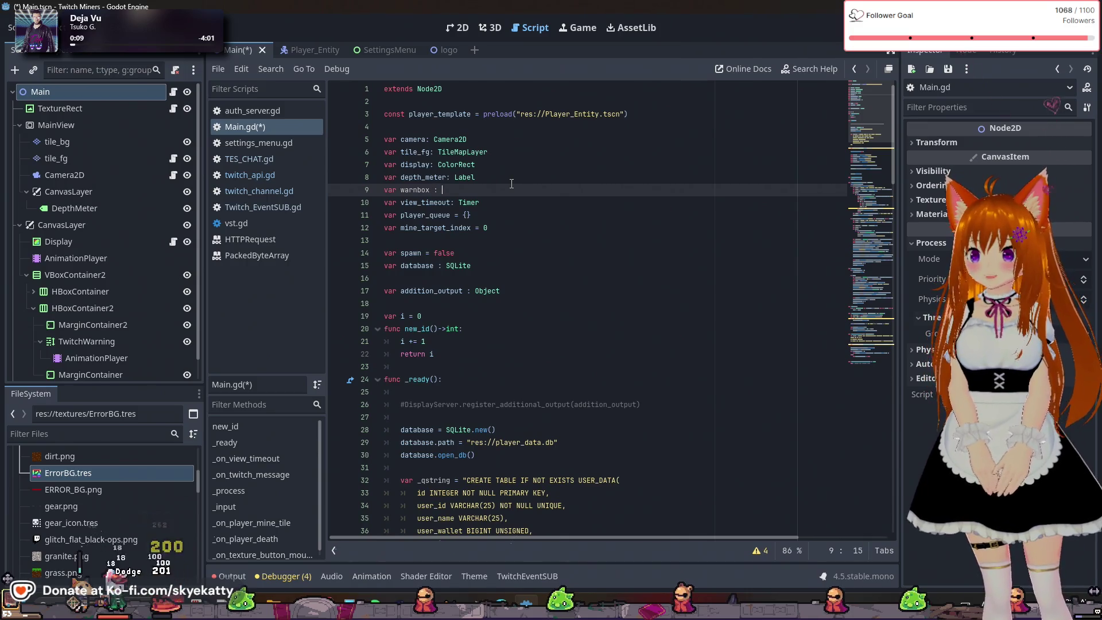
type("Rich")
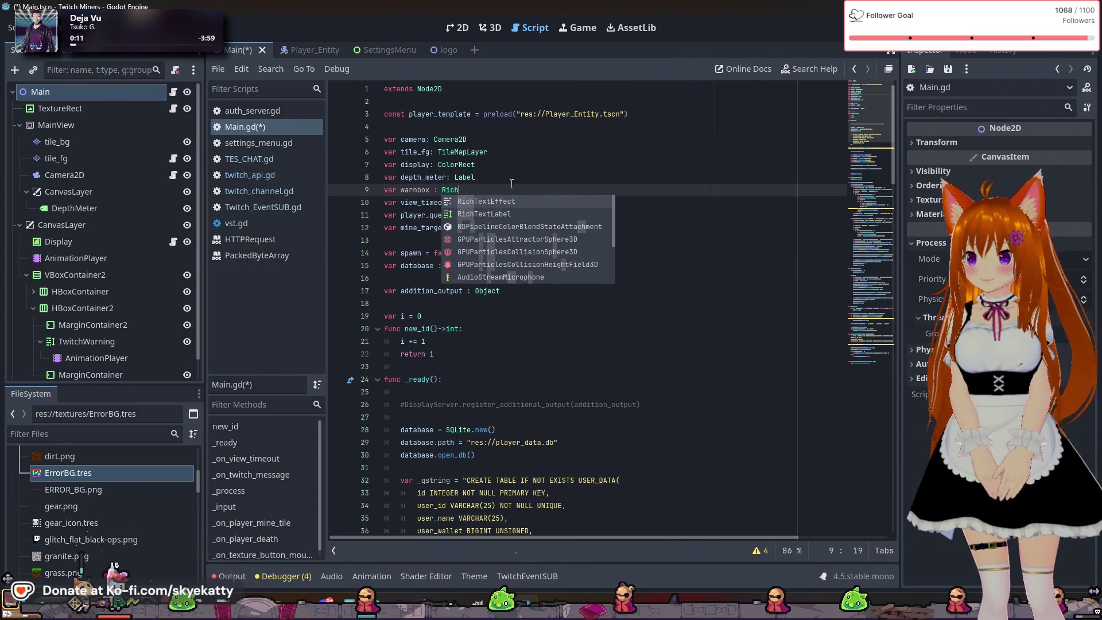
key("Down")
key("Return")
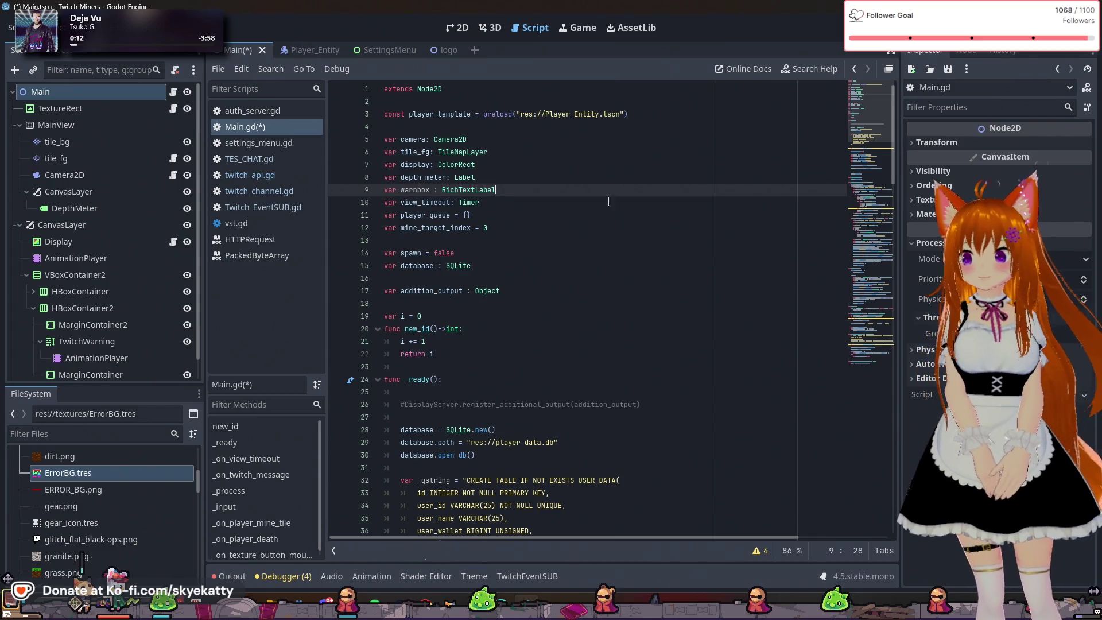
key("Return")
Scroll to _ready and start a new line after the commented line 27
scroll(515, 258, "down", 4)
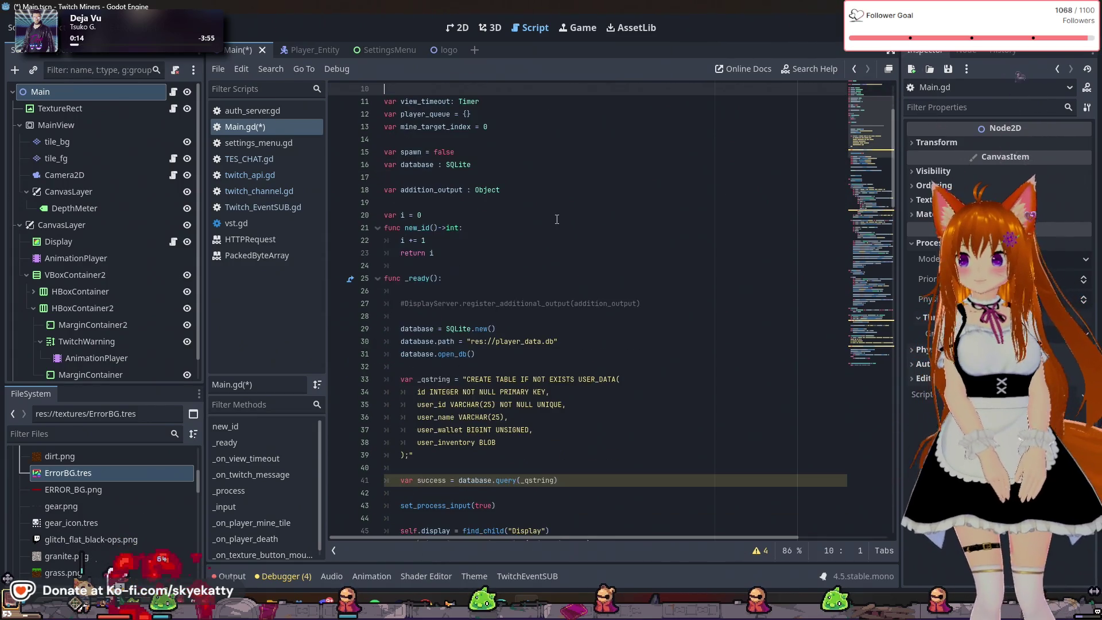
scroll(514, 337, "down", 1)
scroll(508, 287, "down", 2)
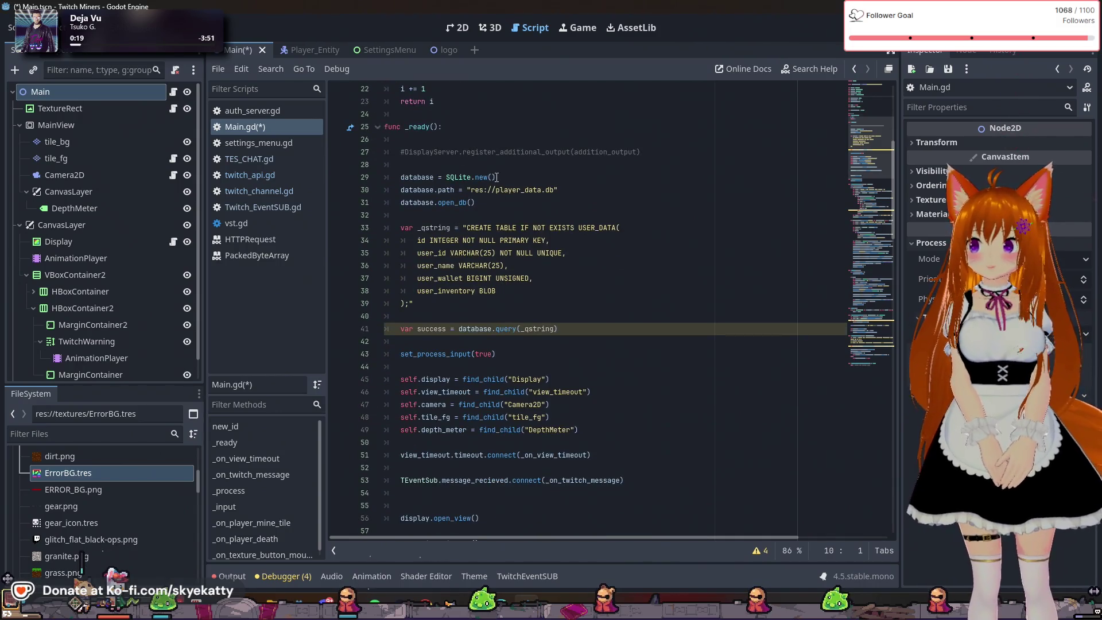
scroll(496, 177, "down", 3)
scroll(493, 183, "up", 2)
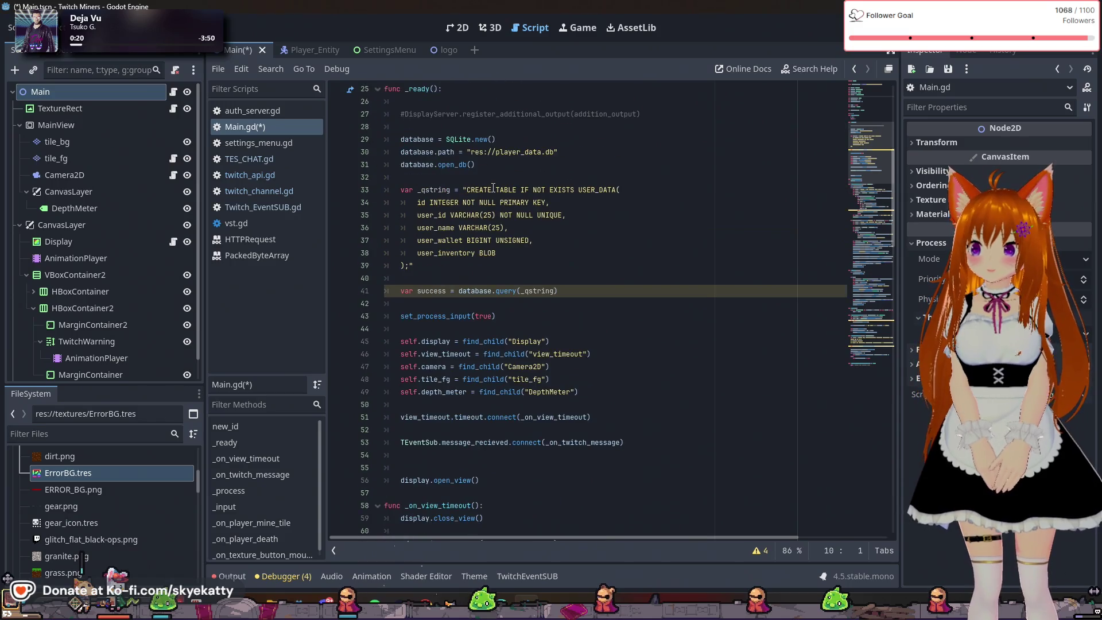
scroll(493, 188, "up", 3)
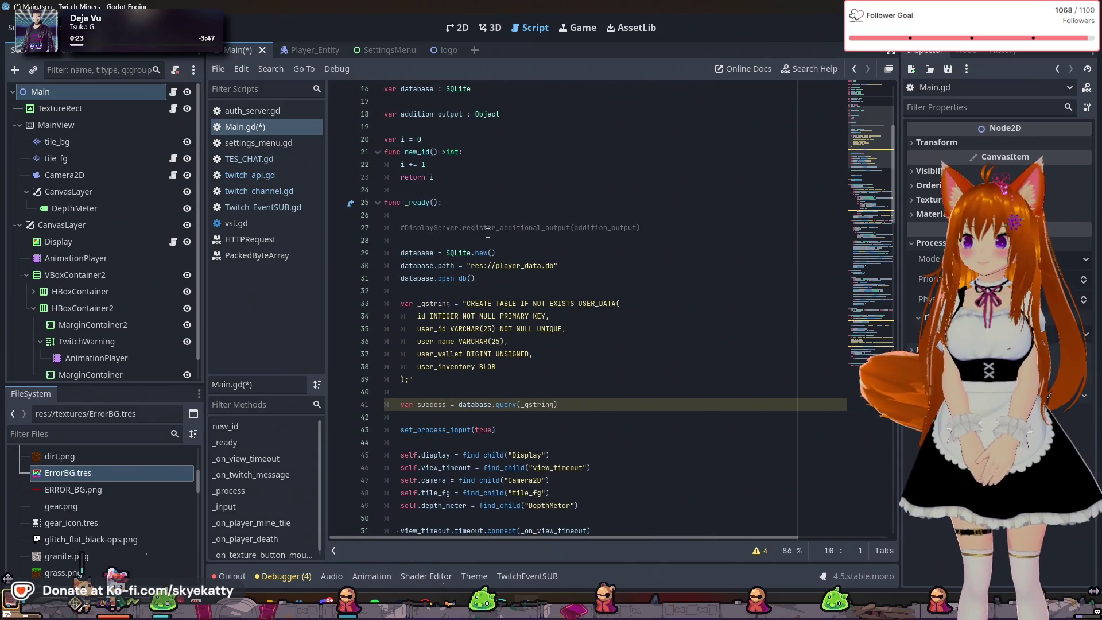
left_click(665, 227)
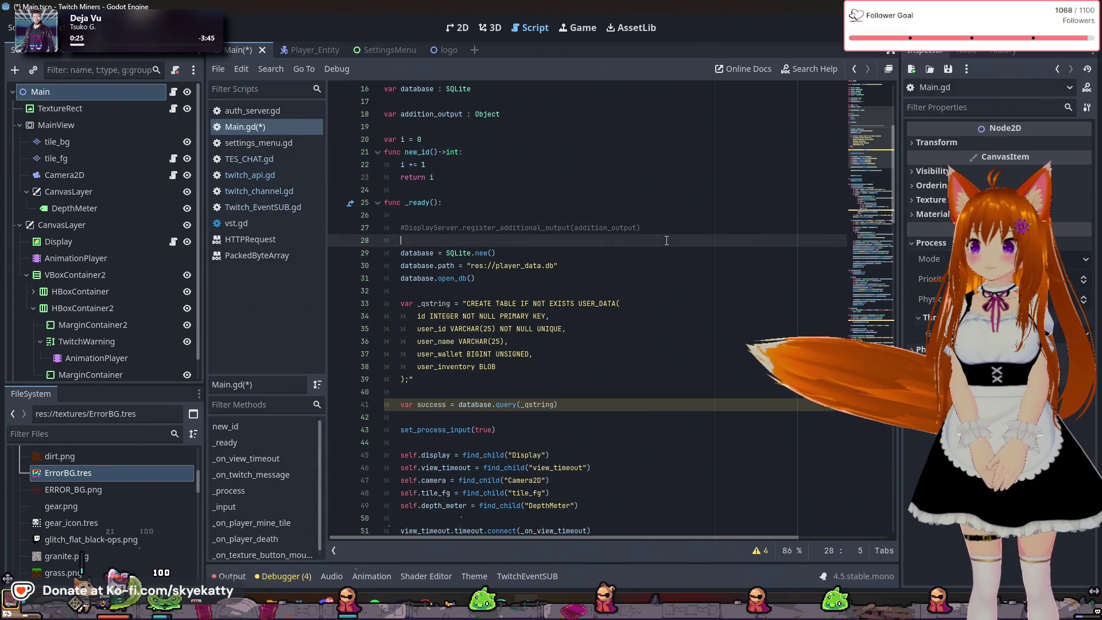
scroll(674, 249, "up", 1)
scroll(674, 248, "up", 1)
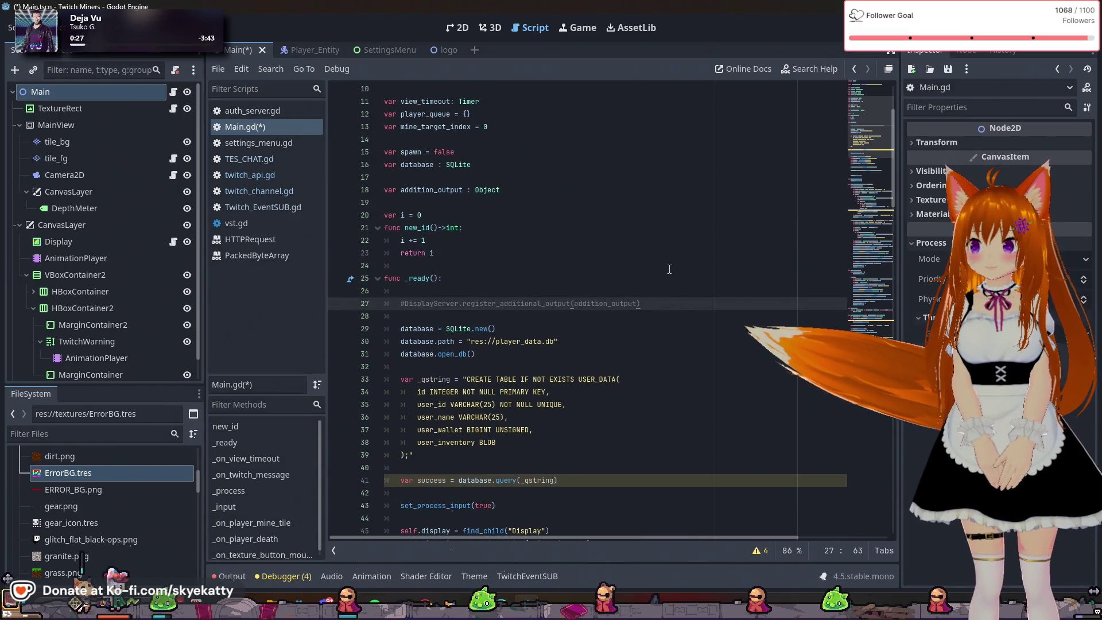
key("Return")
key("Return")
type("war")
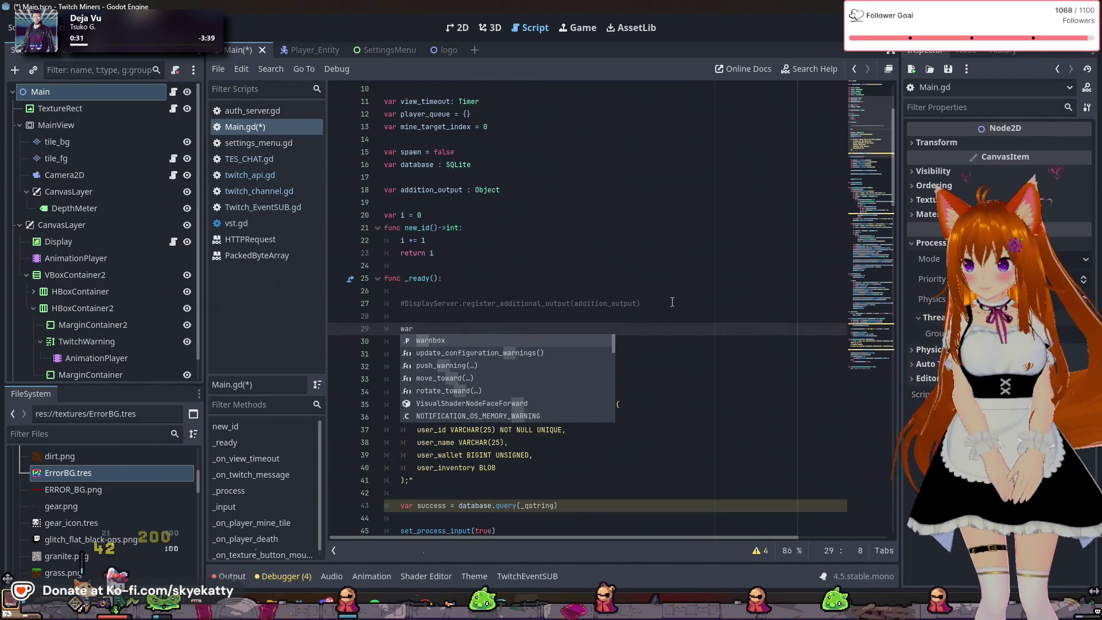
Write 'warnbox = find_child("TwitchWarning")' in _ready
key("Return")
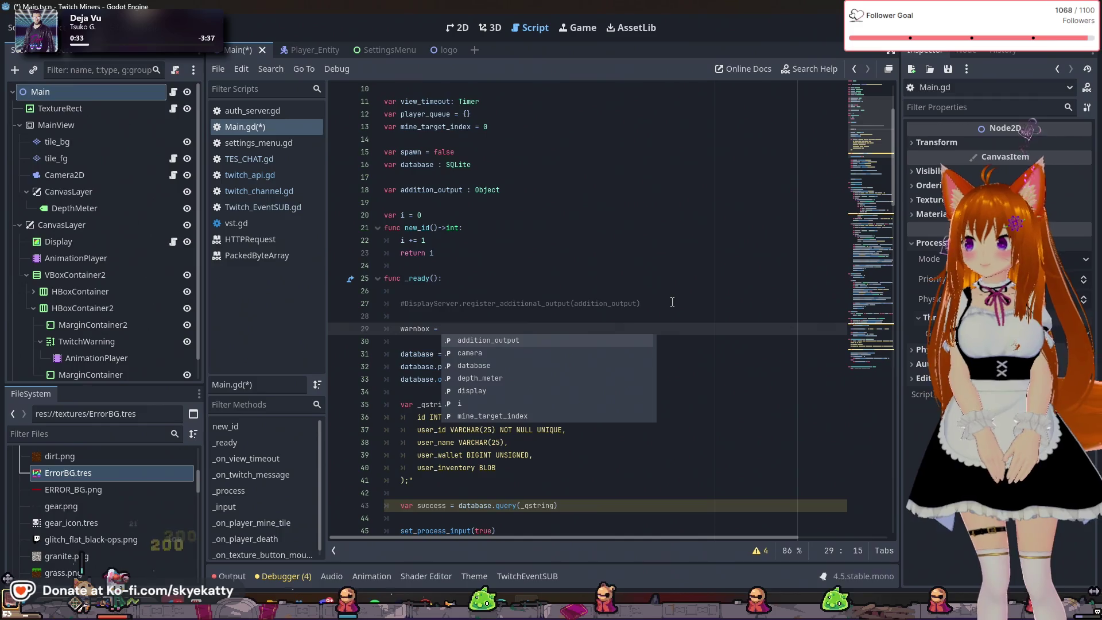
type("g")
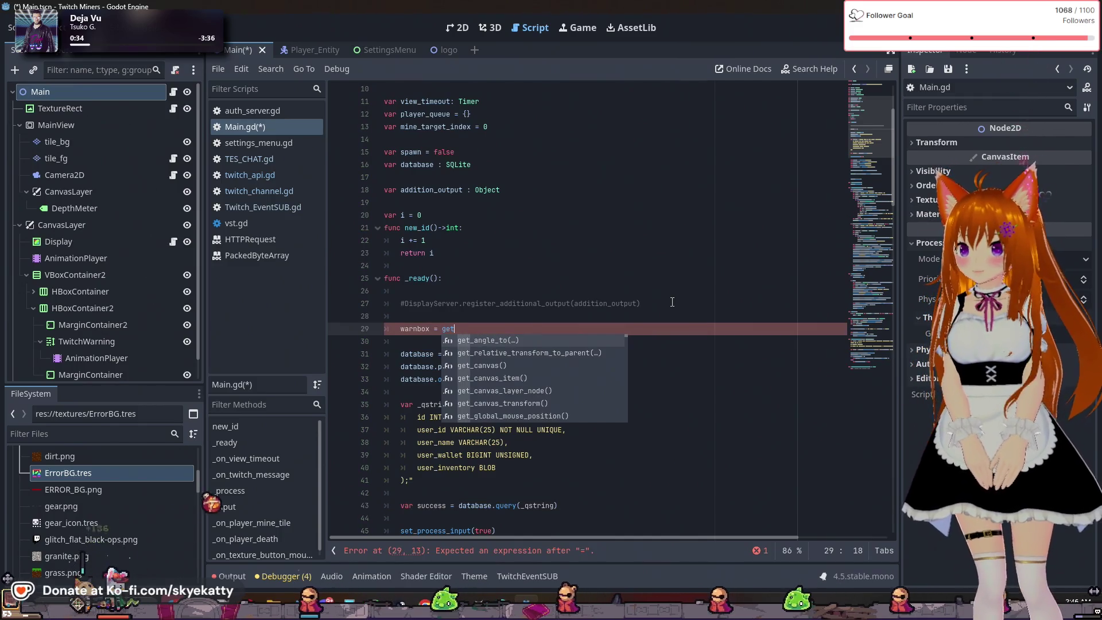
key("BackSpace")
type("find")
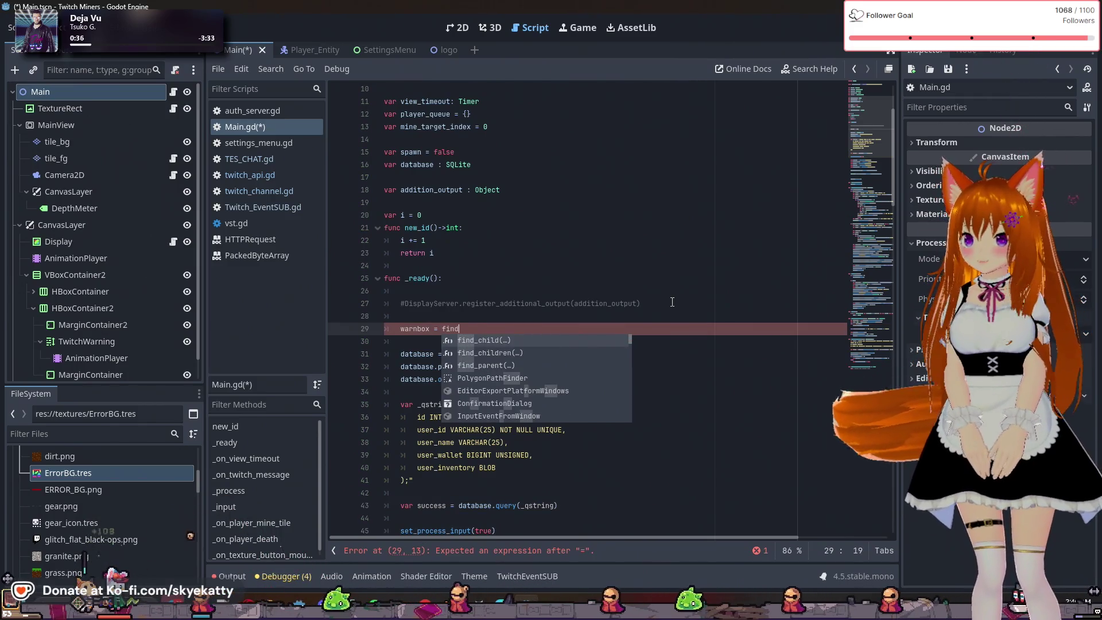
key("Return")
type("\"")
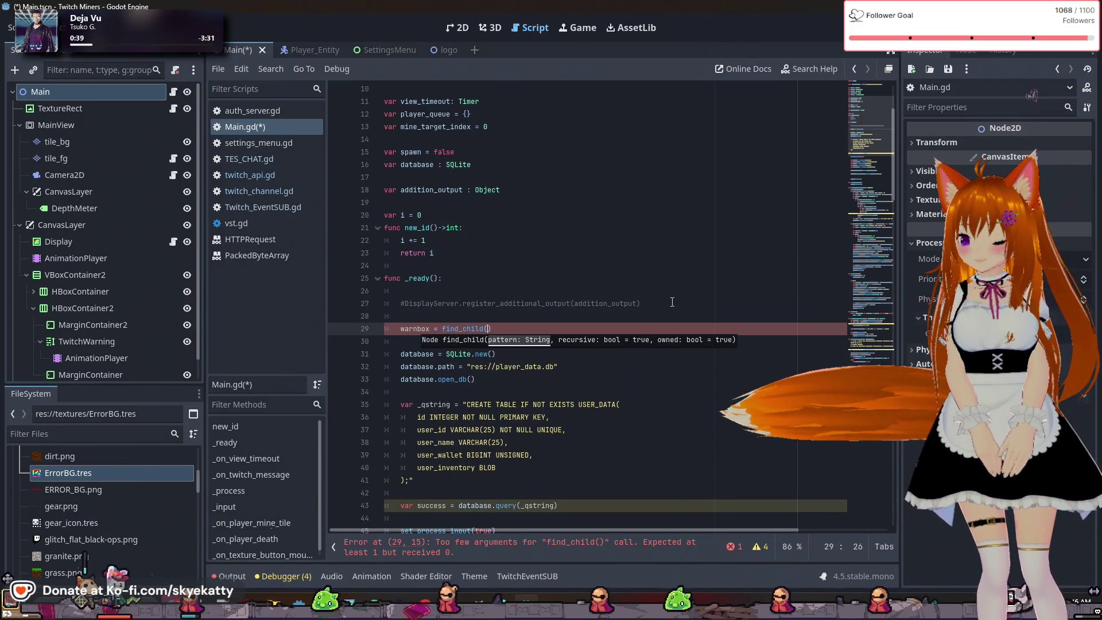
type("Tw")
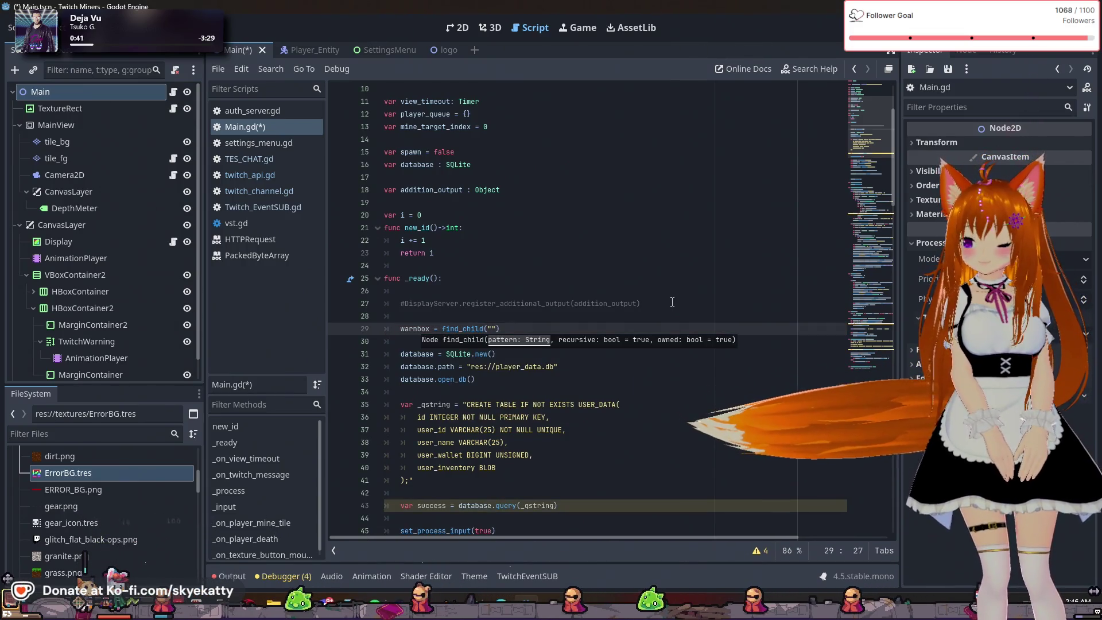
type("itchWarn")
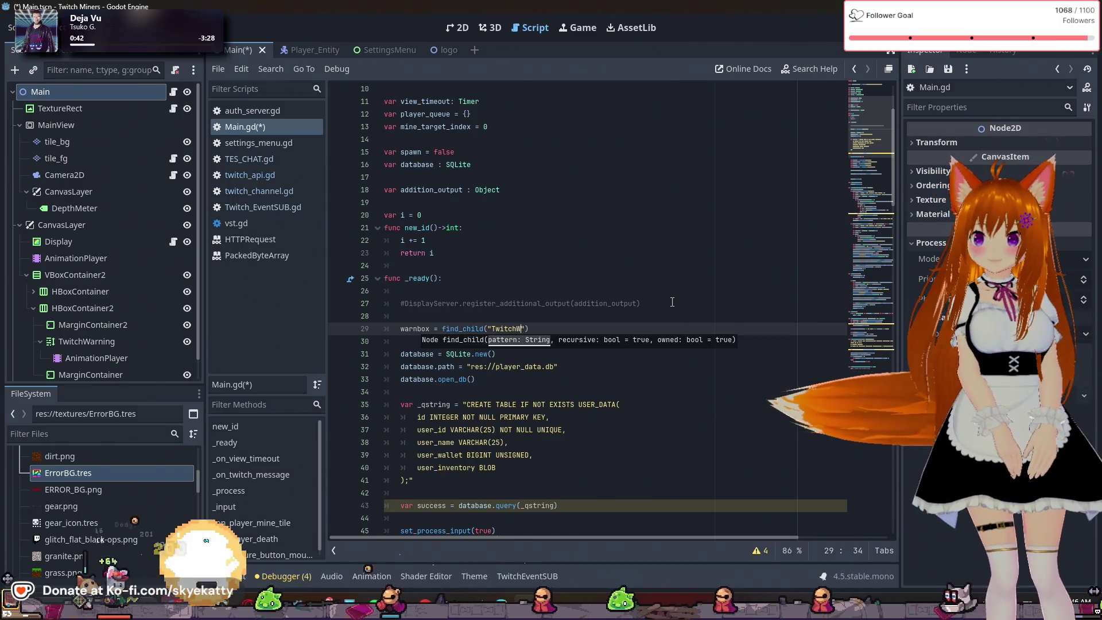
type("ing")
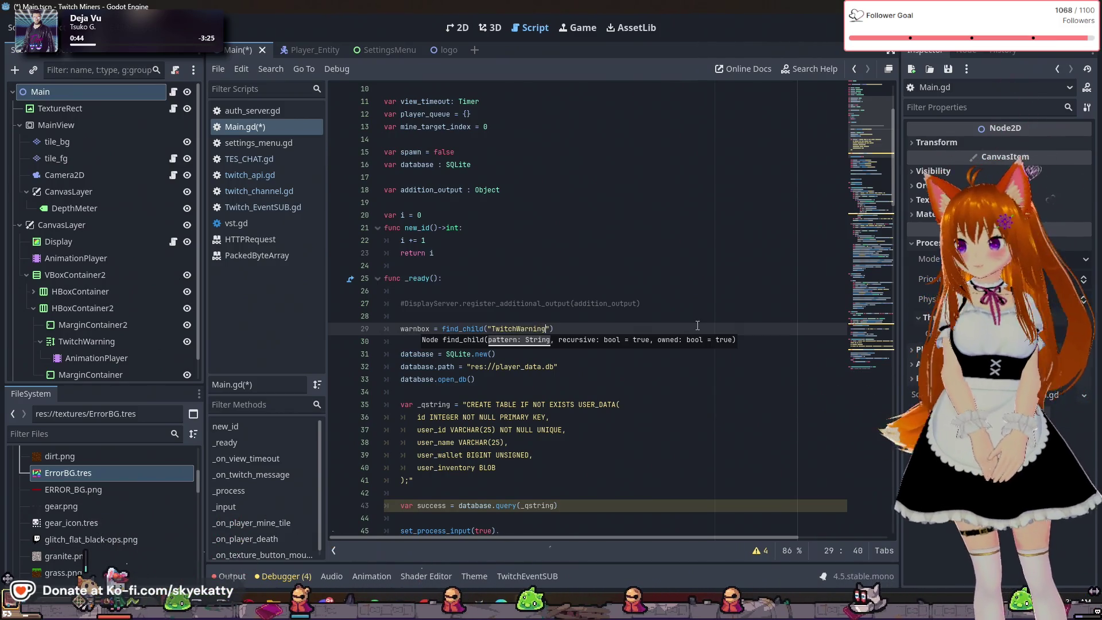
left_click(692, 290)
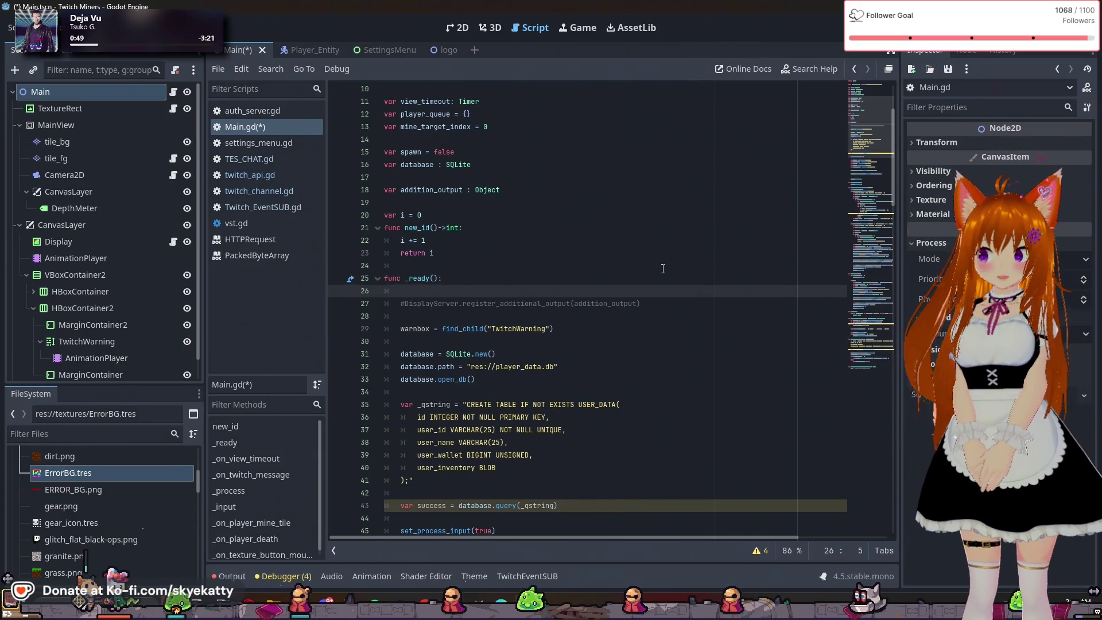
scroll(659, 265, "down", 3)
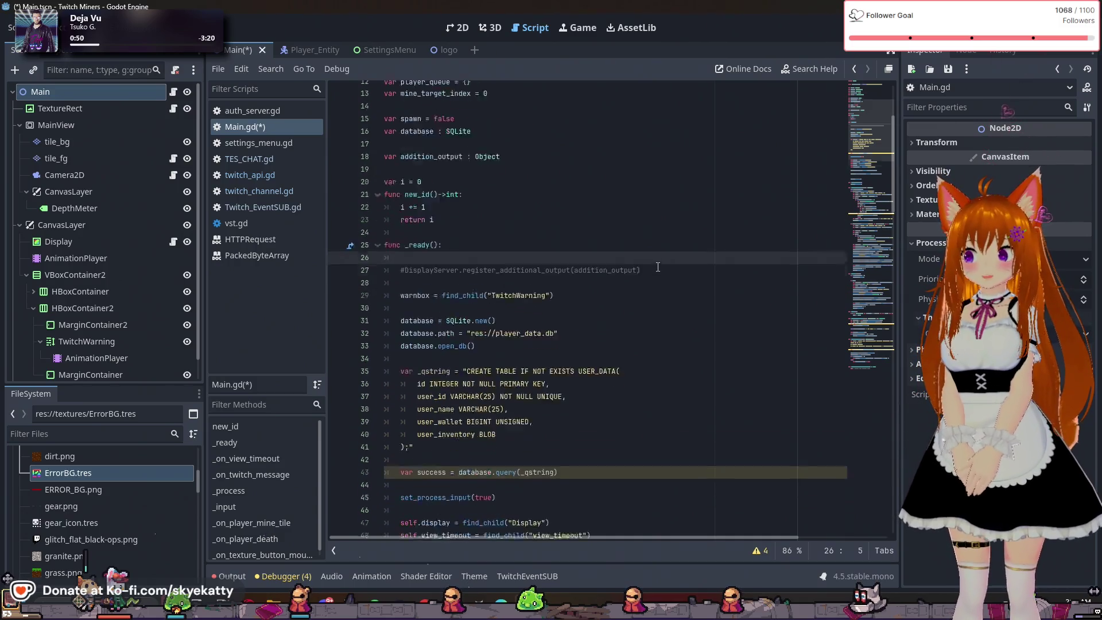
left_click(656, 265)
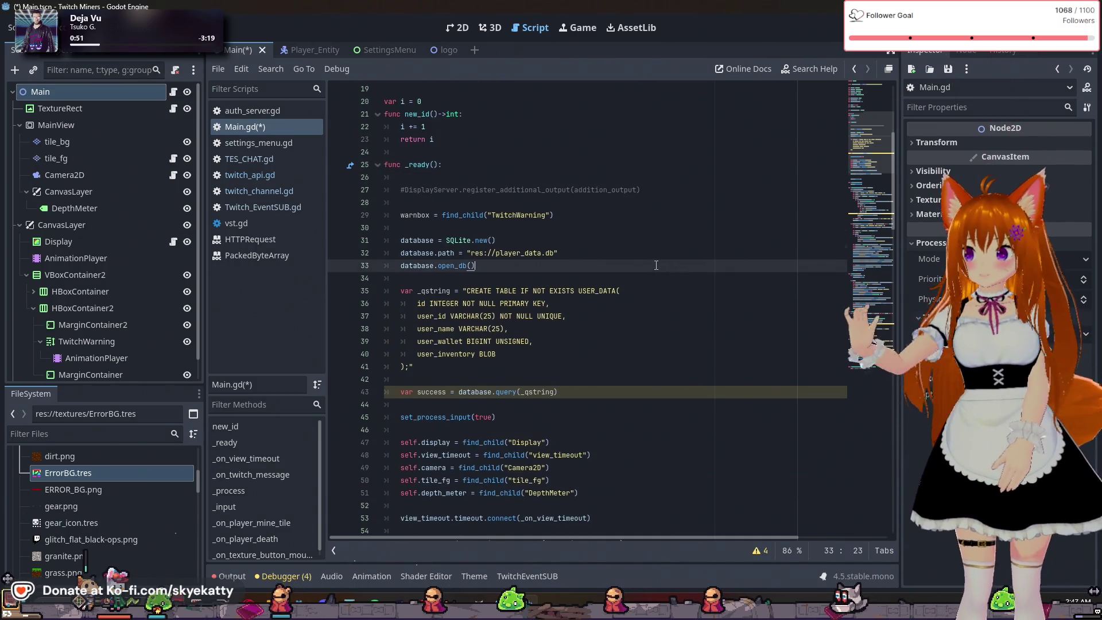
scroll(656, 265, "down", 11)
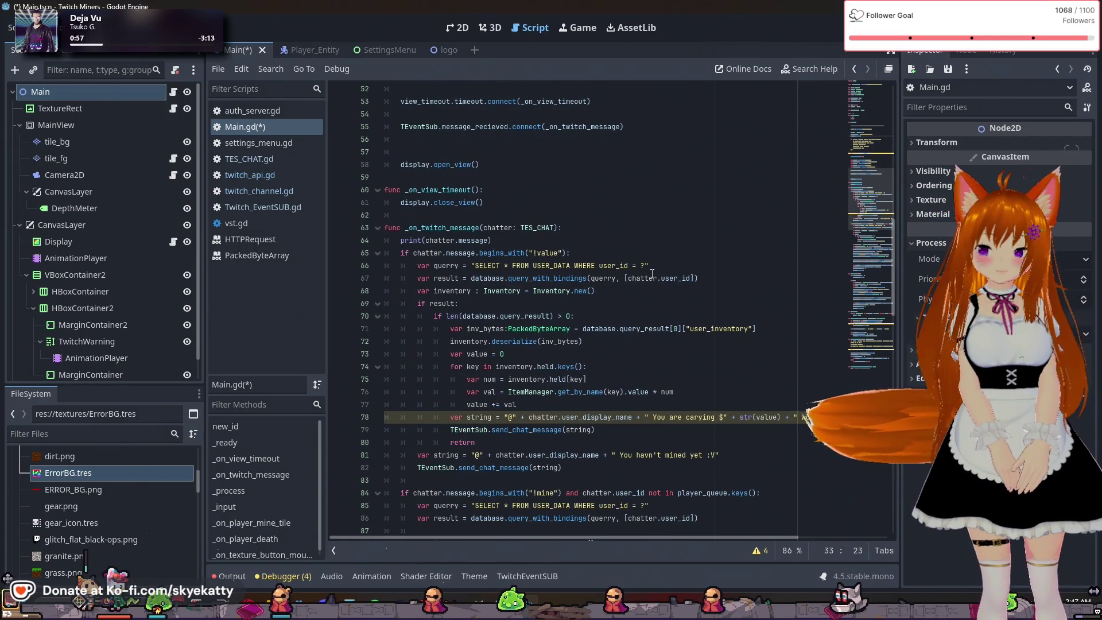
scroll(645, 267, "up", 3)
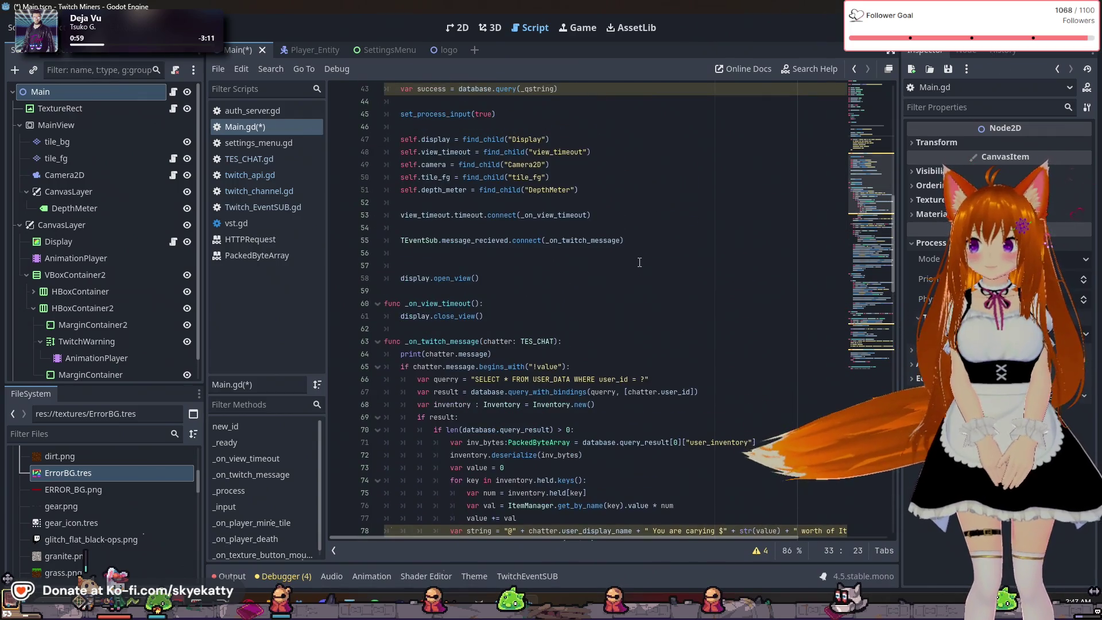
scroll(638, 262, "up", 3)
scroll(573, 261, "down", 6)
scroll(551, 261, "down", 17)
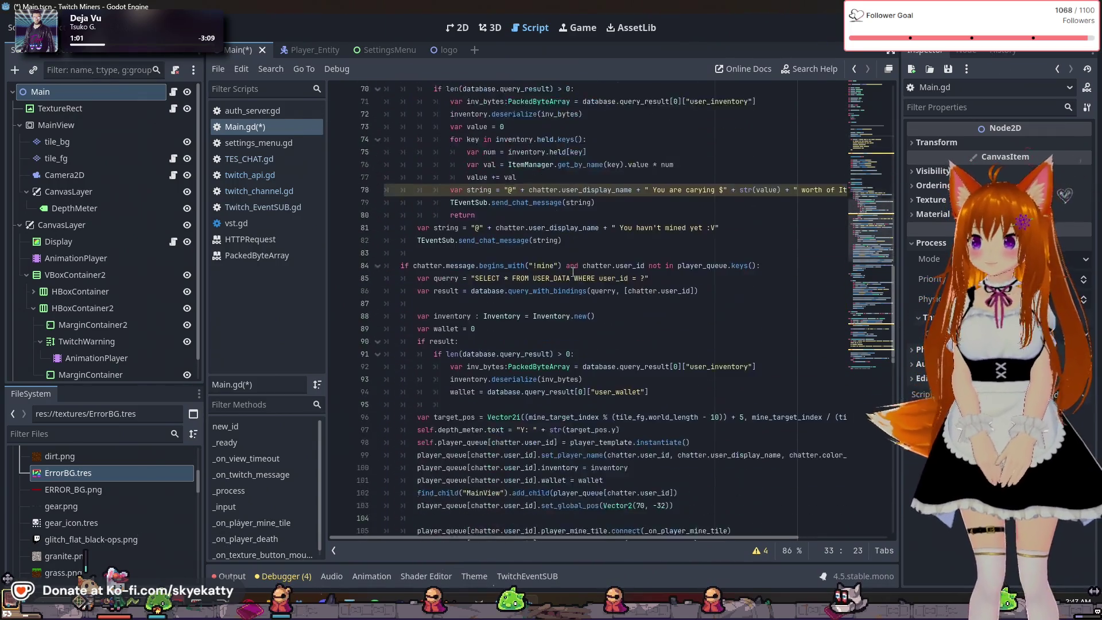
scroll(557, 253, "up", 1)
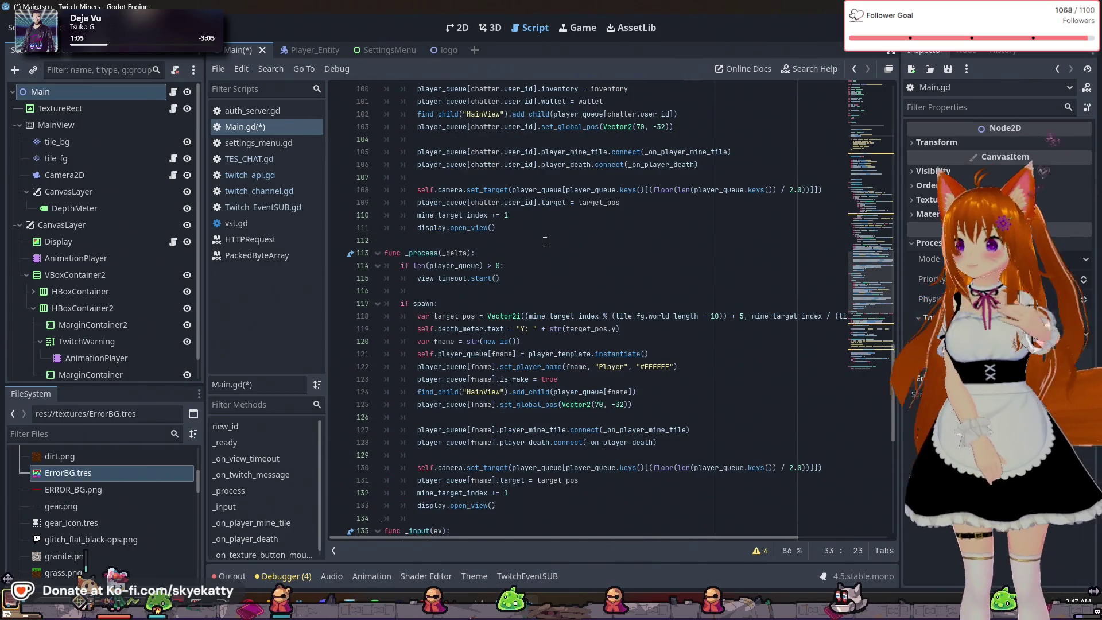
left_click(521, 253)
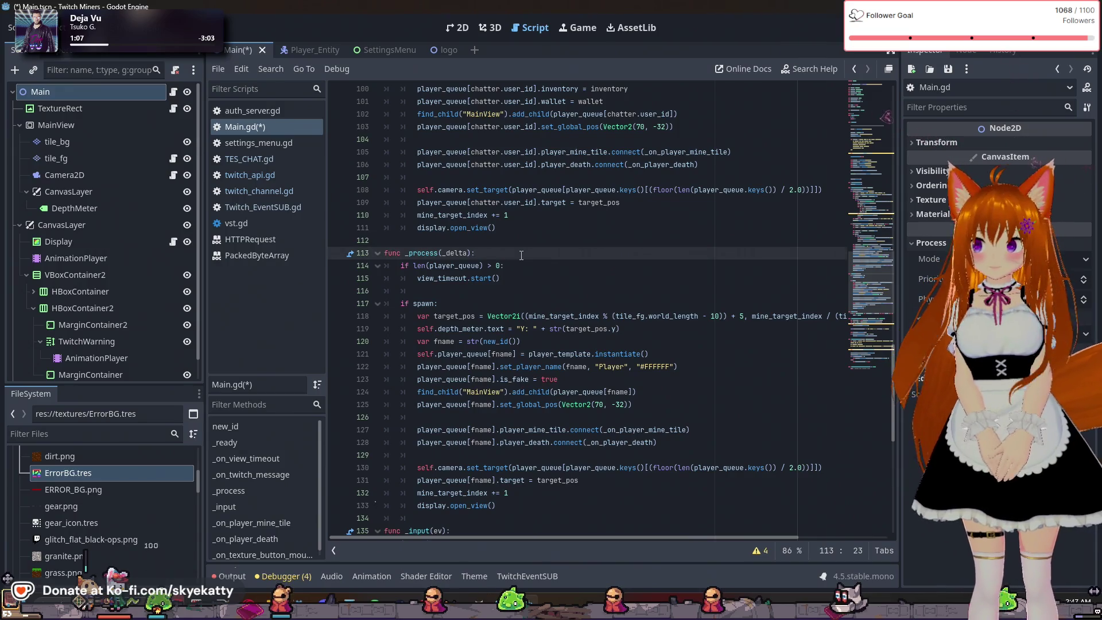
Add the condition 'if not TEventSub.logged_in:' on a new line in _process
key("Return")
type("if")
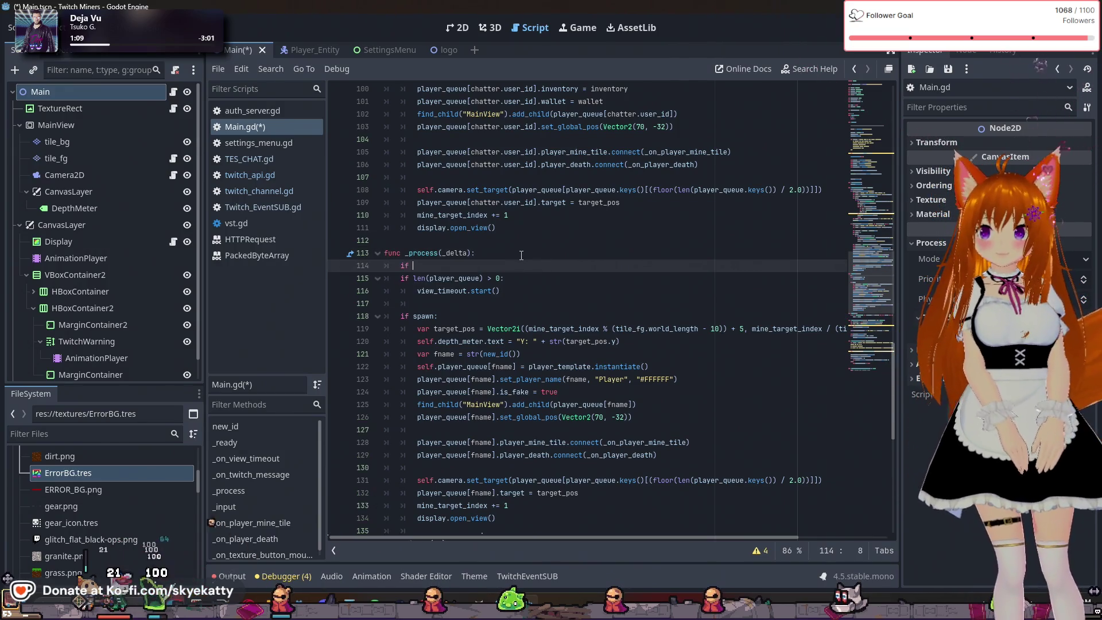
type("TS")
key("BackSpace")
type("EV")
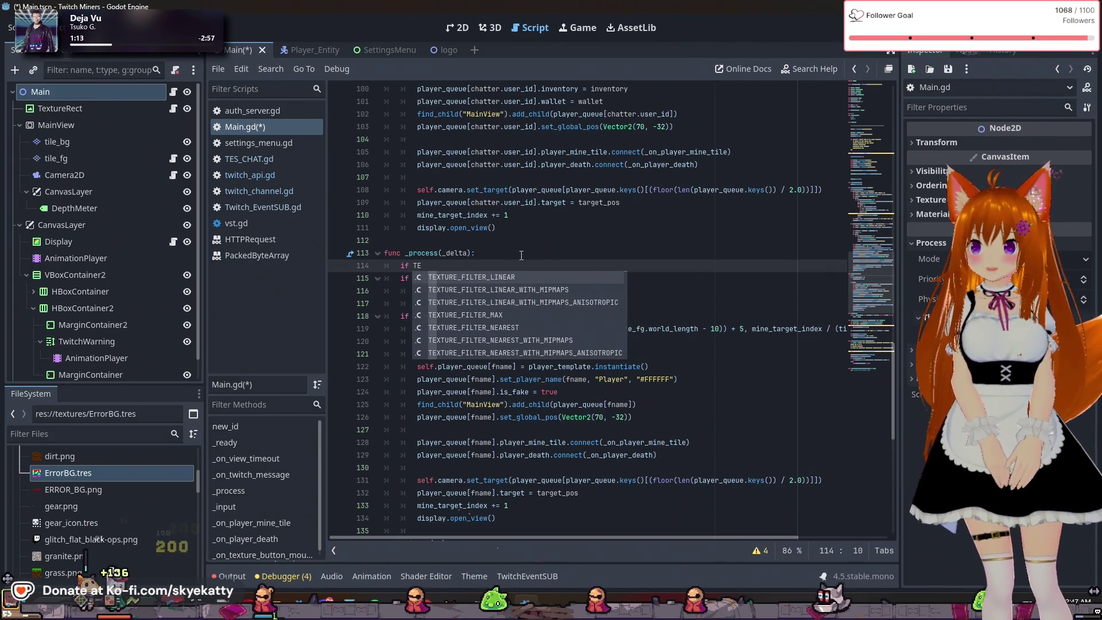
key("Return")
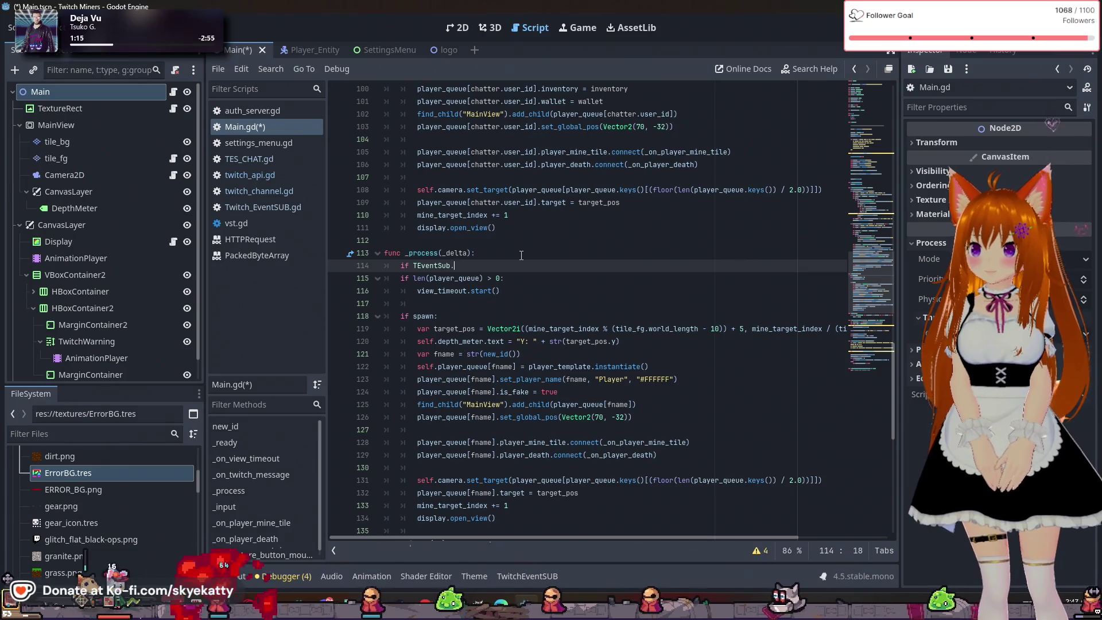
type(".log")
key("Return")
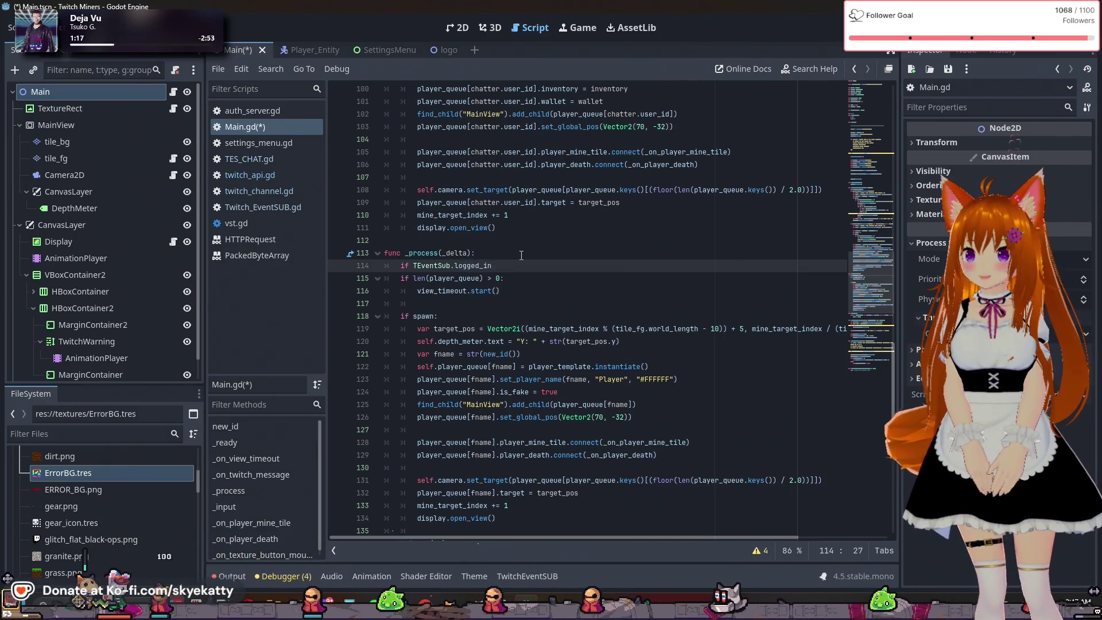
type("!")
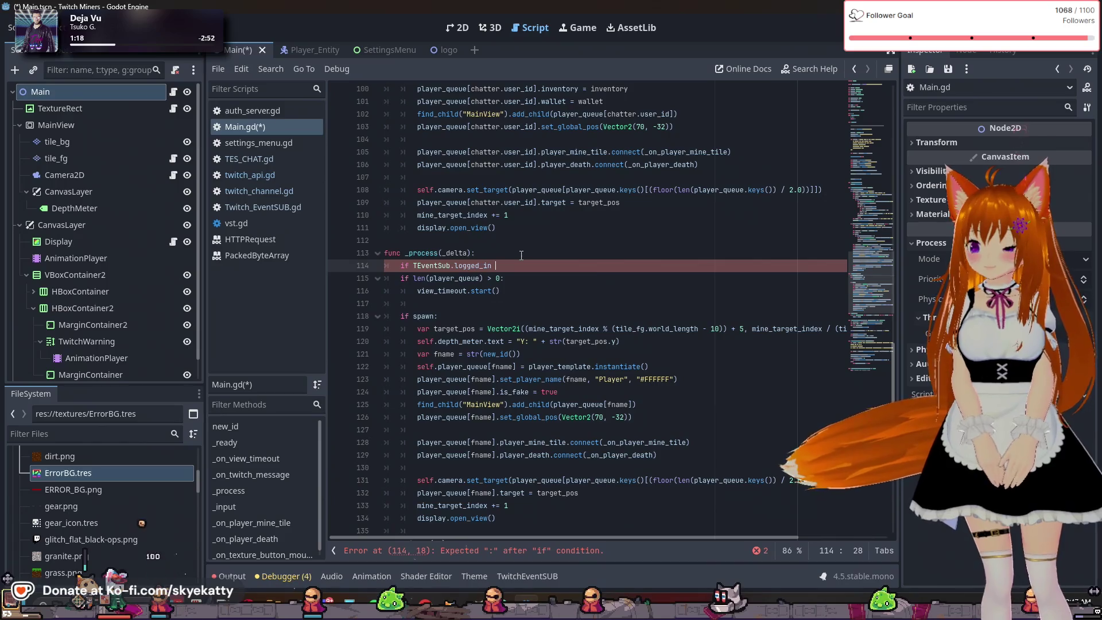
key("BackSpace")
key("BackSpace")
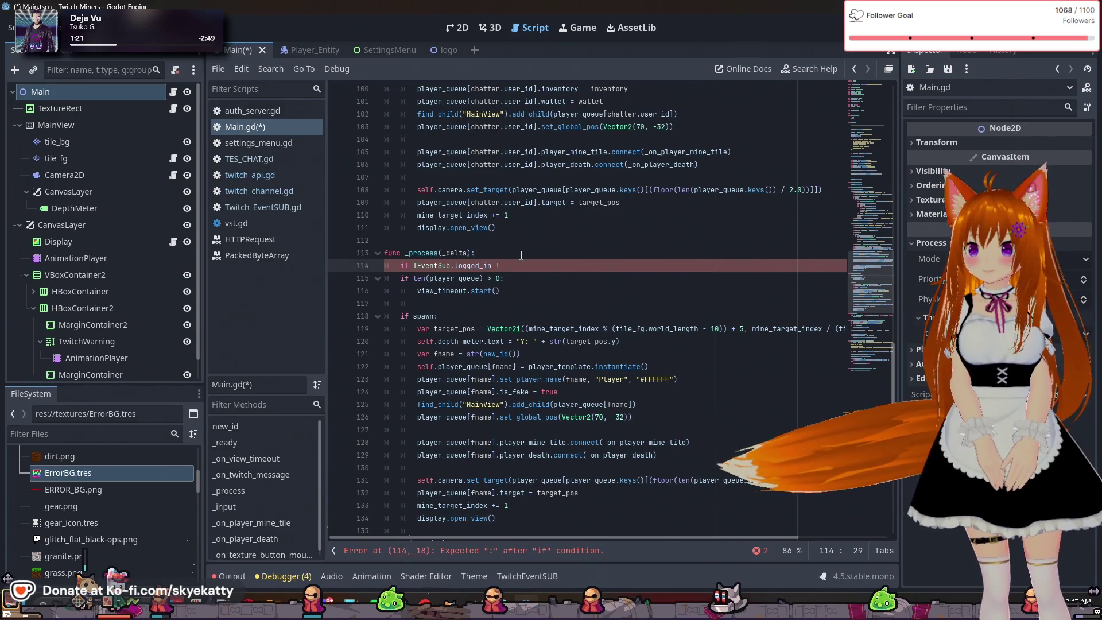
key("Left")
key("Left")
key("Left")
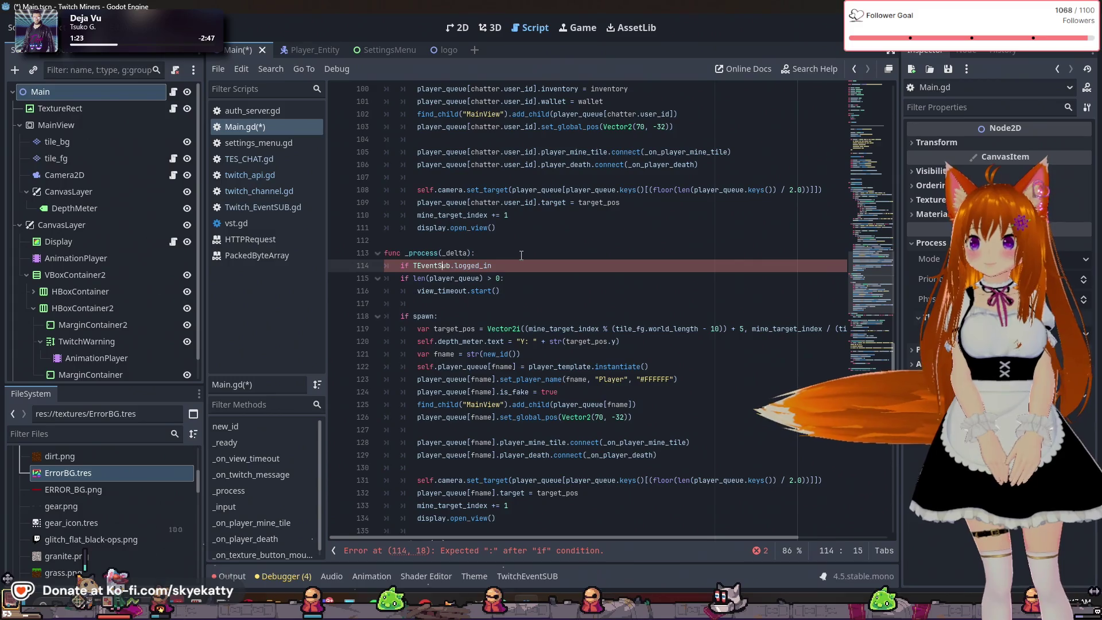
type("not")
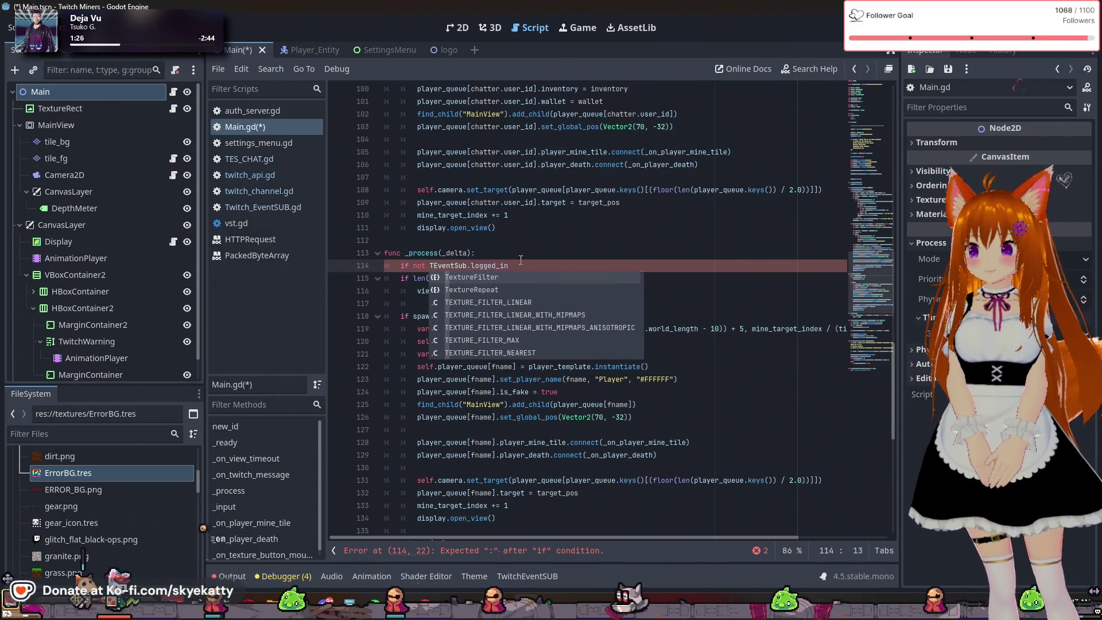
left_click(518, 262)
type(":")
key("Return")
type("wa")
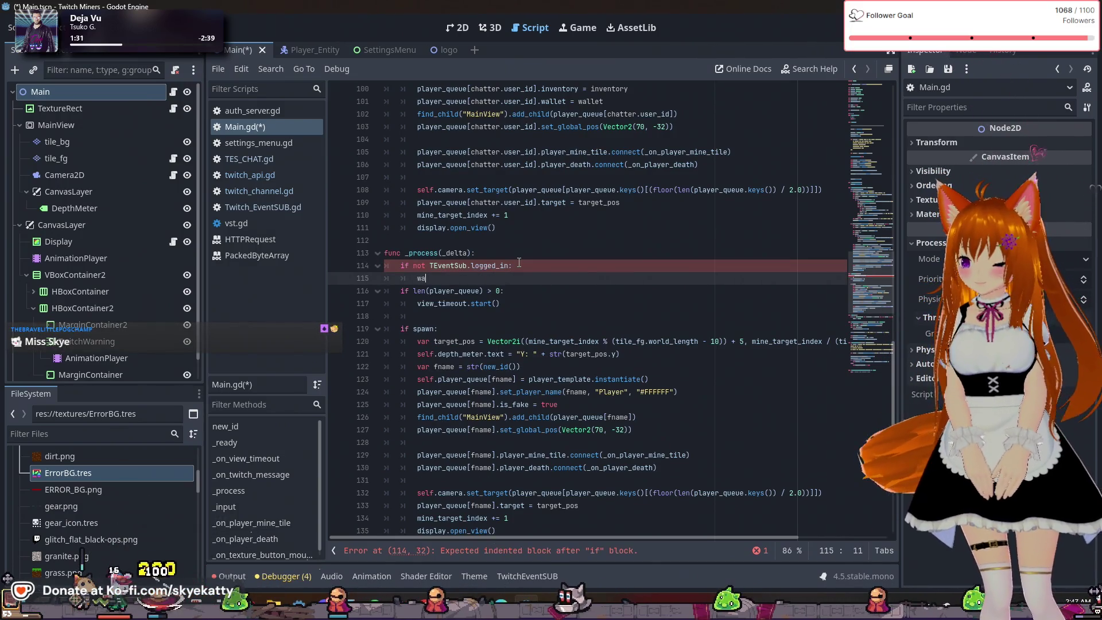
Set 'warnbox.visible = true' as the body of the if branch
type("rnbox")
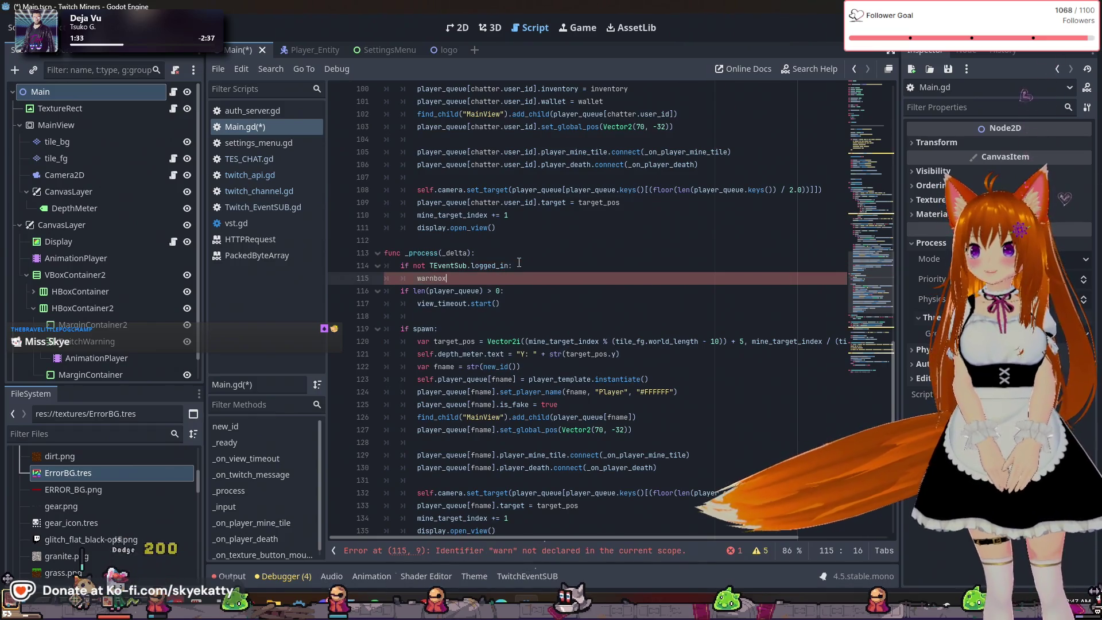
type(".vis")
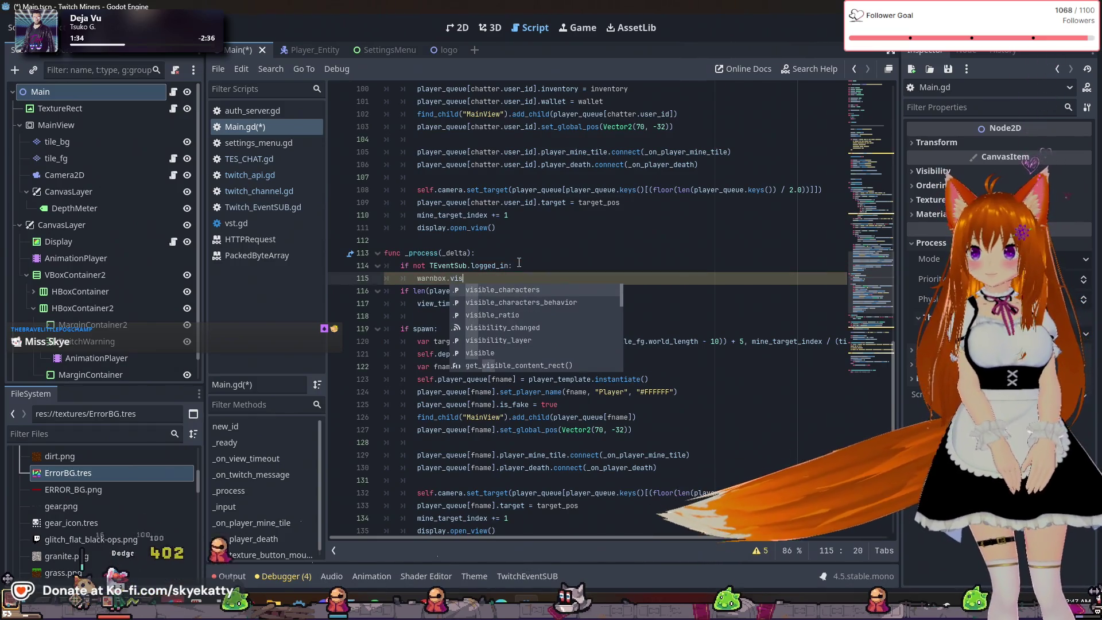
key("Down")
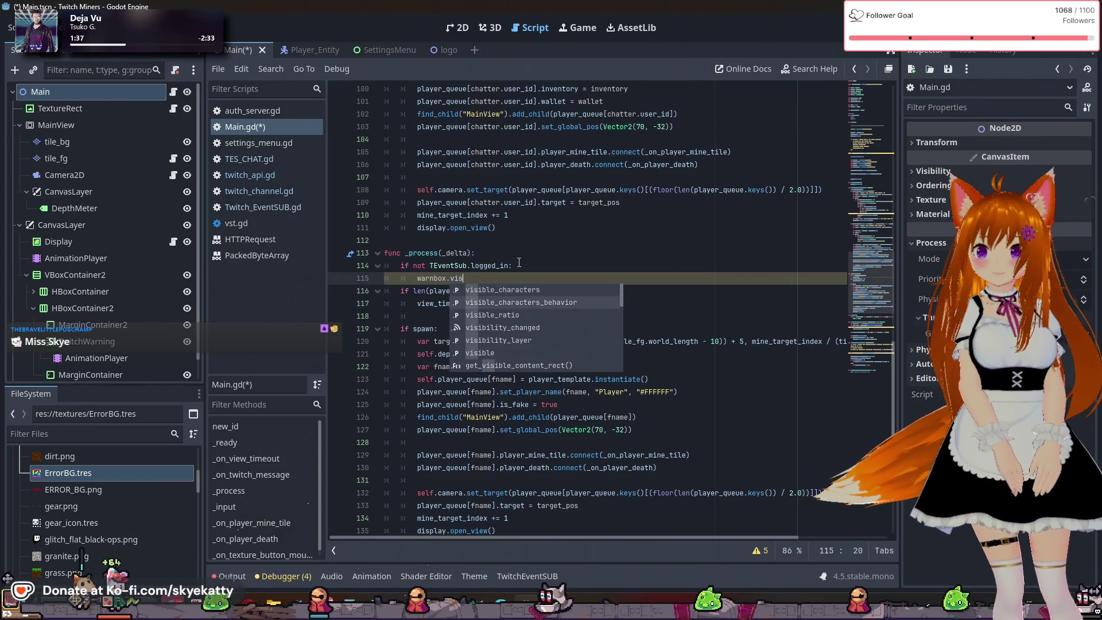
key("Down")
key("Down")
key("Down")
key("Return")
type("=")
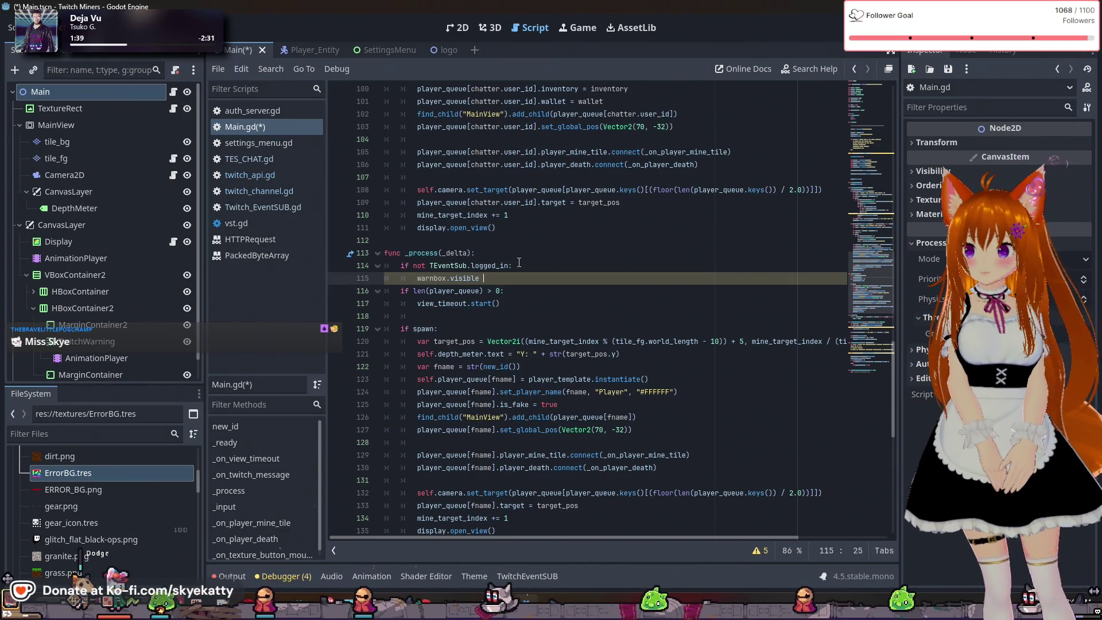
type(" tru")
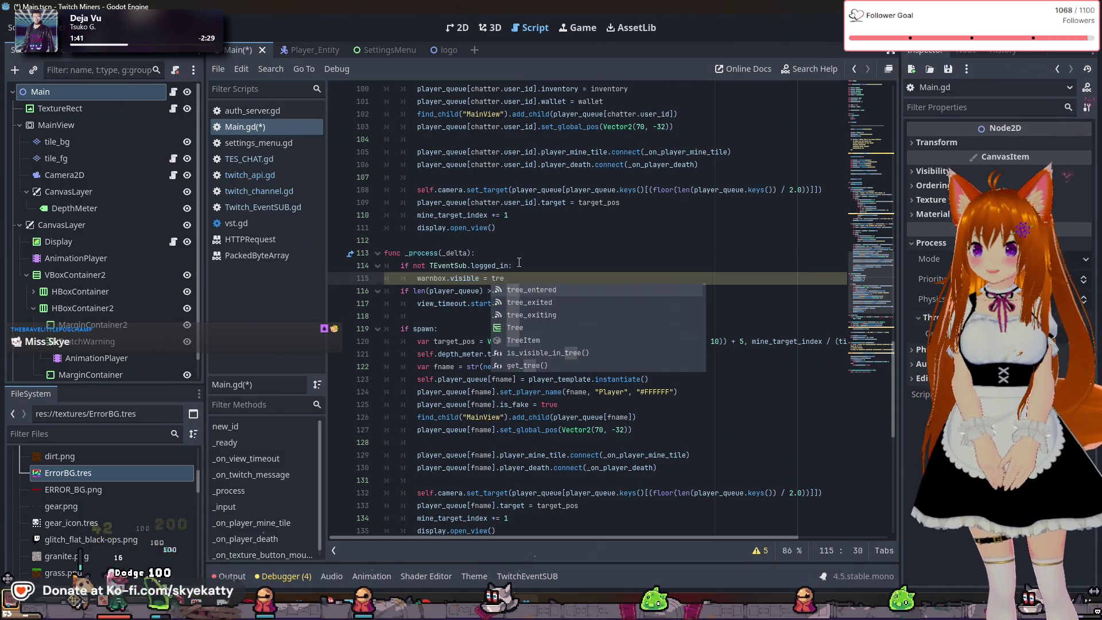
key("Return")
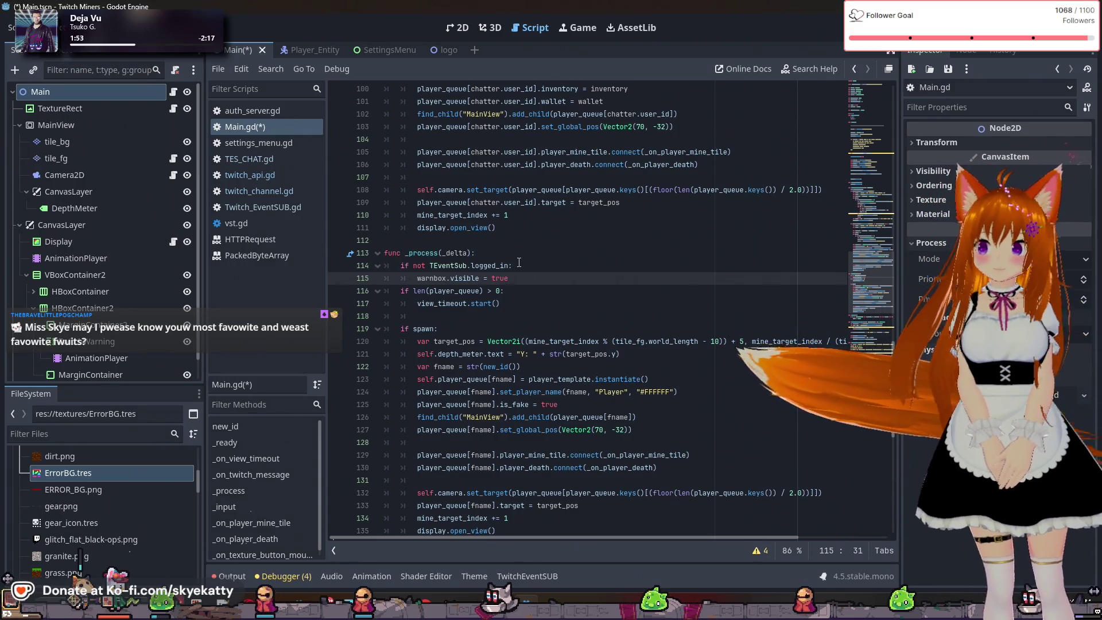
Add an else branch containing 'warnbox.visible = false'
key("Return")
key("BackSpace")
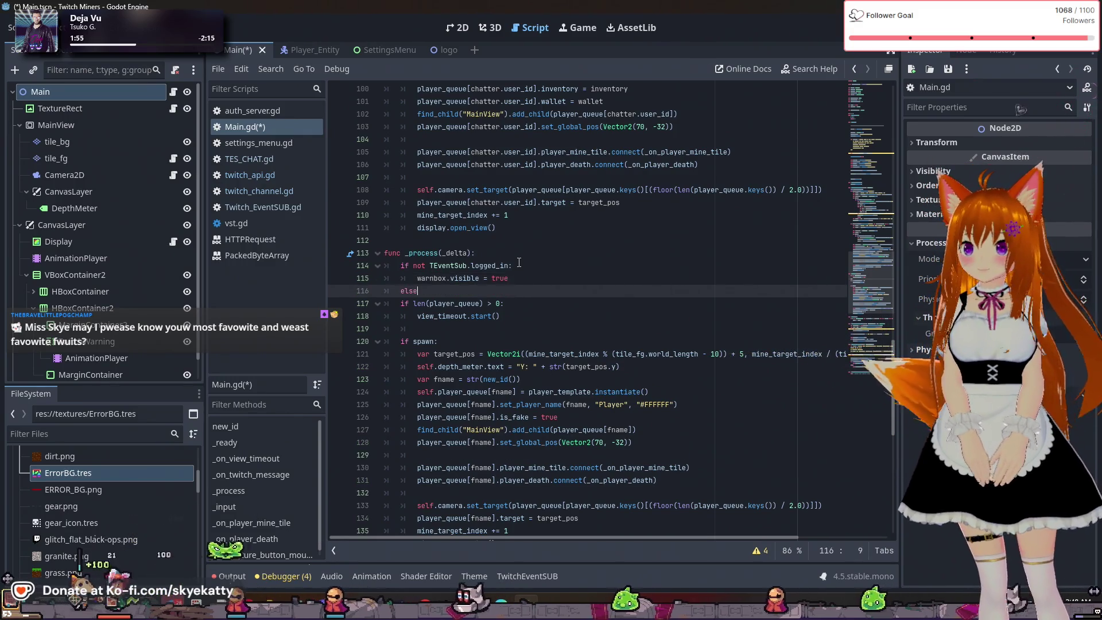
type("else:")
key("Return")
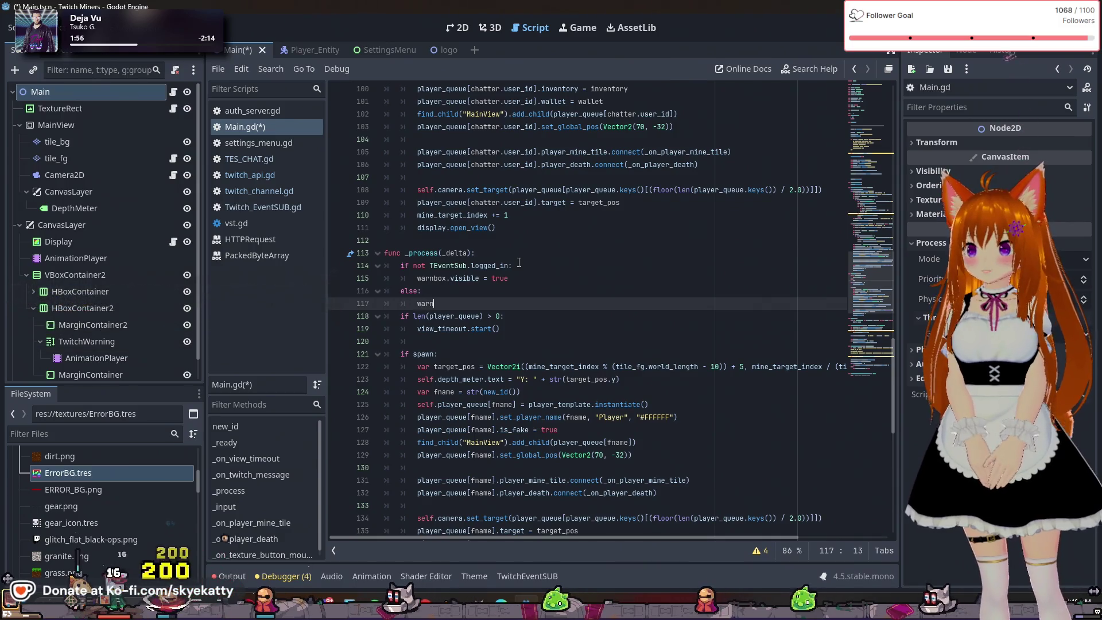
type("warn")
key("Return")
type(".")
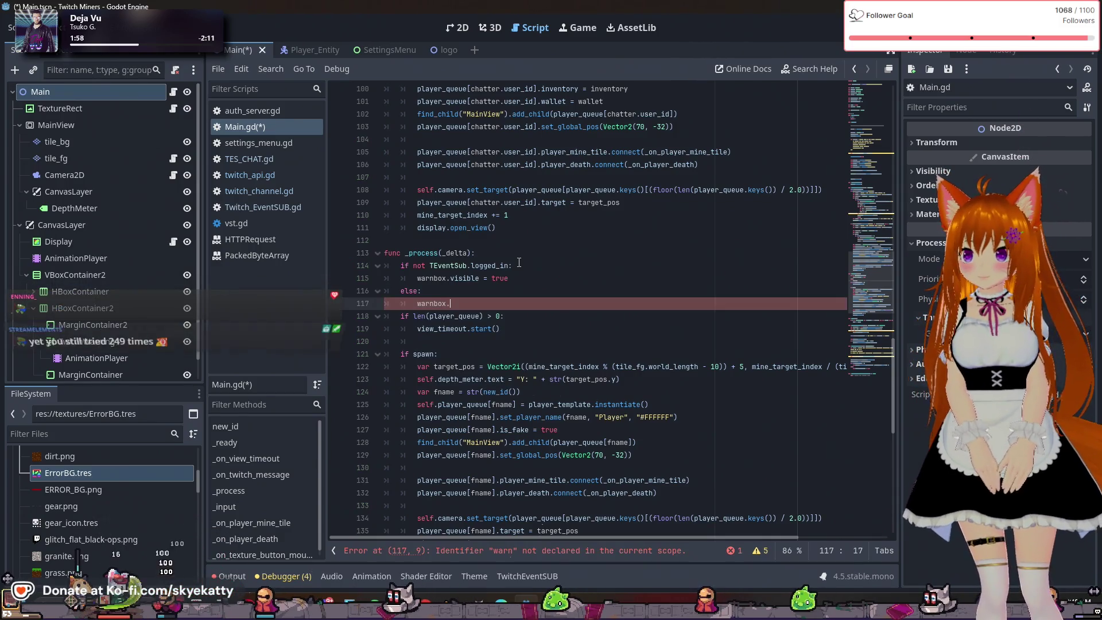
type("visible = false")
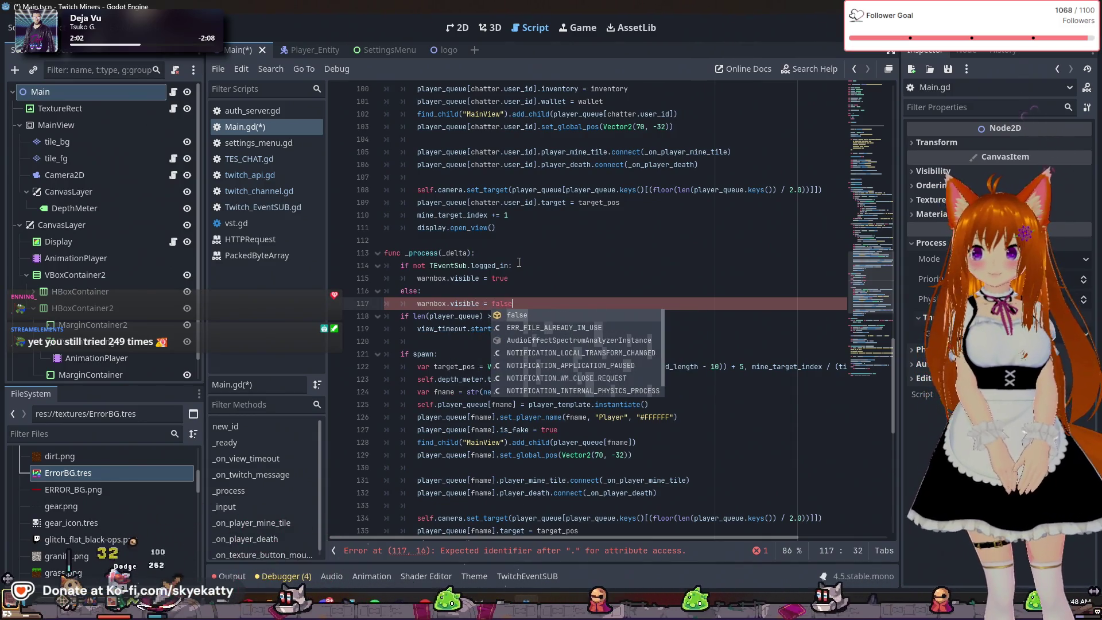
key("Return")
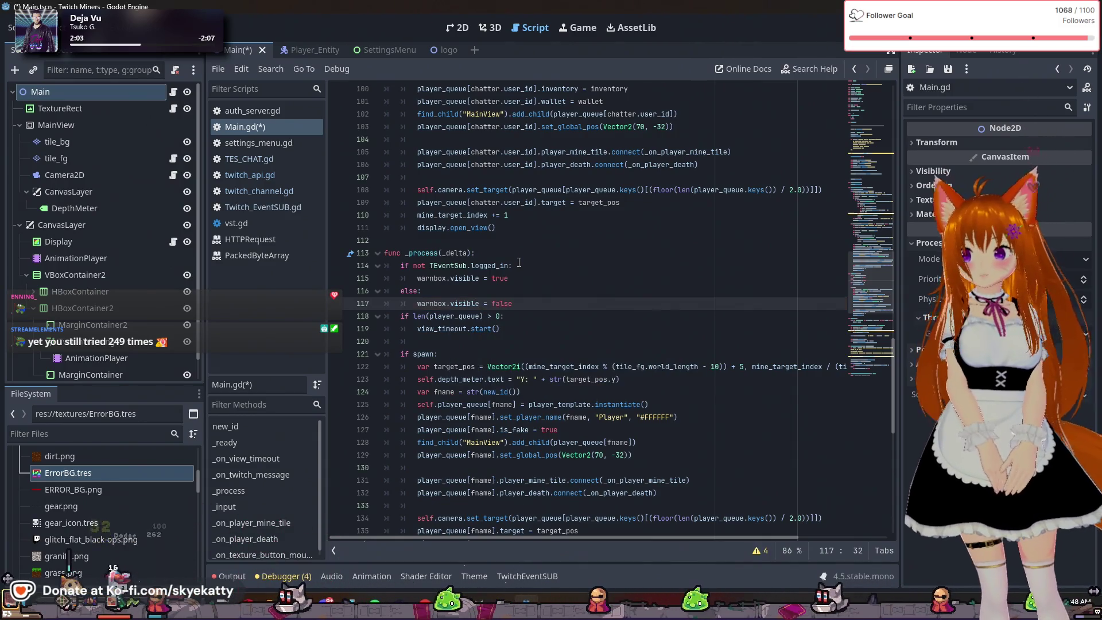
Insert a blank line below 'warnbox.visible = true' in the if branch
left_click(528, 268)
left_click(535, 279)
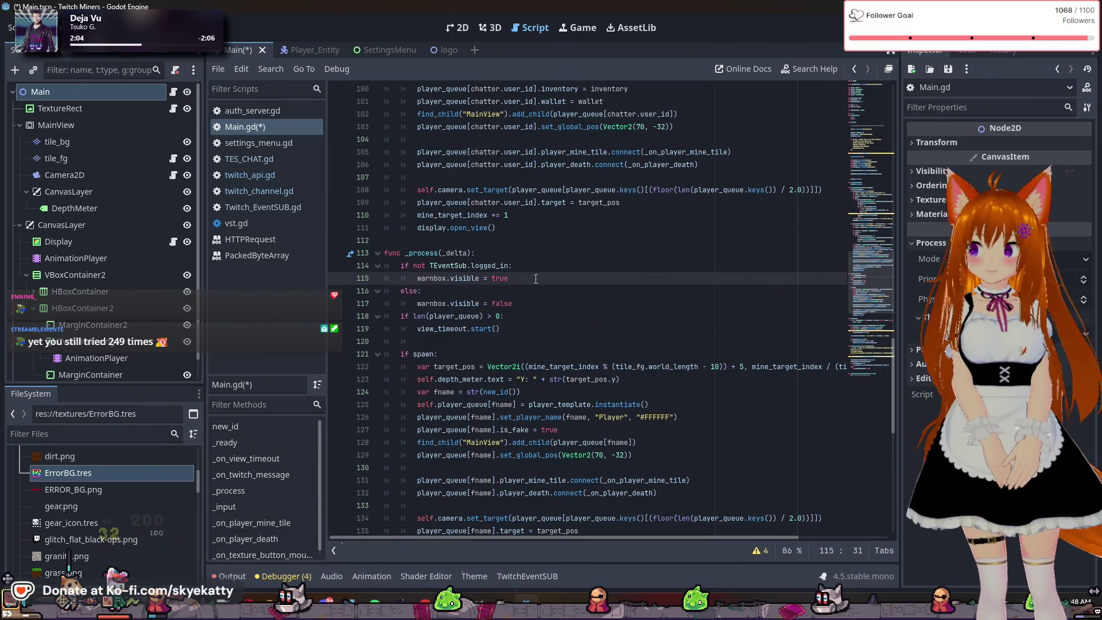
scroll(533, 275, "down", 1)
key("Return")
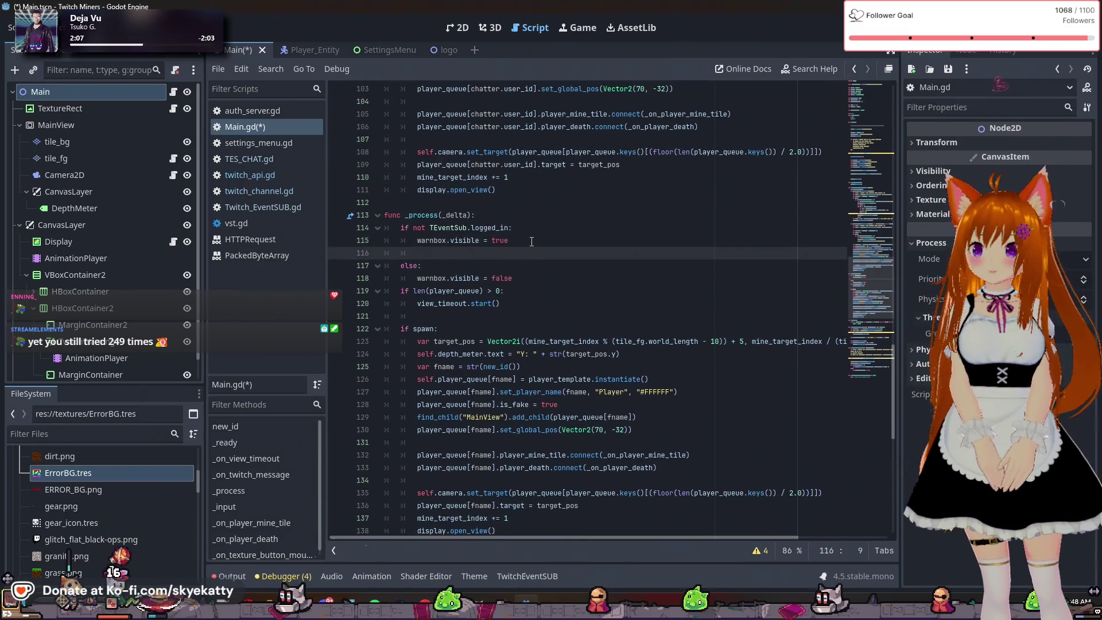
Declare 'var animator : AnimationPlayer = warnbox.get_child(0)' on line 116
type("warnbox.")
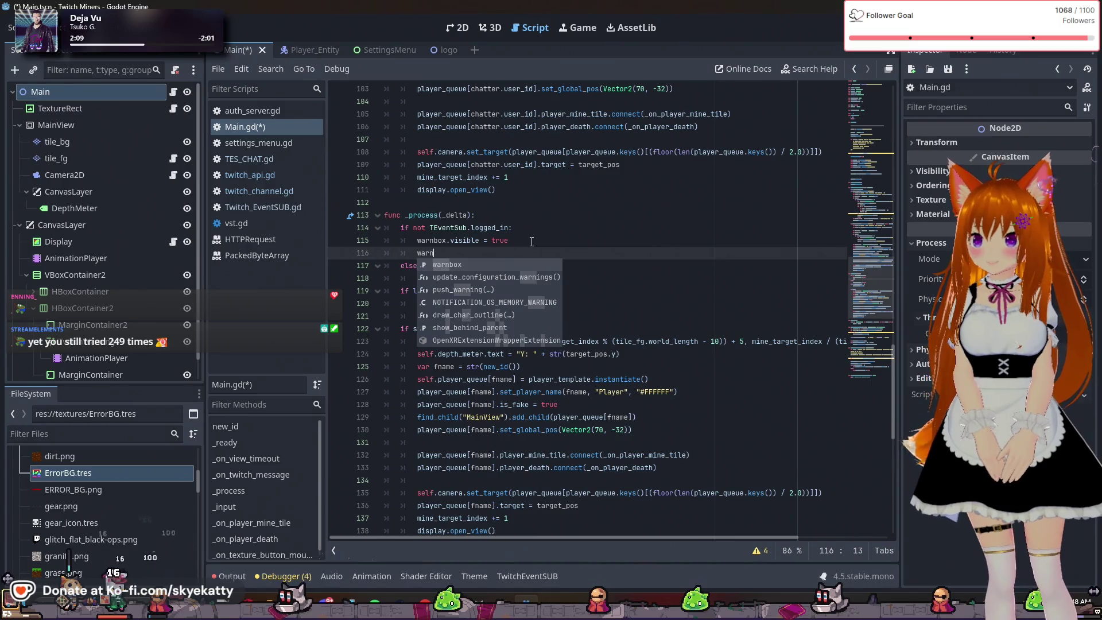
type("get")
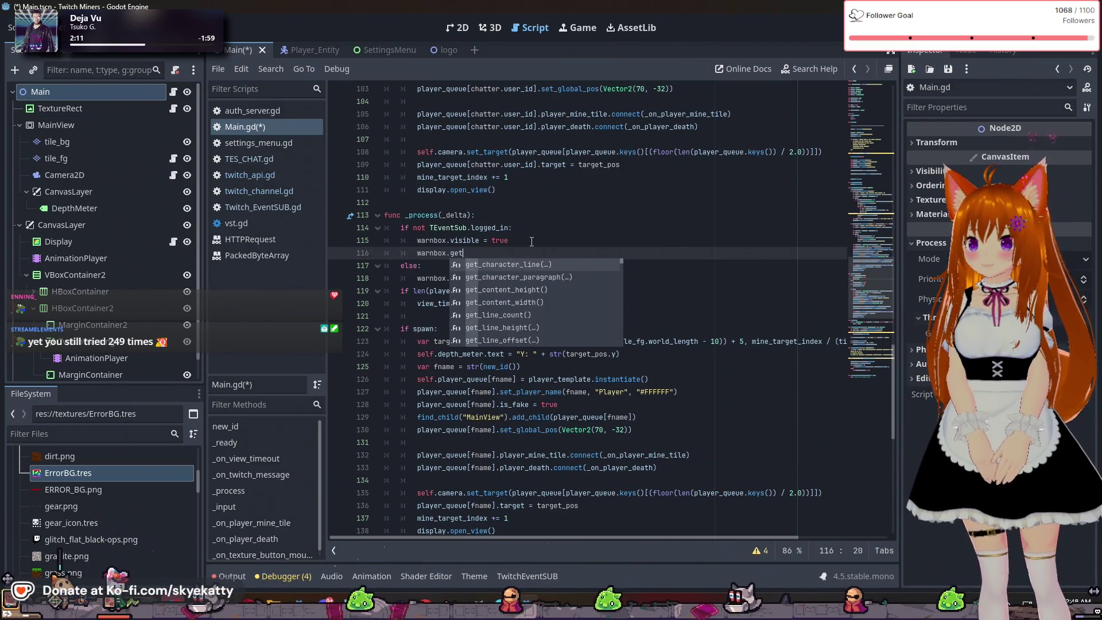
type("_chil")
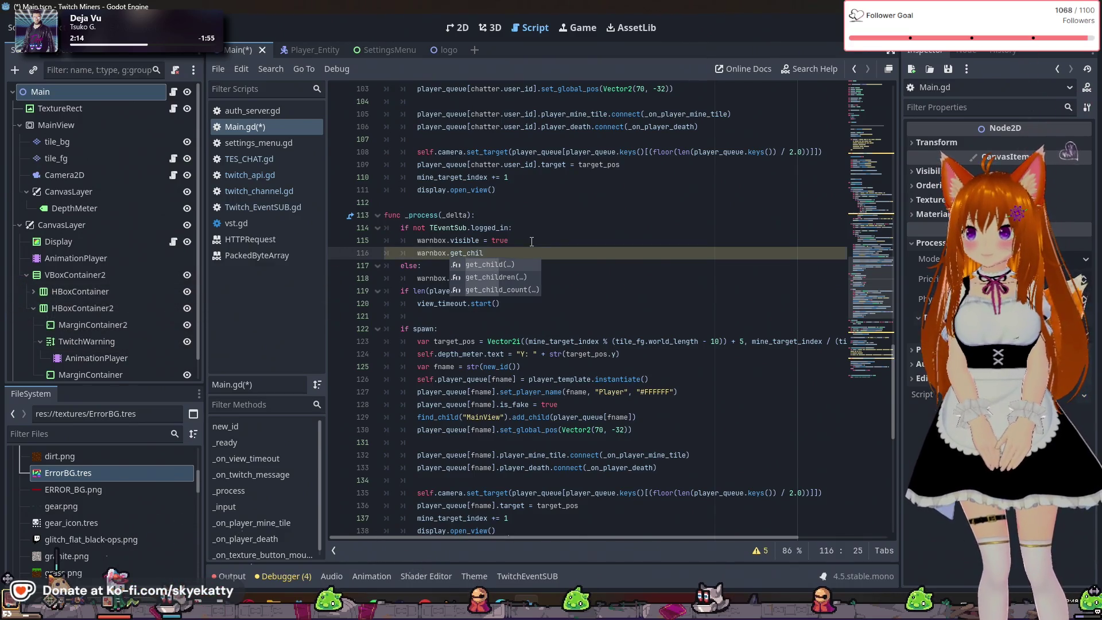
key("Return")
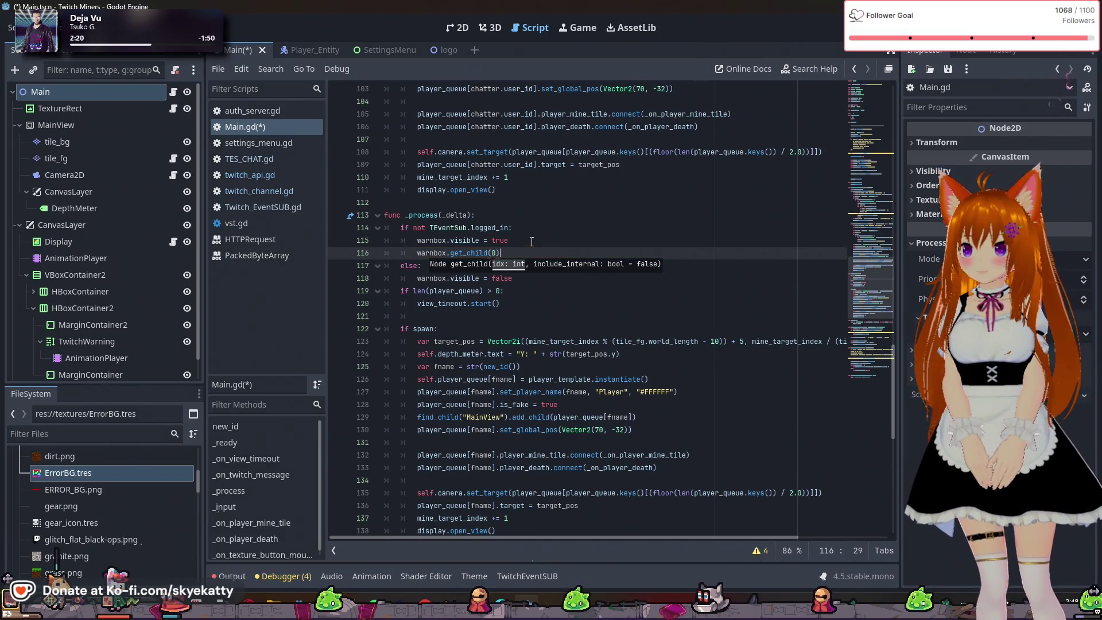
type(".")
key("BackSpace")
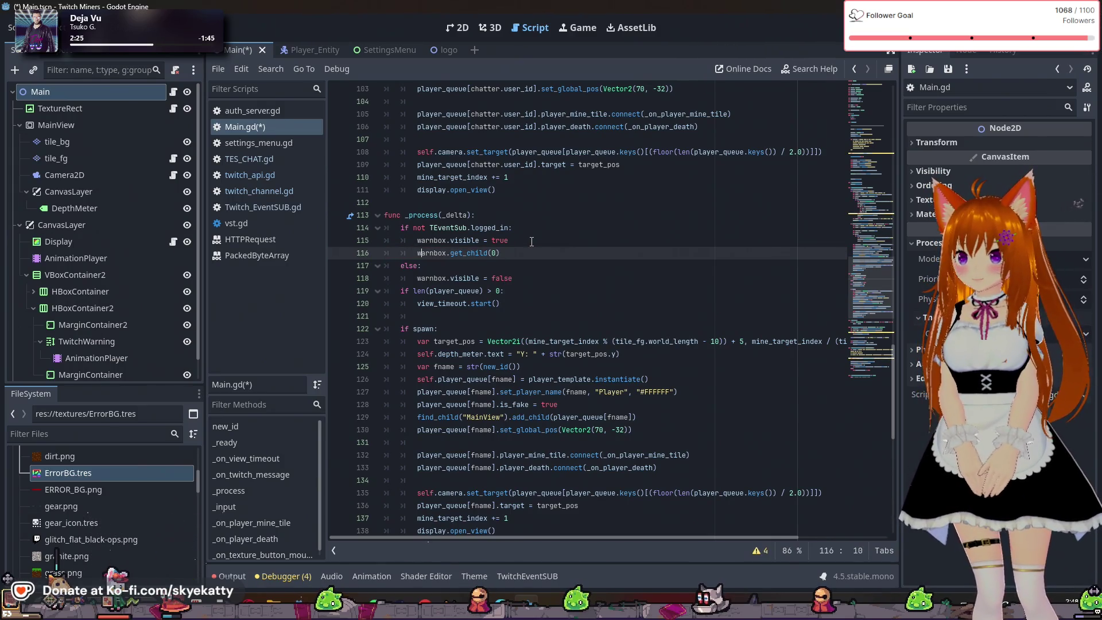
type("r animat")
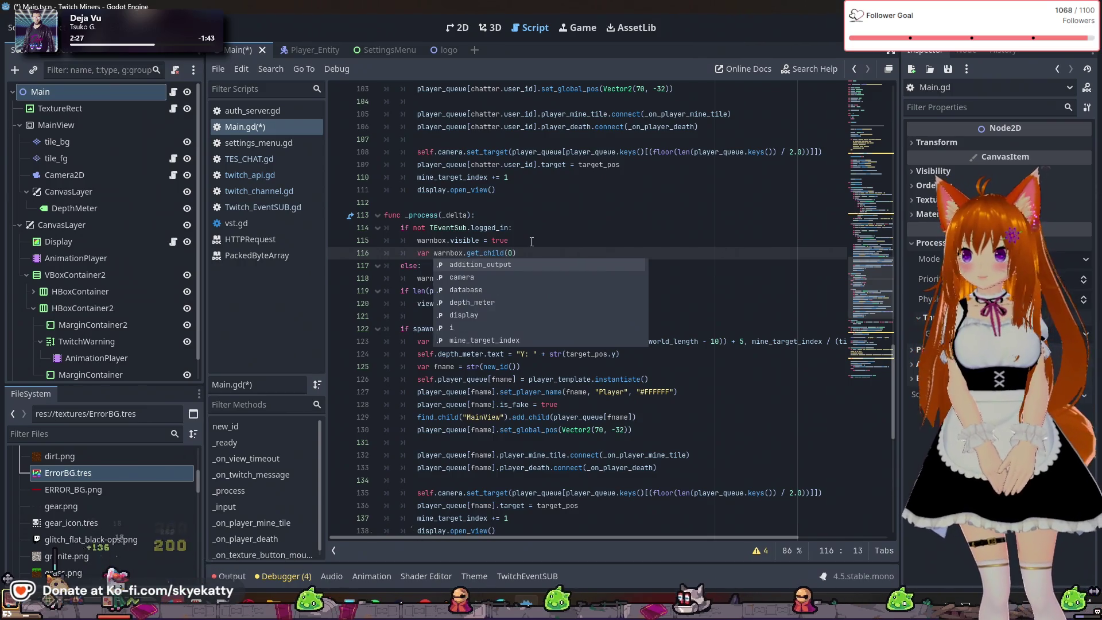
type("or =")
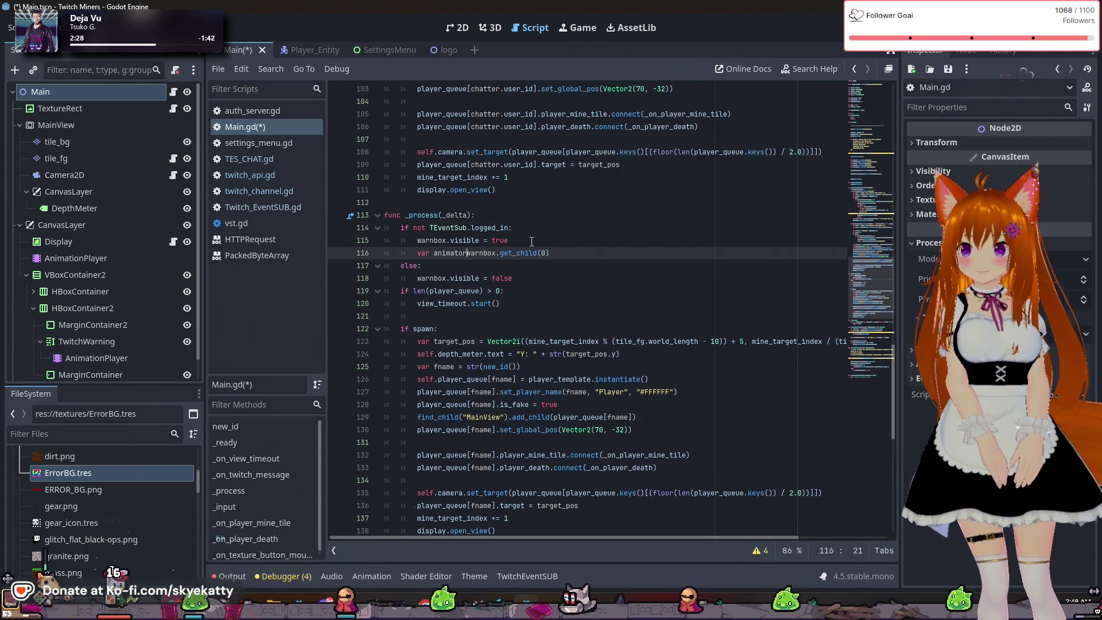
key("End")
key("Left")
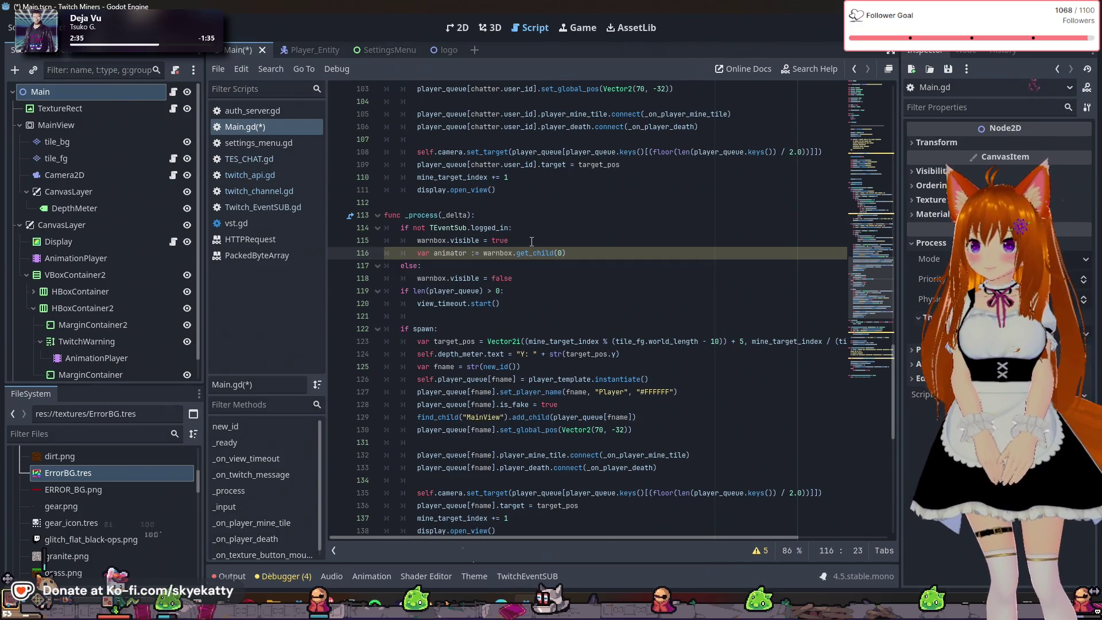
type("Anim")
type("ationP")
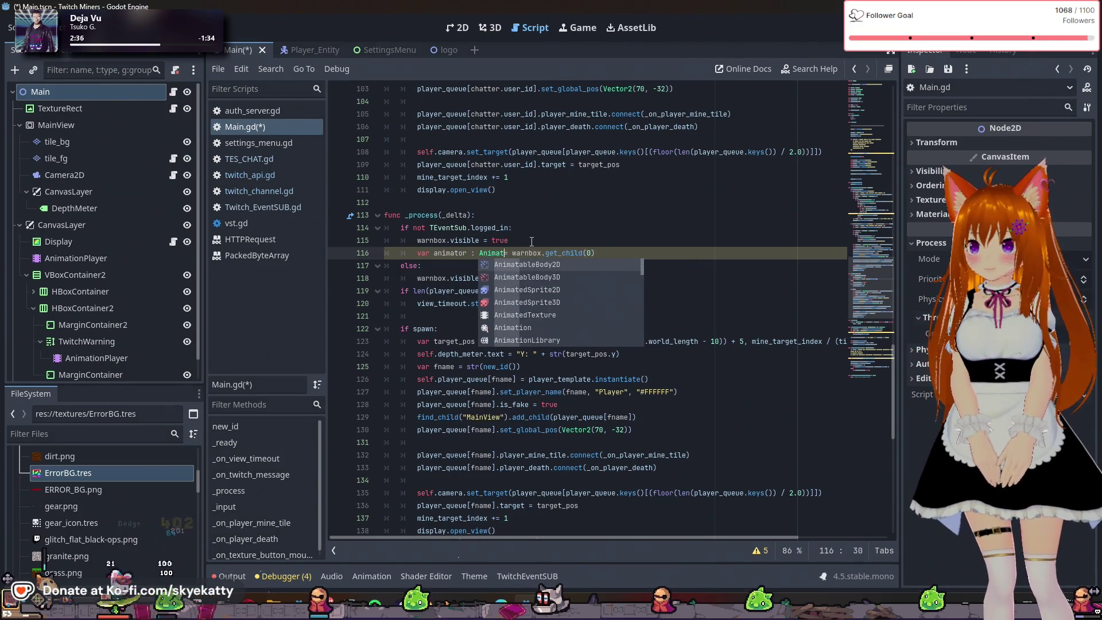
type("layer")
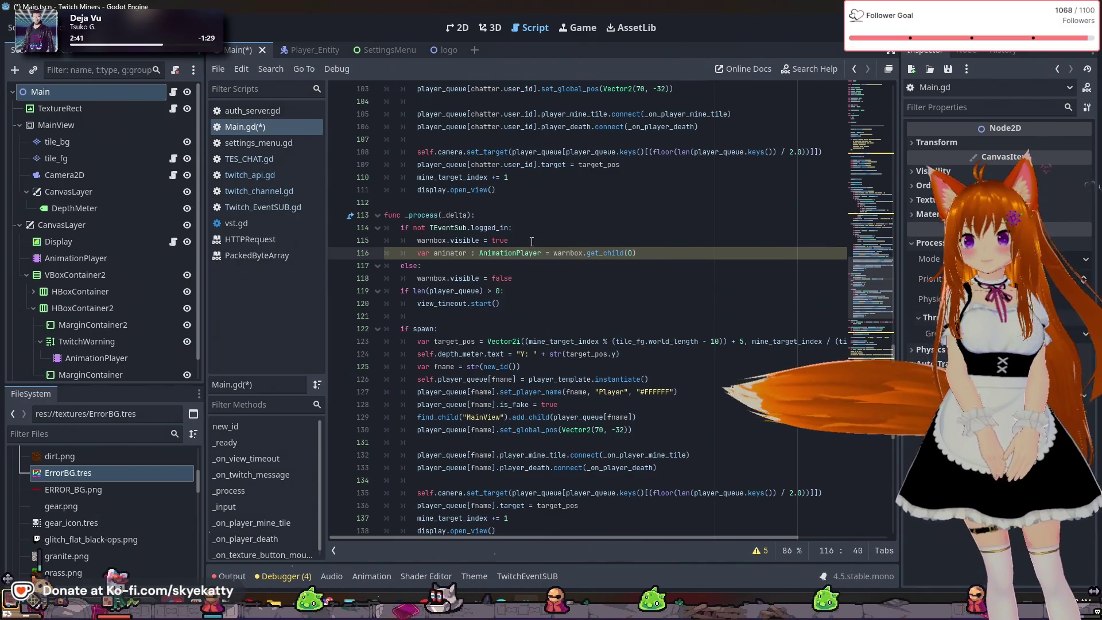
left_click(680, 251)
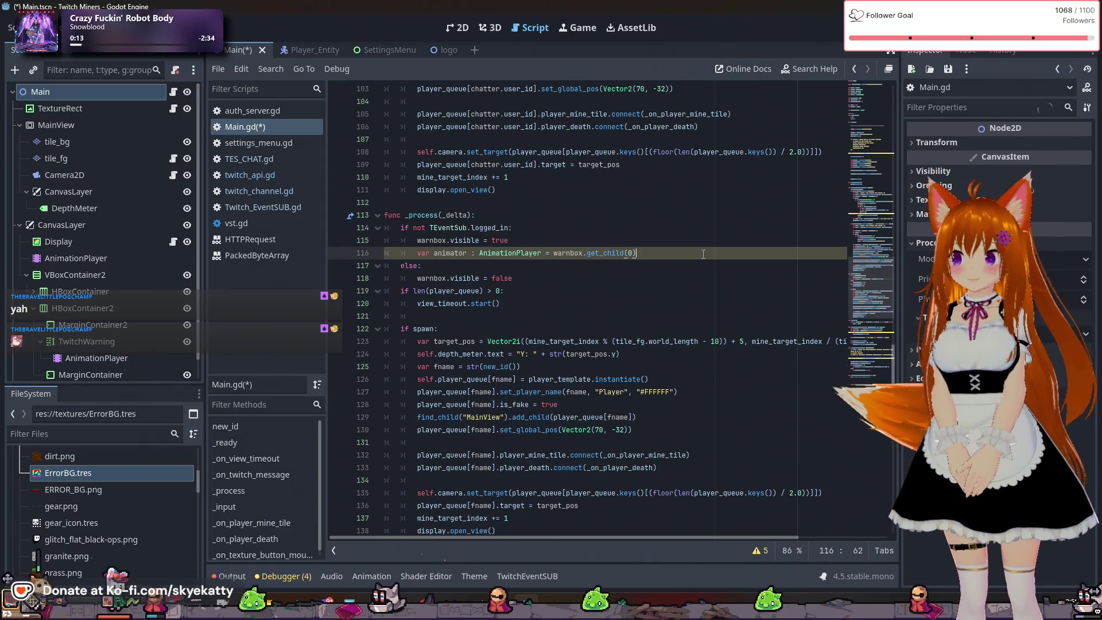
Add 'animator.play("Flash")' below the animator declaration
key("Return")
type("ani")
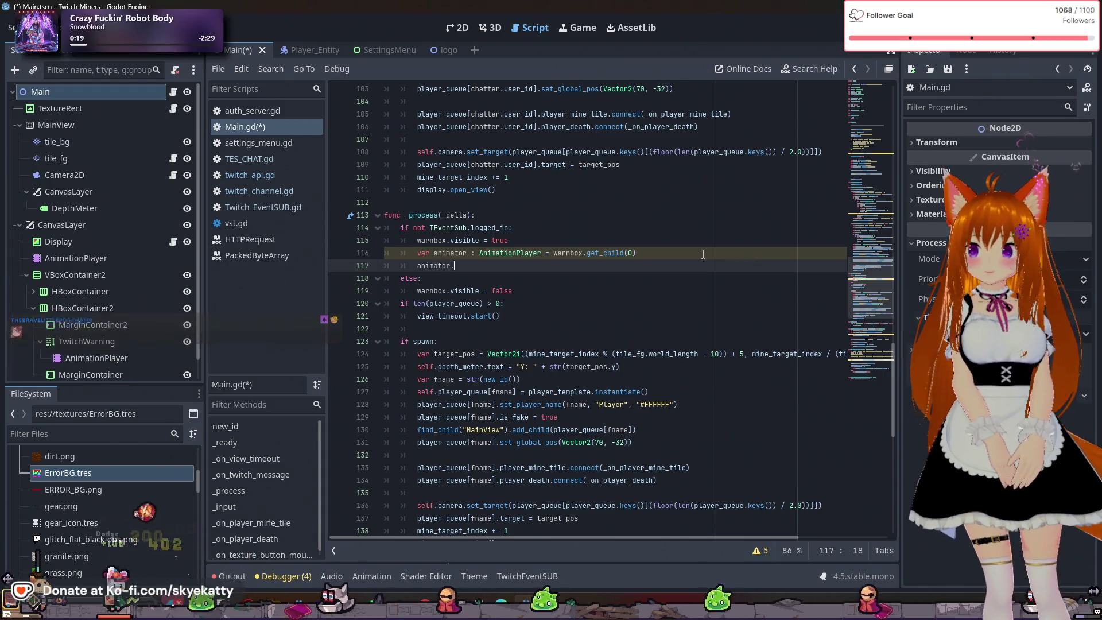
type("mator.play")
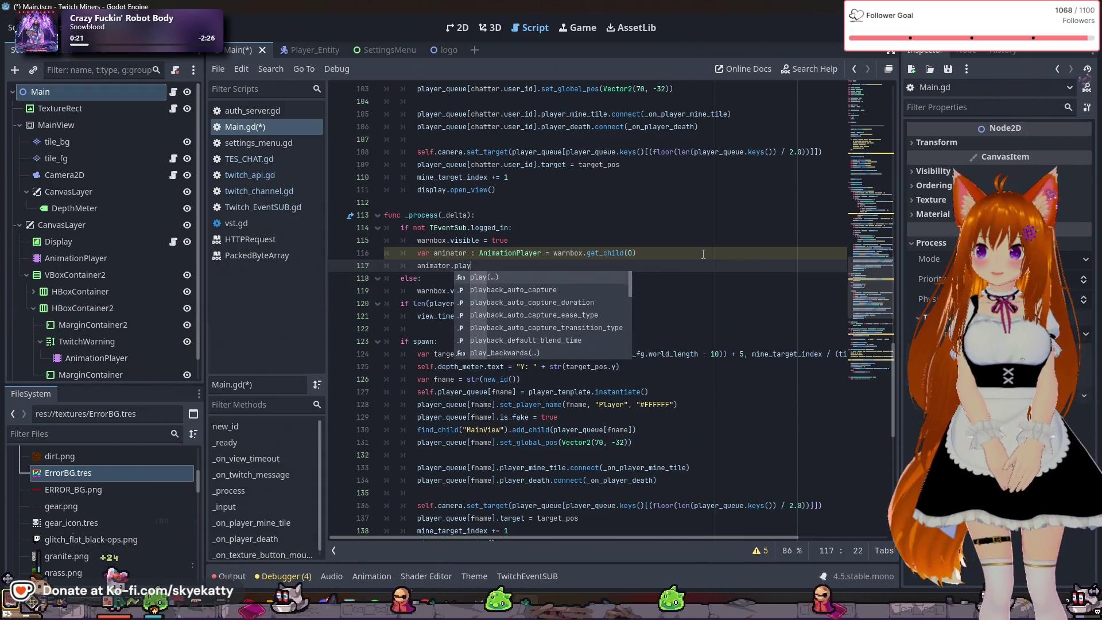
key("Return")
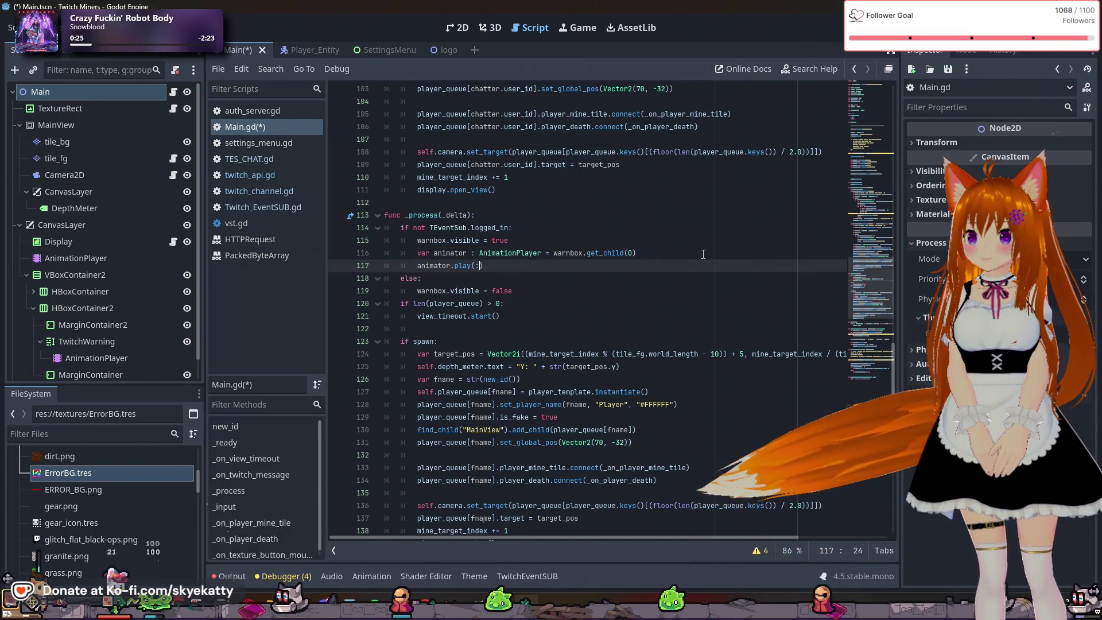
type("\"Flash")
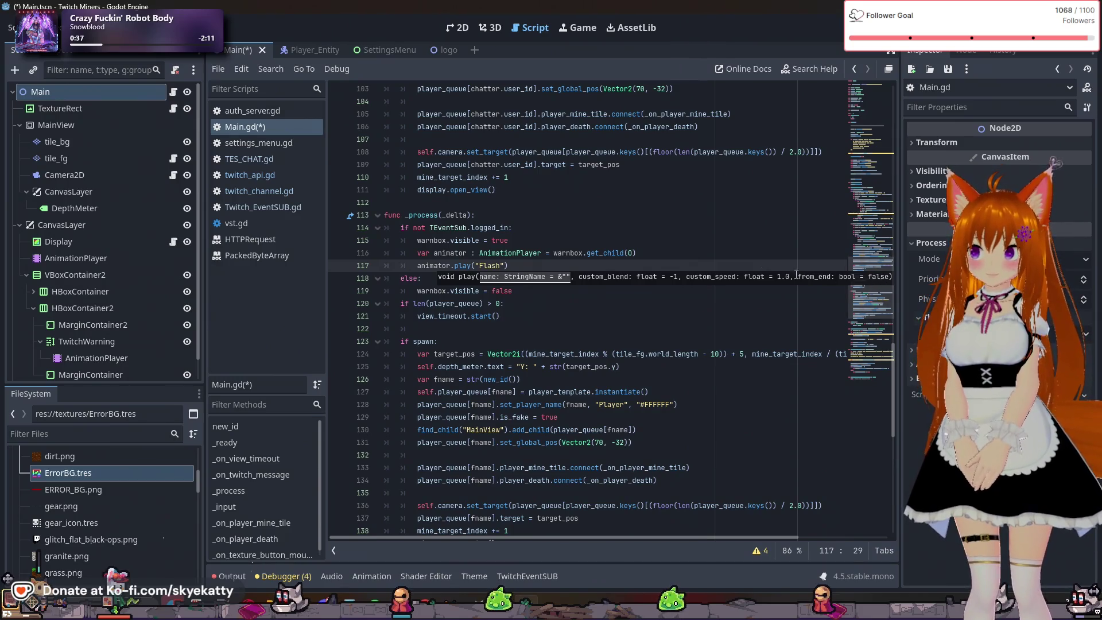
left_click(609, 296)
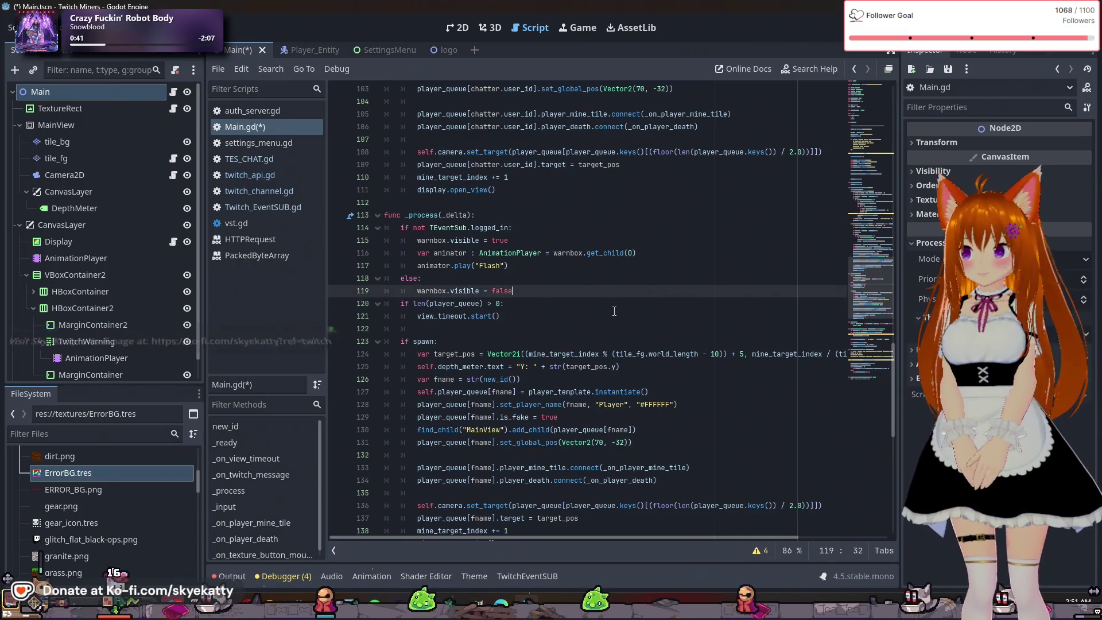
Copy the animator declaration from line 116 into the else branch
key("Return")
type("animator.s")
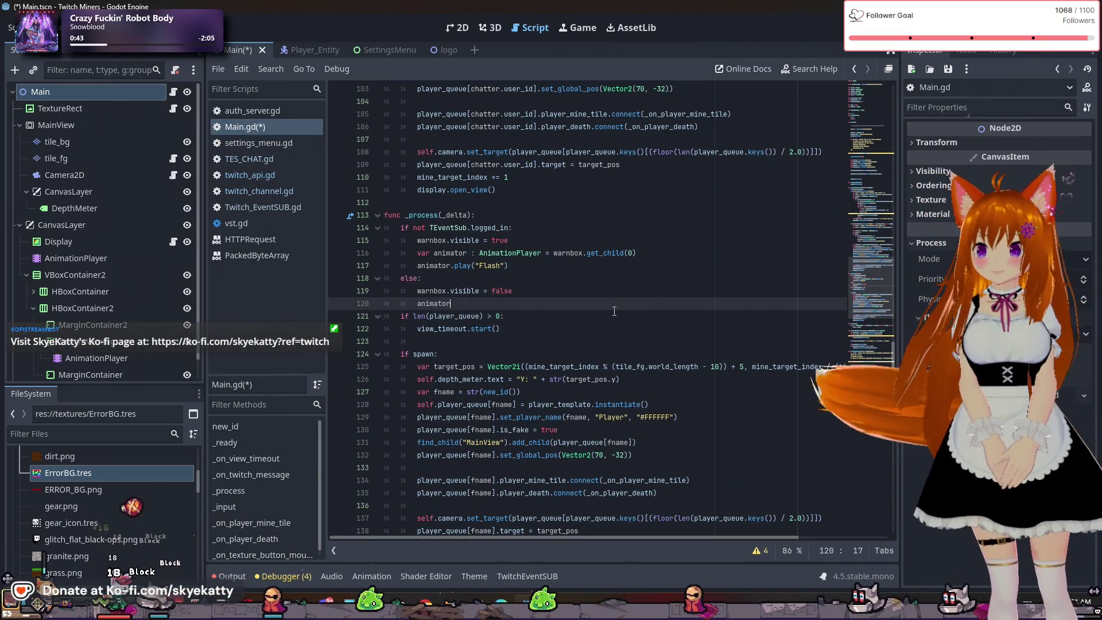
key("BackSpace")
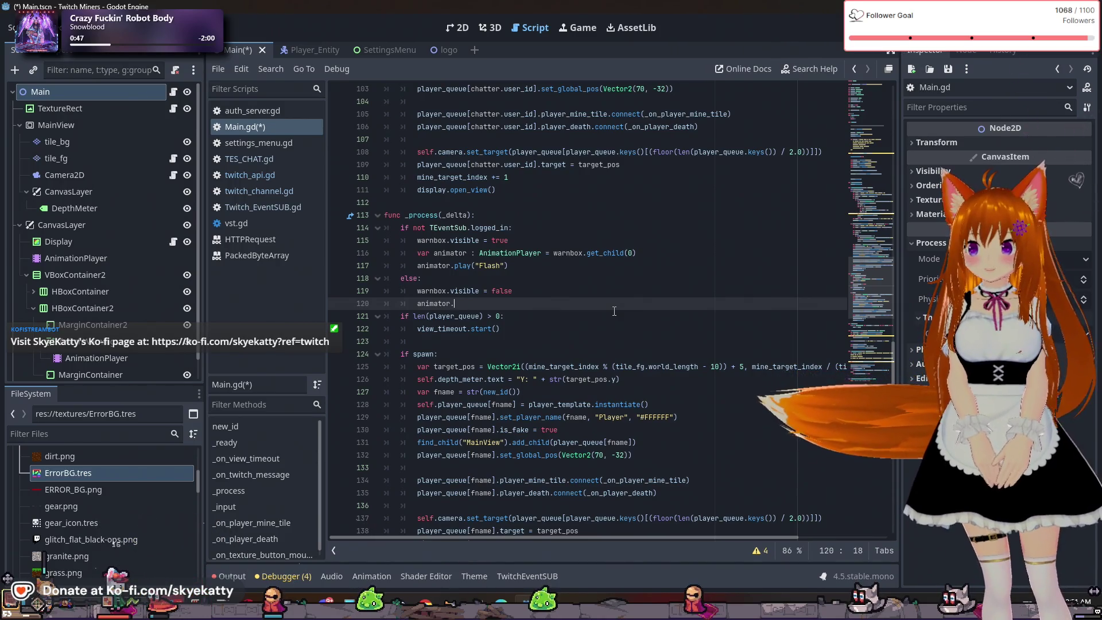
key("BackSpace")
key("BackSpace")
key("BackSpace")
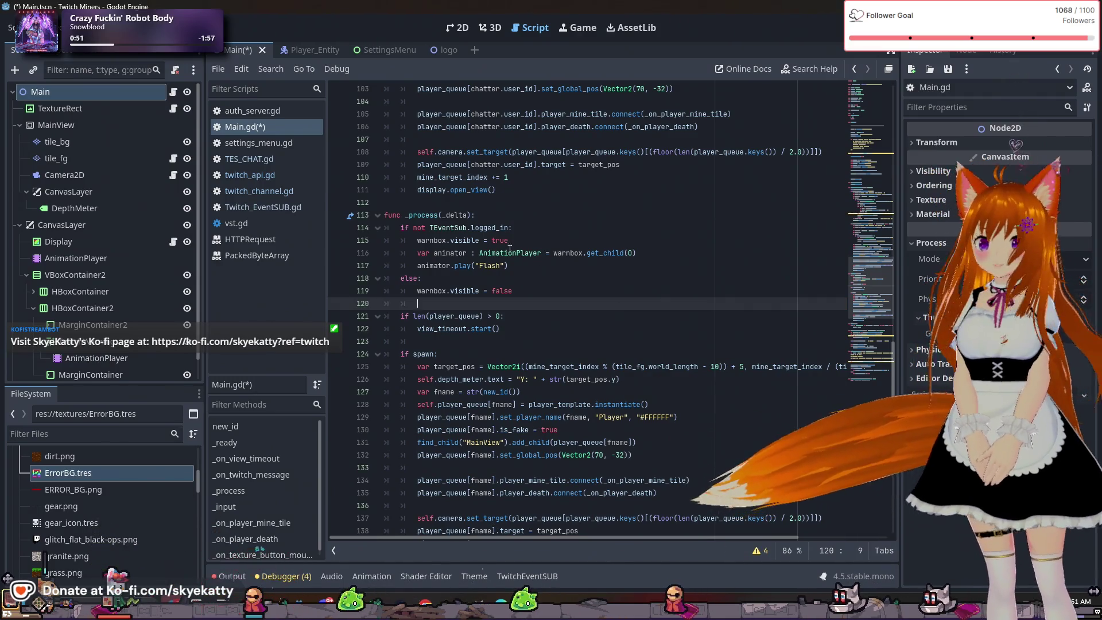
left_click_drag(418, 254, 636, 253)
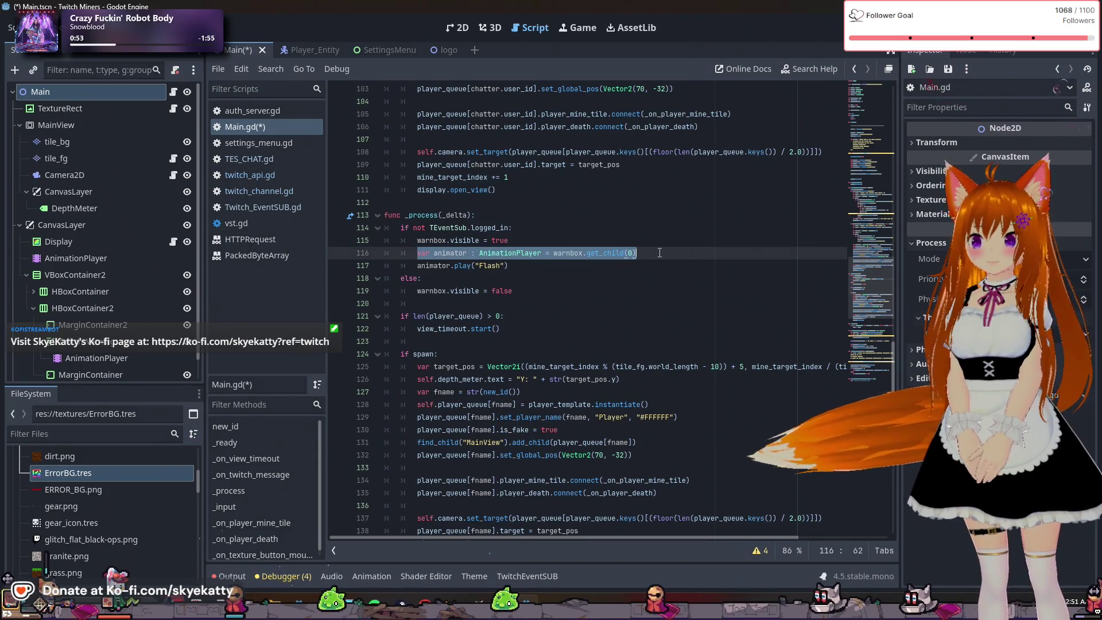
key("ctrl+c")
left_click(553, 301)
key("ctrl+v")
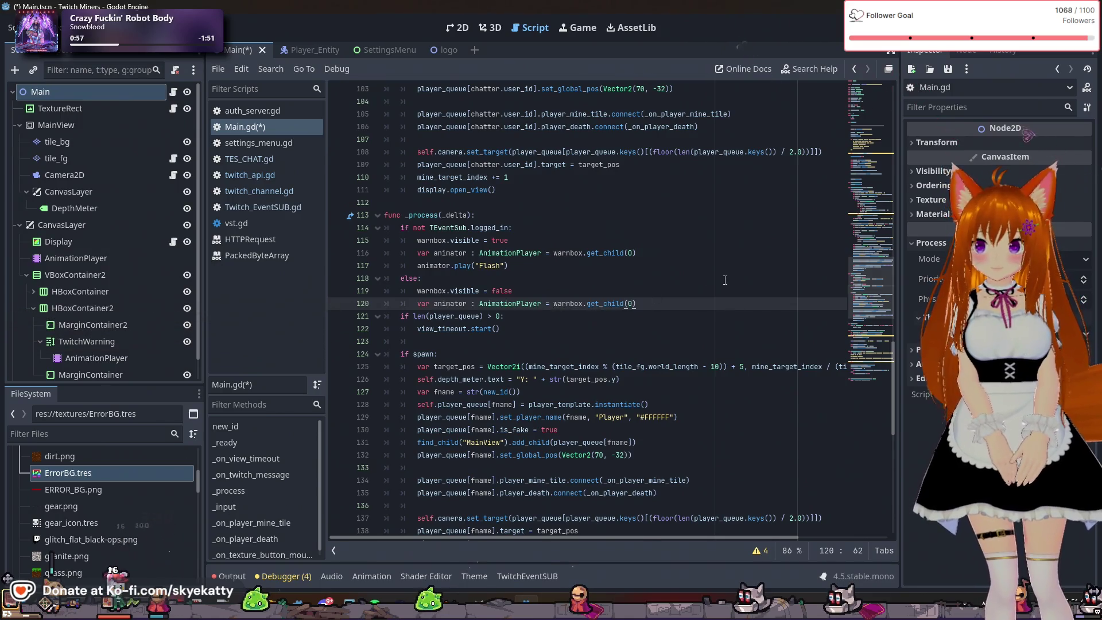
Add 'animator.stop()' below the pasted declaration, save Main.gd and run the game
key("Return")
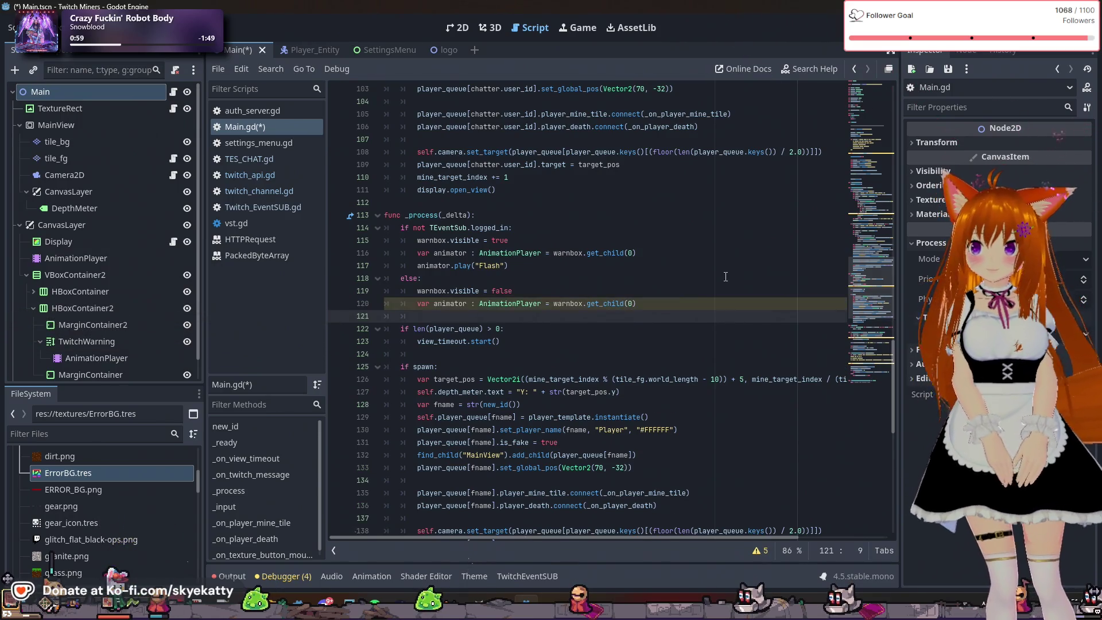
type("animator.stp[")
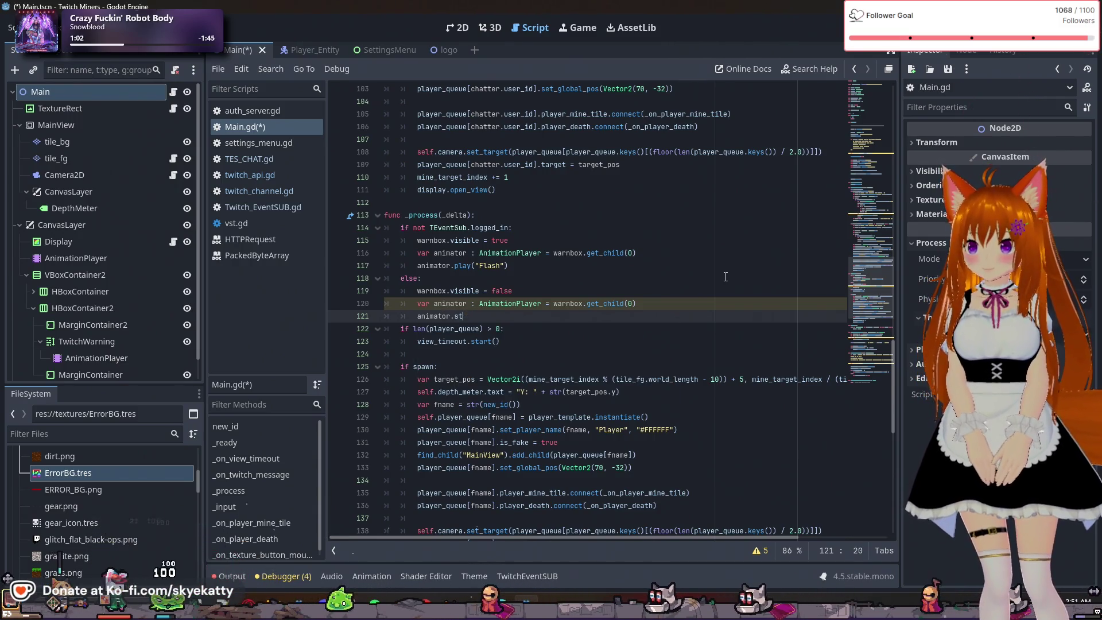
type("(")
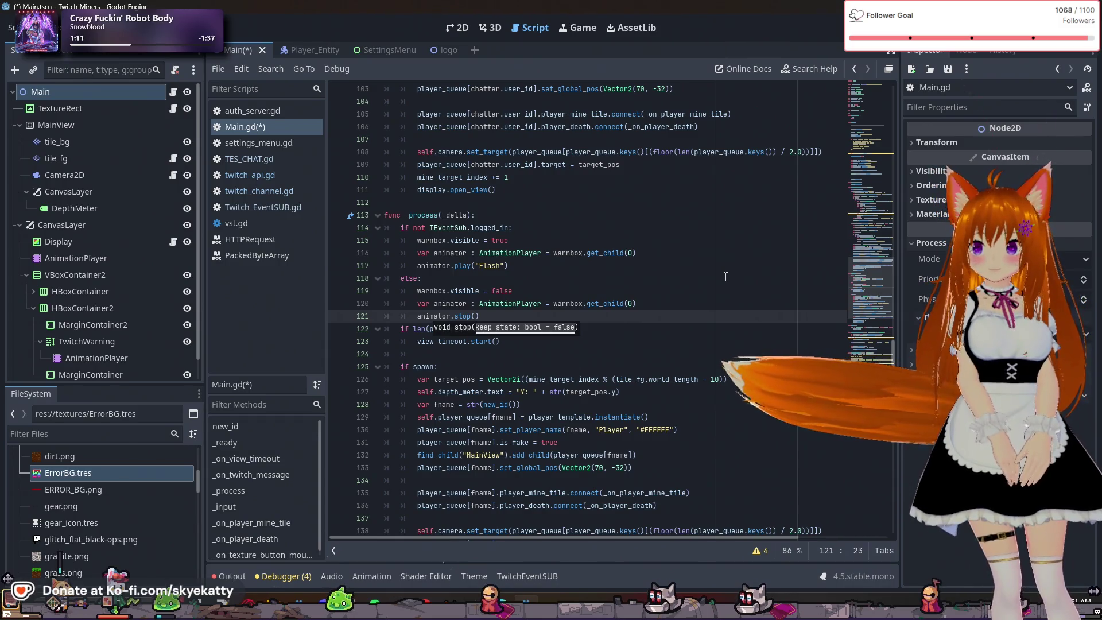
left_click(684, 318)
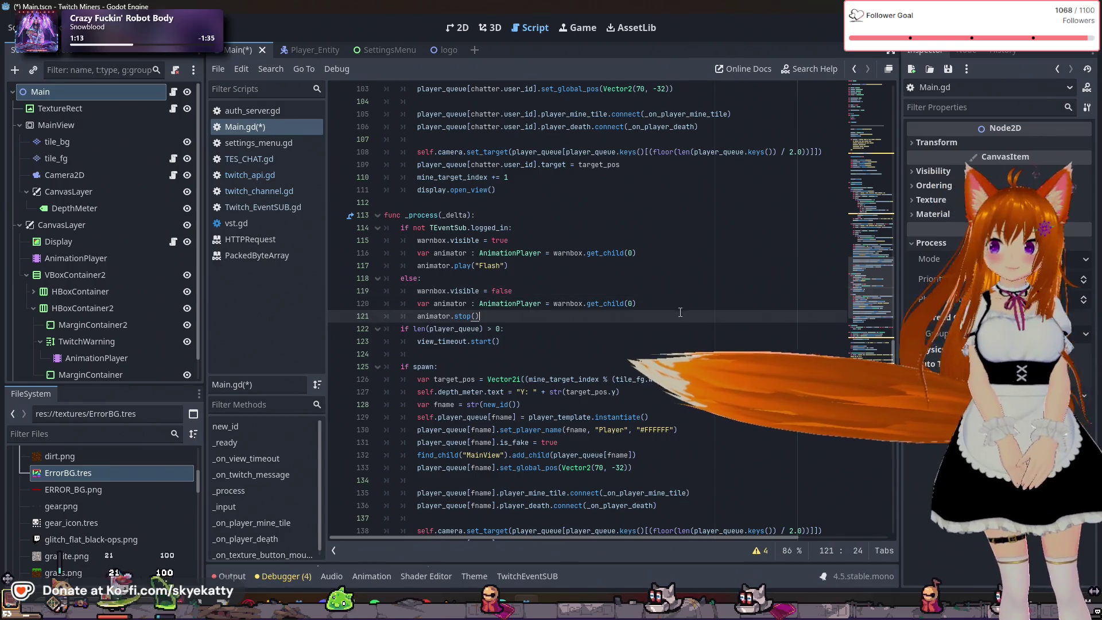
key("Return")
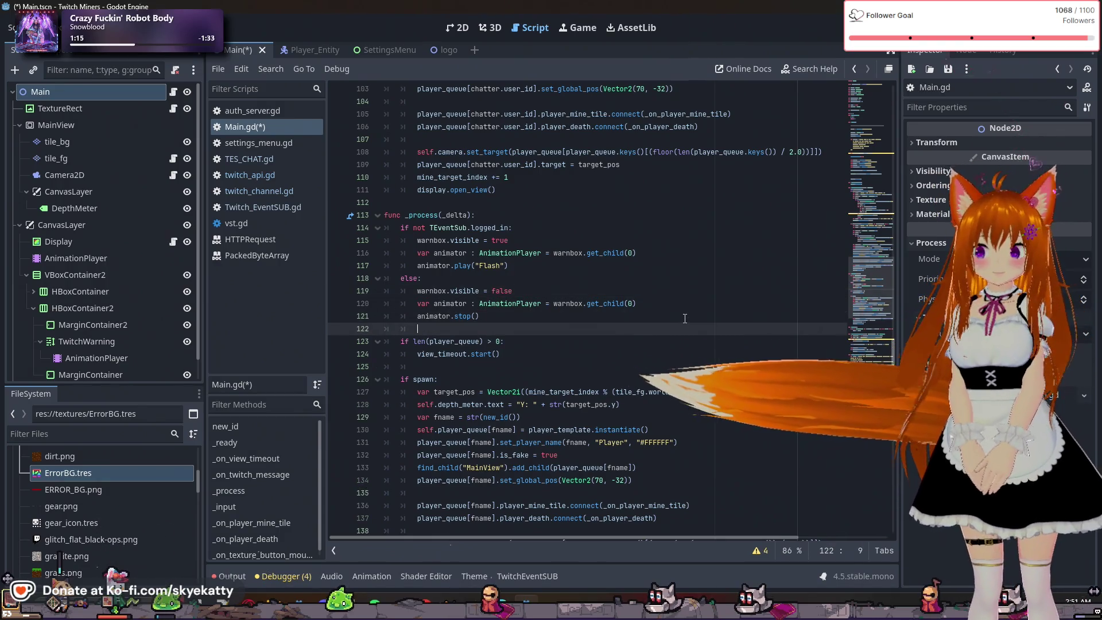
left_click(680, 266)
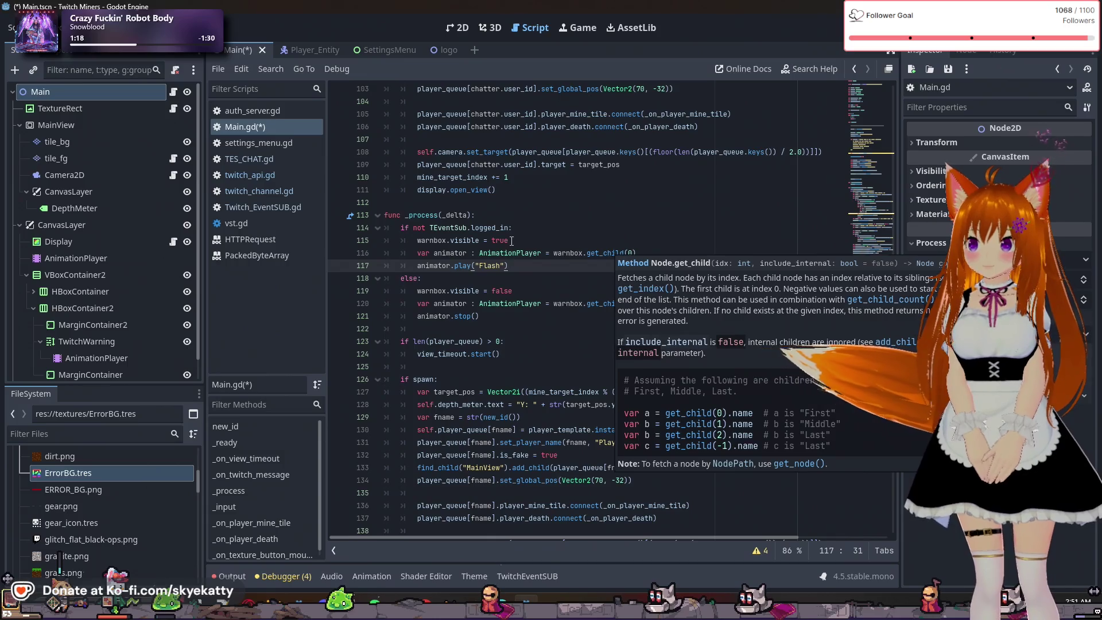
left_click(539, 233)
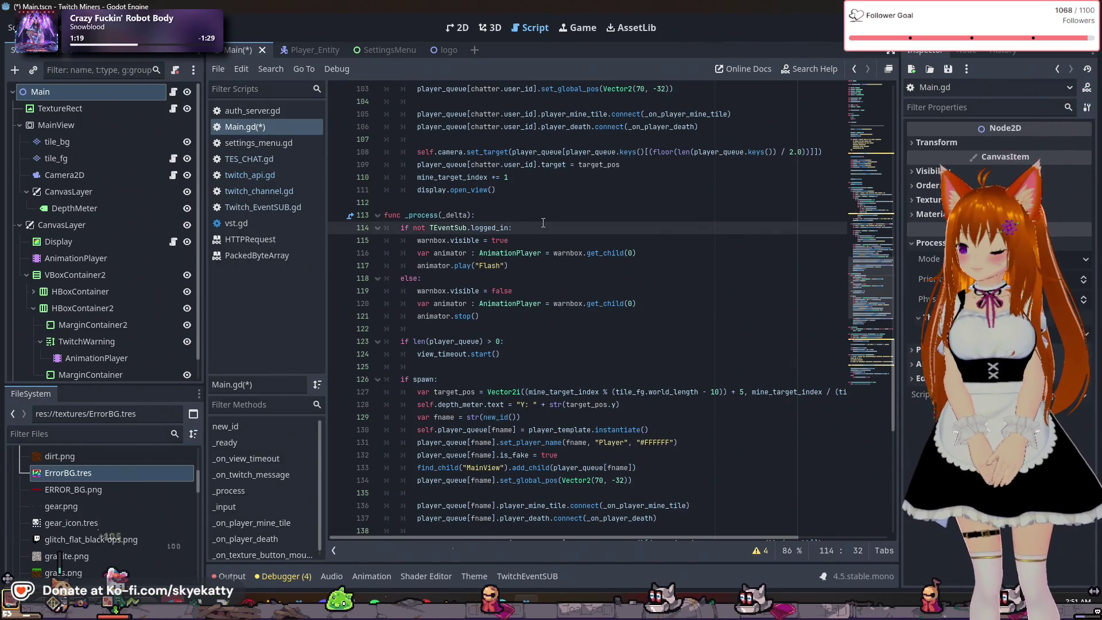
key("ctrl+s")
left_click(918, 28)
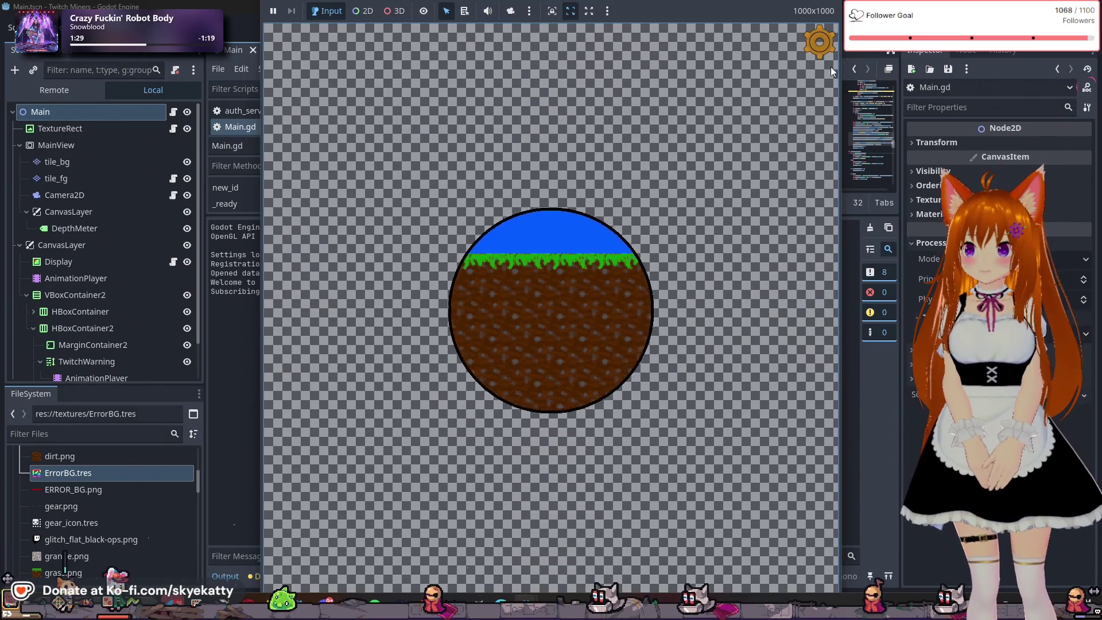
Log out in the game's Settings to show the 'WARNING: CONNECT TO TWITCH!' banner, then reconnect
left_click(815, 43)
scroll(687, 270, "down", 1)
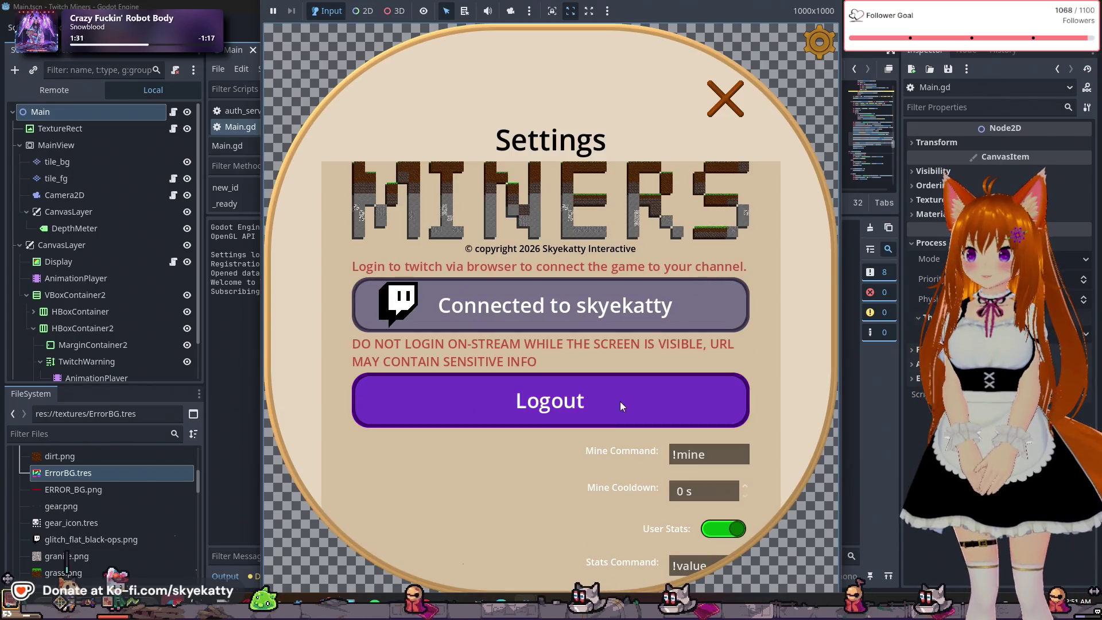
left_click(617, 403)
left_click(725, 112)
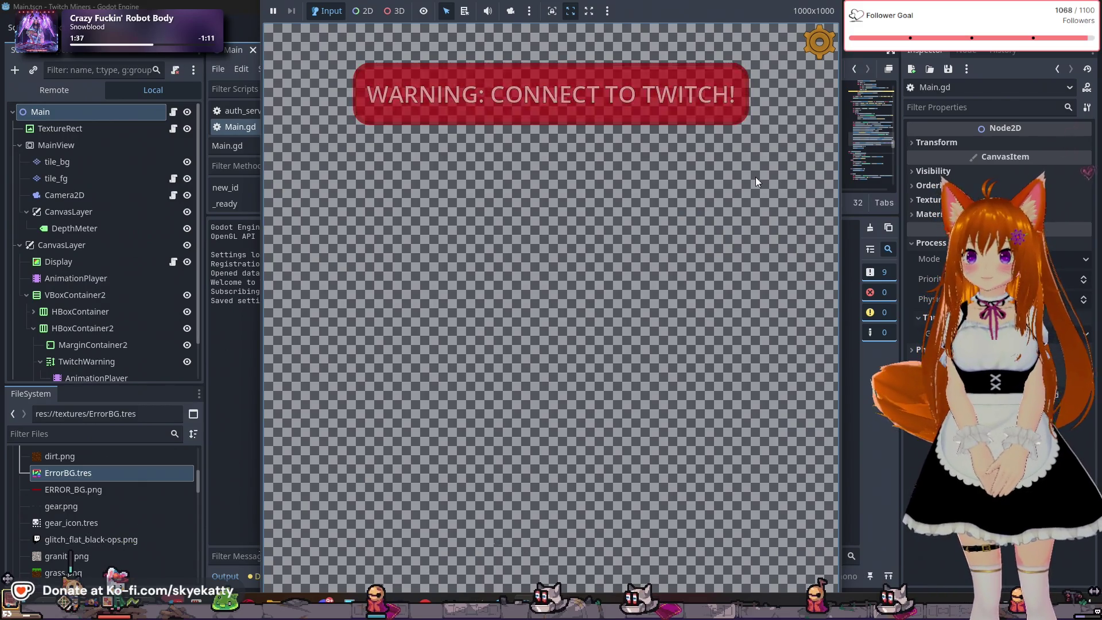
left_click(813, 53)
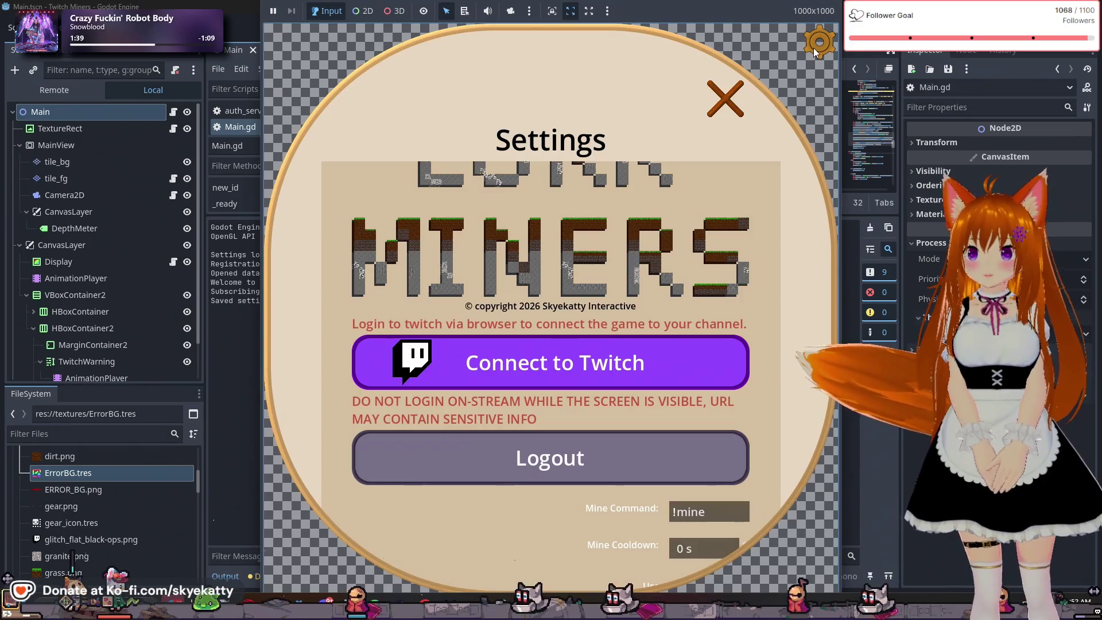
left_click(733, 93)
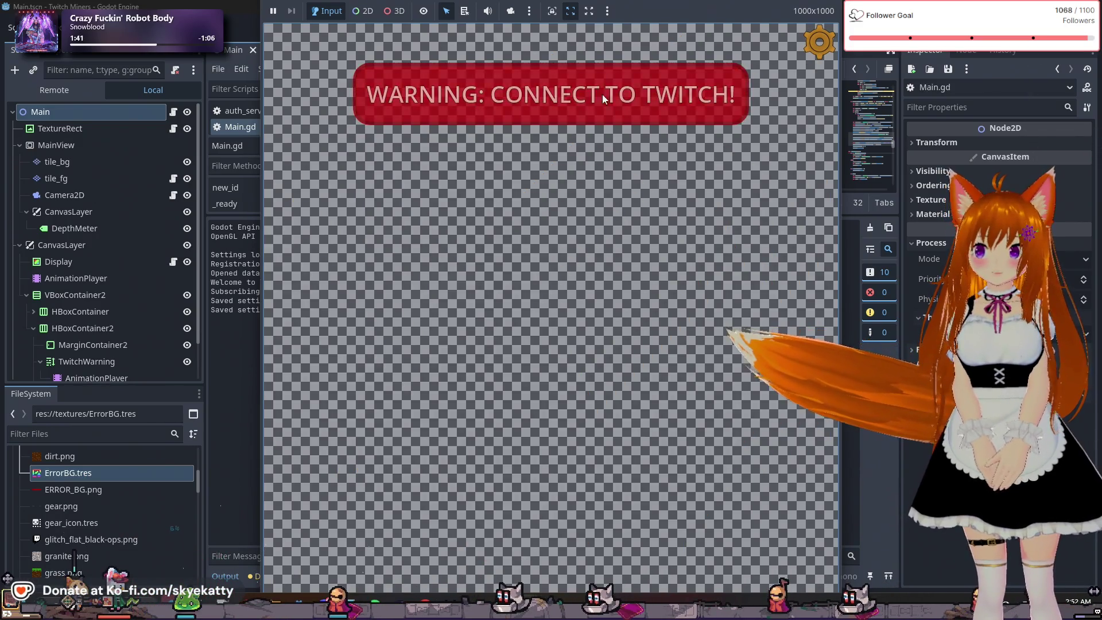
left_click(815, 43)
left_click(685, 344)
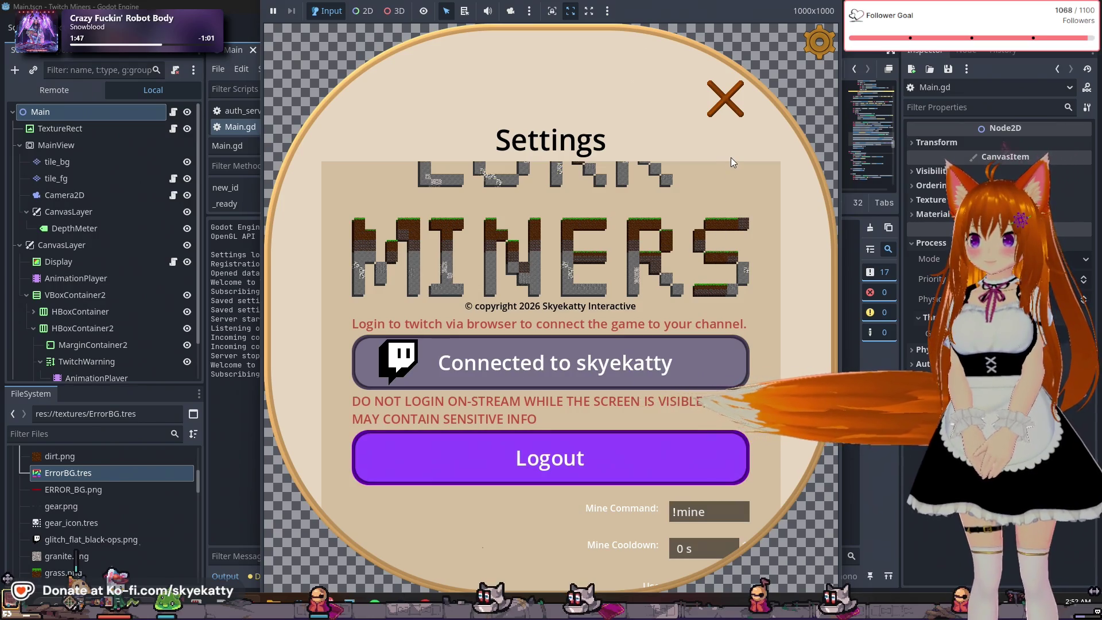
left_click(739, 113)
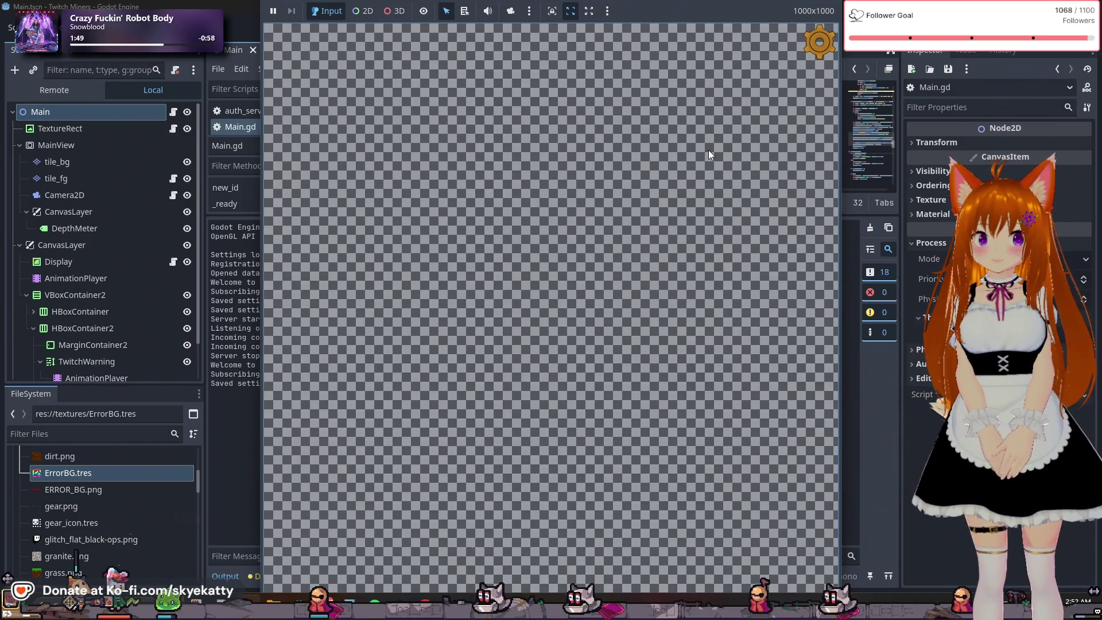
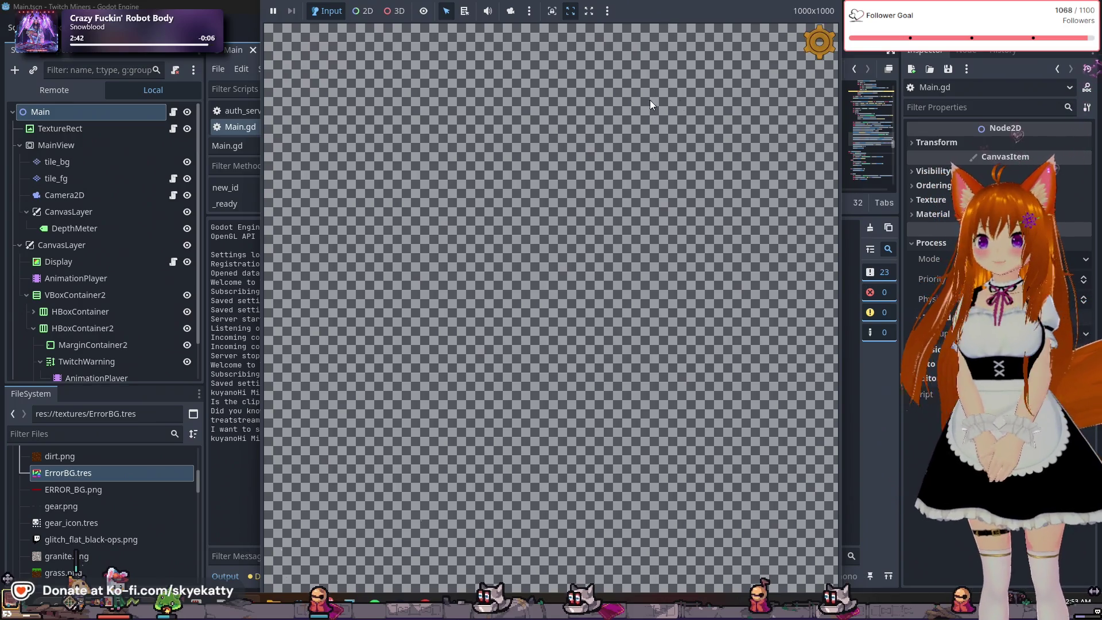
Stop the running debug scene with F8 and return to editing Main.gd
key("F8")
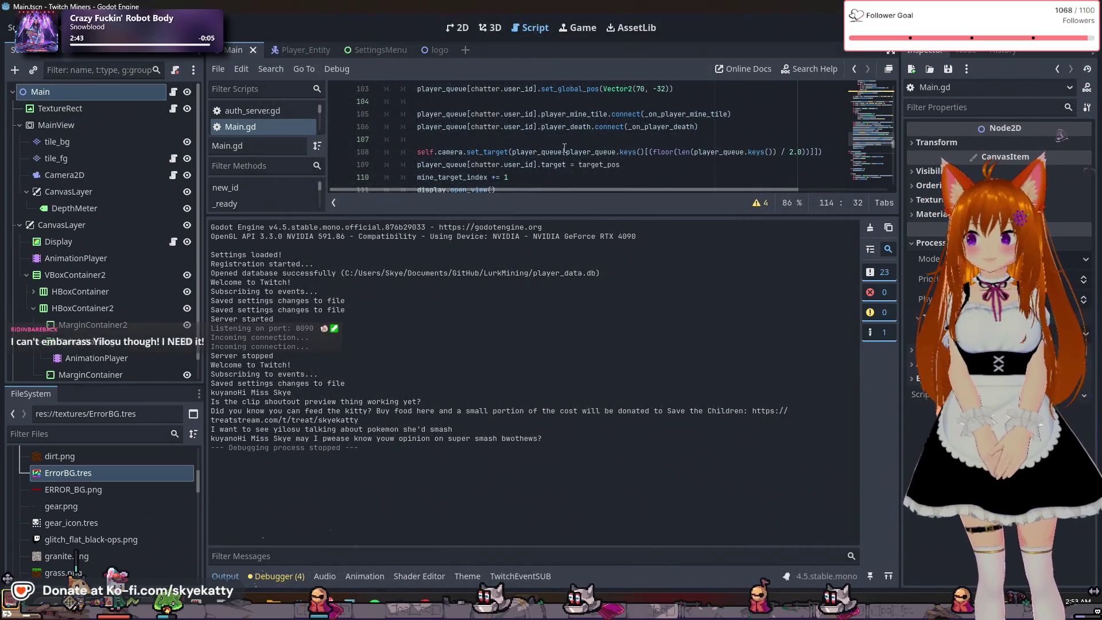
mouse_move(564, 148)
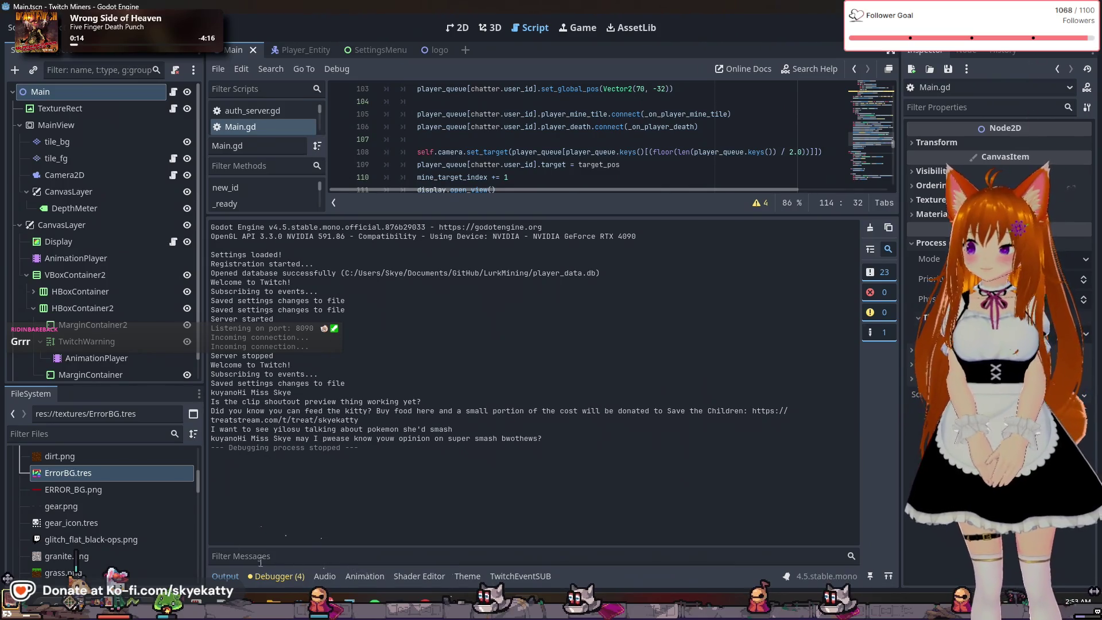
left_click(225, 575)
left_click(279, 575)
left_click(225, 576)
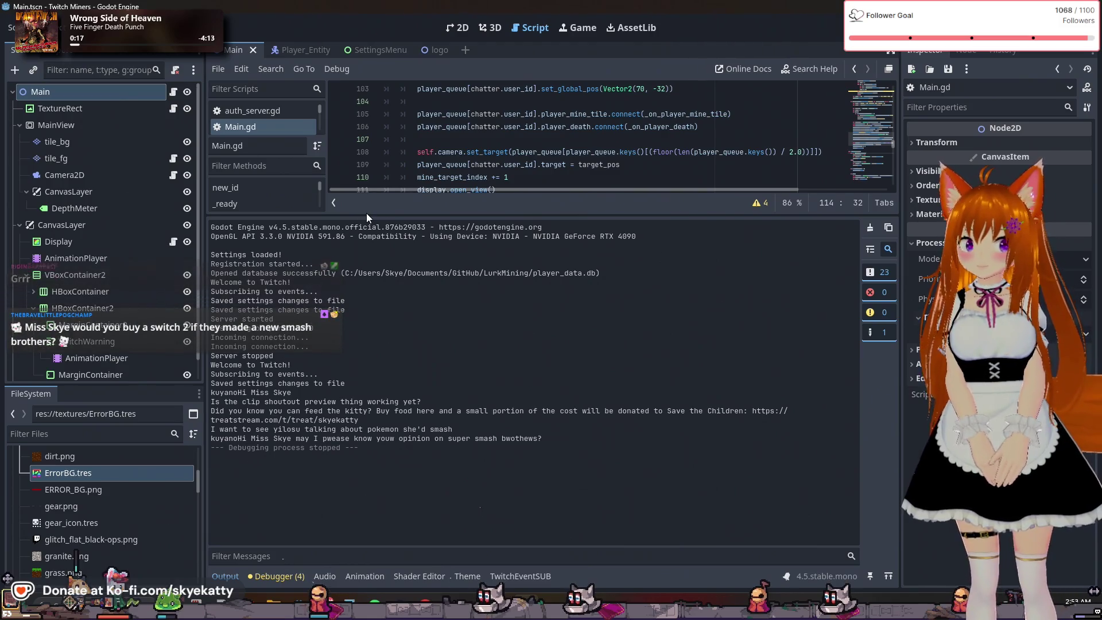
Shrink the Output panel twice to give Main.gd more visible code lines
left_click_drag(391, 214, 423, 346)
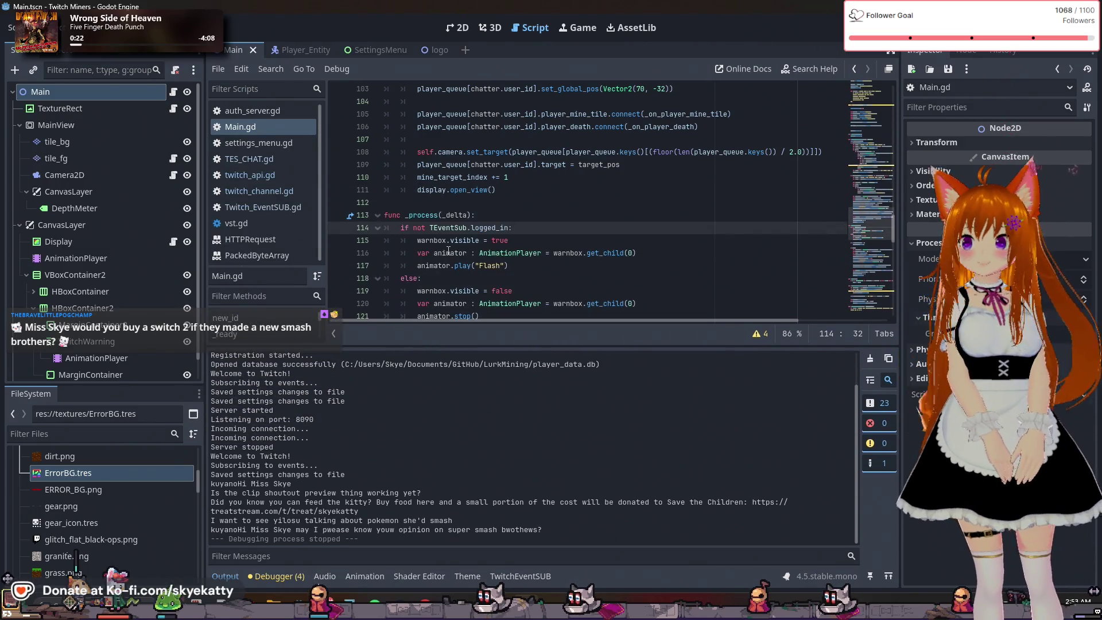
scroll(442, 241, "up", 8)
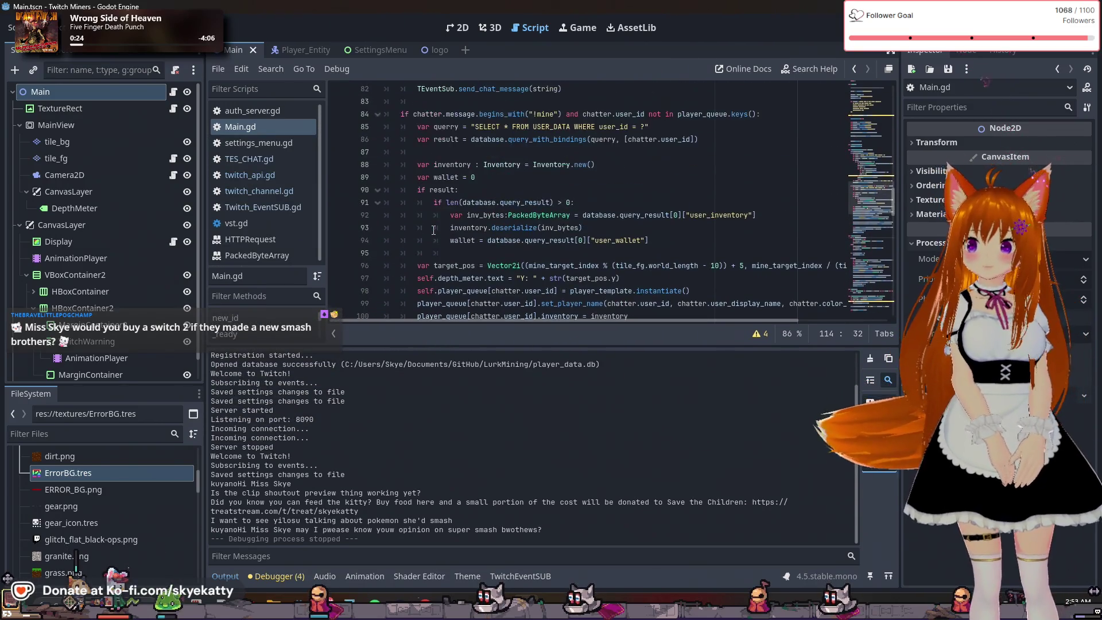
scroll(434, 230, "up", 2)
left_click(259, 128)
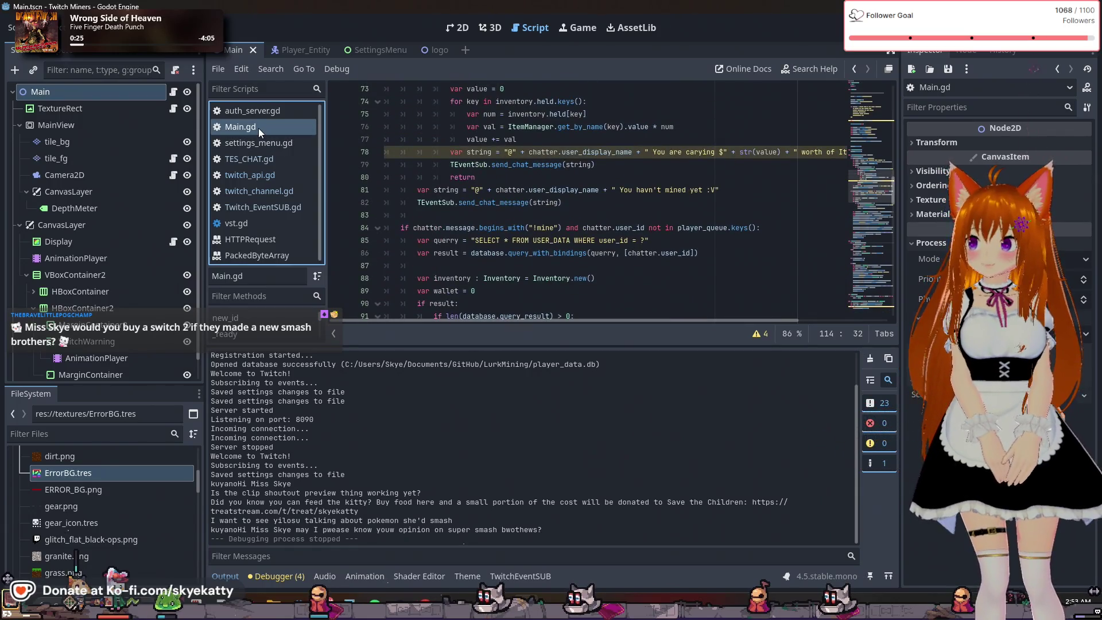
scroll(436, 200, "up", 1)
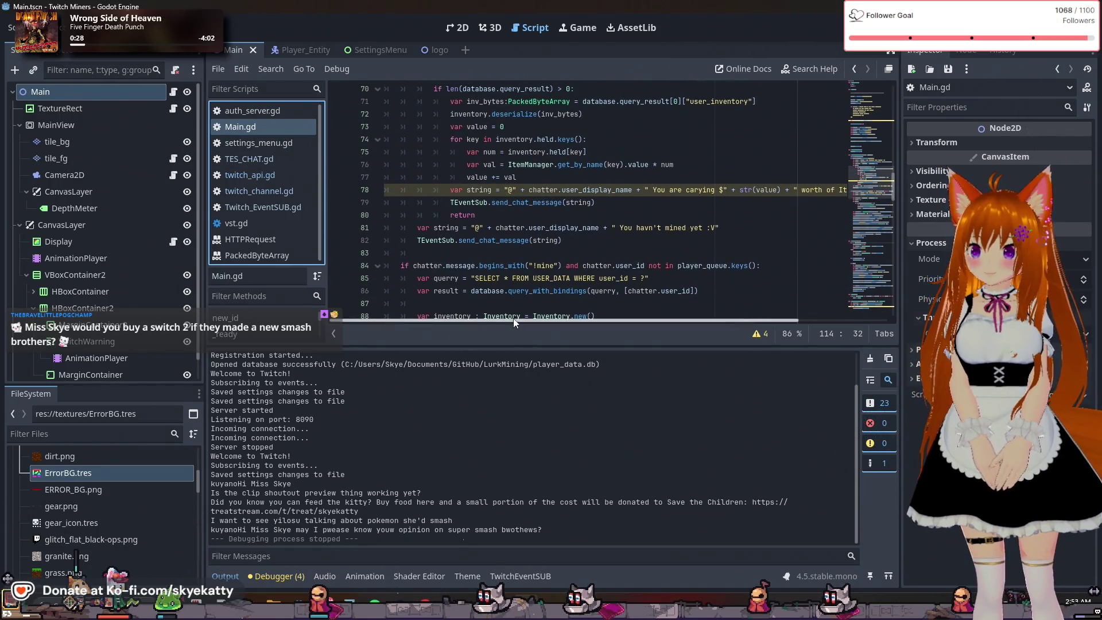
left_click_drag(524, 345, 524, 453)
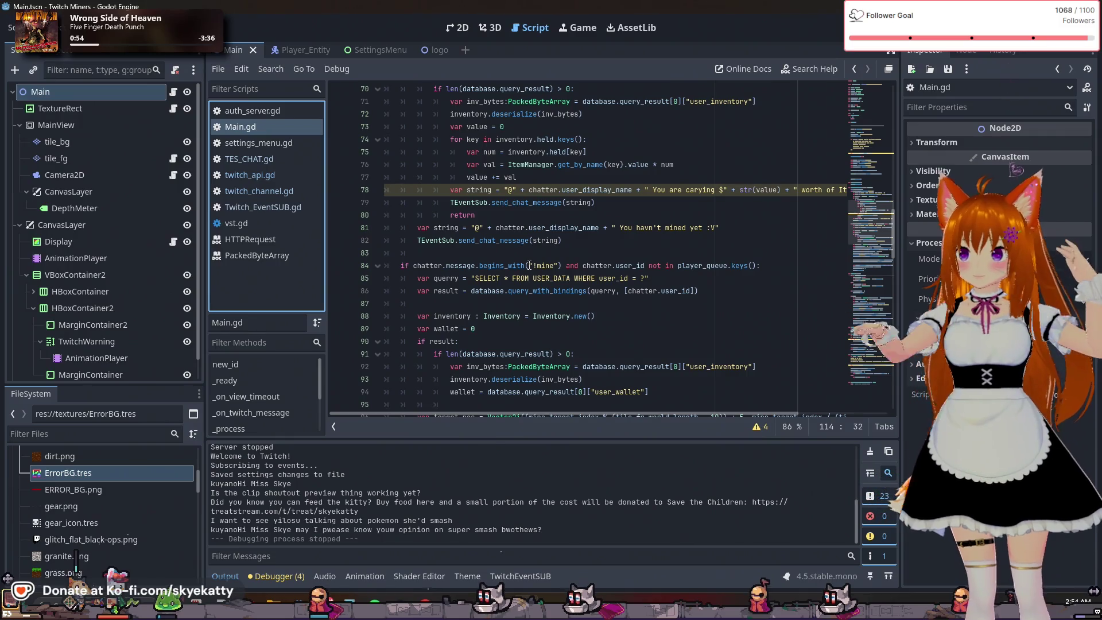
Scroll Main.gd to the !value and !mine handling around lines 67–90
scroll(548, 265, "up", 1)
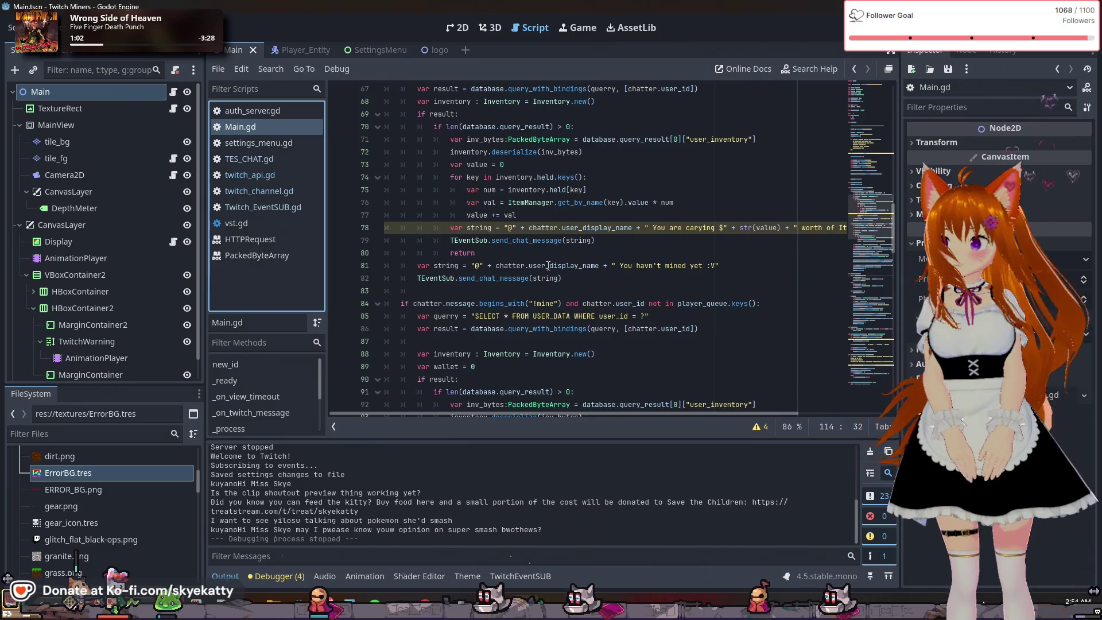
scroll(480, 242, "up", 2)
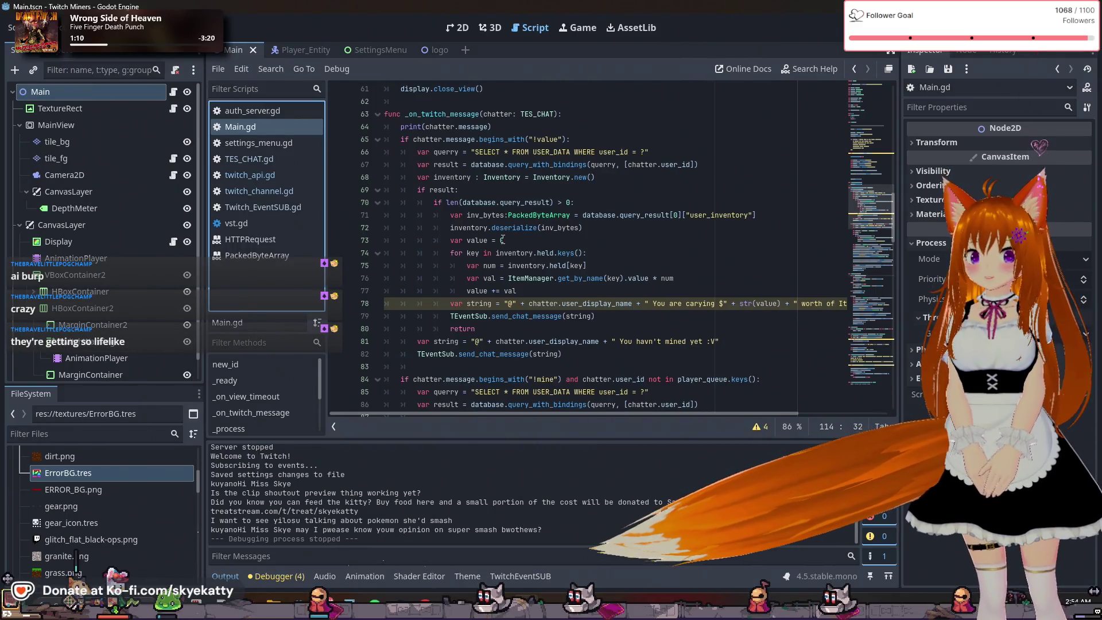
scroll(502, 239, "down", 1)
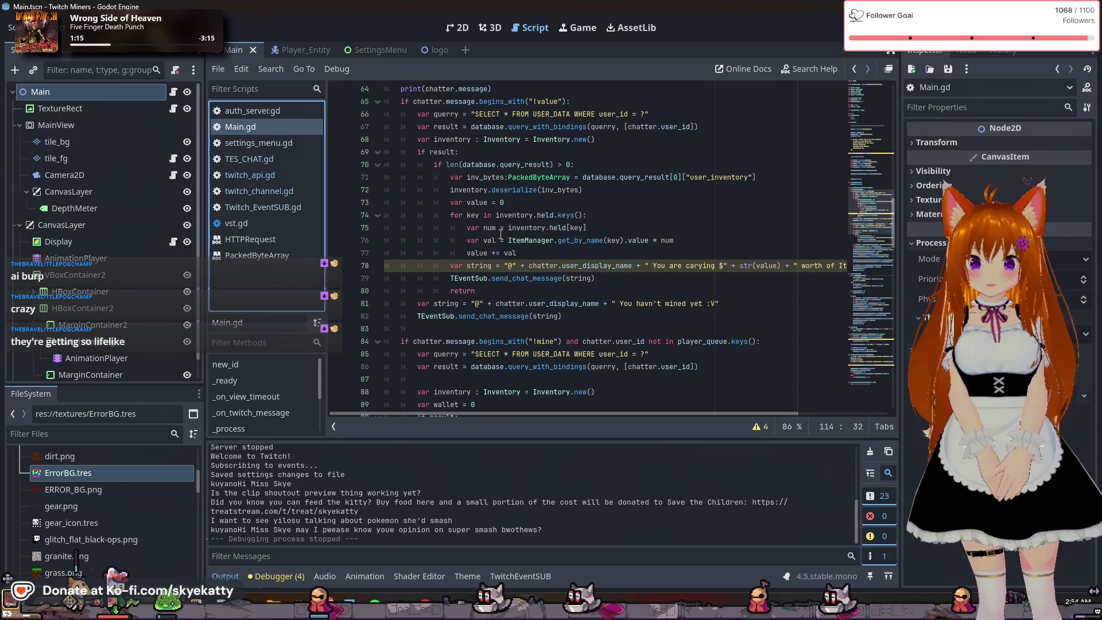
scroll(500, 235, "up", 3)
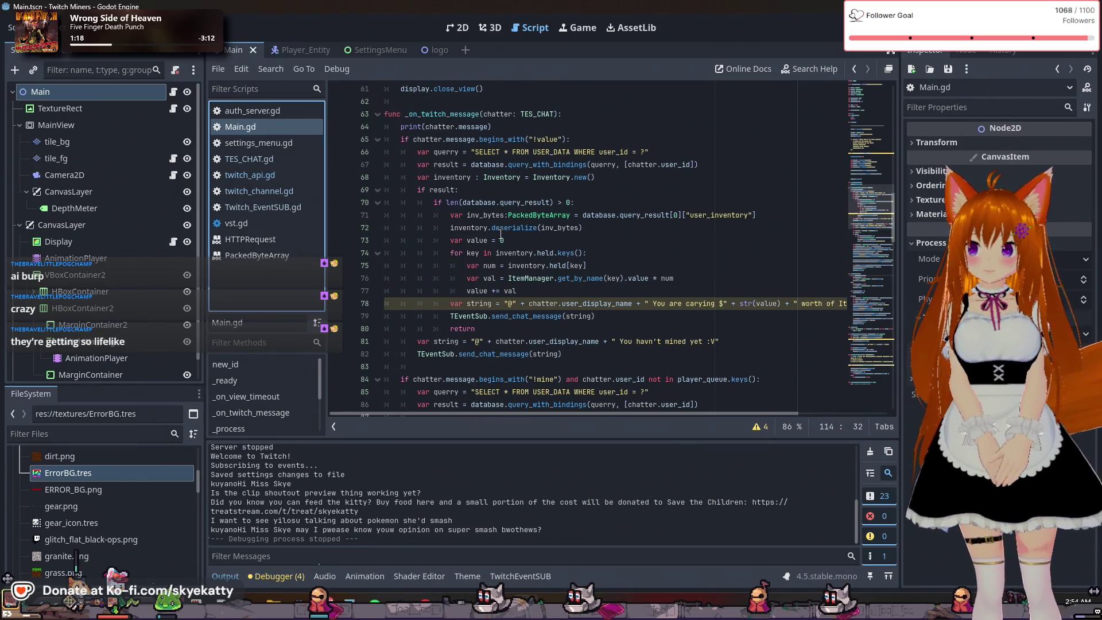
scroll(501, 235, "down", 2)
scroll(500, 234, "down", 1)
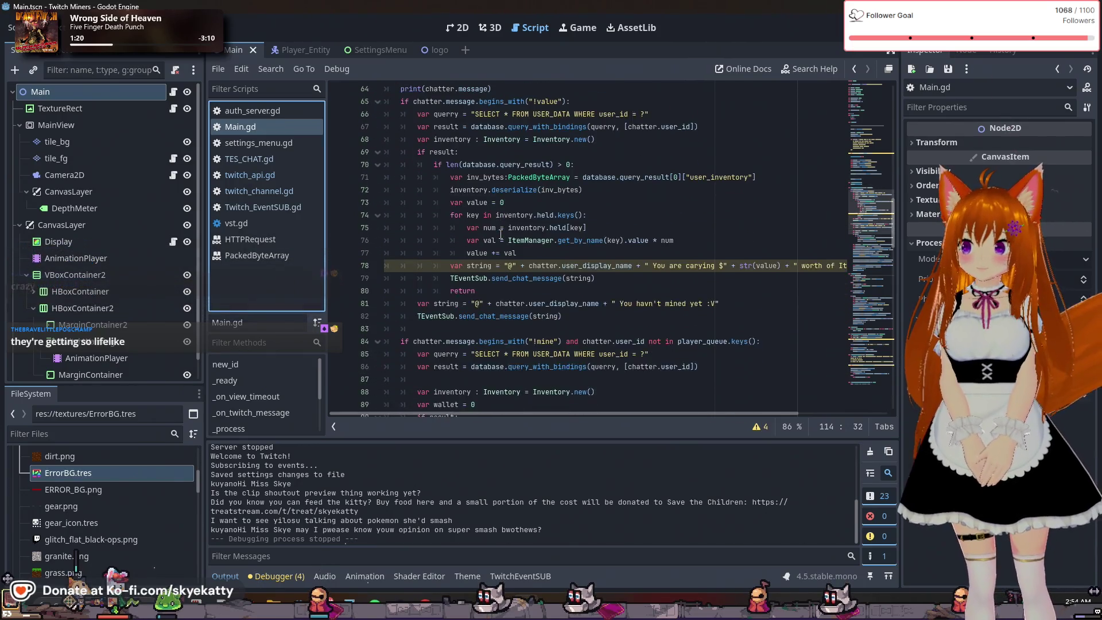
scroll(500, 234, "up", 2)
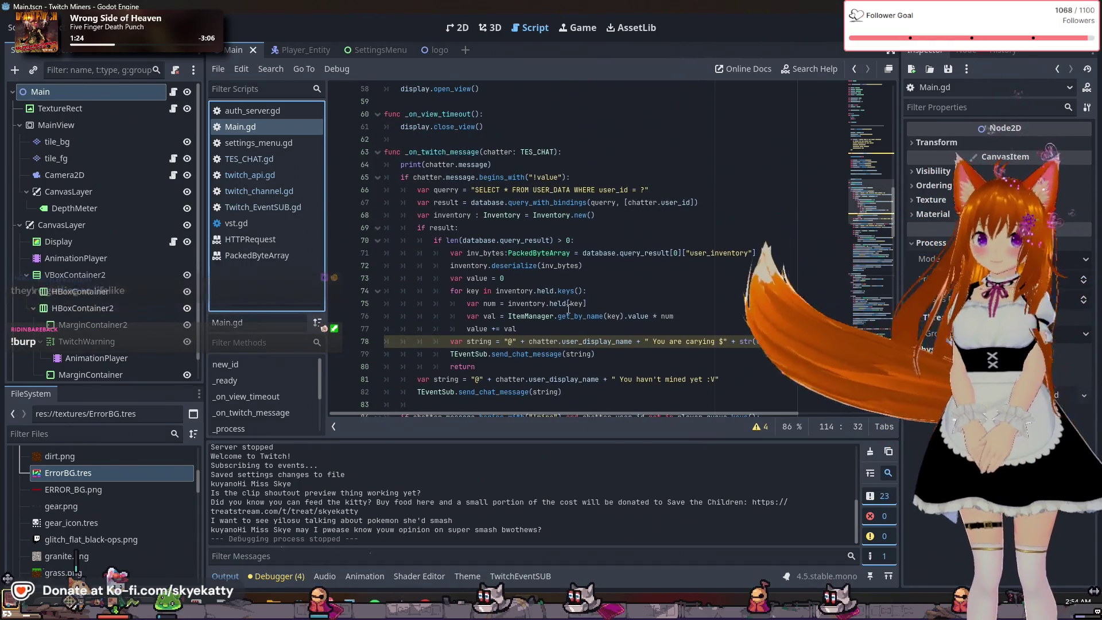
scroll(568, 308, "down", 2)
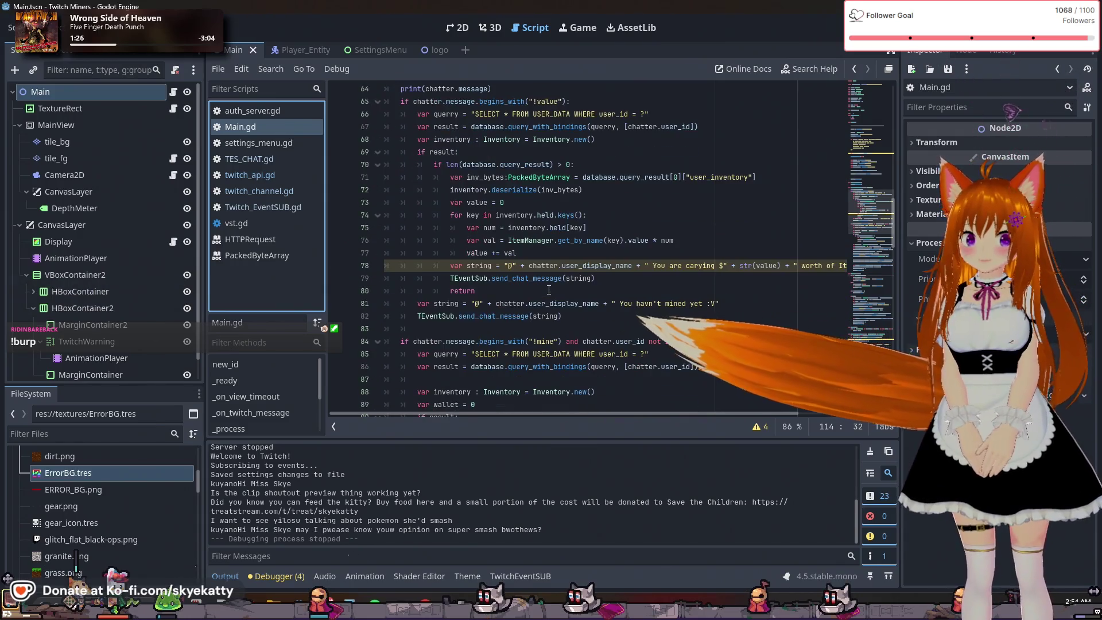
scroll(548, 289, "up", 1)
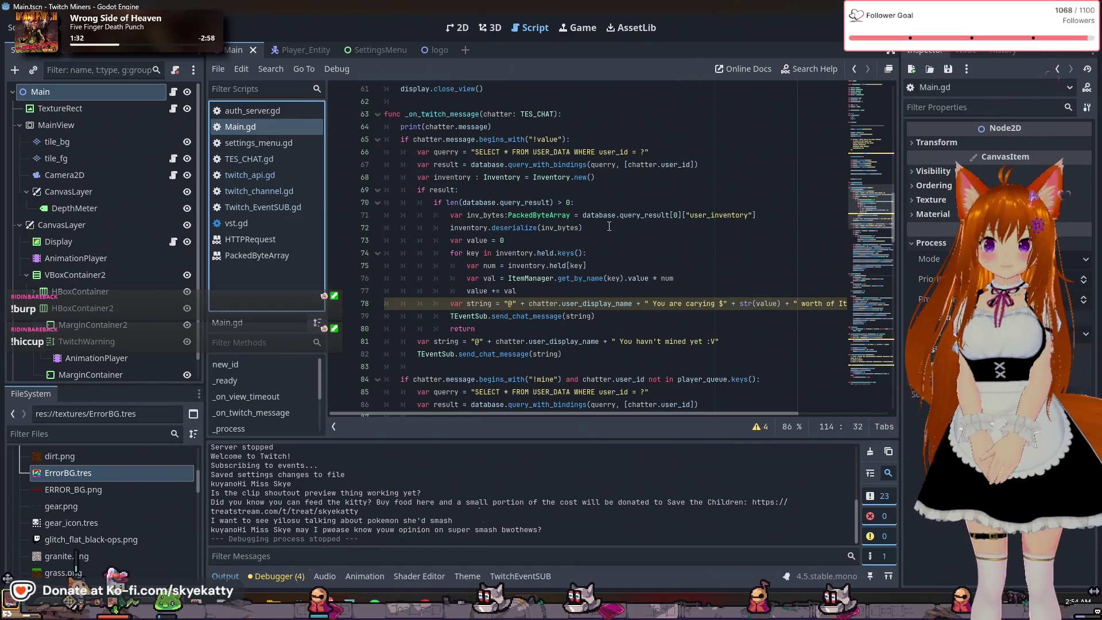
scroll(608, 226, "up", 1)
scroll(609, 226, "down", 1)
scroll(609, 226, "down", 1)
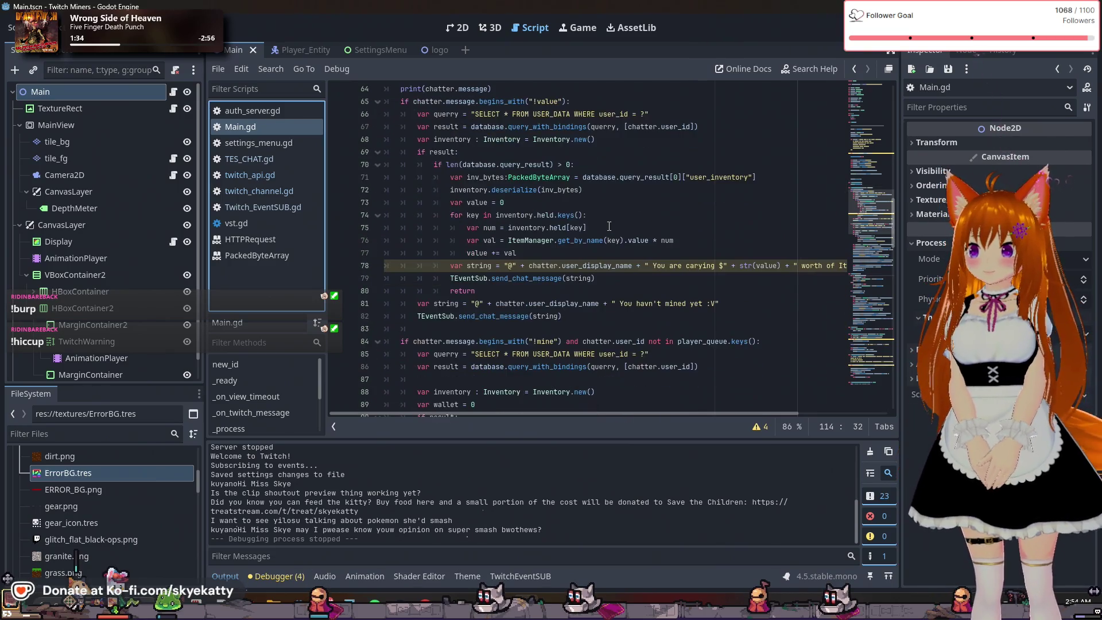
scroll(609, 226, "up", 1)
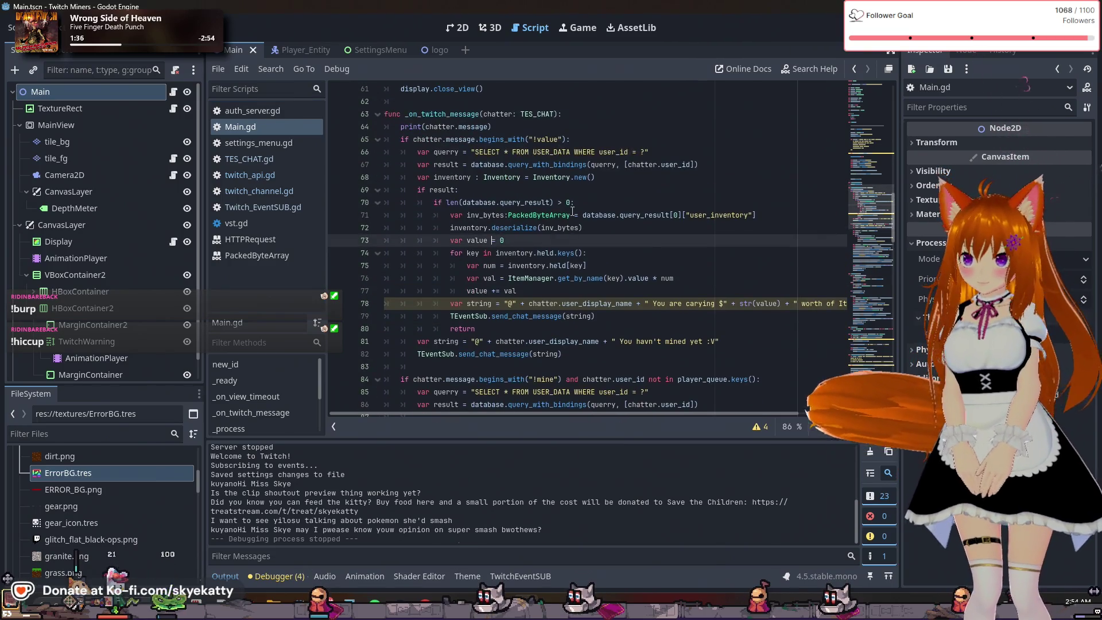
left_click(709, 290)
scroll(709, 291, "down", 2)
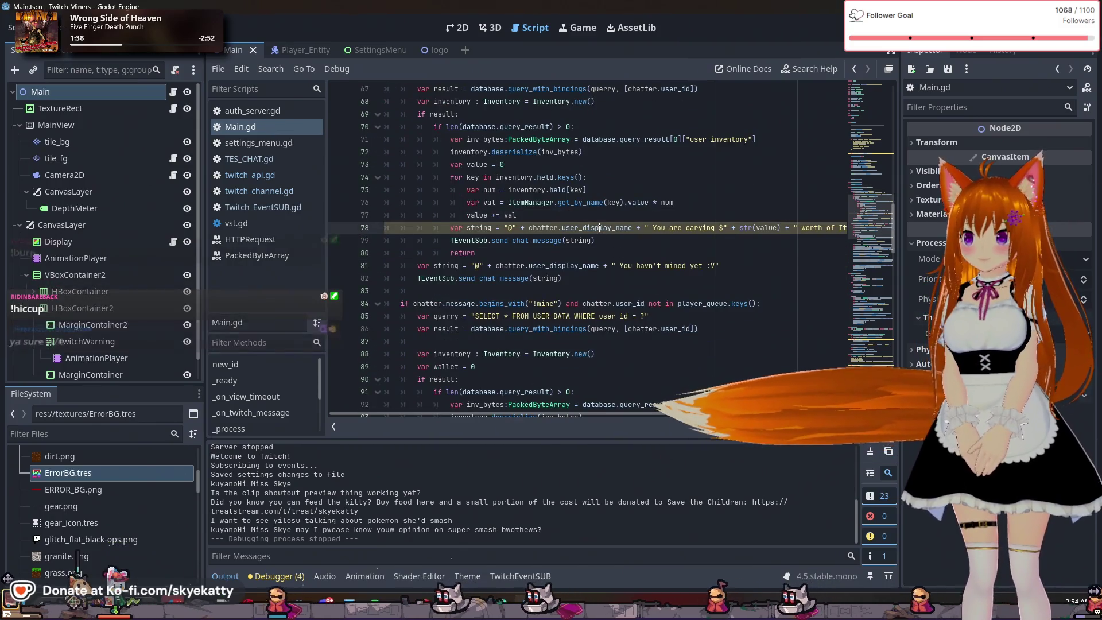
left_click(629, 251)
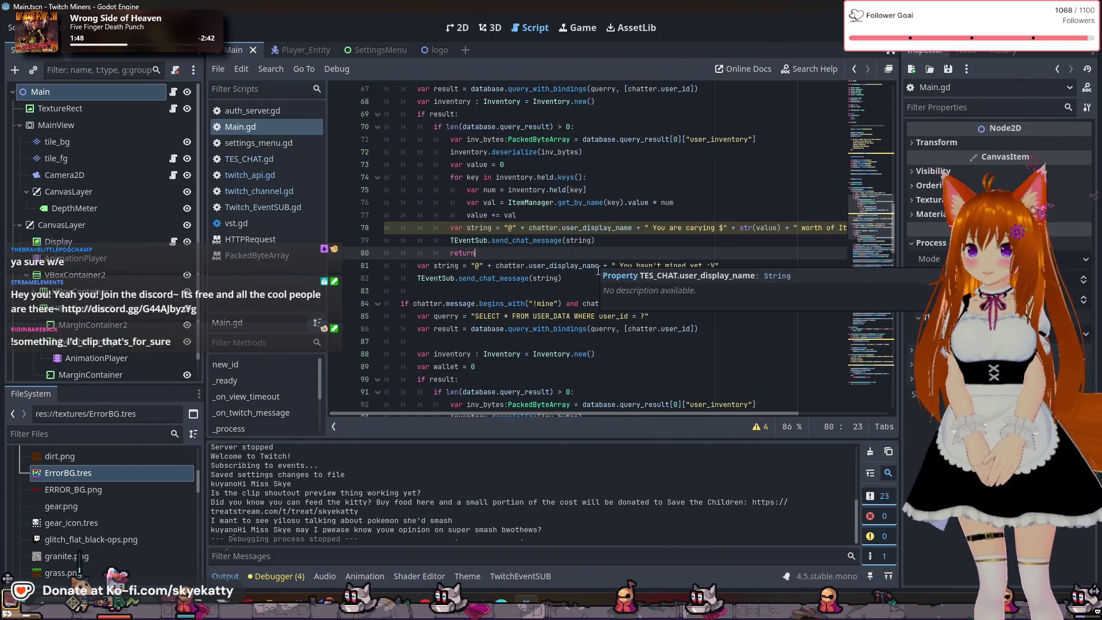
Widen the script editor against the Inspector and place the caret at the end of line 65
left_click_drag(900, 241, 974, 241)
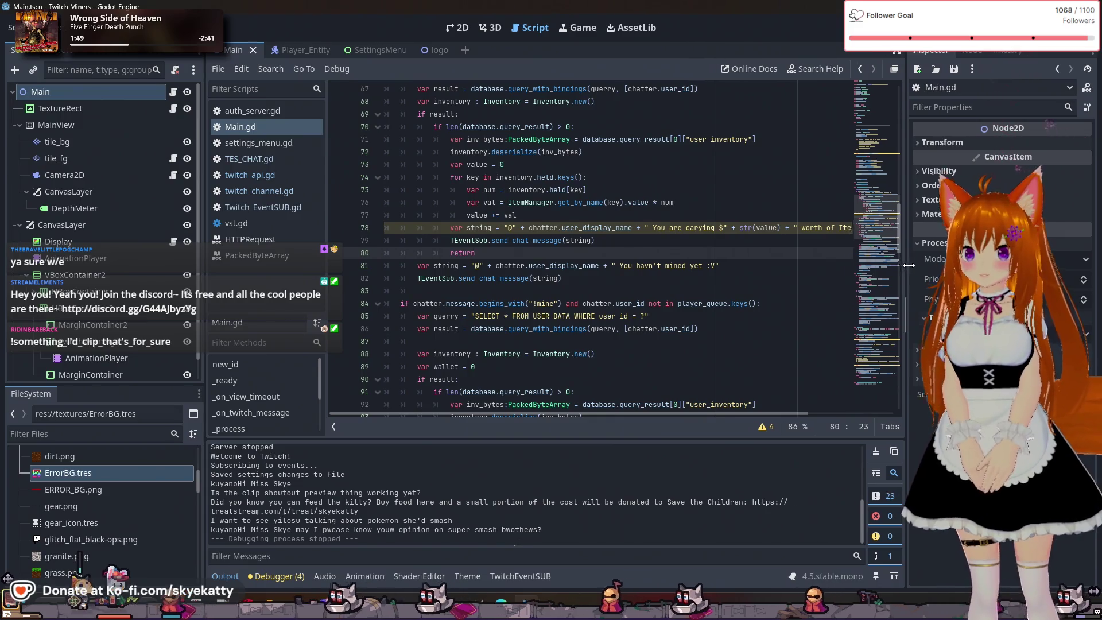
scroll(734, 286, "up", 1)
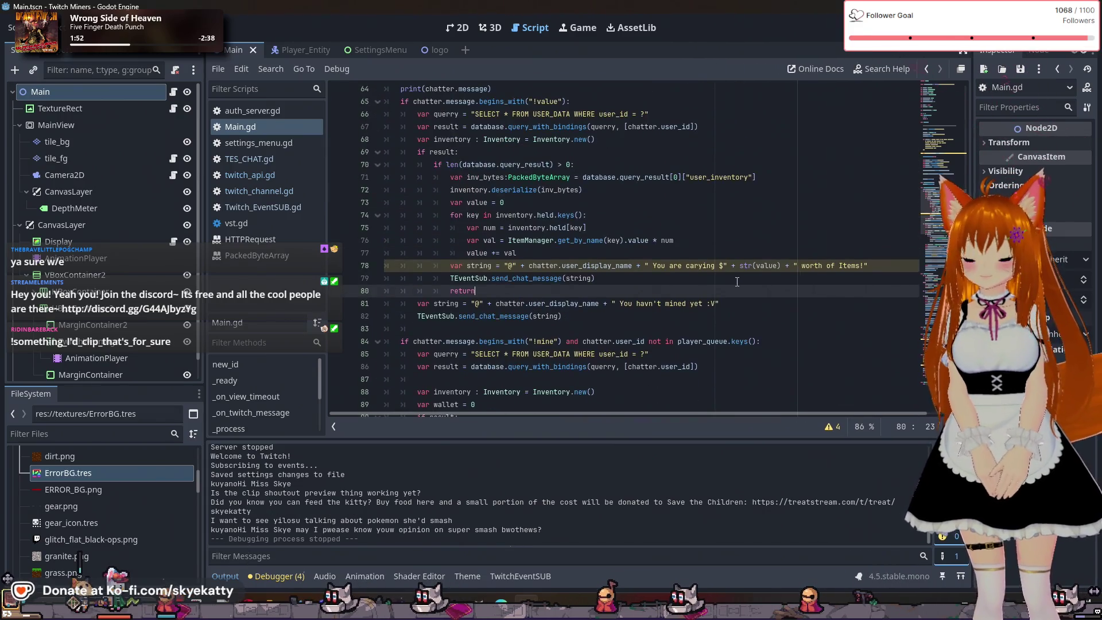
scroll(737, 280, "up", 1)
scroll(736, 281, "down", 1)
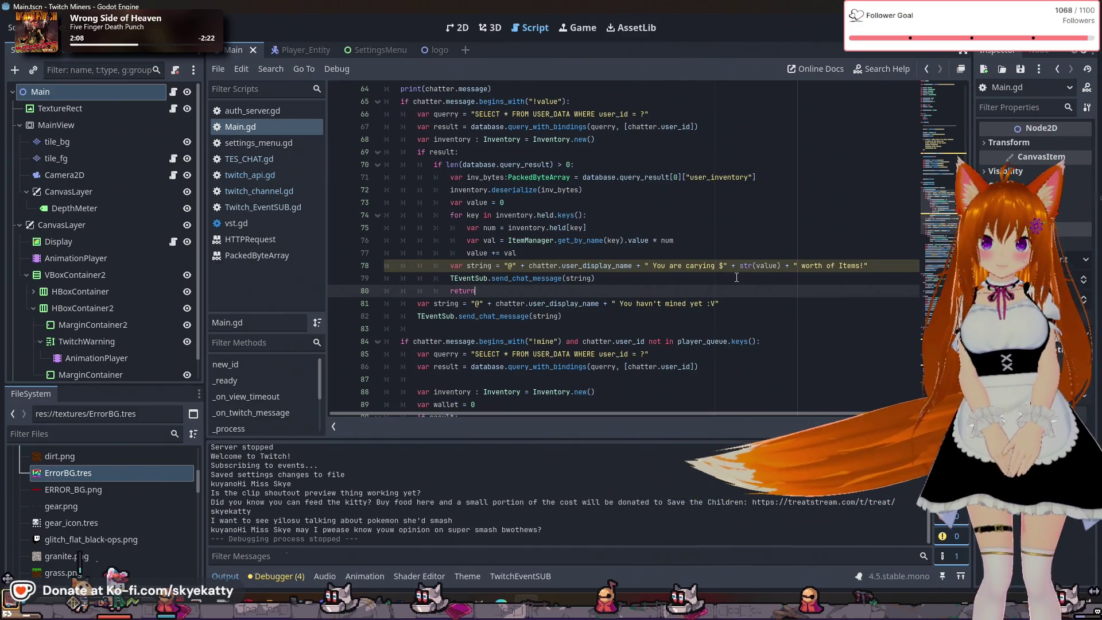
scroll(736, 277, "down", 2)
scroll(598, 282, "up", 6)
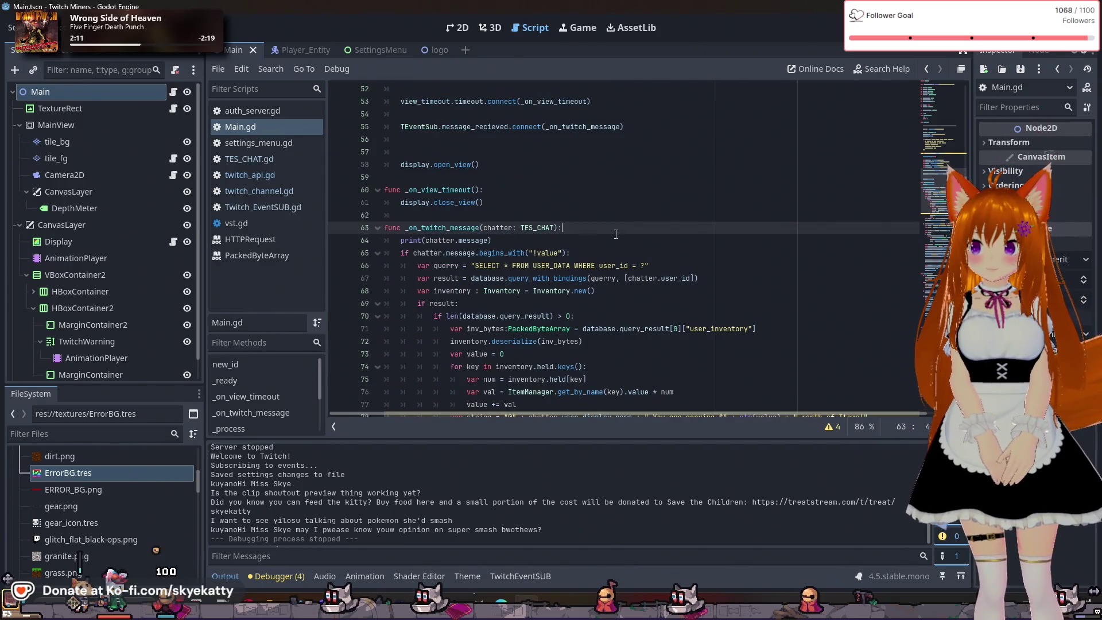
left_click(600, 247)
Change line 65's check to begins_with("!" + Settings.Get("UserStatsCommand")) followed by 'and'
scroll(612, 250, "down", 1)
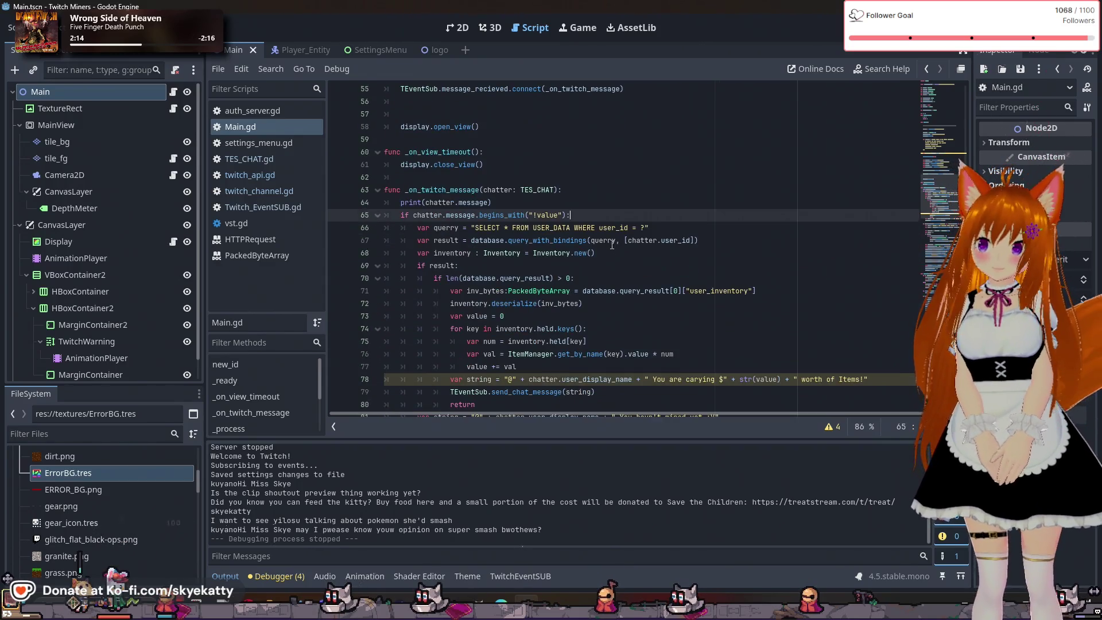
scroll(611, 238, "down", 1)
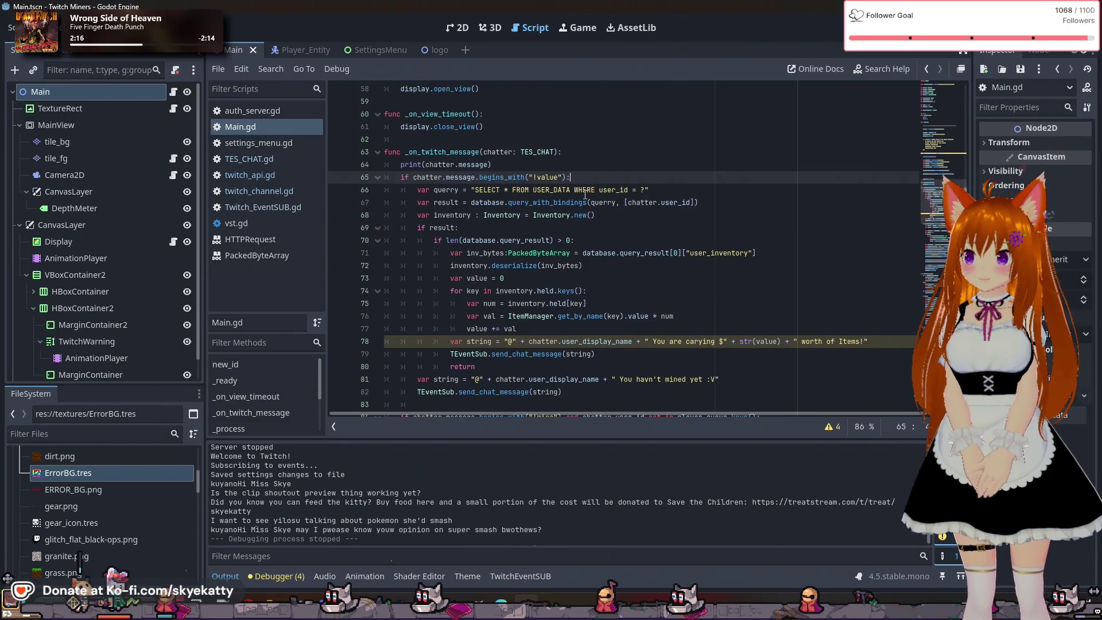
scroll(585, 195, "down", 1)
scroll(585, 173, "up", 1)
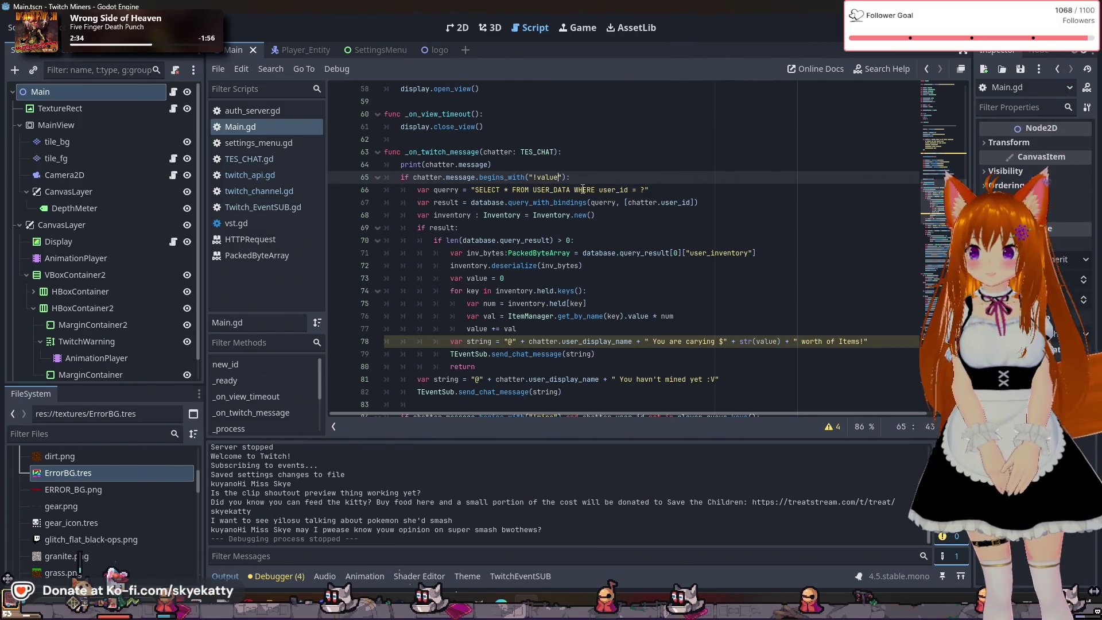
key("BackSpace")
key("BackSpace")
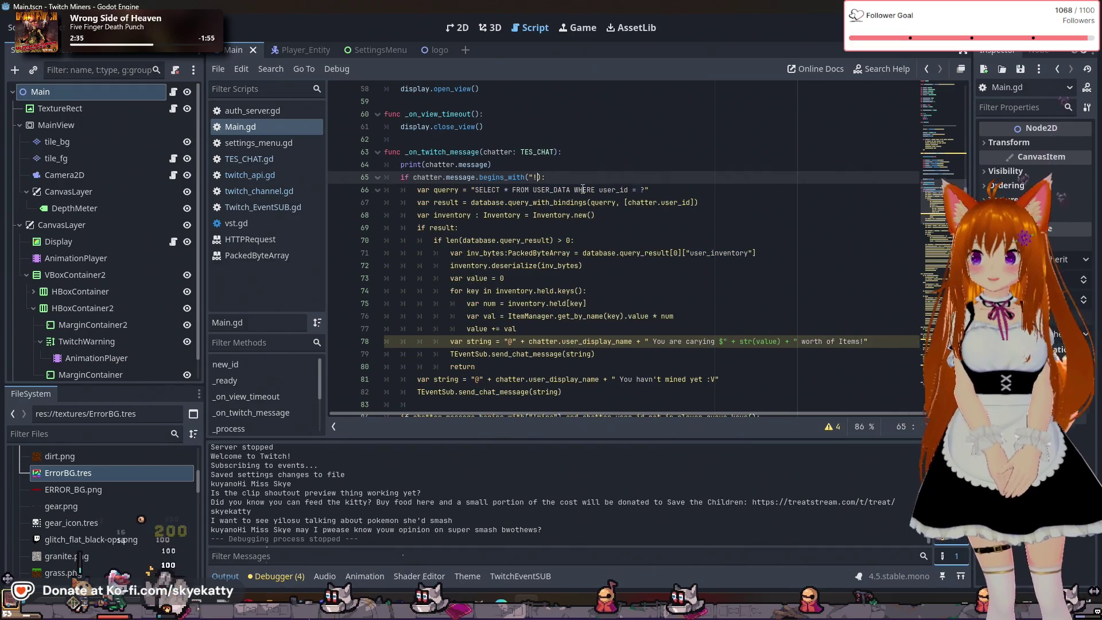
type("\" + ")
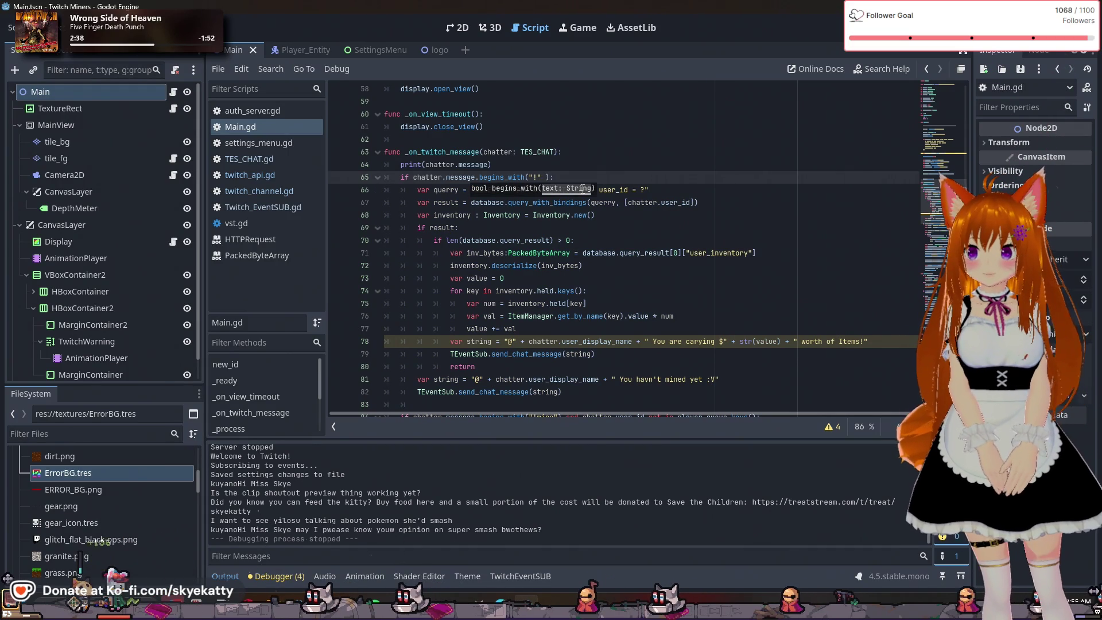
type("Settings")
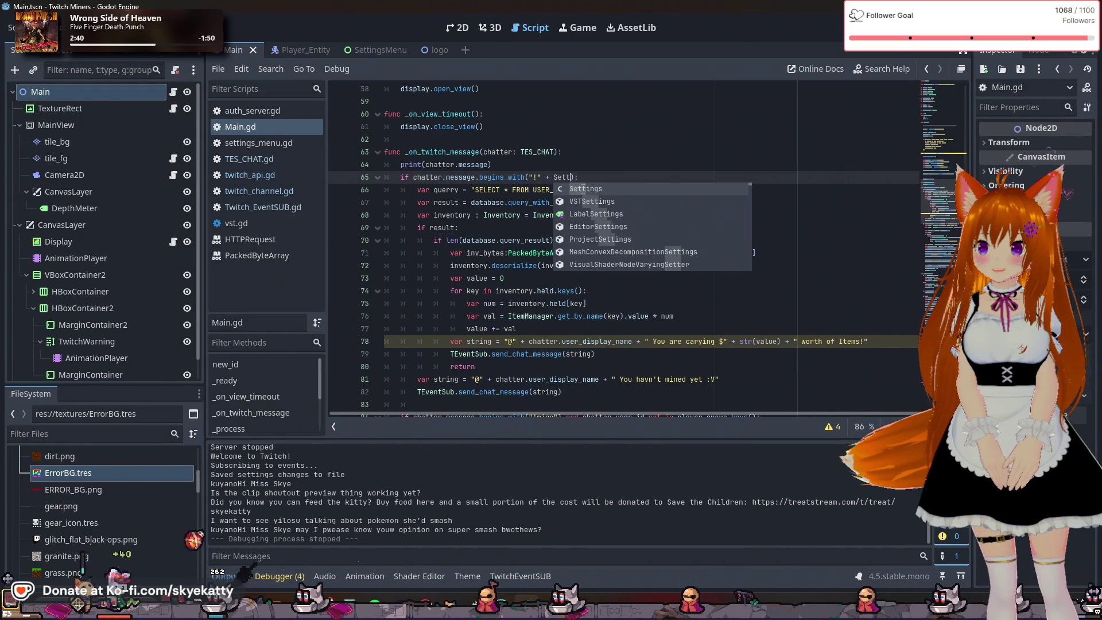
type(".")
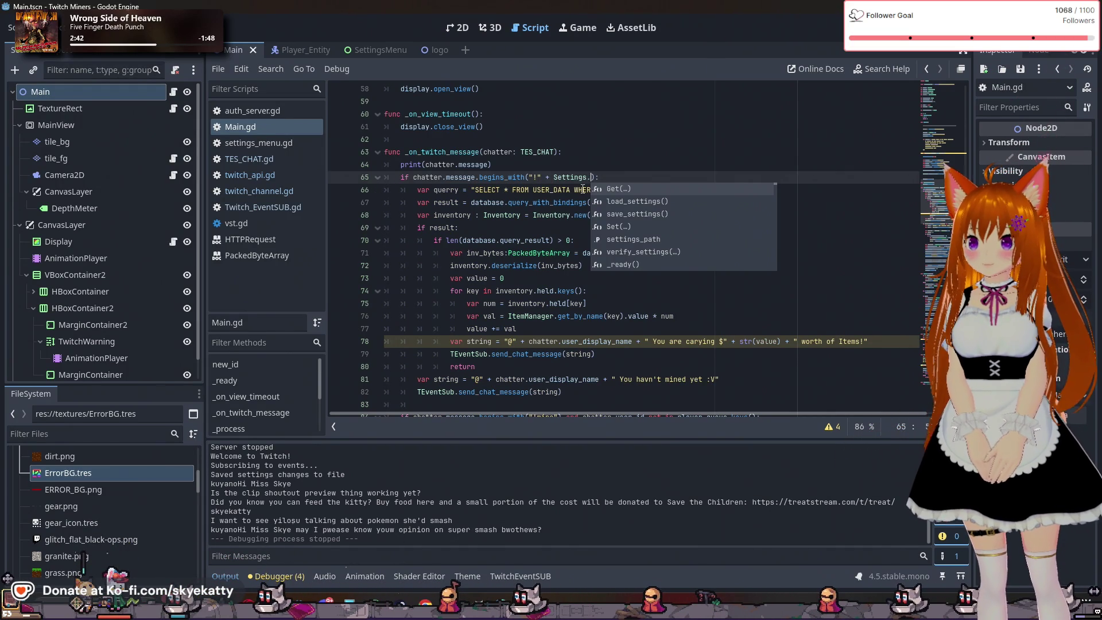
type("Get")
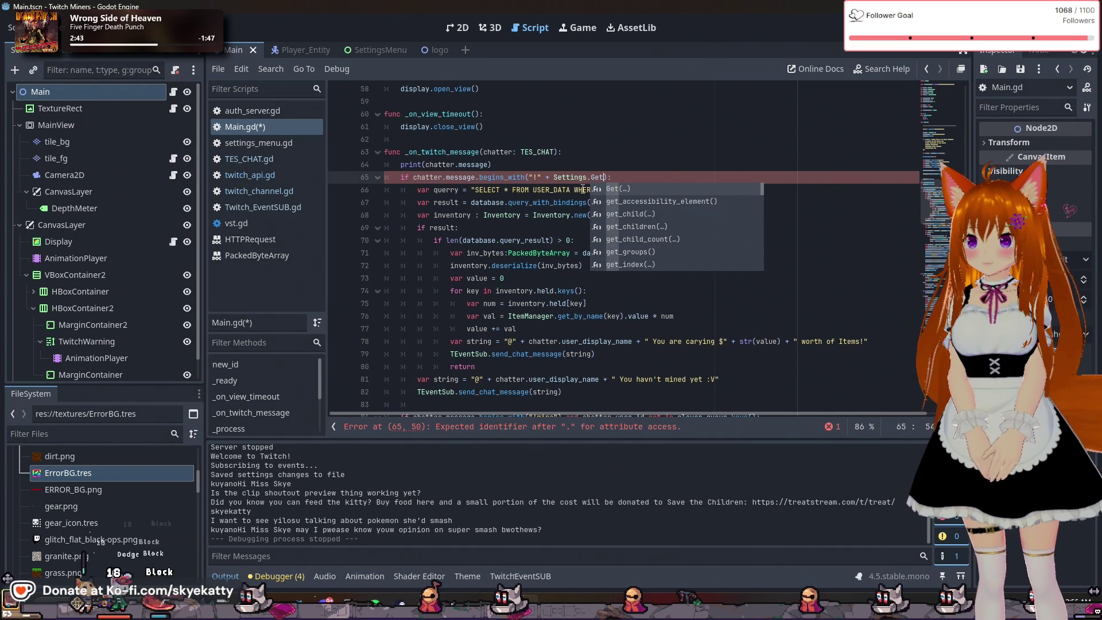
type("(\"")
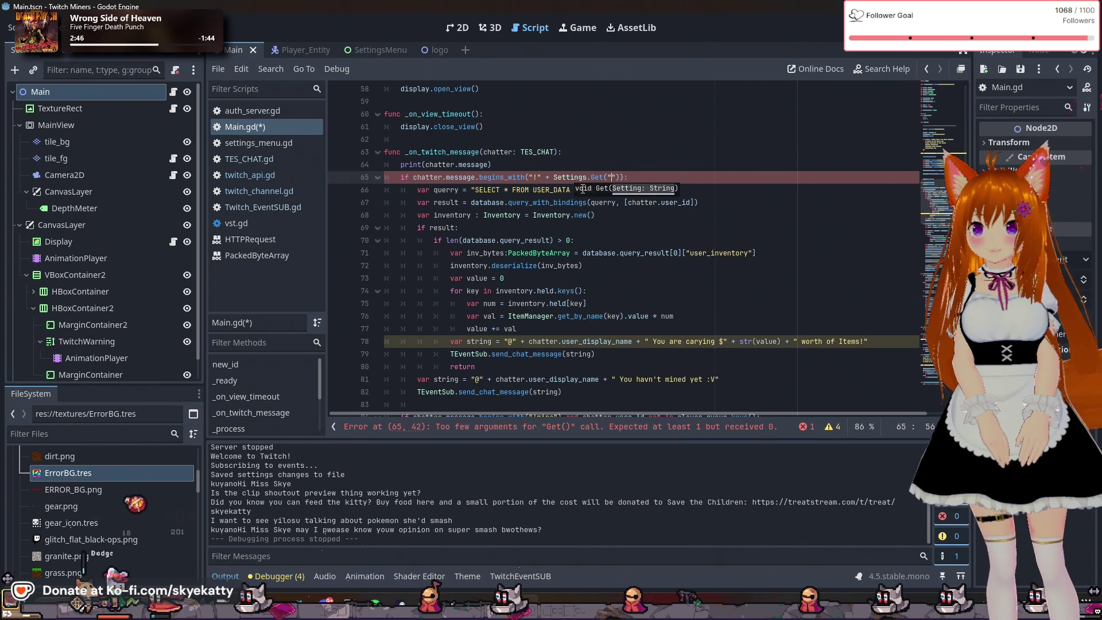
type("Use")
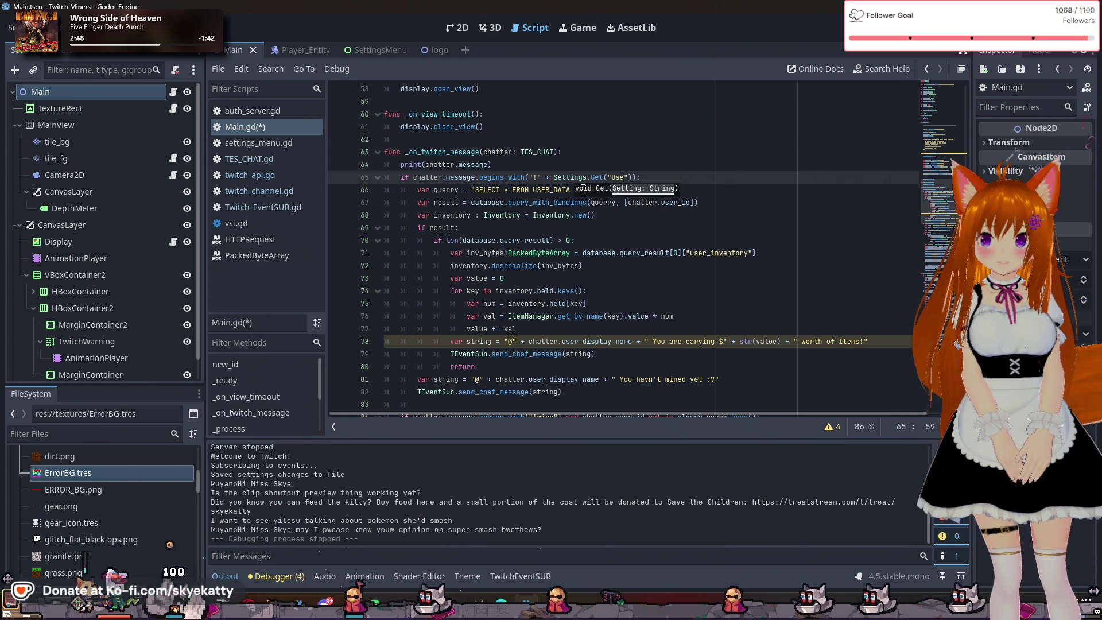
type("rStatsCo")
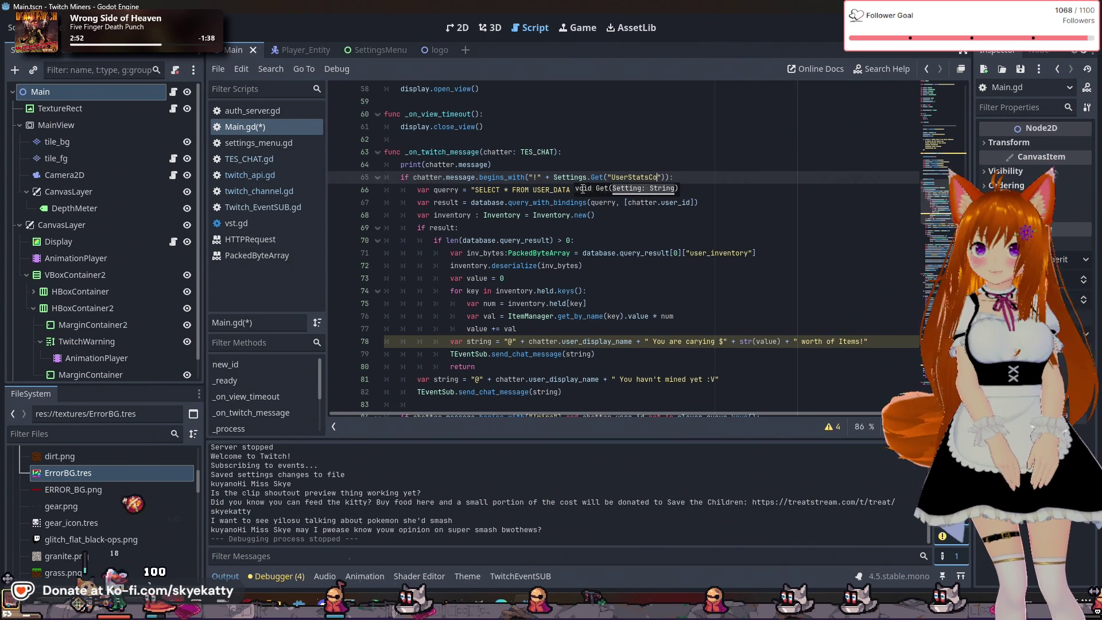
type("mmand")
scroll(583, 188, "up", 1)
scroll(582, 188, "up", 1)
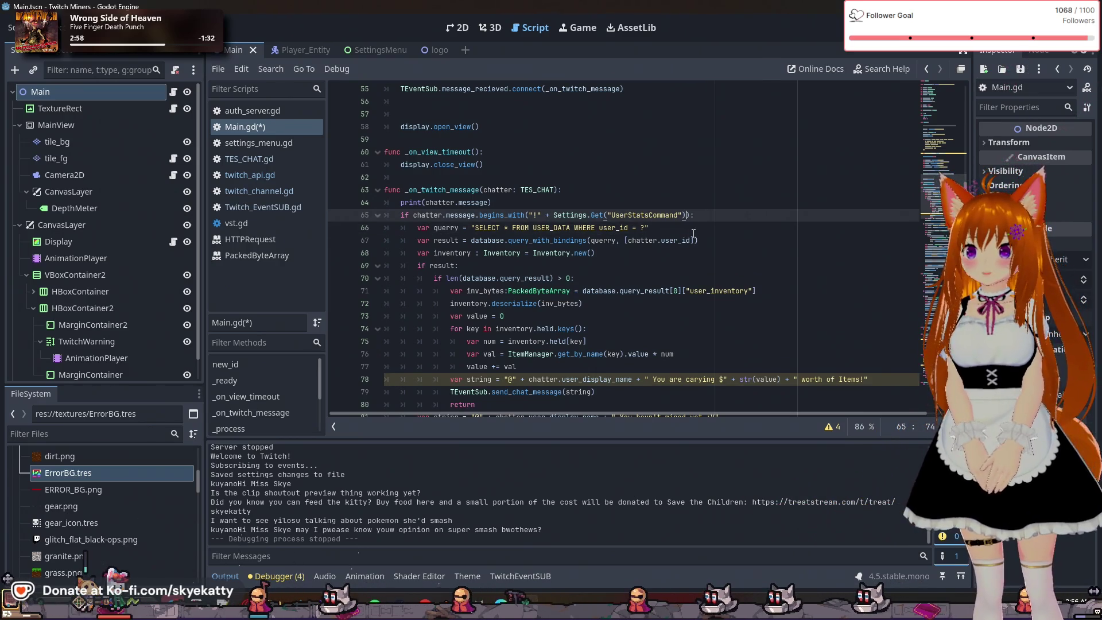
left_click(695, 236)
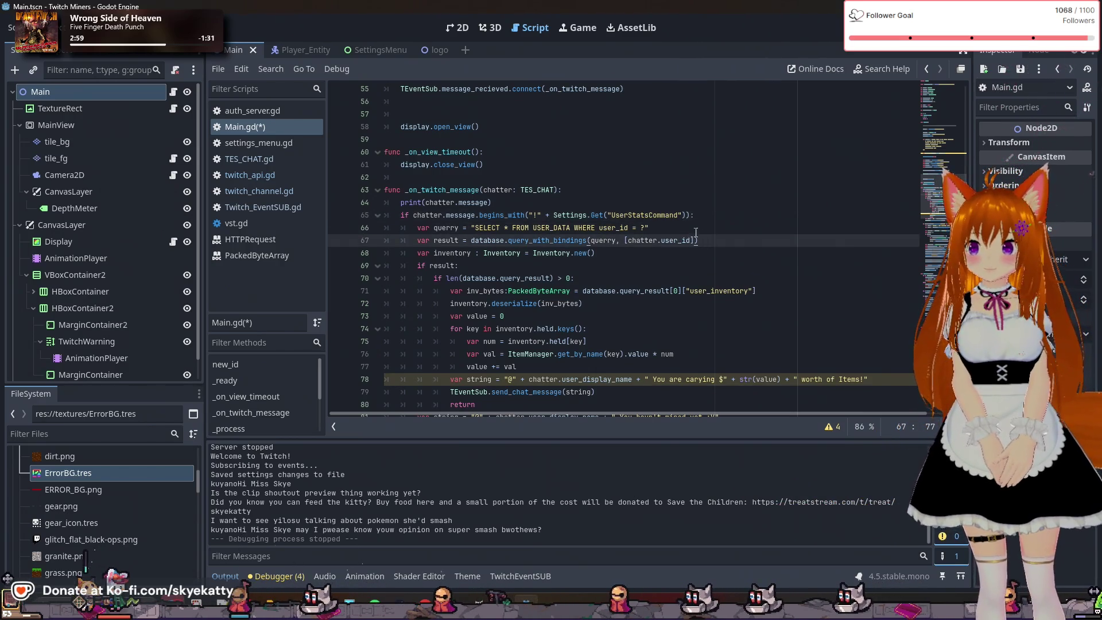
left_click(688, 220)
type("and")
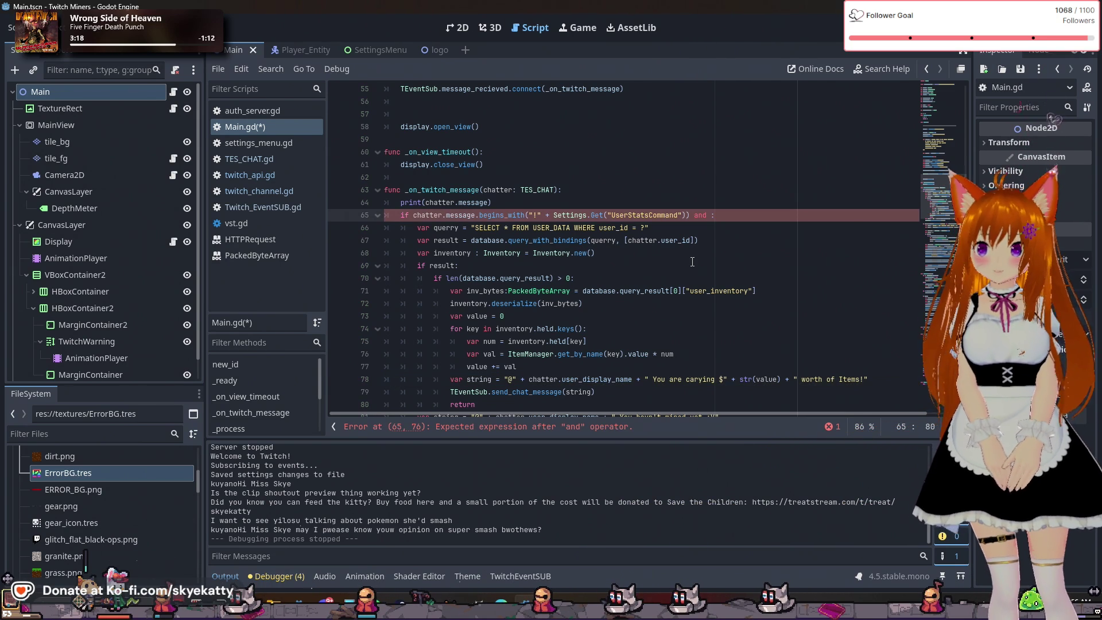
Finish line 65's condition with Settings.Get("UserStatsEnabled"), clearing the error
type("Setti")
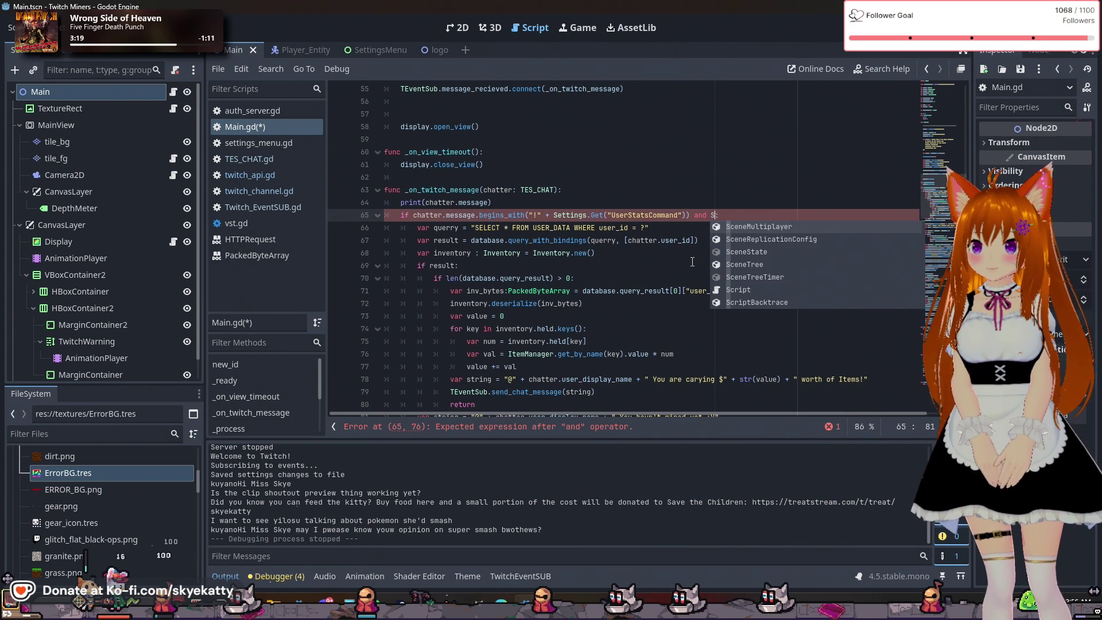
type("ngs.")
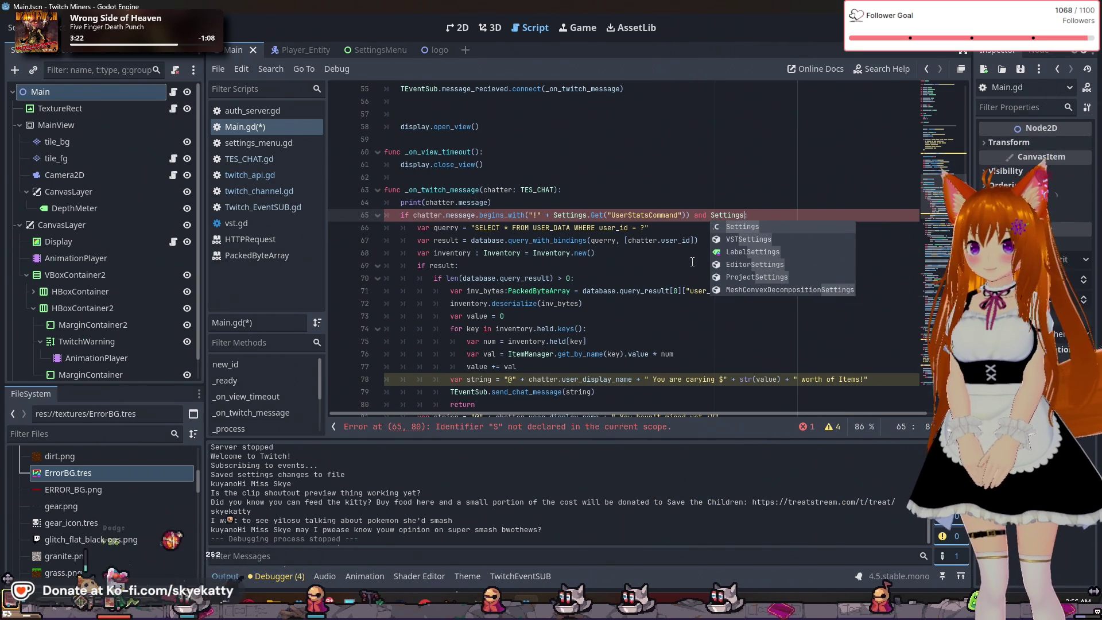
type("Get")
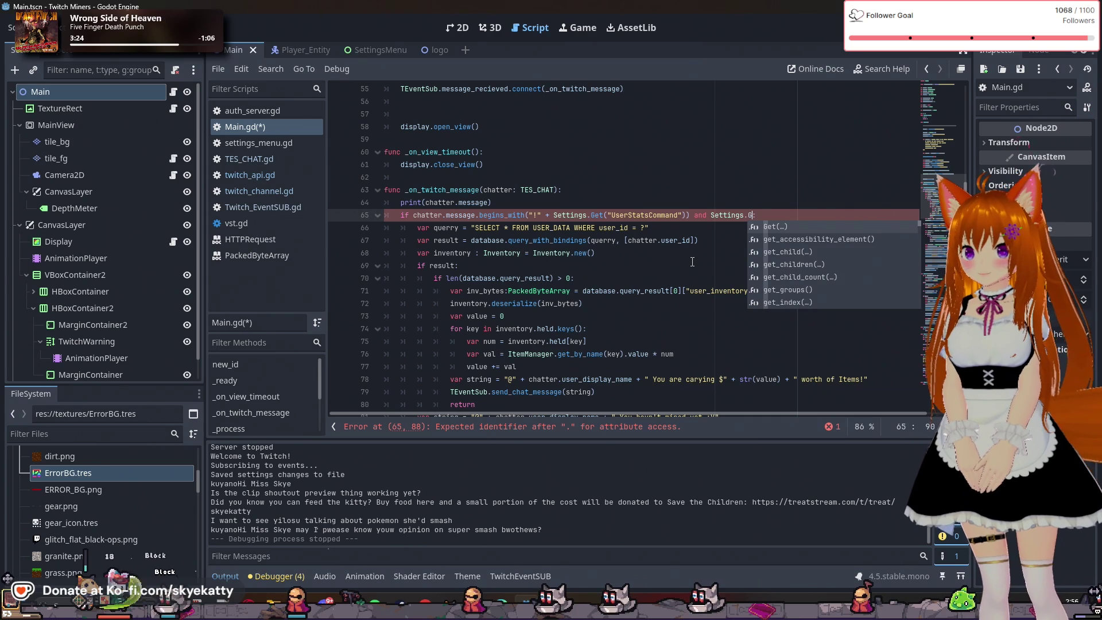
type("(")
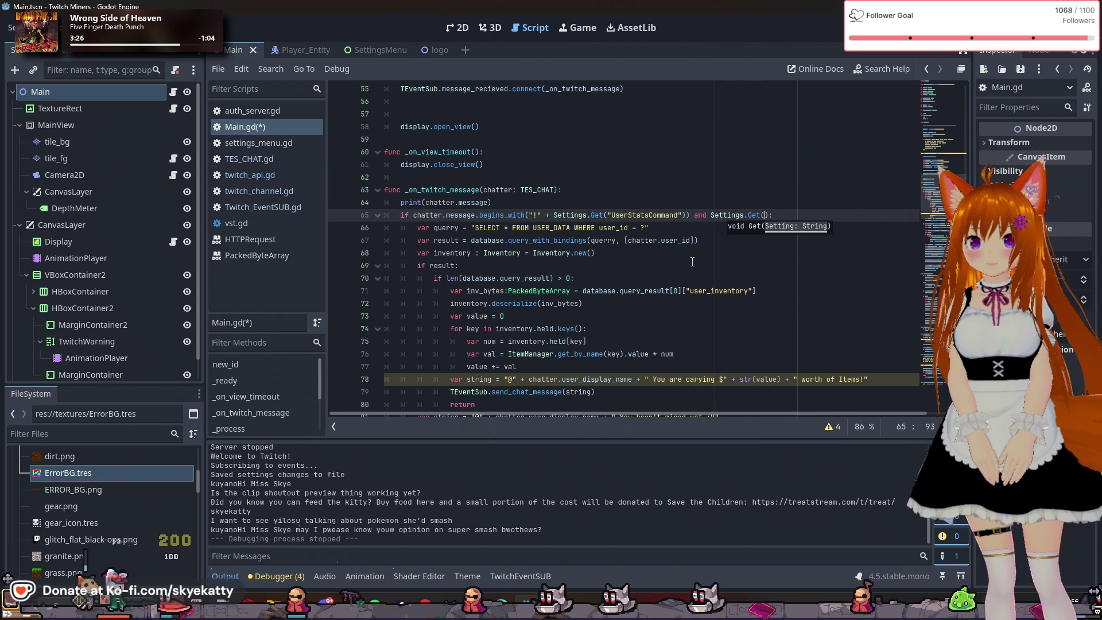
key("Right")
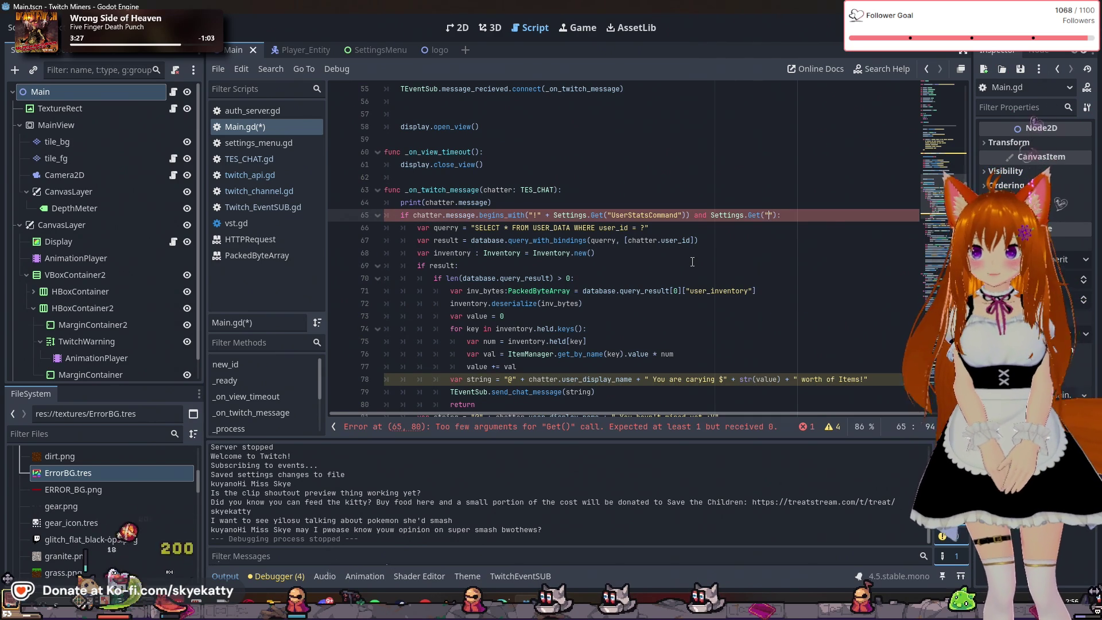
type("\"UserStatsEna")
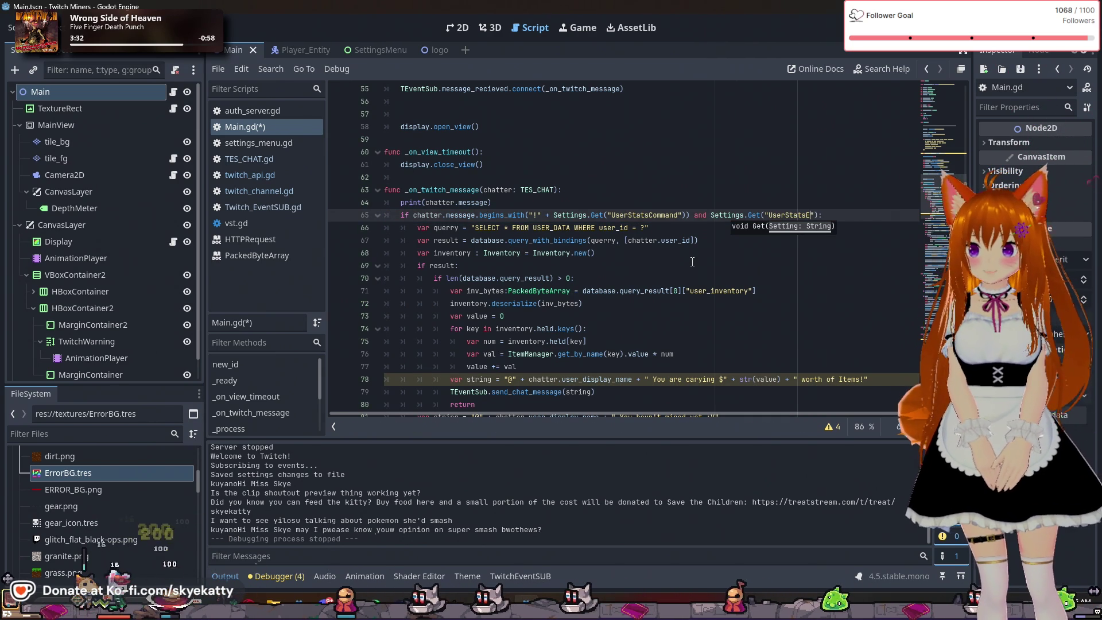
type("bled")
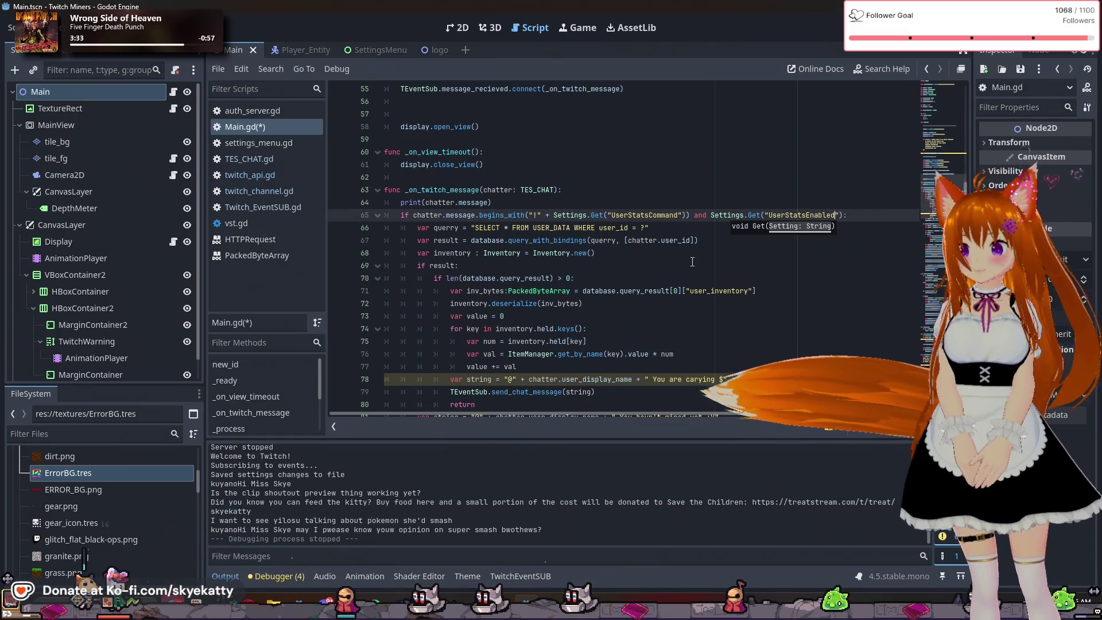
left_click(776, 205)
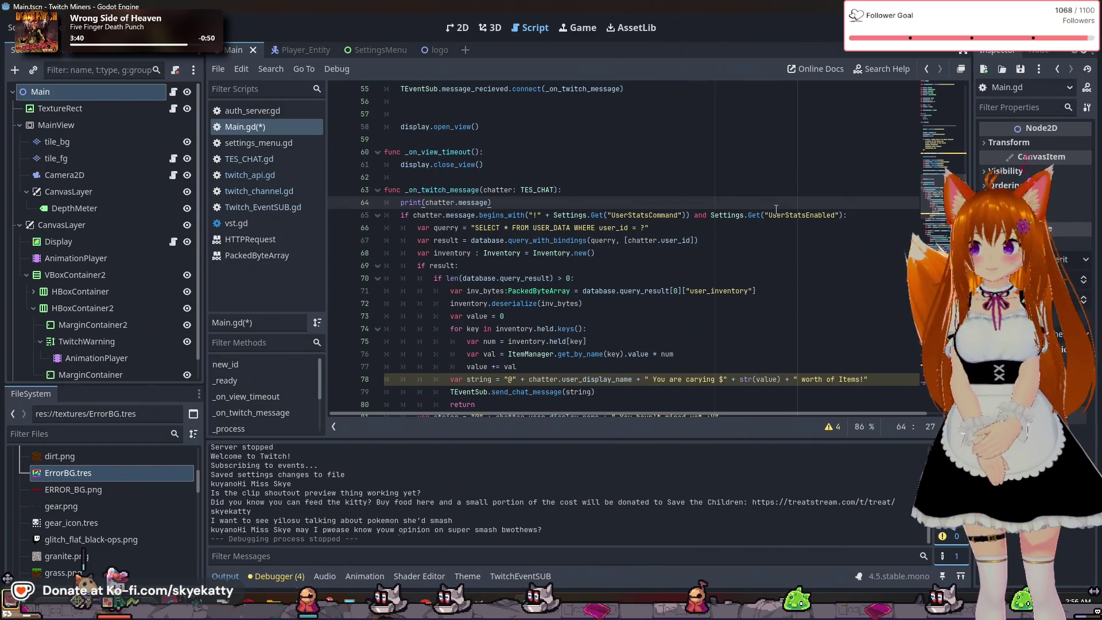
left_click(775, 242)
scroll(774, 238, "down", 1)
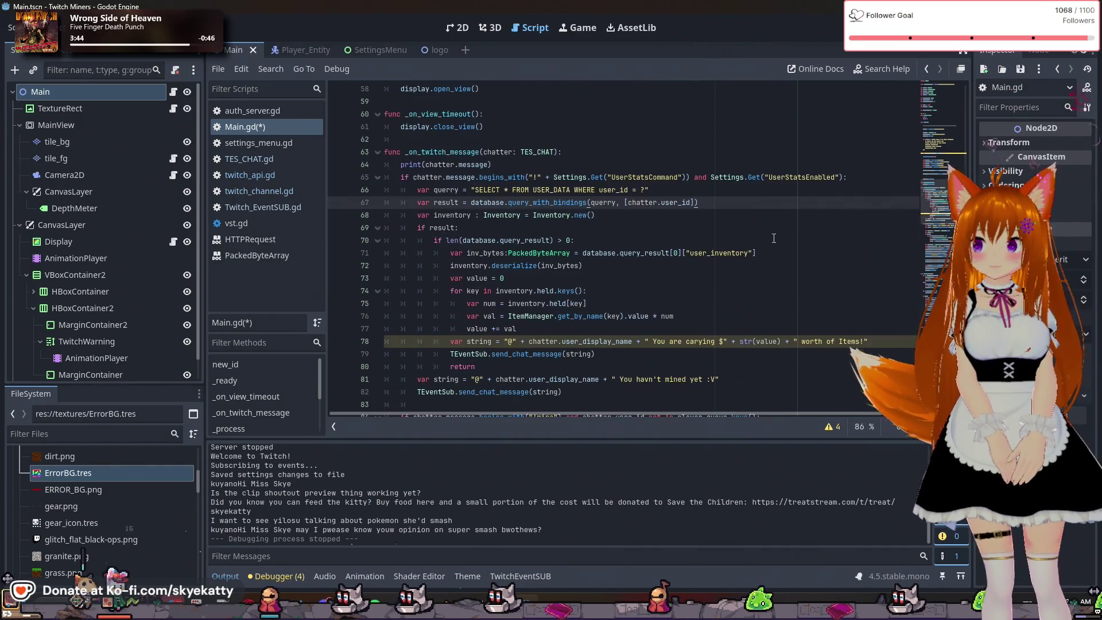
scroll(773, 237, "down", 1)
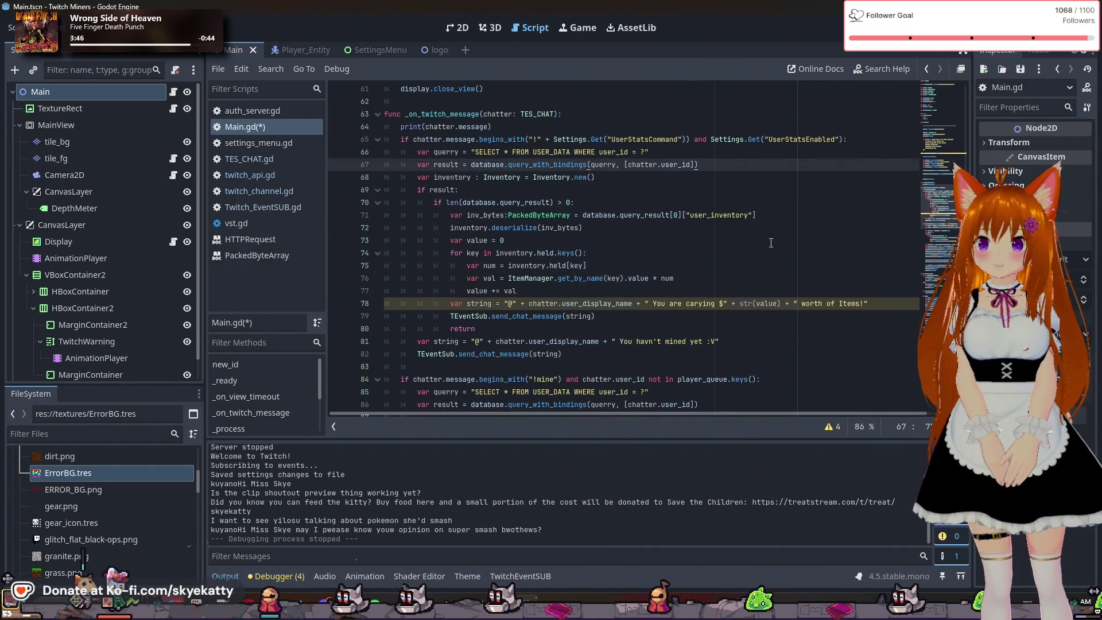
scroll(771, 242, "up", 1)
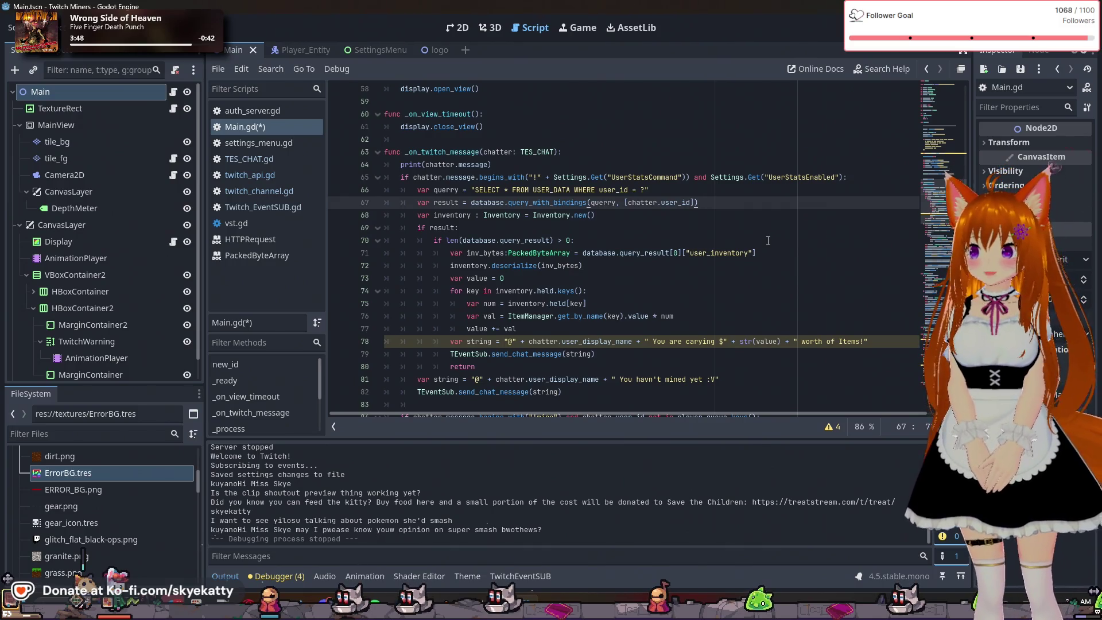
scroll(768, 240, "down", 4)
scroll(768, 240, "down", 1)
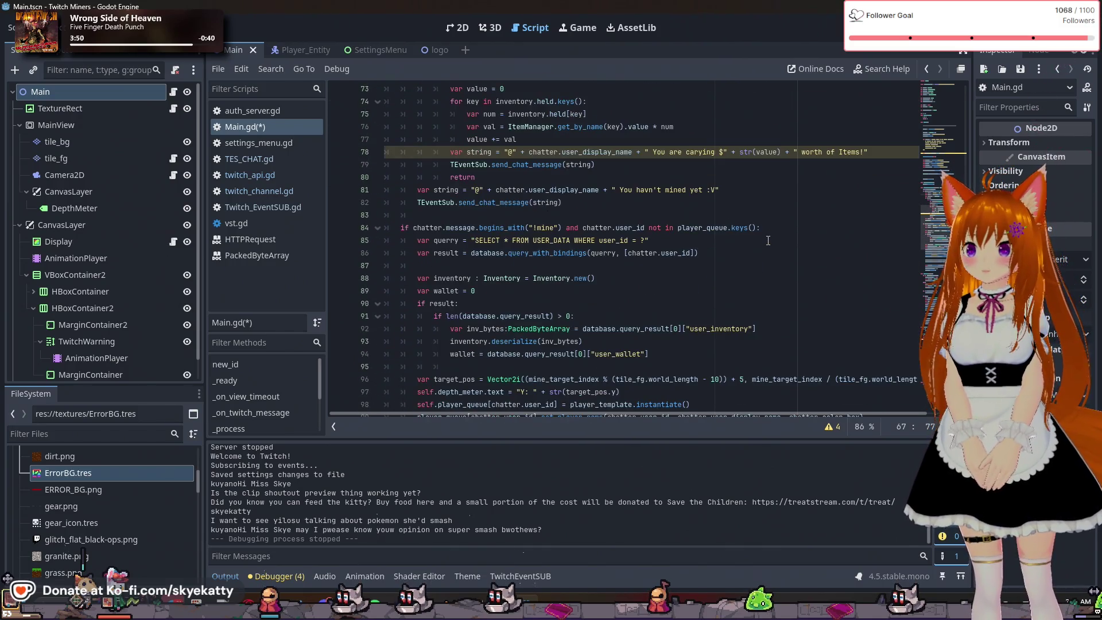
scroll(768, 240, "up", 4)
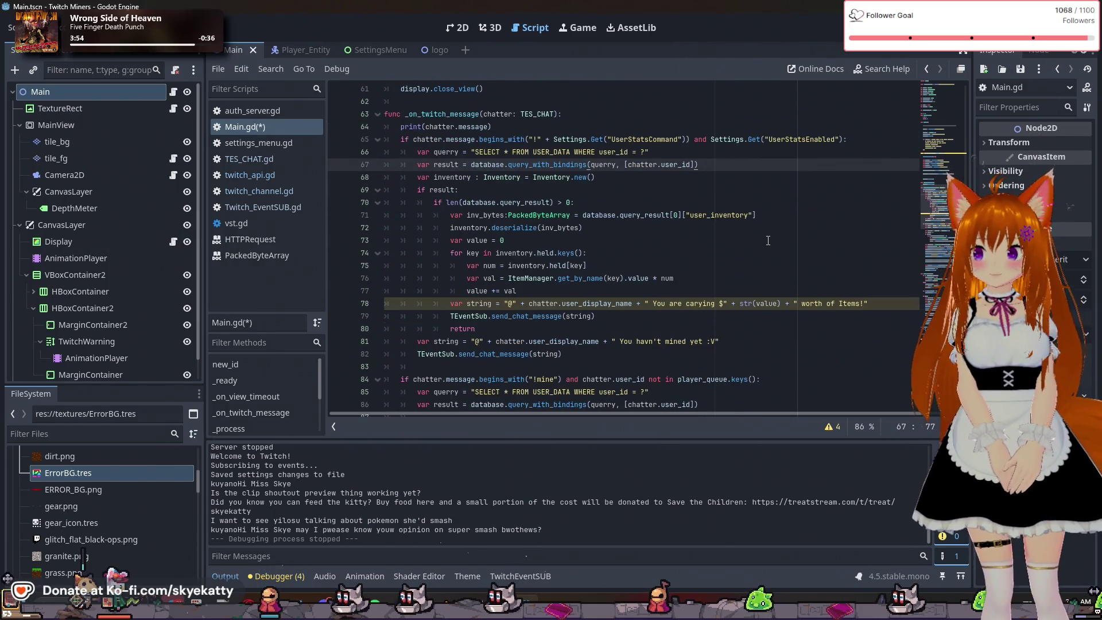
scroll(768, 240, "down", 6)
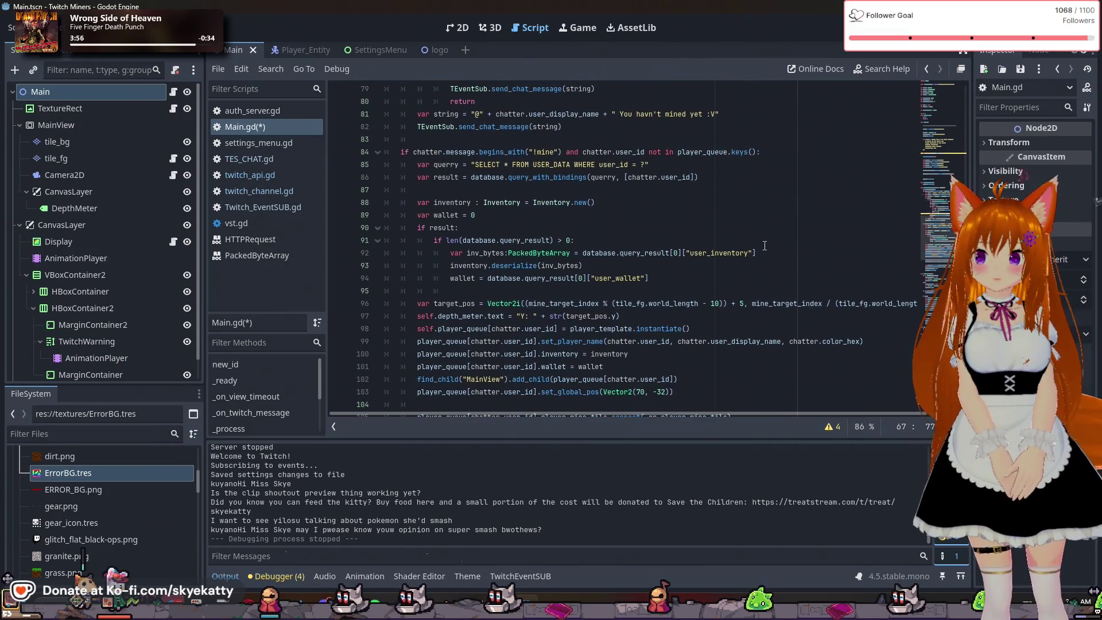
scroll(764, 246, "down", 6)
scroll(746, 253, "up", 11)
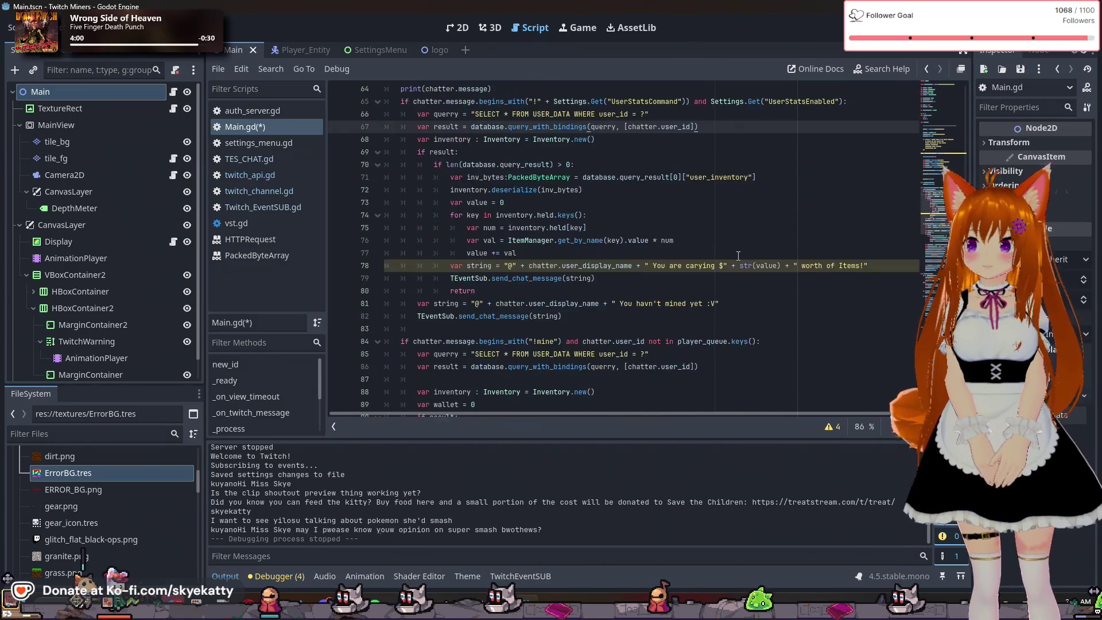
scroll(737, 253, "down", 1)
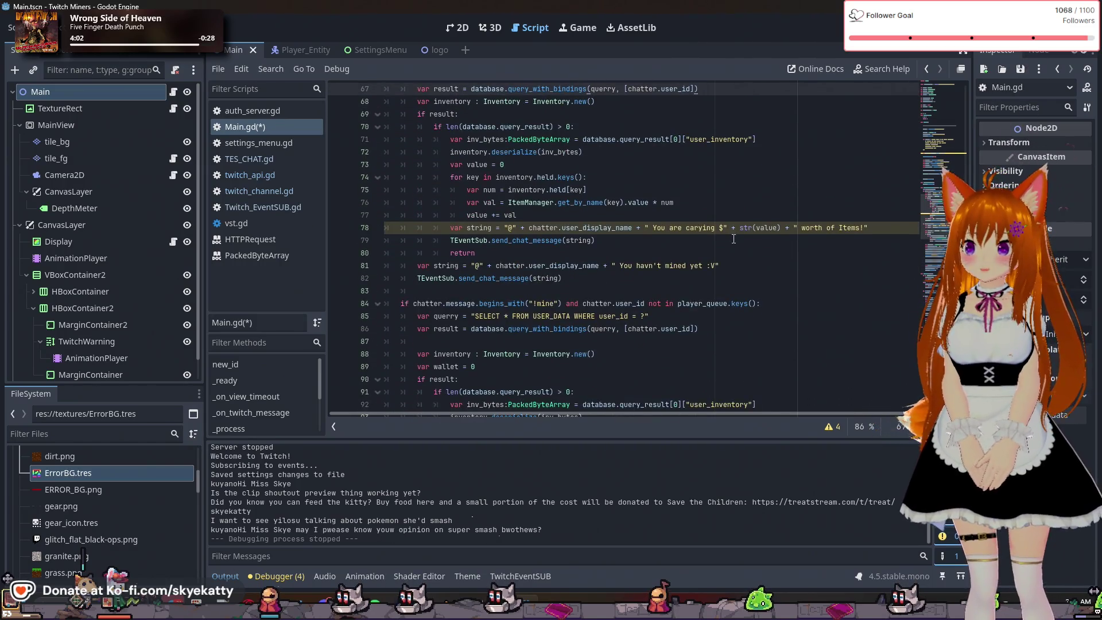
scroll(733, 239, "down", 2)
scroll(729, 241, "up", 3)
scroll(720, 251, "up", 2)
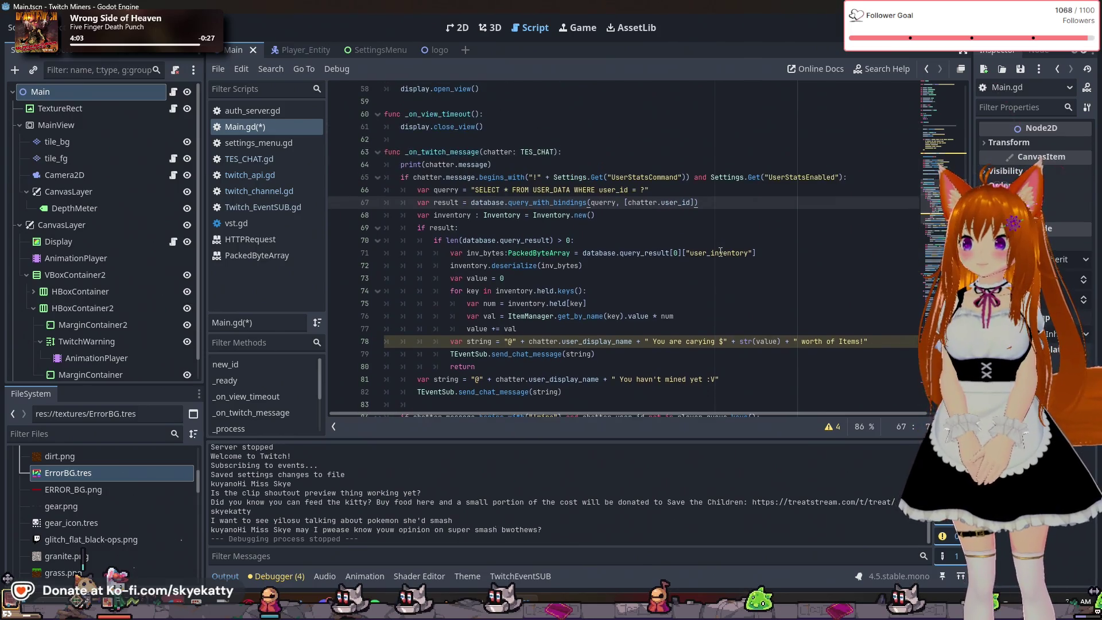
scroll(720, 252, "down", 1)
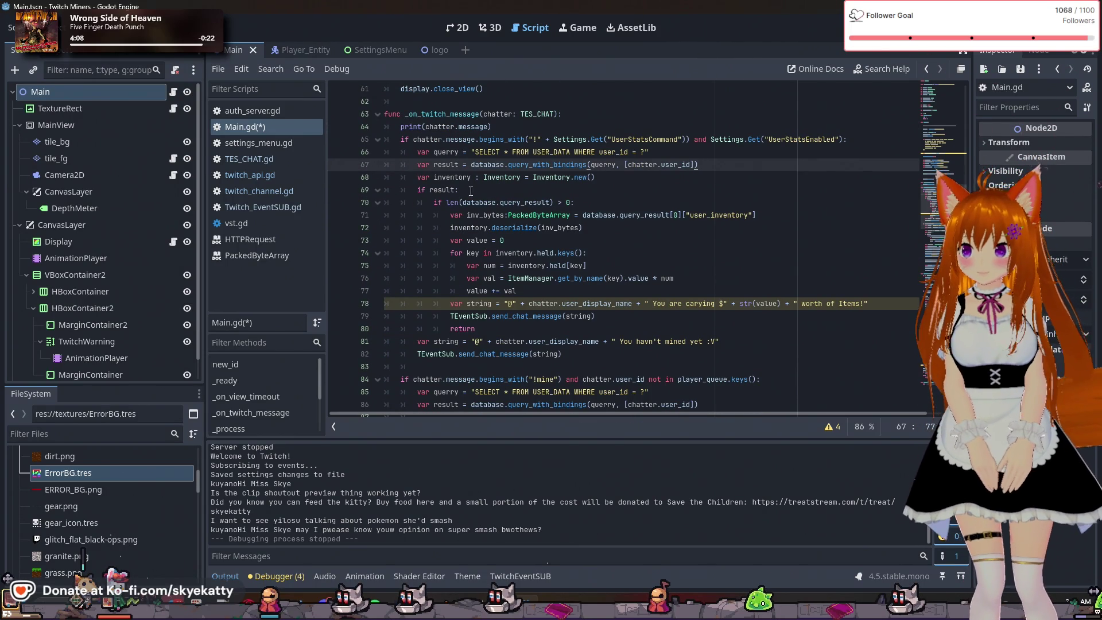
left_click(580, 369)
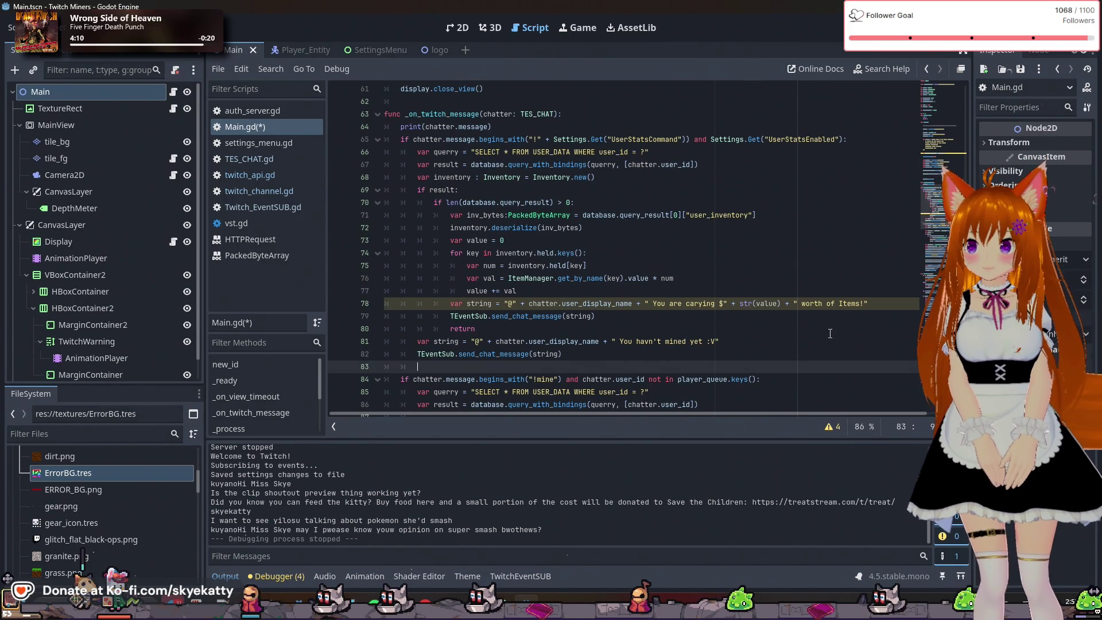
scroll(826, 332, "down", 1)
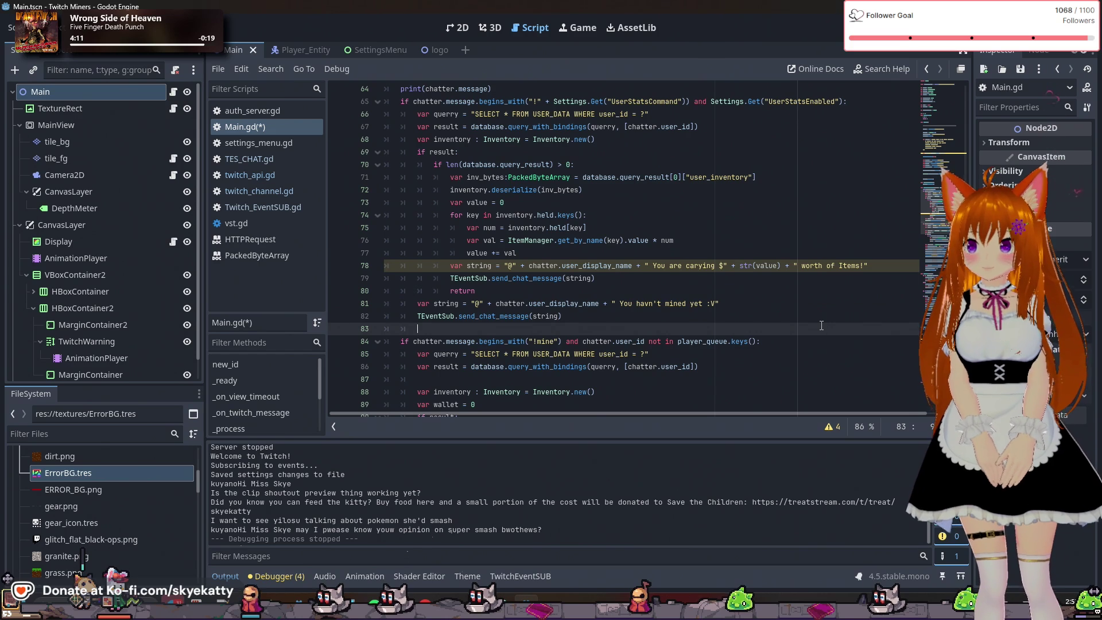
scroll(821, 326, "up", 1)
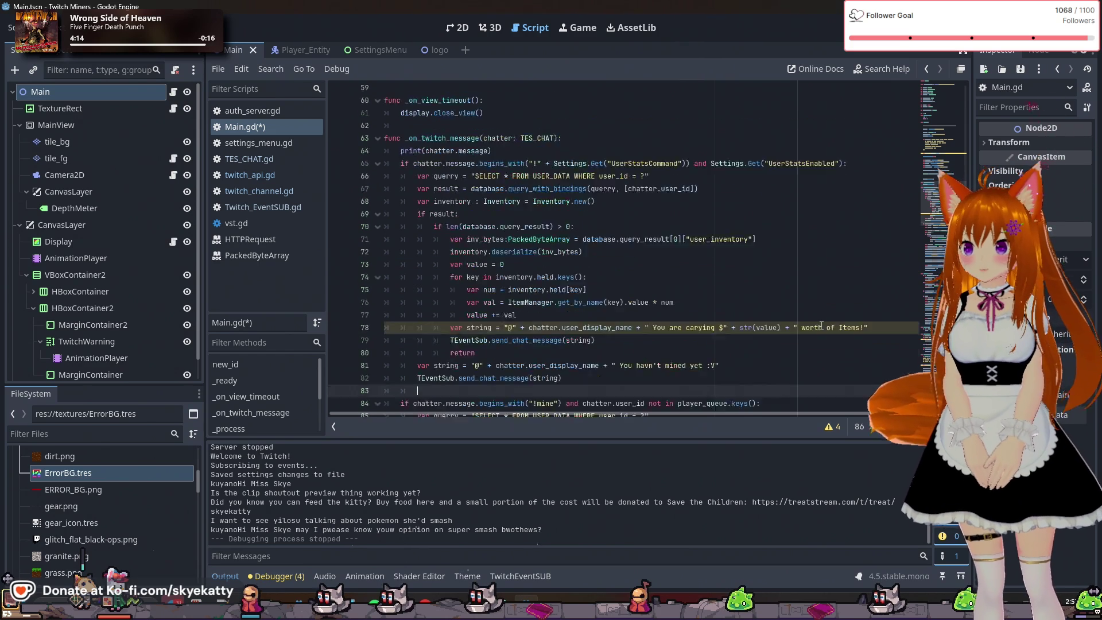
Start a new elif on line 83 and turn the following !mine if into an elif
key("BackSpace")
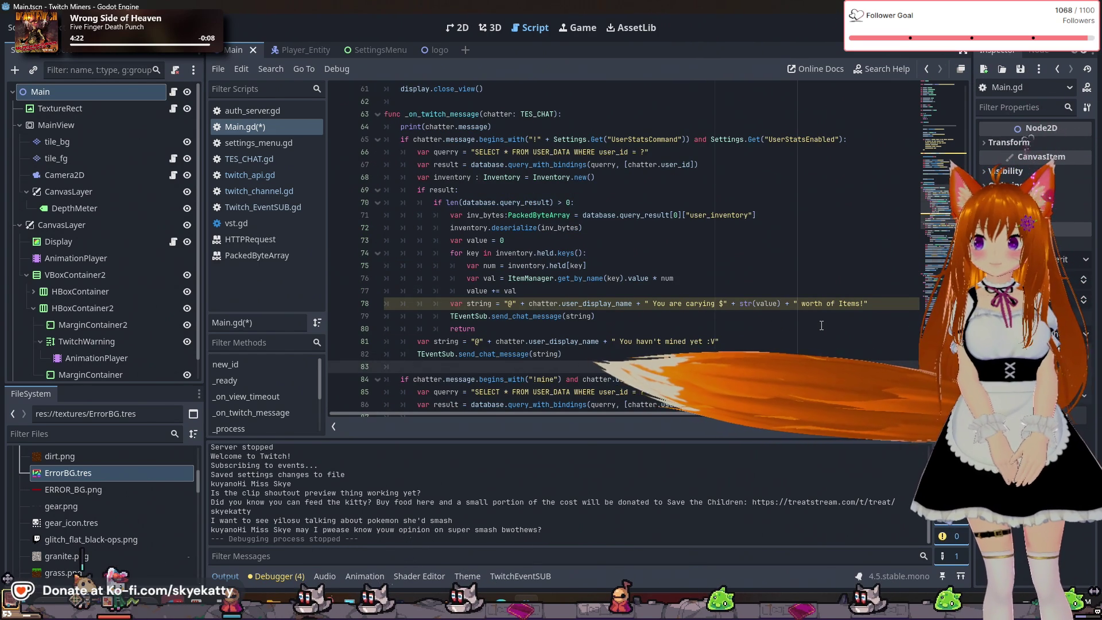
type("elif")
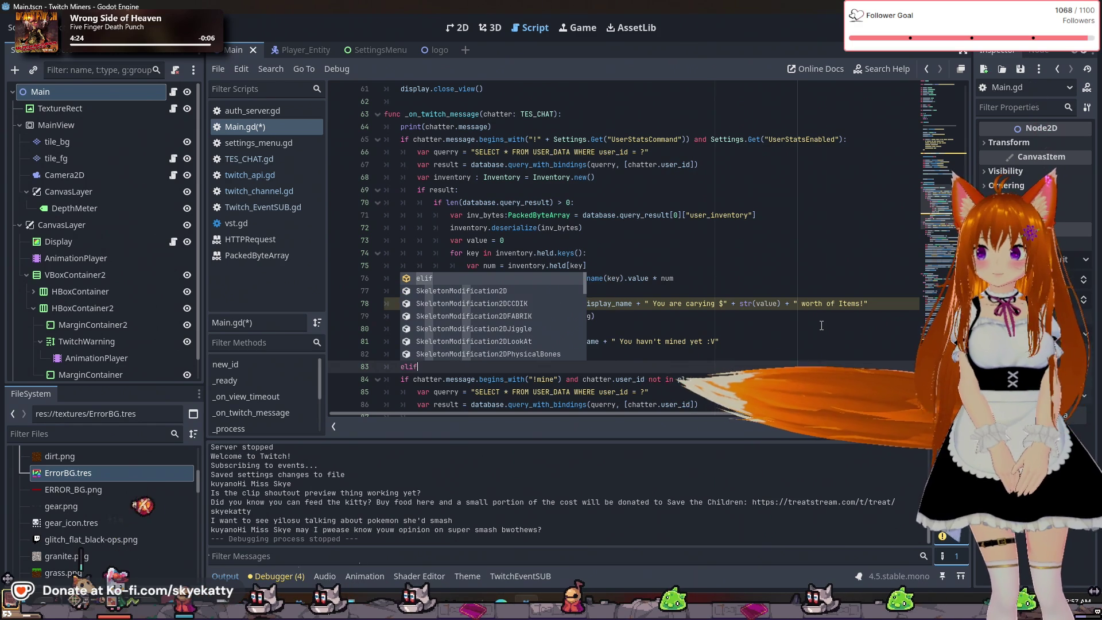
left_click(453, 379)
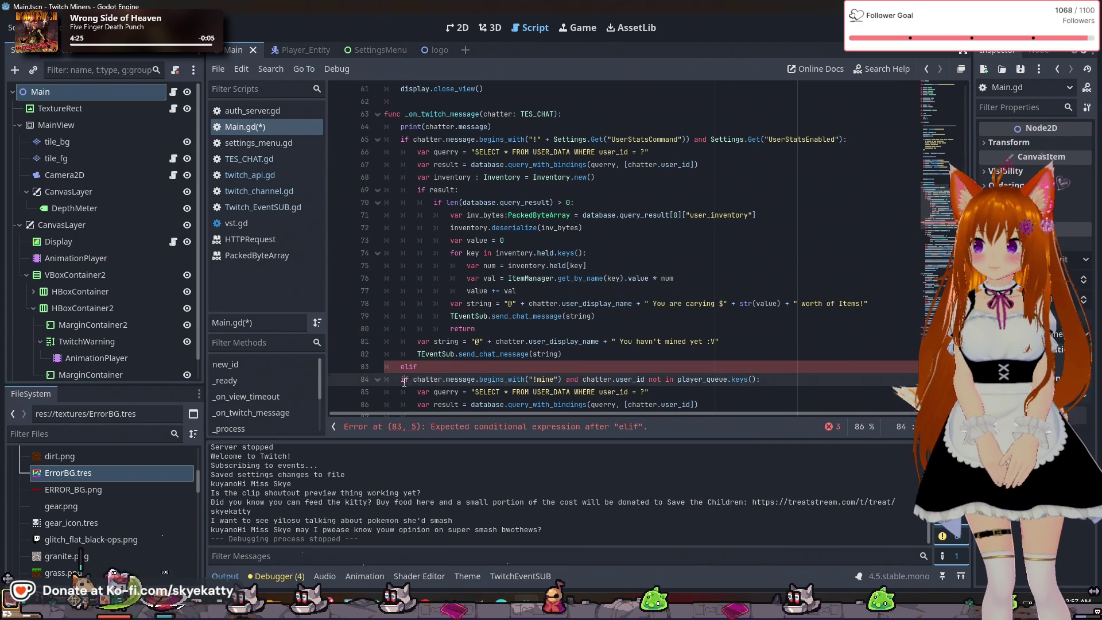
key("Home")
type("el")
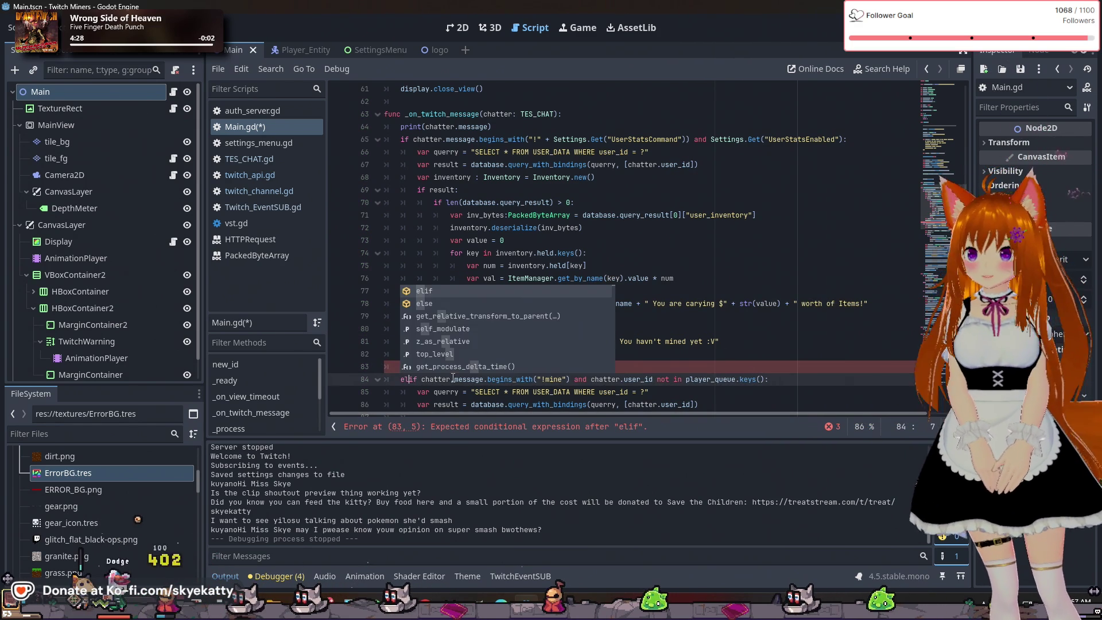
left_click(574, 303)
scroll(653, 345, "down", 1)
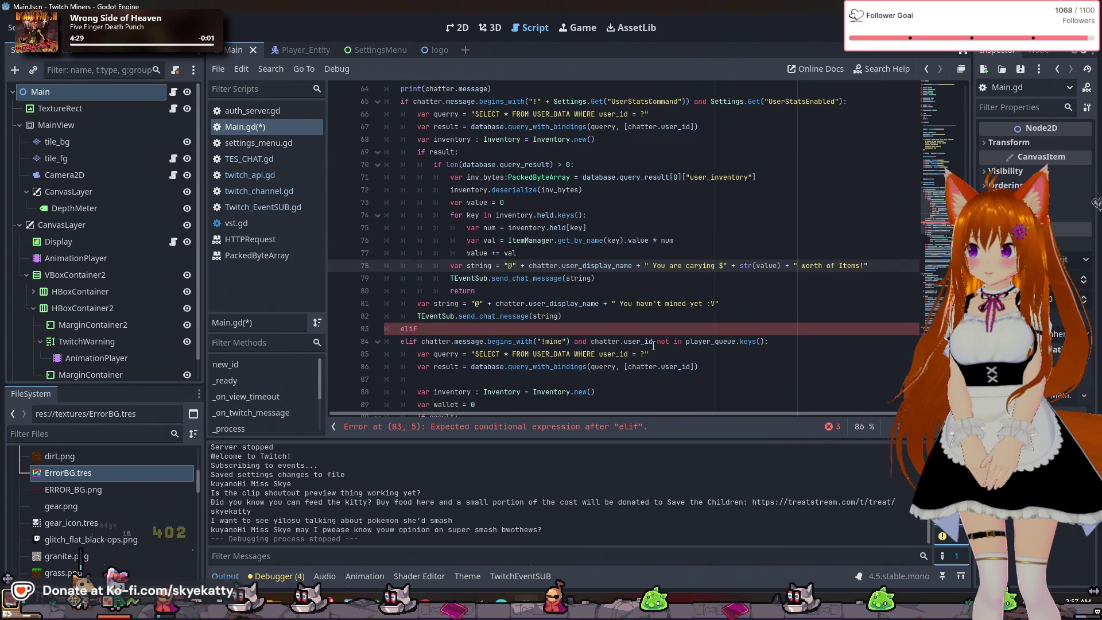
left_click(503, 328)
Make the new elif test chatter.message.begins_with
type("chatt")
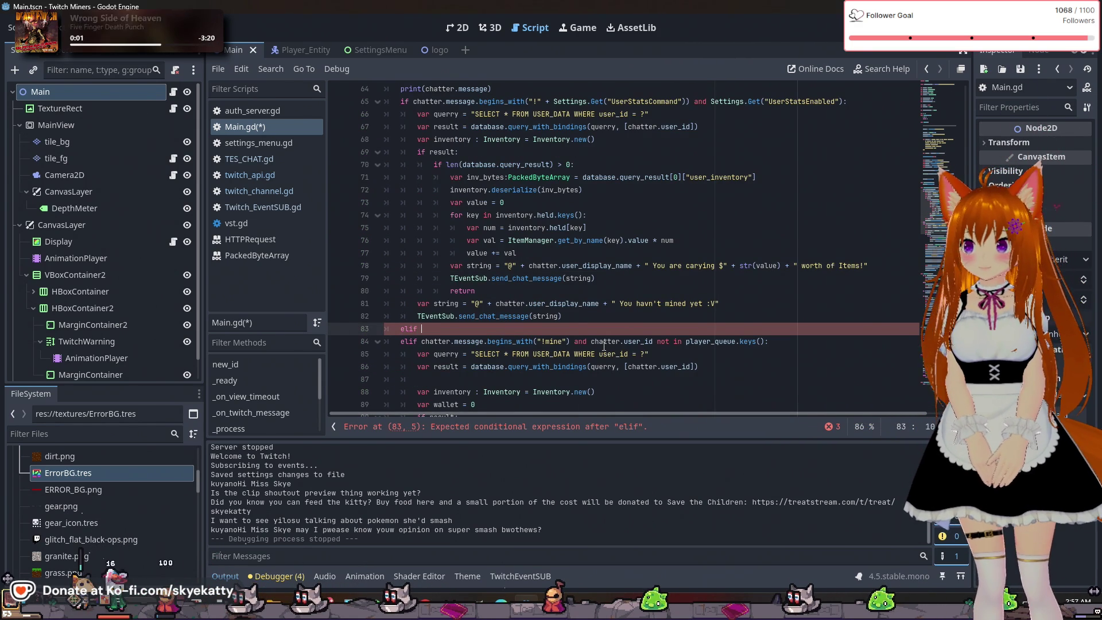
type("er.")
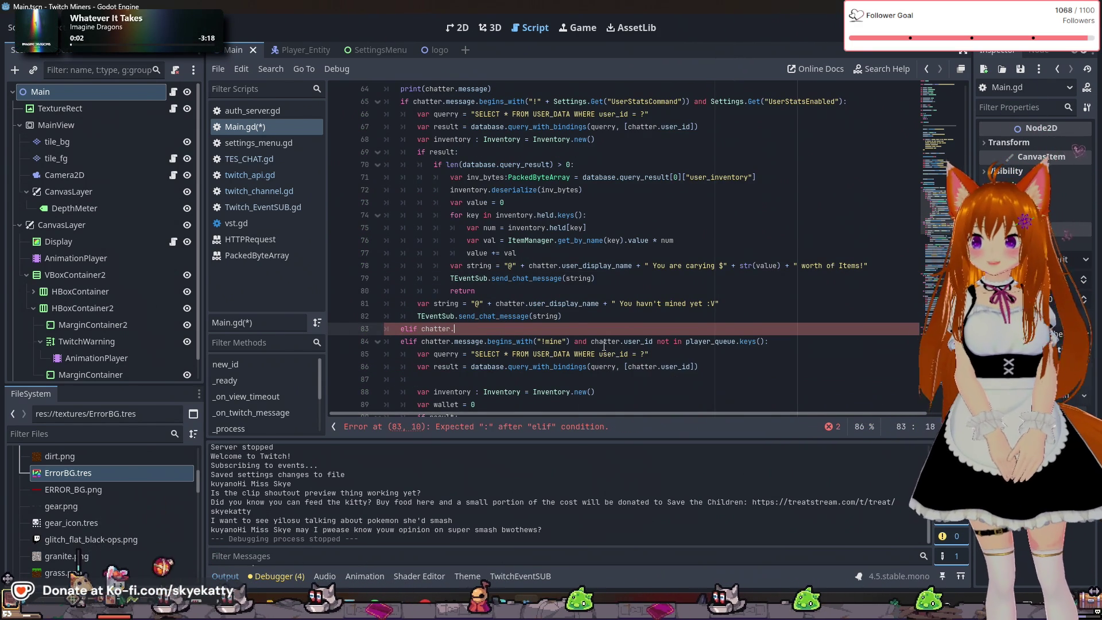
type("message.n")
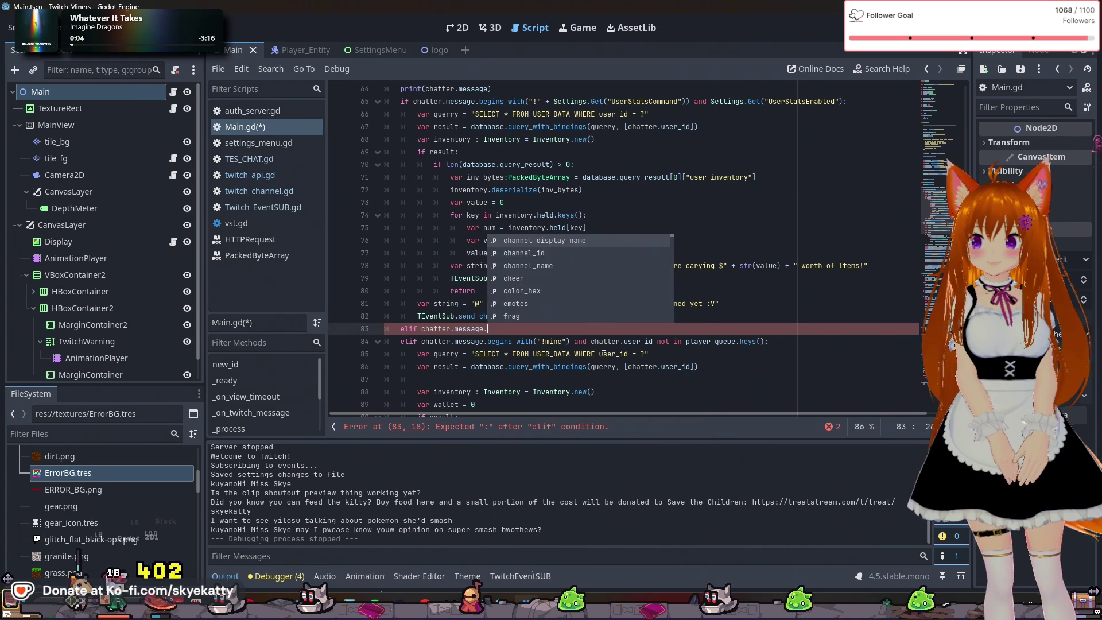
key("BackSpace")
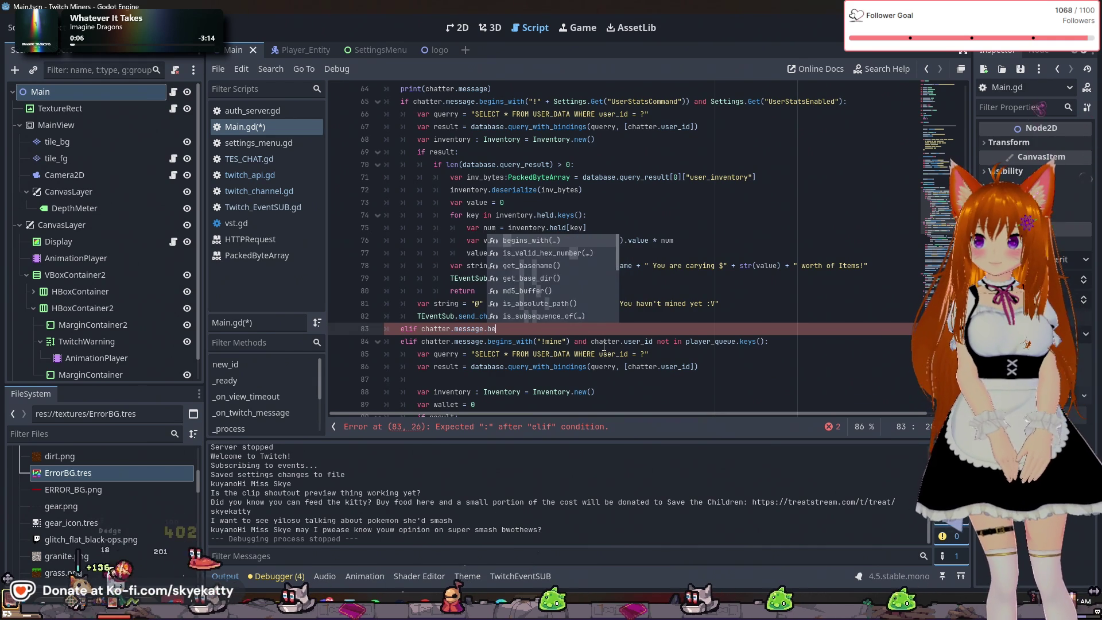
type("begins")
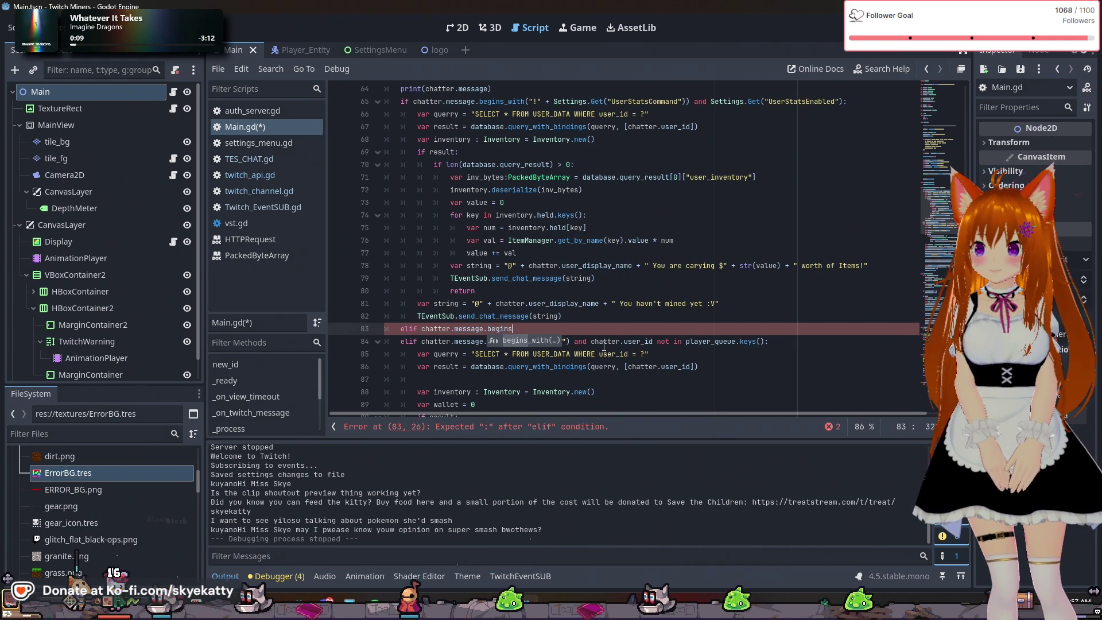
key("Return")
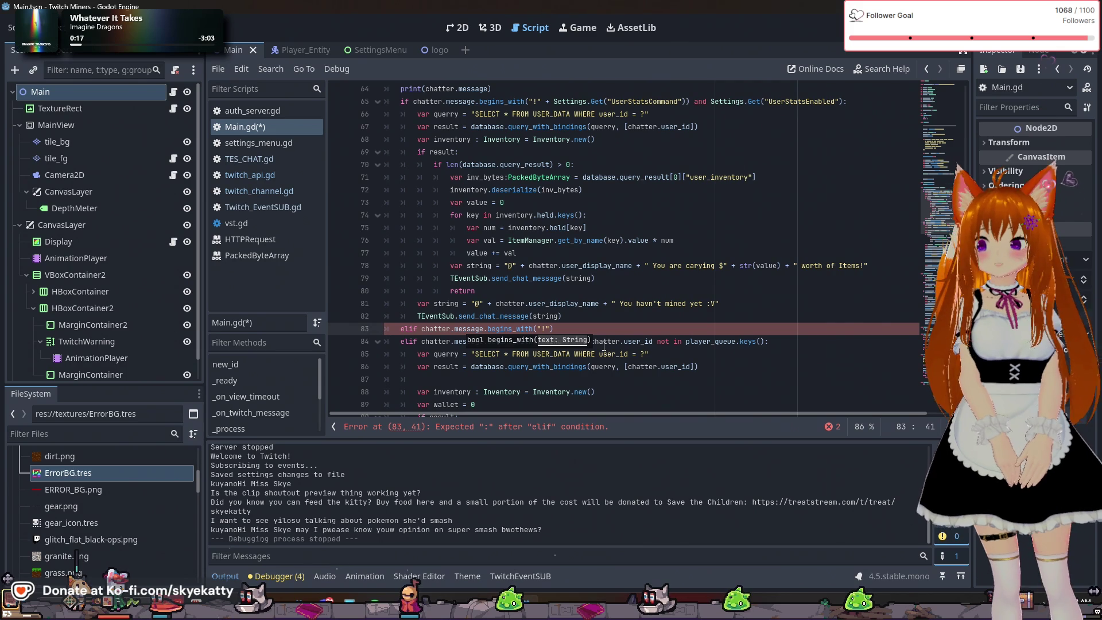
left_click(605, 317)
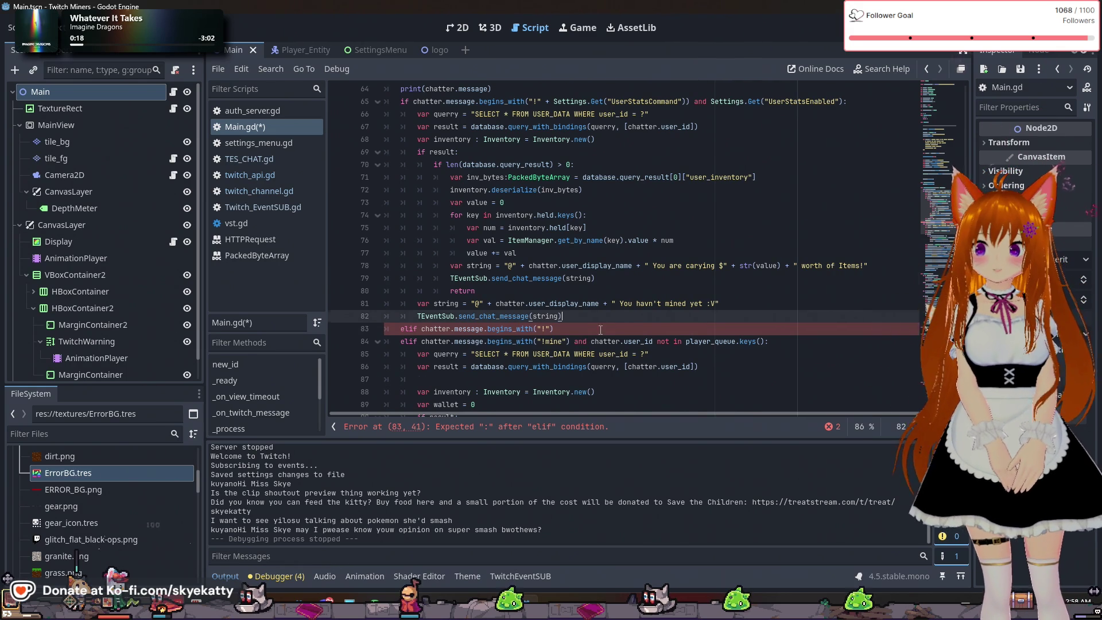
scroll(593, 313, "down", 1)
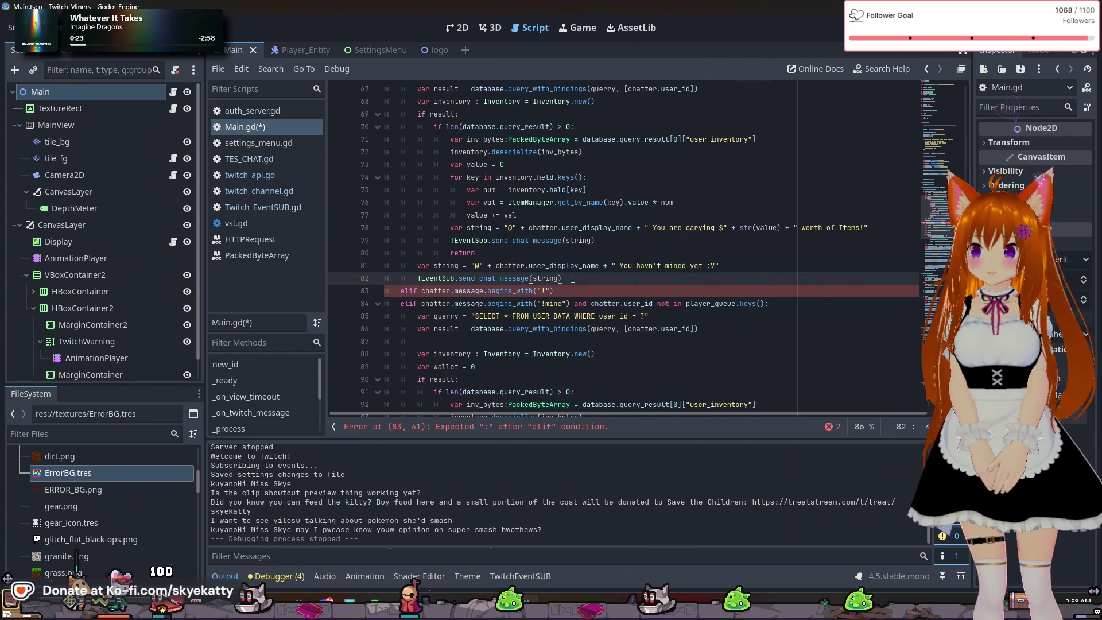
left_click(556, 291)
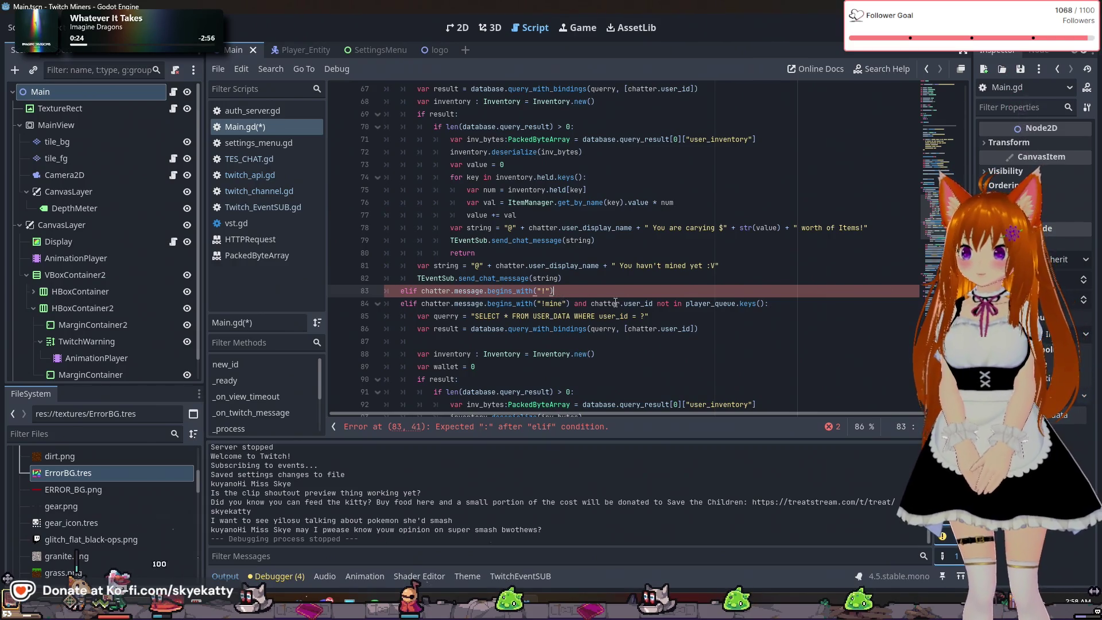
Pass "!" + Settings.Get("UserLeaderboardCommand") as the begins_with argument
type(" + c")
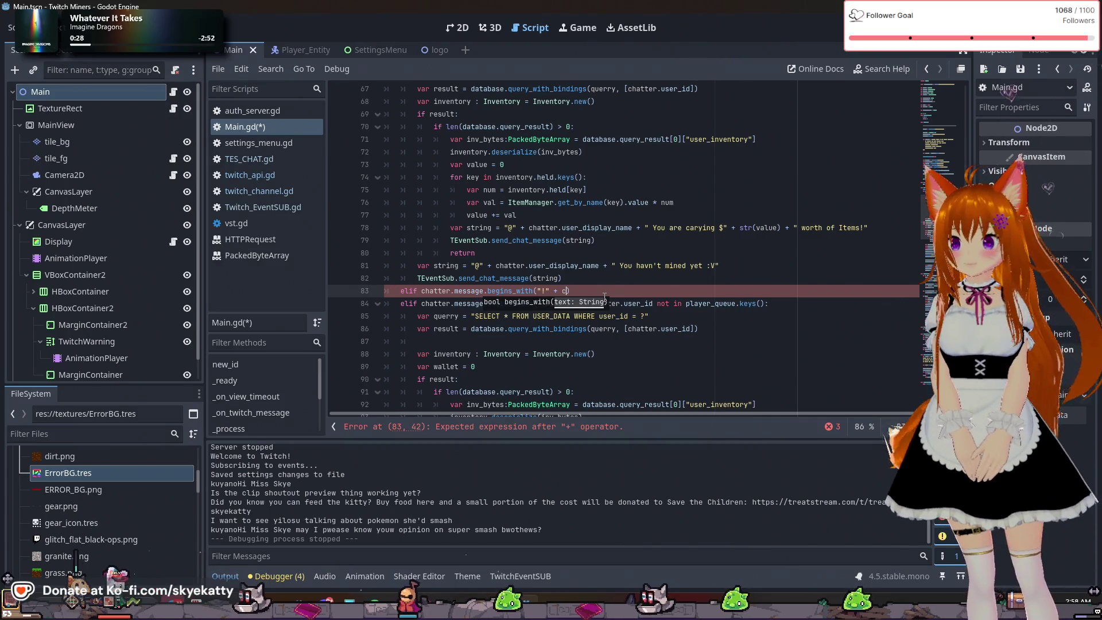
type("ha")
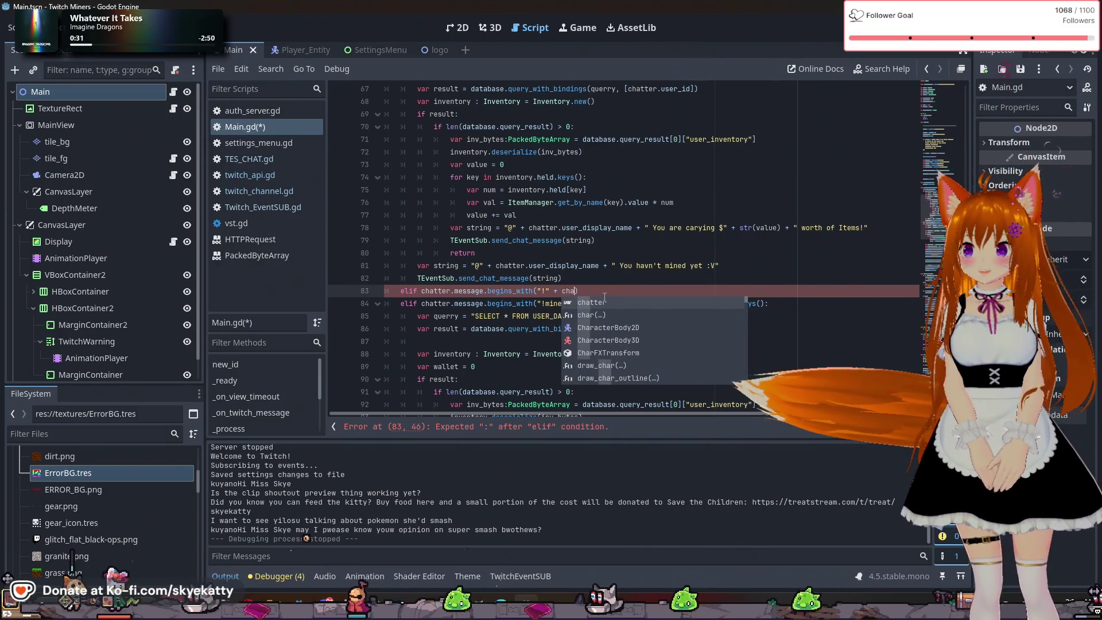
key("Escape")
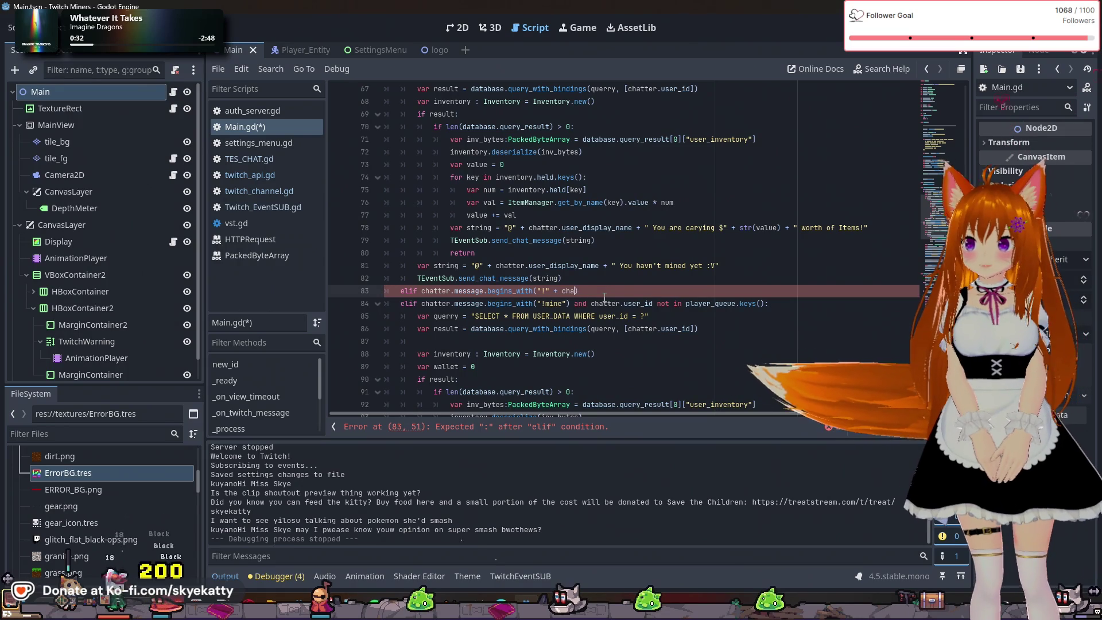
key("BackSpace")
key("BackSpace")
key("BackSpace")
type("Se")
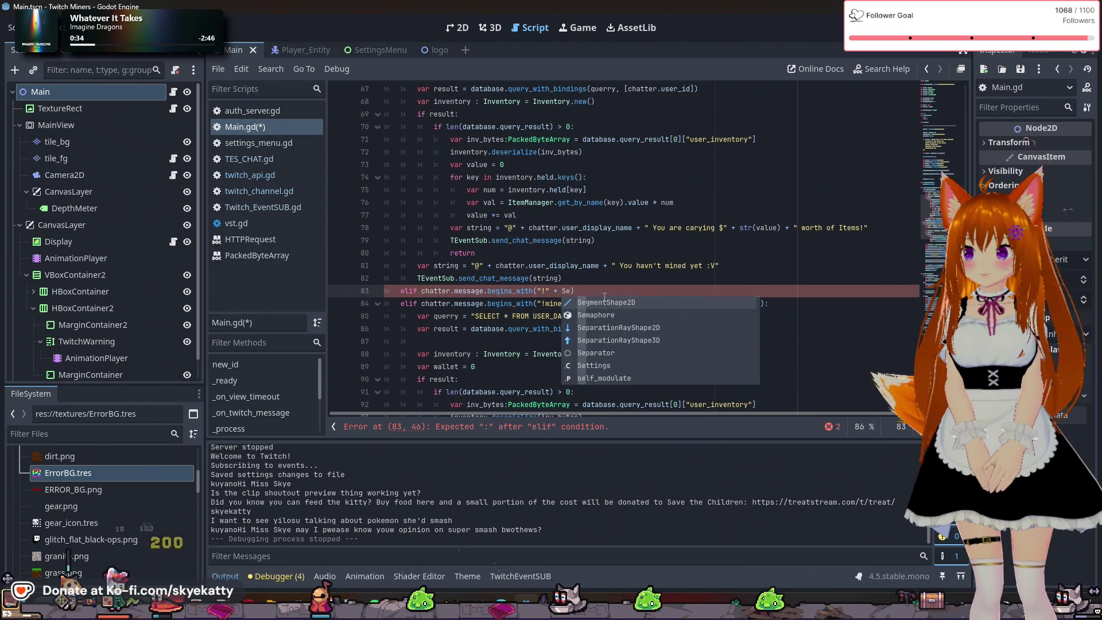
type("ttings.")
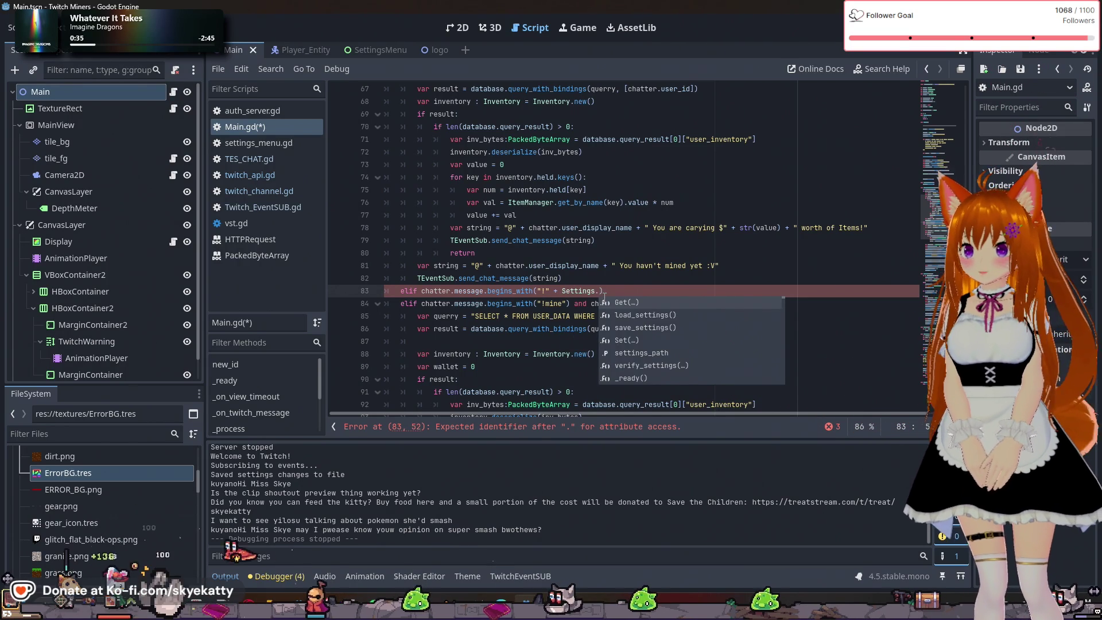
key("Return")
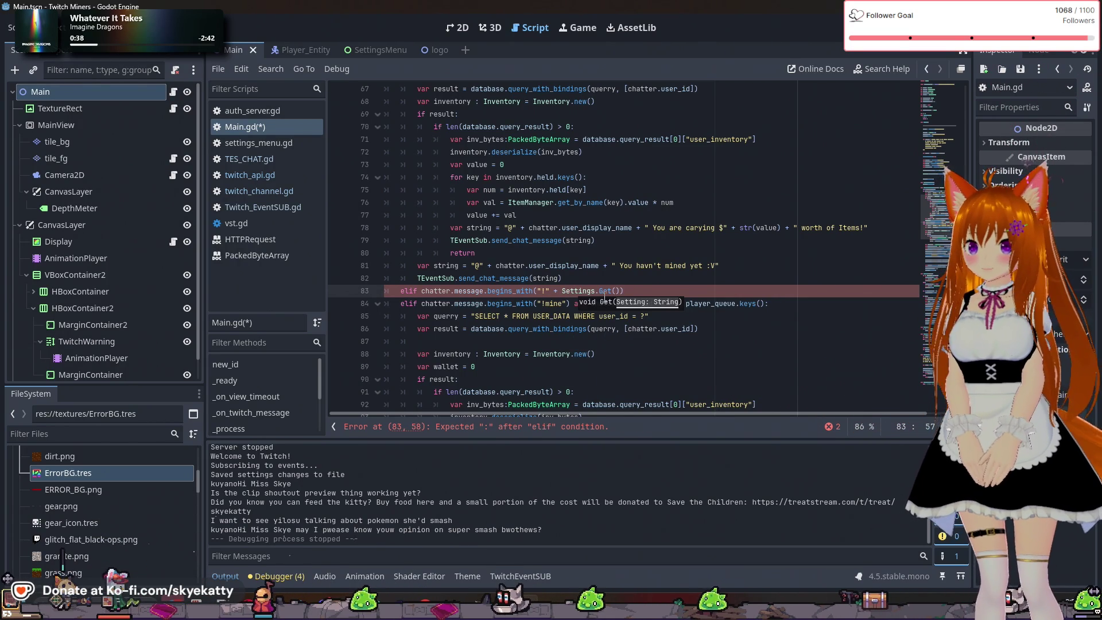
type("\"UserLeaderBo")
key("BackSpace")
key("BackSpace")
type("boardCommand")
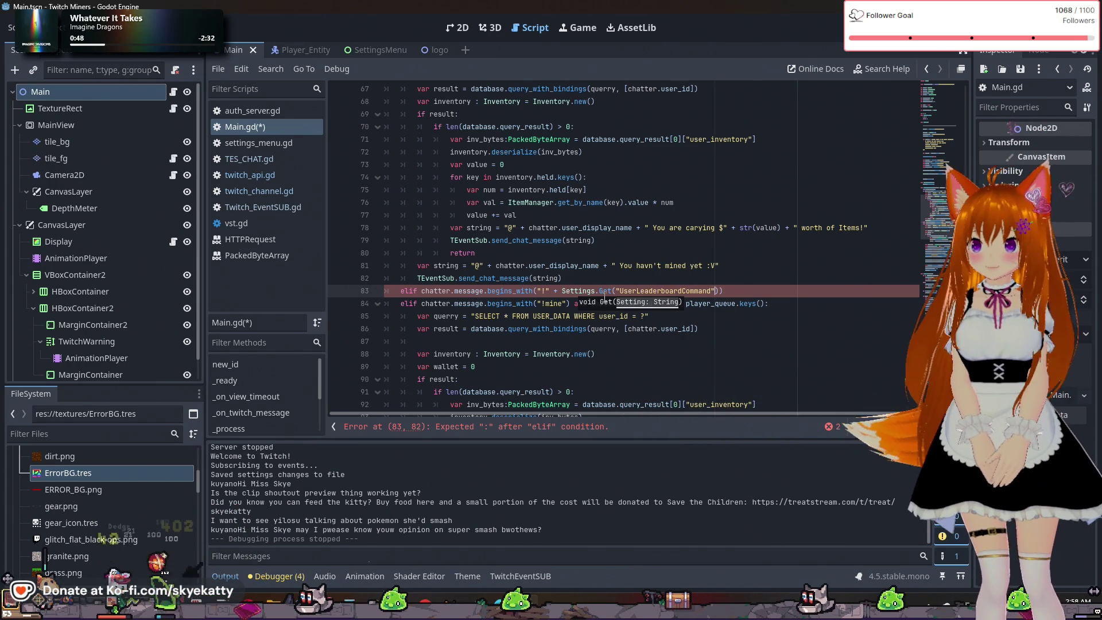
Add 'and Settings.Get("UserLeaderboardEnabled"):' to finish the condition and begin its body
key("Right")
key("Right")
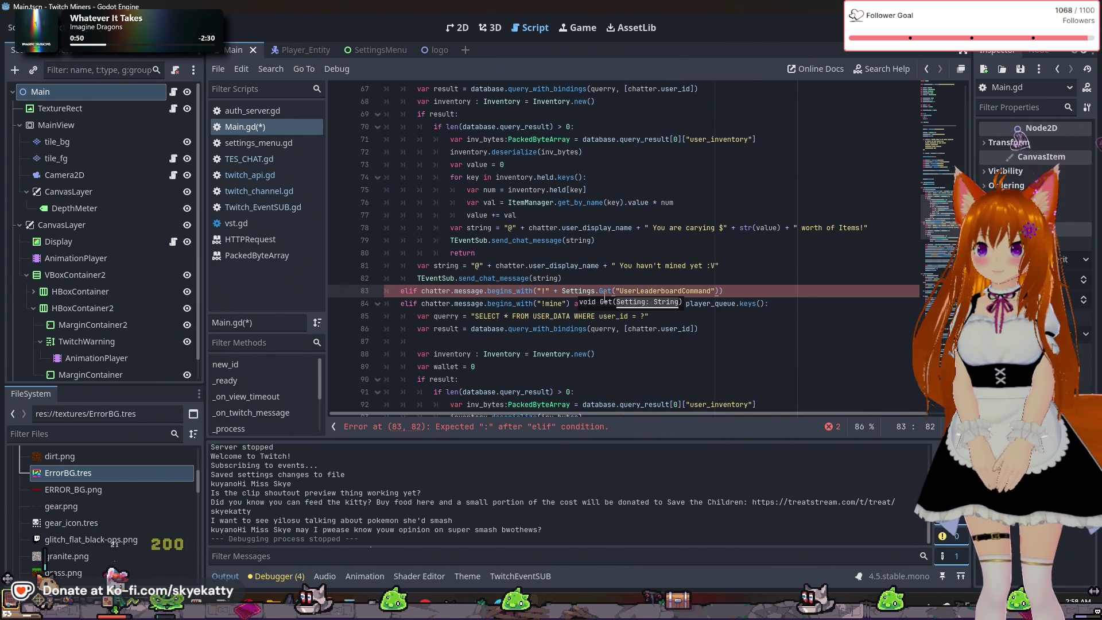
type("and")
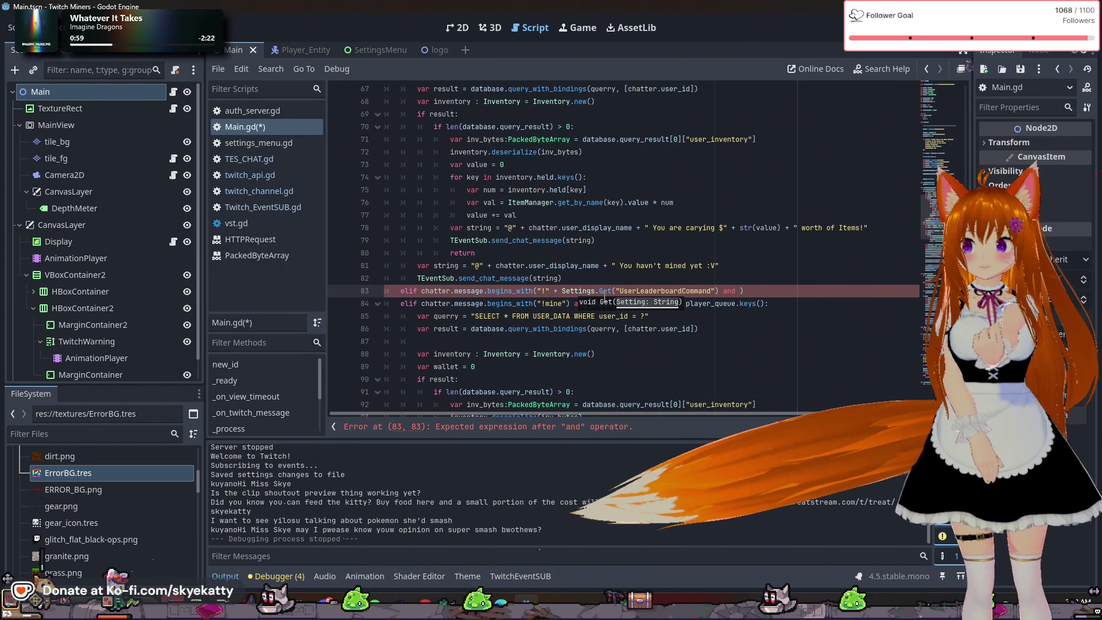
type("Settings.ge")
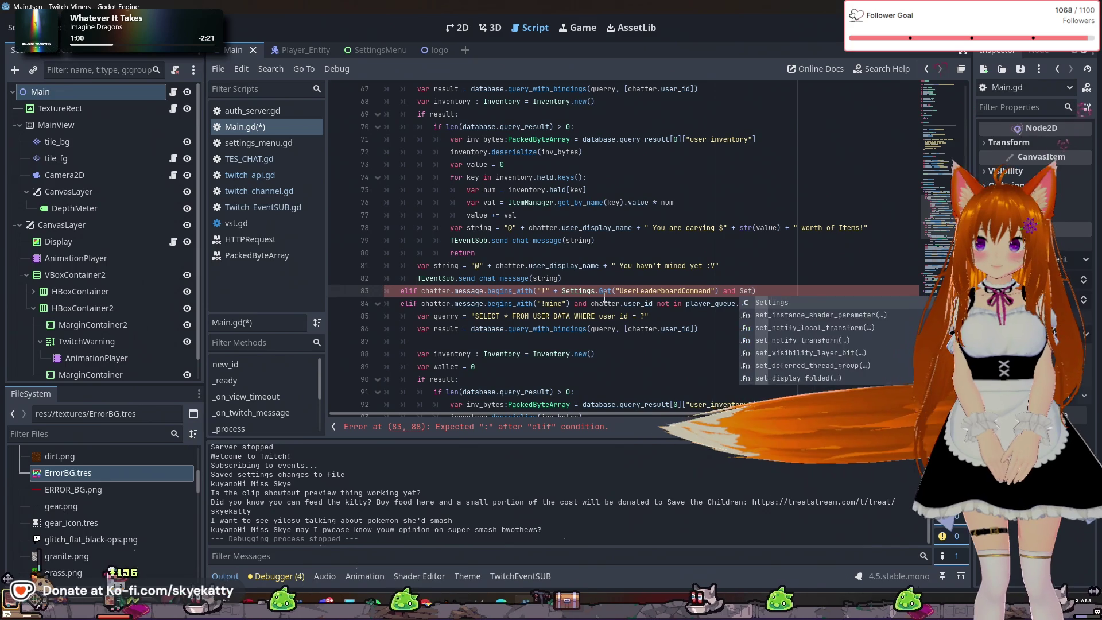
type("tings.g")
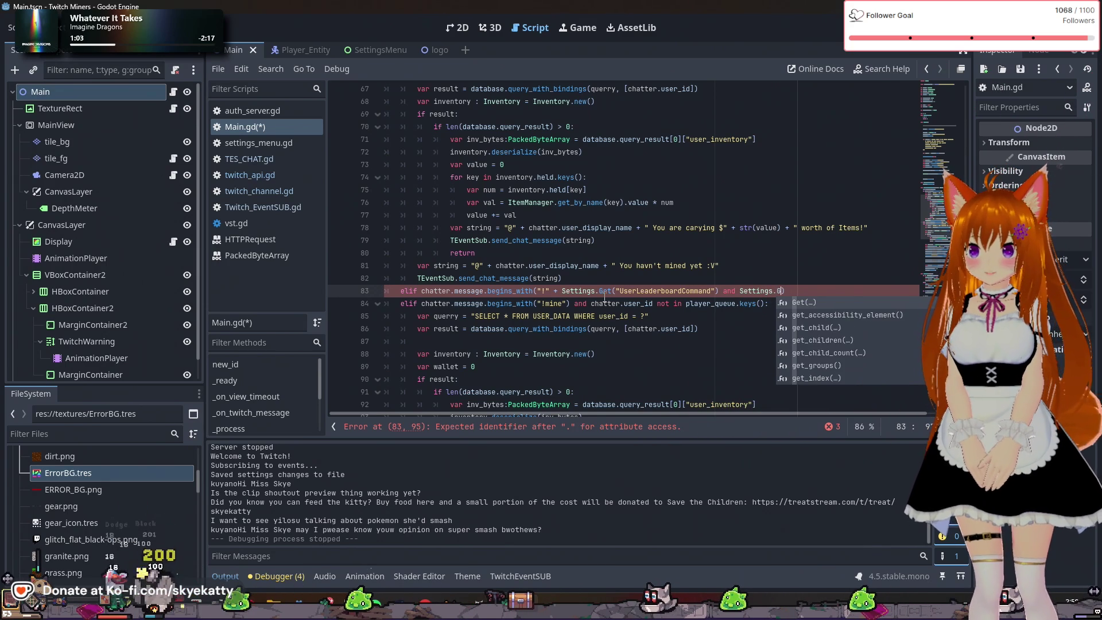
key("Return")
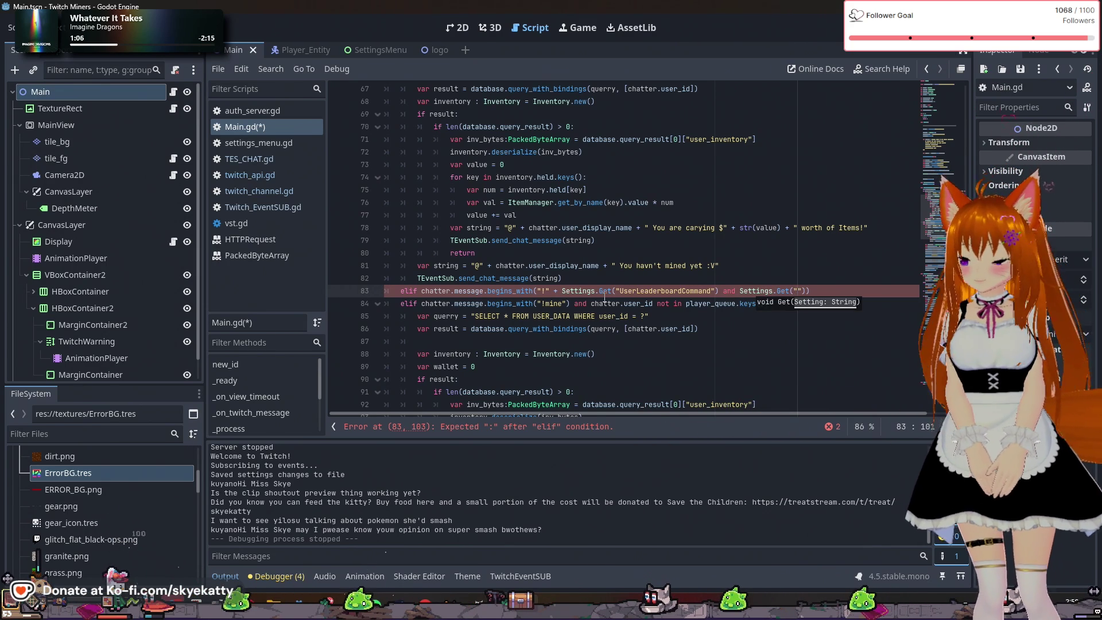
type("Us")
type("erLead")
type("erLeaderboardEna")
type("boardEnab")
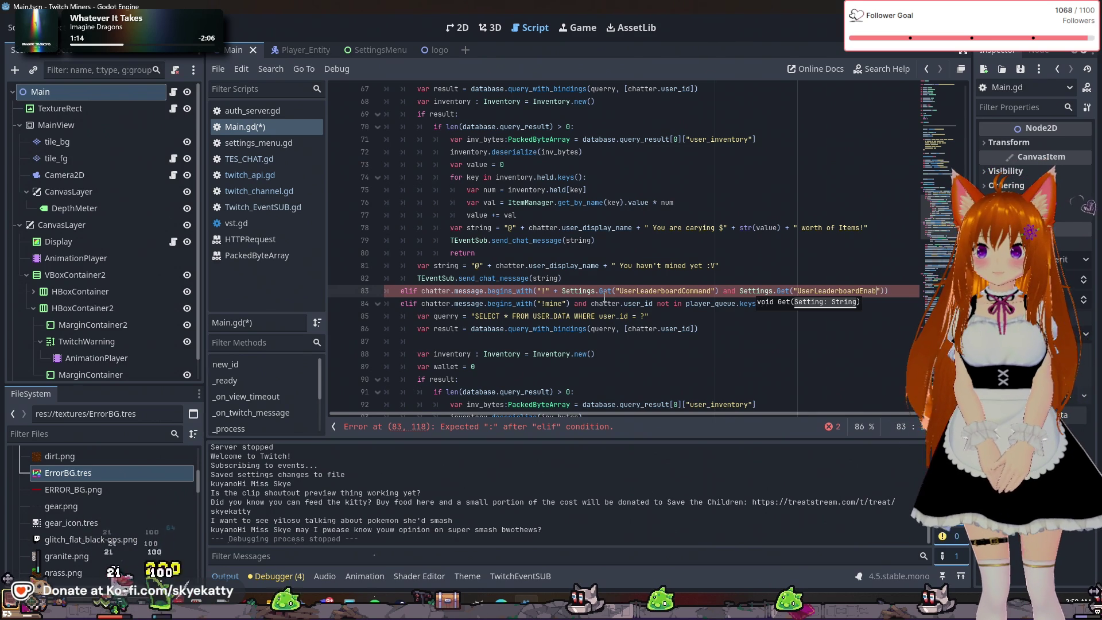
type("led")
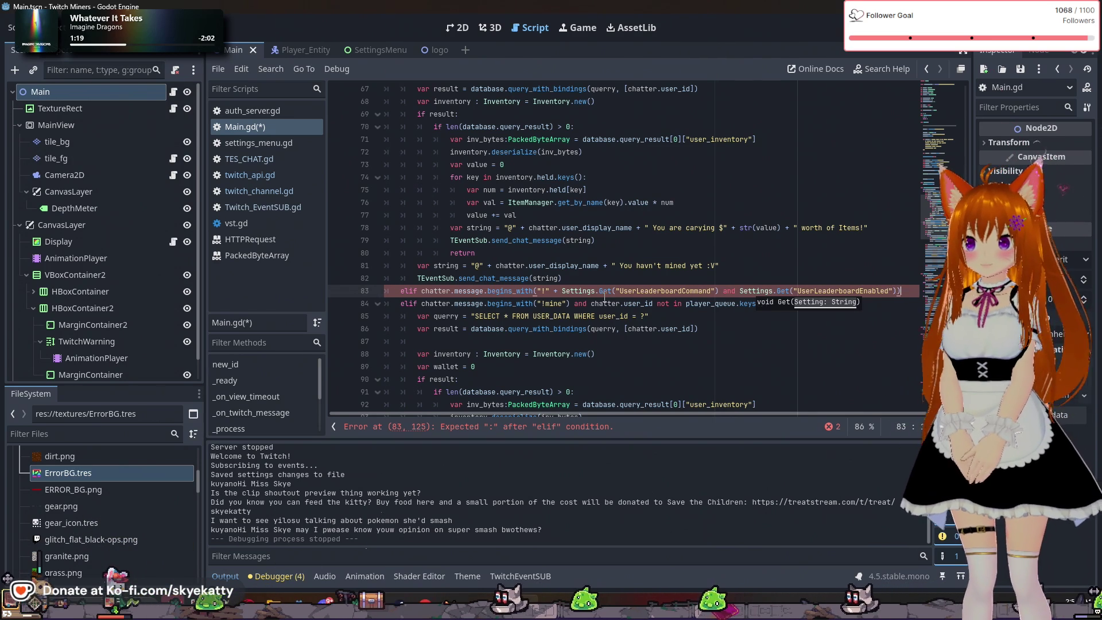
type(":")
key("Return")
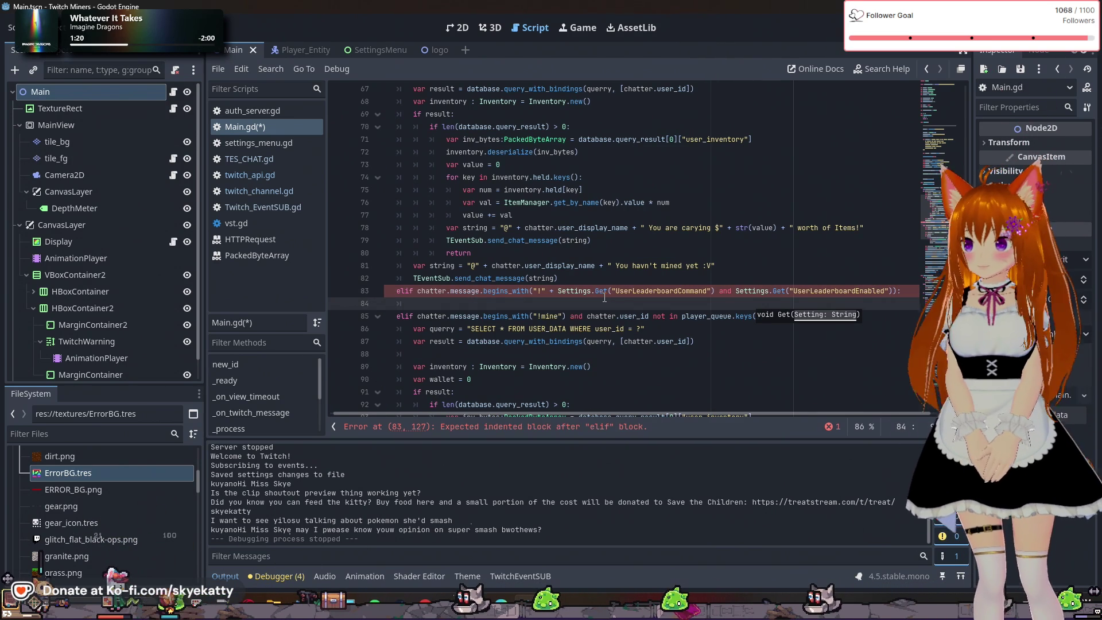
Write print("Leaderboard opened! (just kidding its not implemented lol)") as the leaderboard branch body
type("print(")
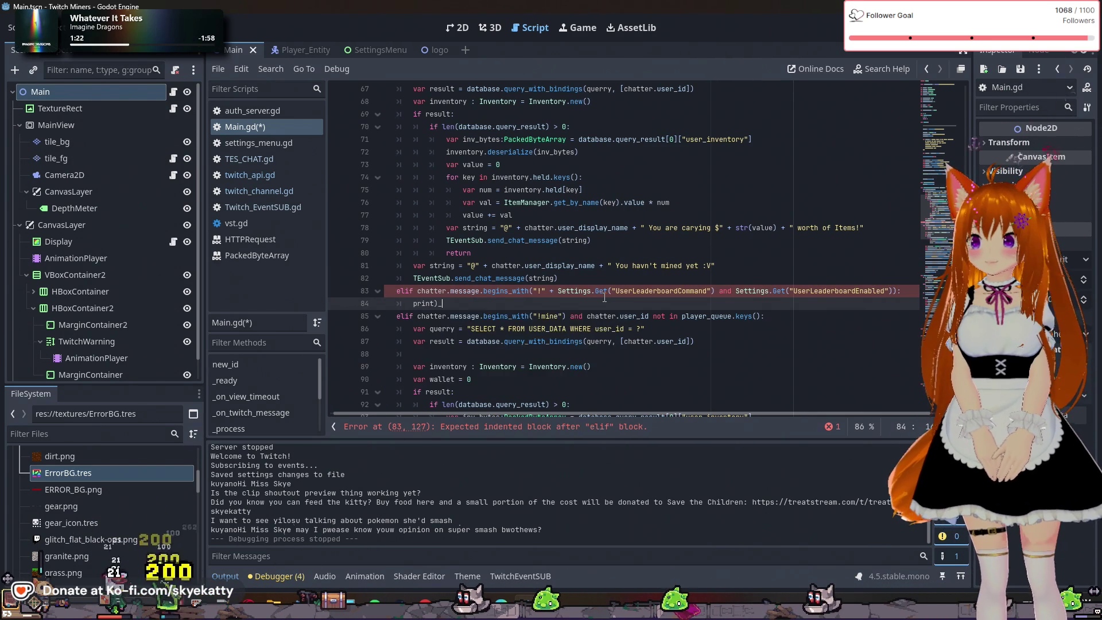
type("(\"")
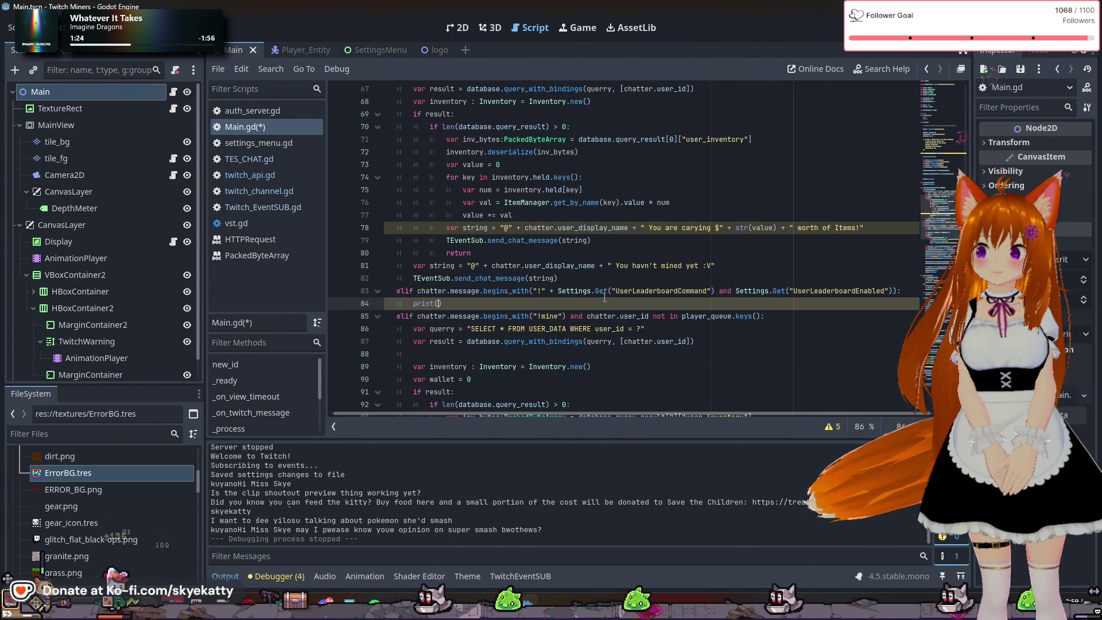
type("Leade")
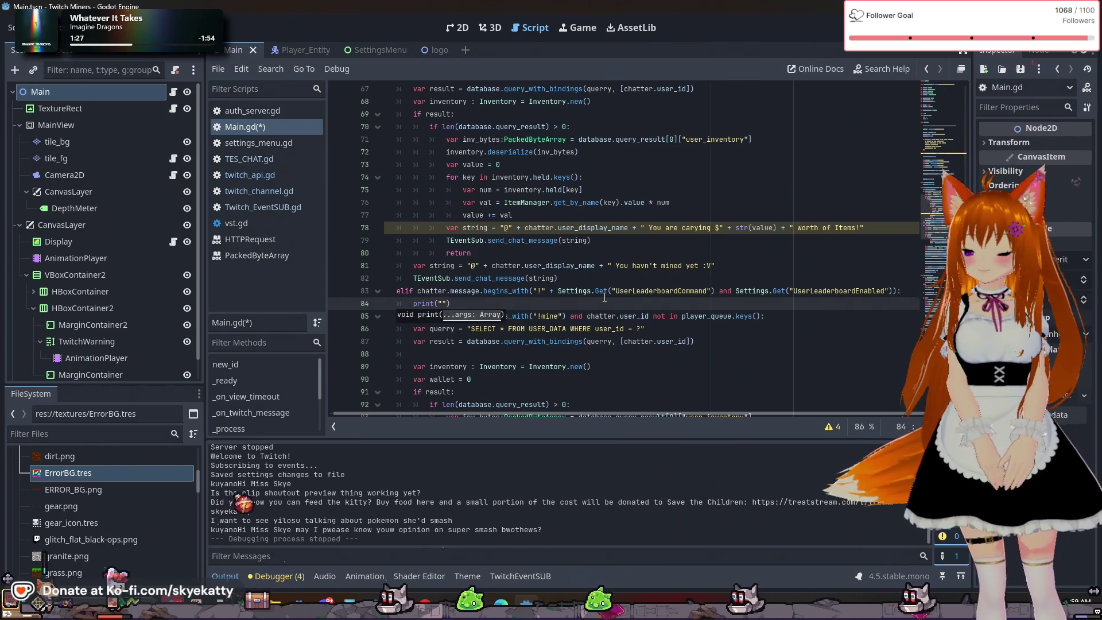
type("rboard ")
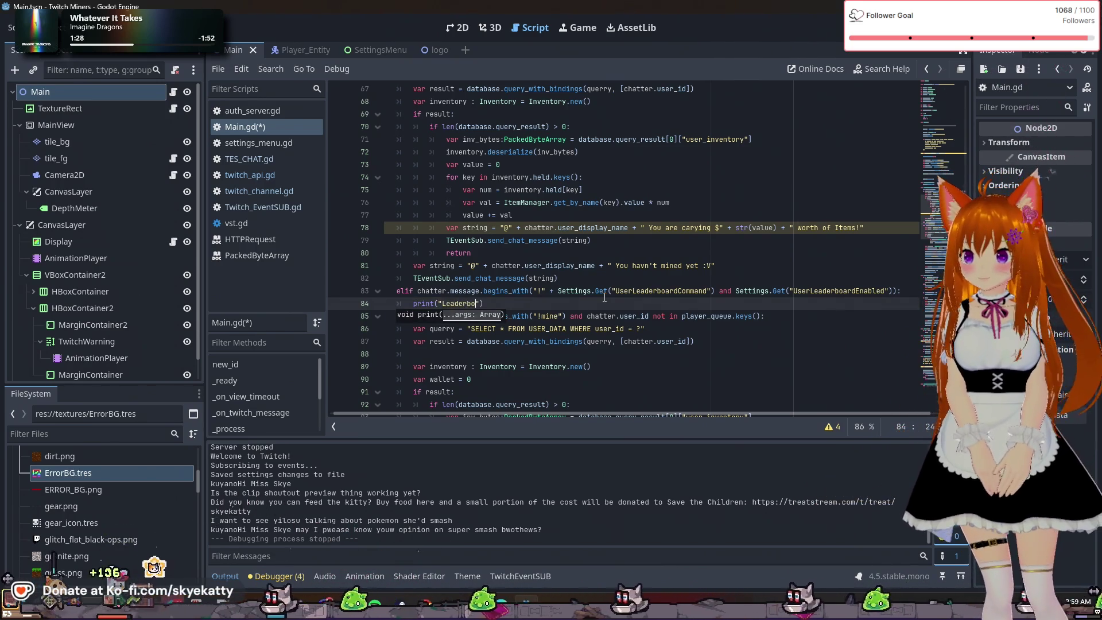
type("open")
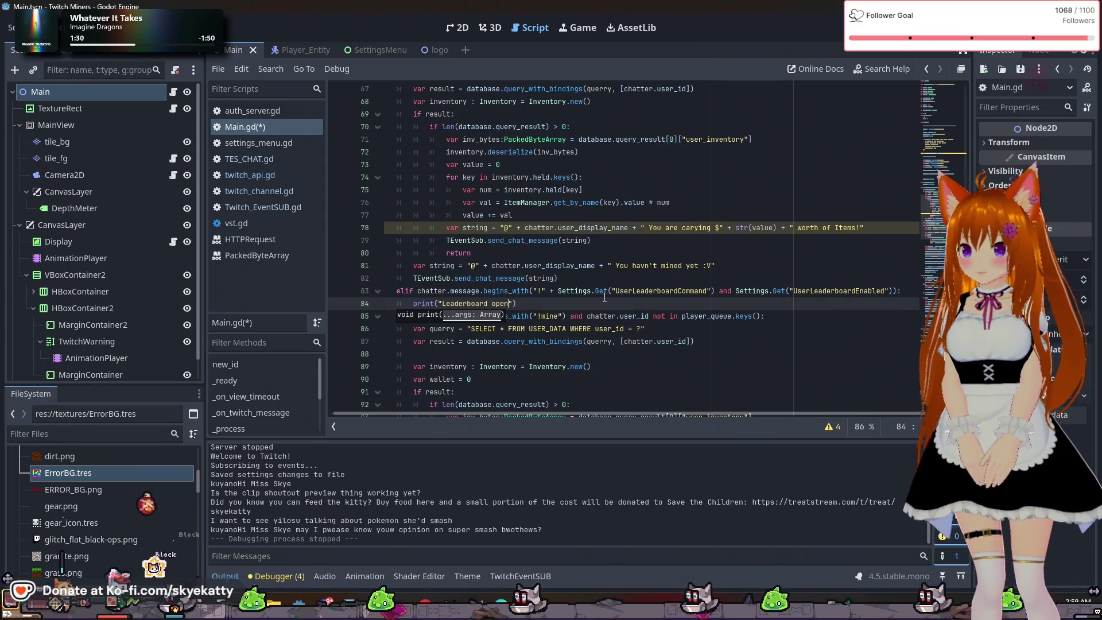
type("ed! ()")
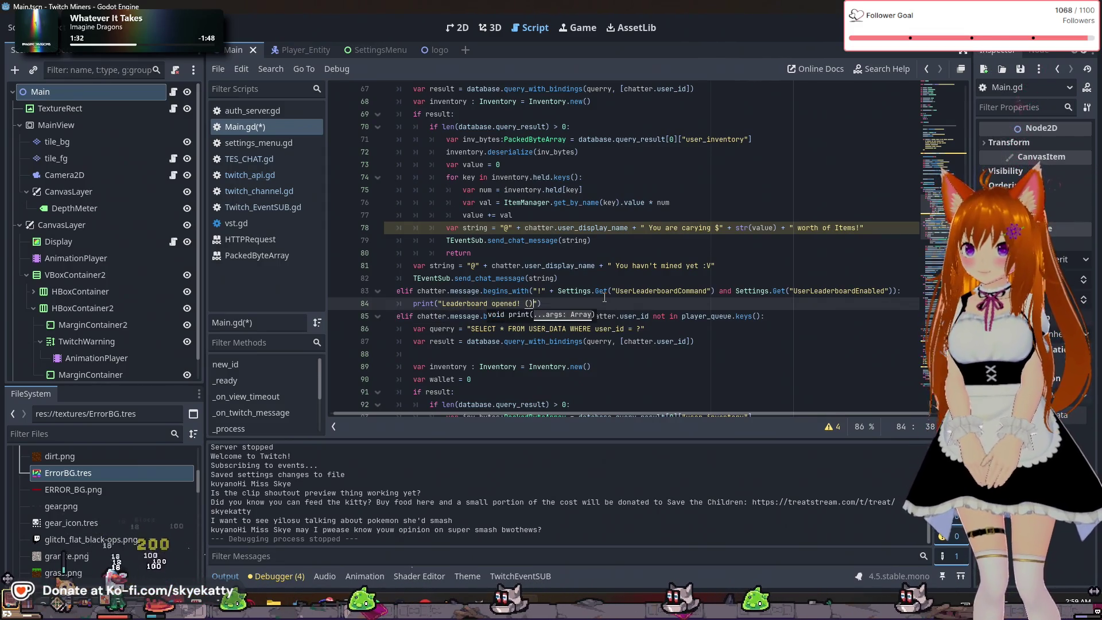
type("st kidding i")
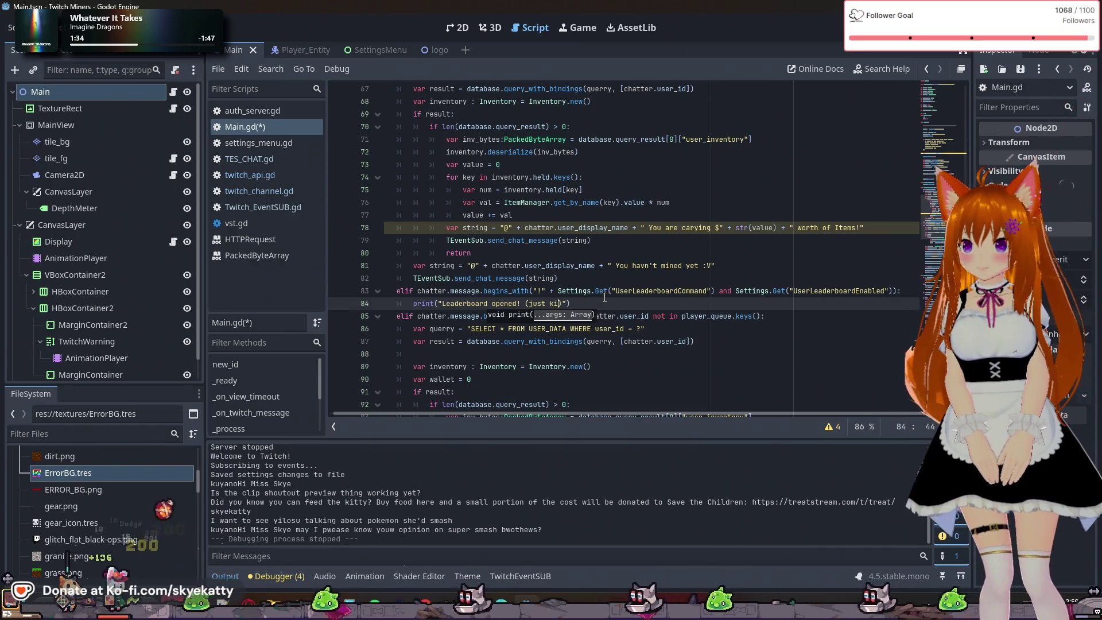
type("ts not implem")
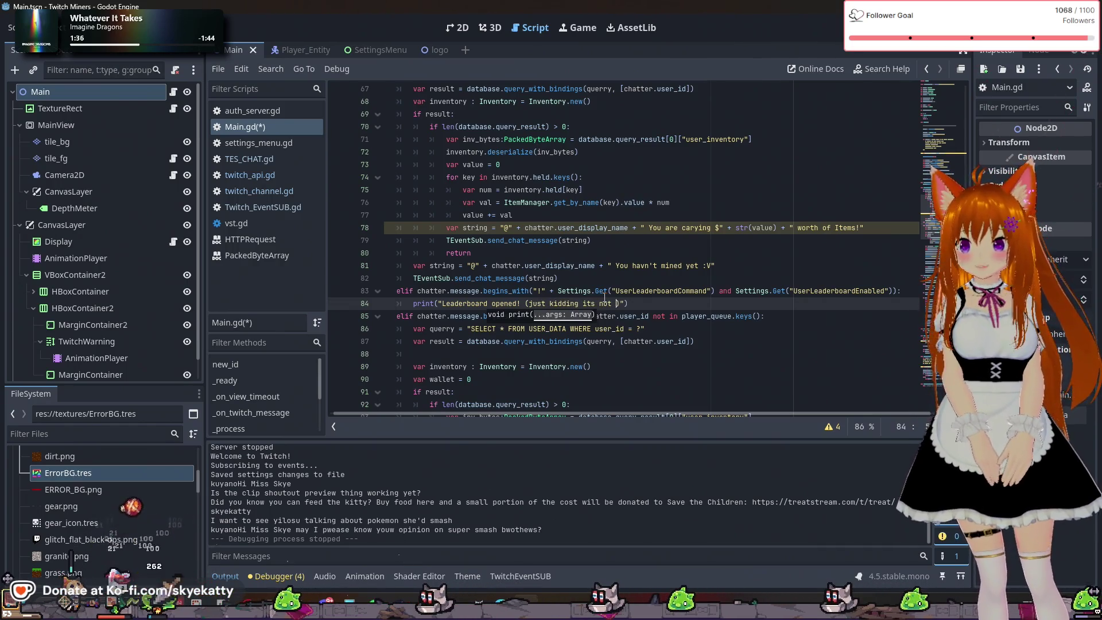
type("ented lol")
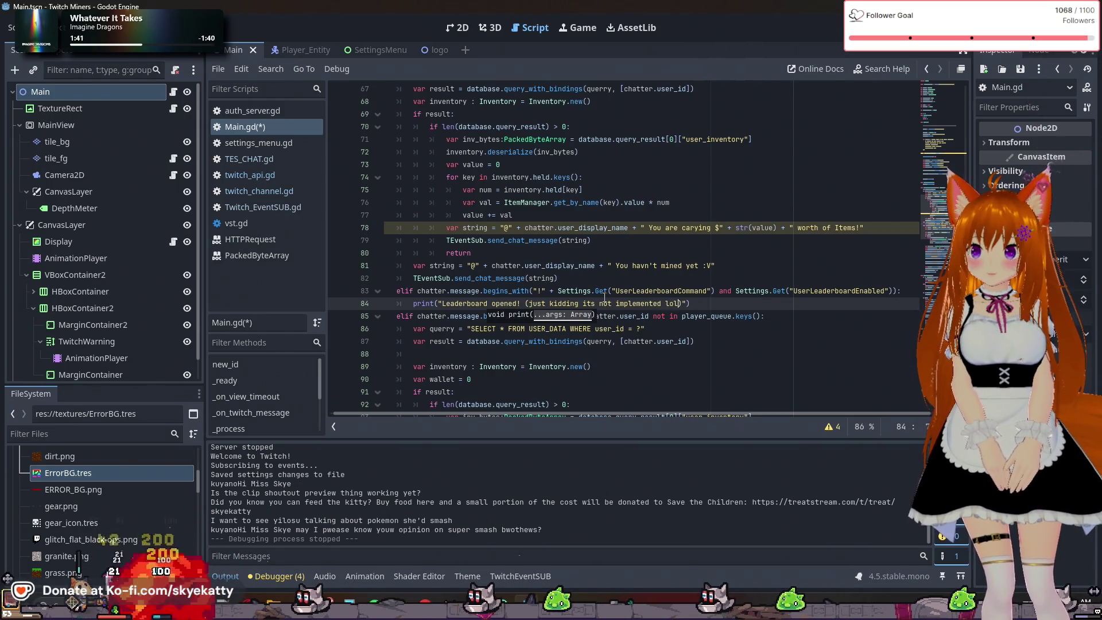
key("End")
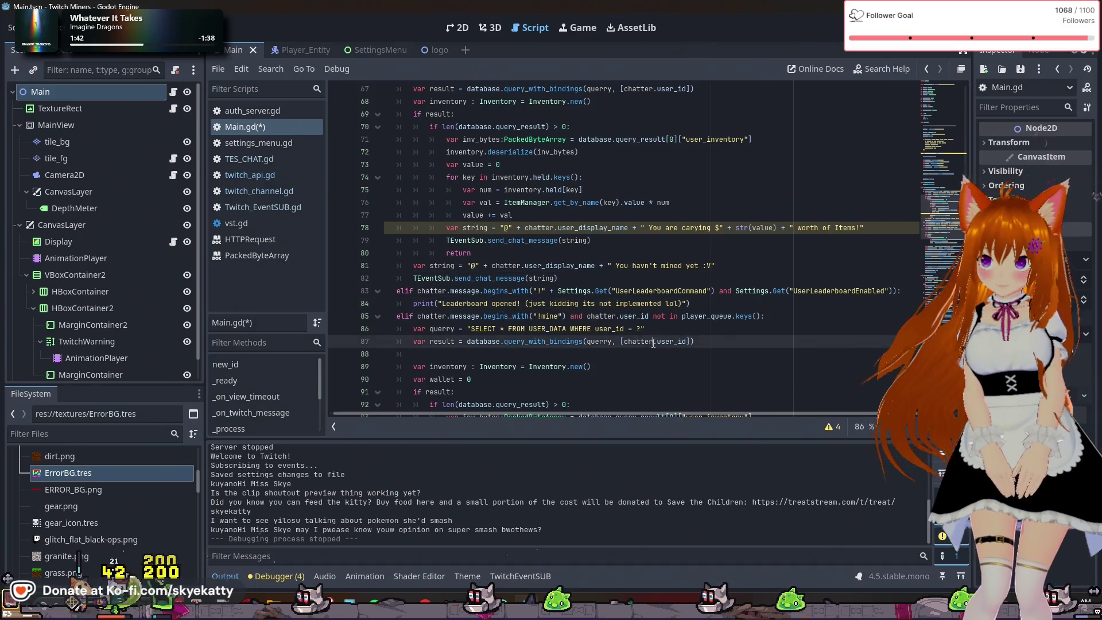
Insert blank lines before and after the leaderboard branch and save Main.gd with Ctrl+S
key("Return")
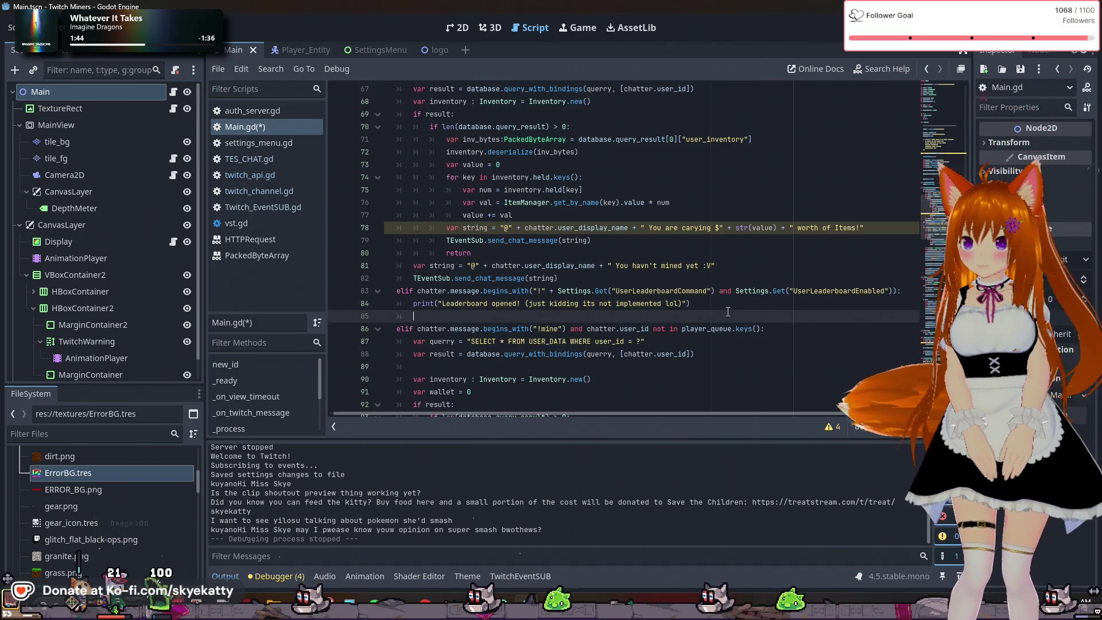
left_click(732, 286)
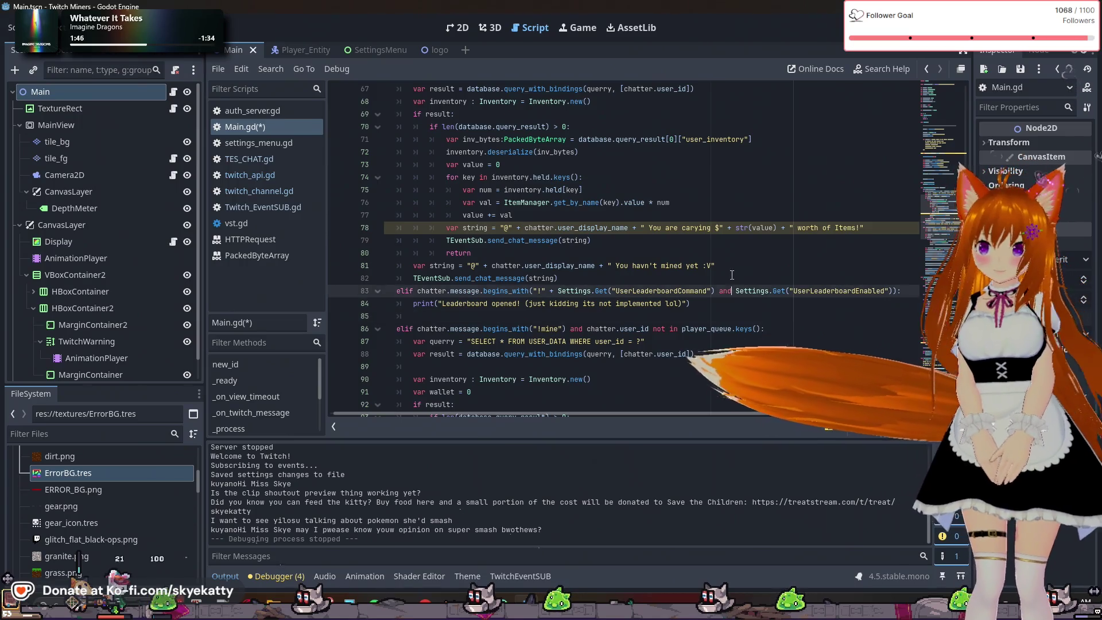
key("Return")
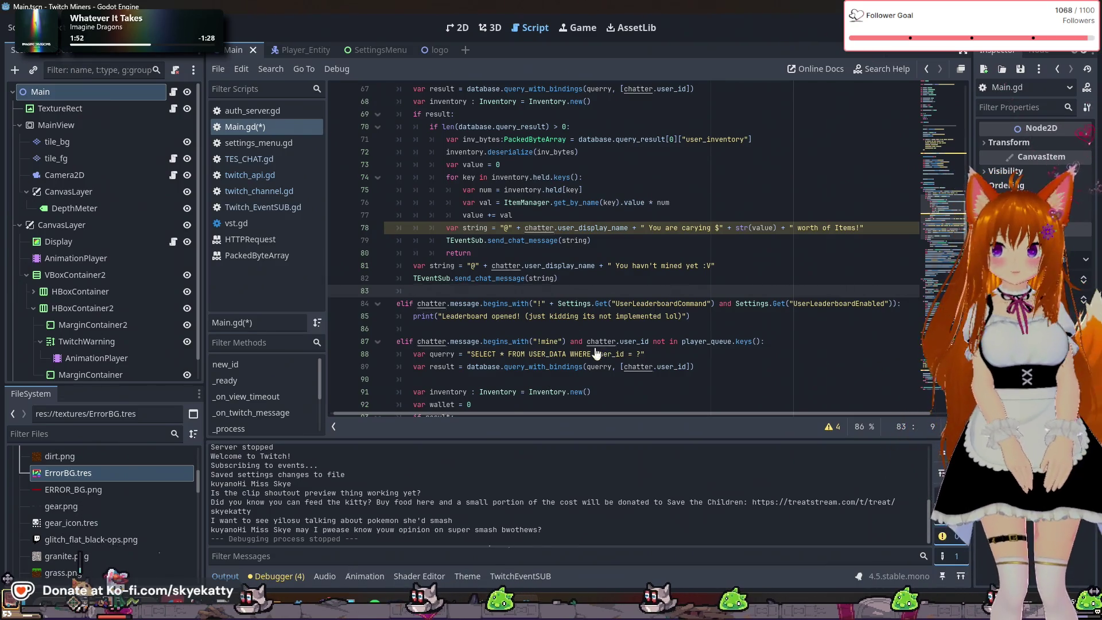
key("Down")
key("Down")
key("Down")
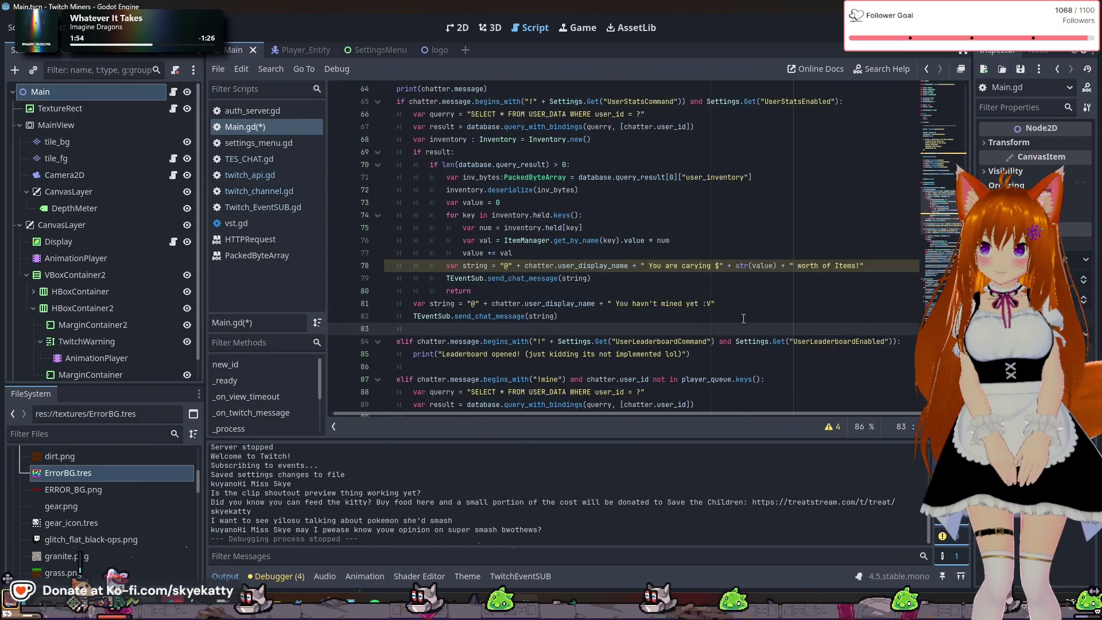
scroll(743, 287, "down", 1)
left_click(747, 278)
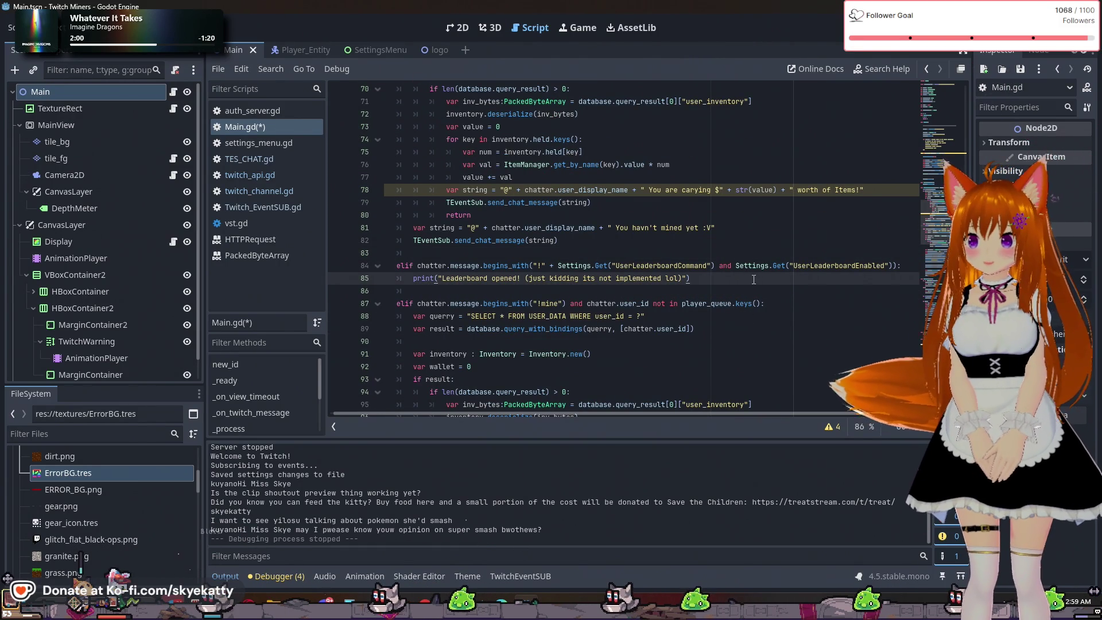
scroll(754, 279, "up", 1)
scroll(645, 255, "down", 1)
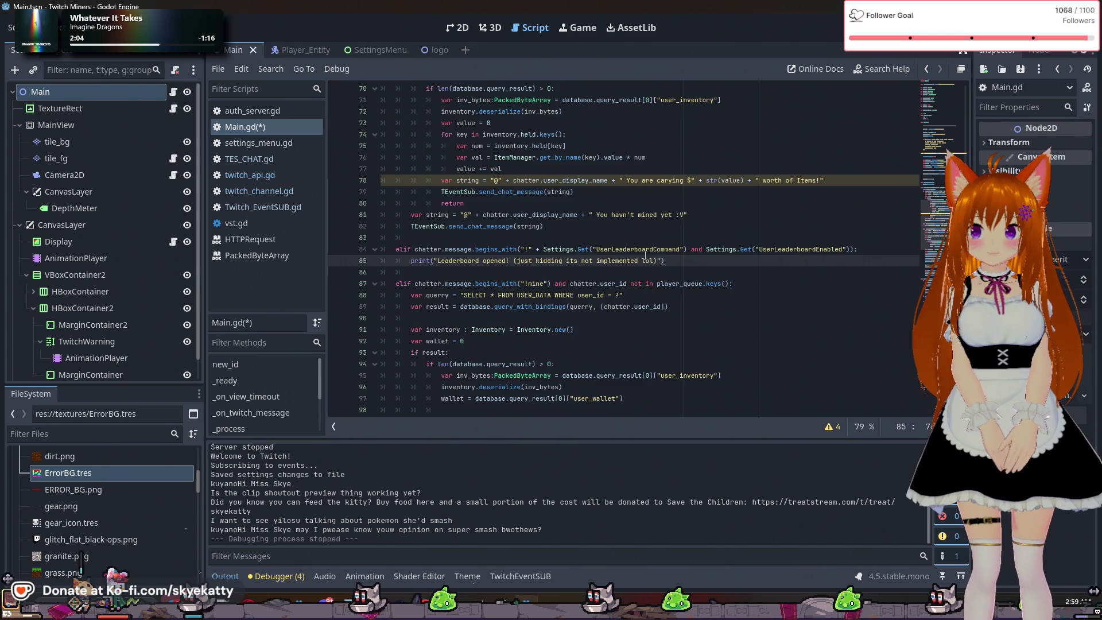
scroll(645, 256, "down", 1)
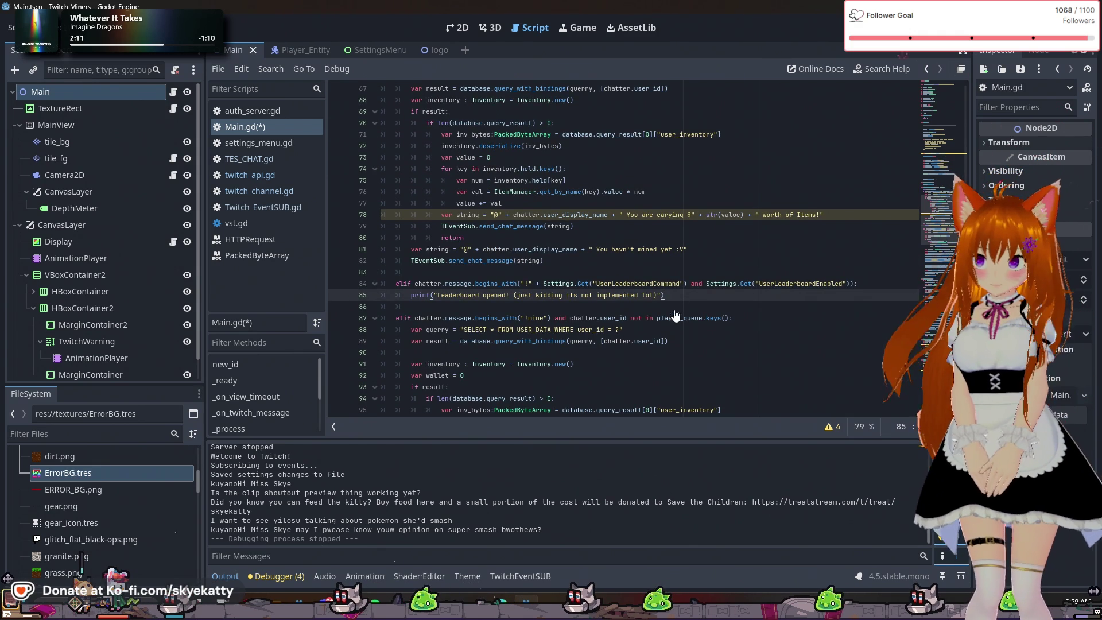
key("ctrl+s")
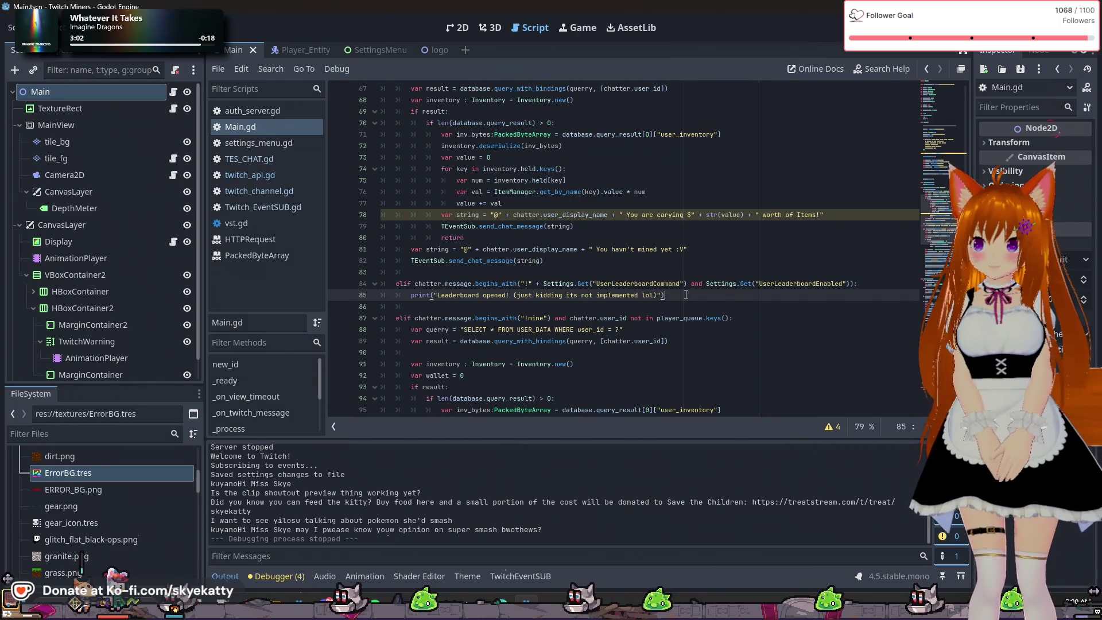
Scroll down through Main.gd to the _on_player_death handler
scroll(686, 294, "down", 4)
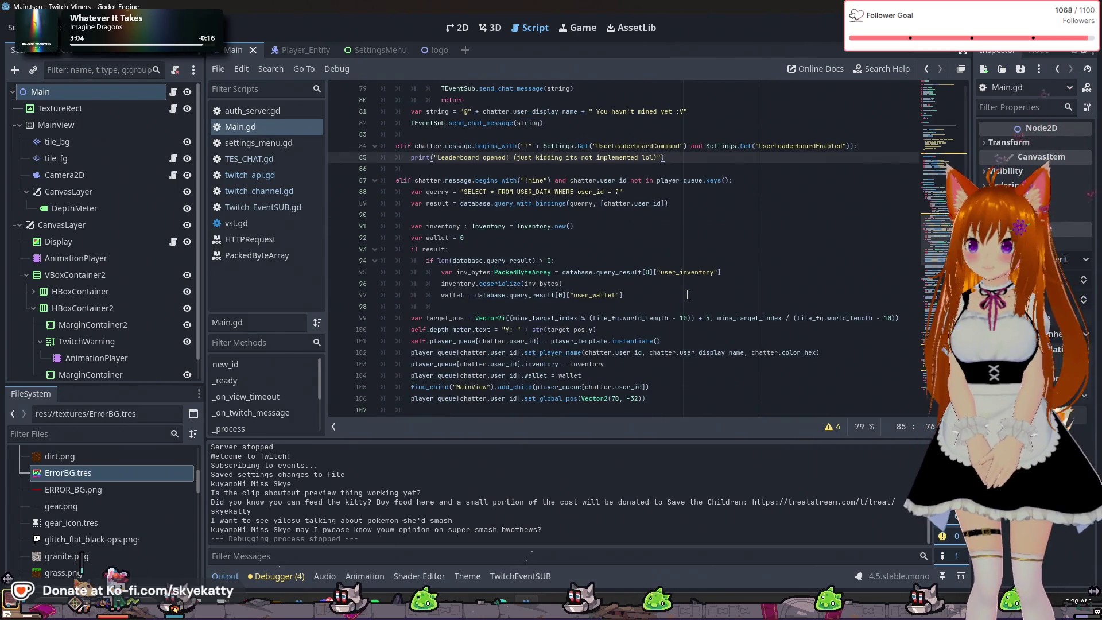
scroll(687, 294, "up", 1)
scroll(687, 294, "down", 3)
scroll(687, 294, "up", 3)
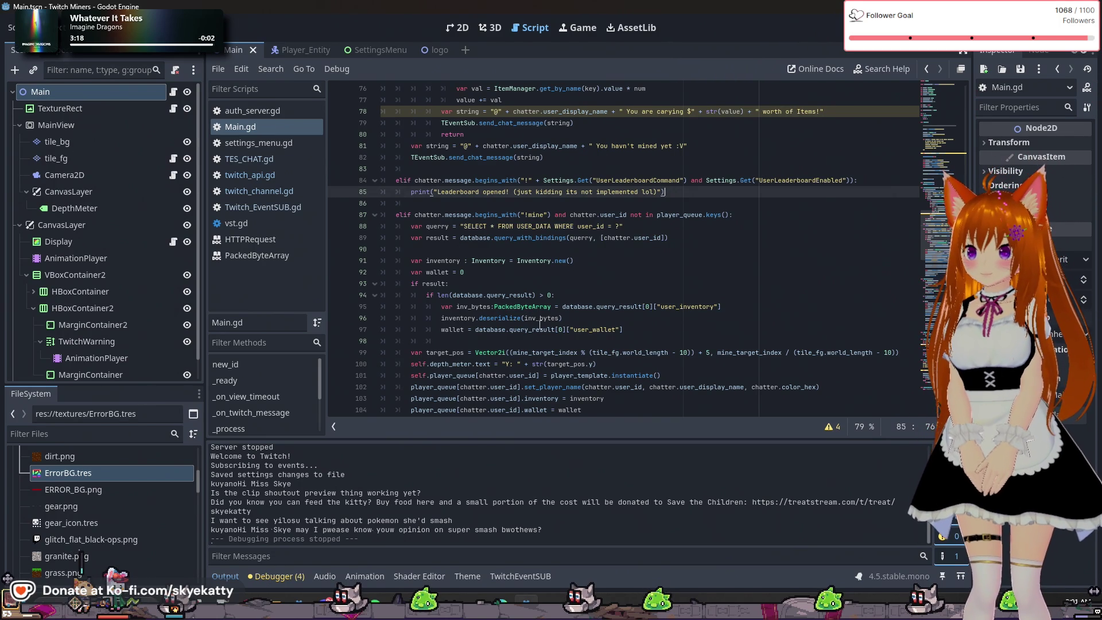
scroll(612, 277, "down", 1)
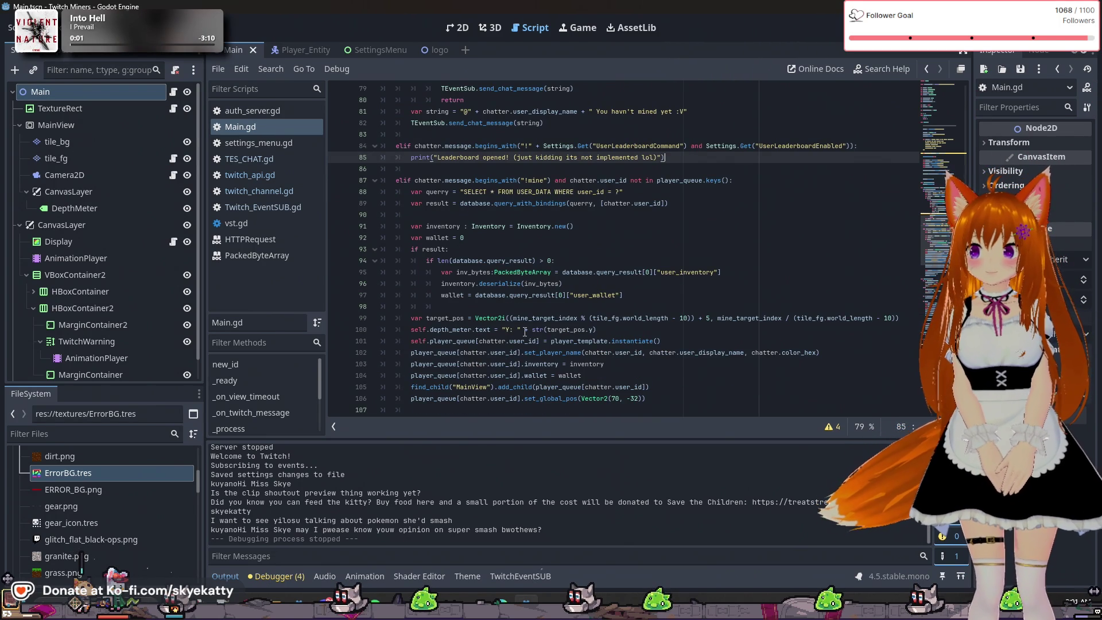
scroll(525, 327, "up", 1)
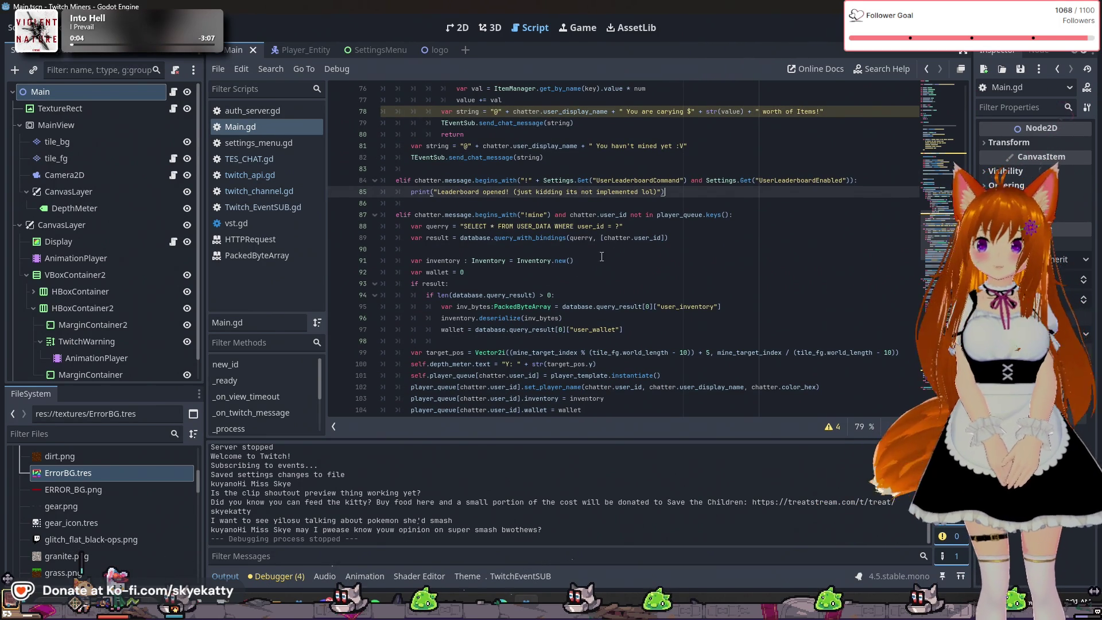
scroll(681, 239, "down", 1)
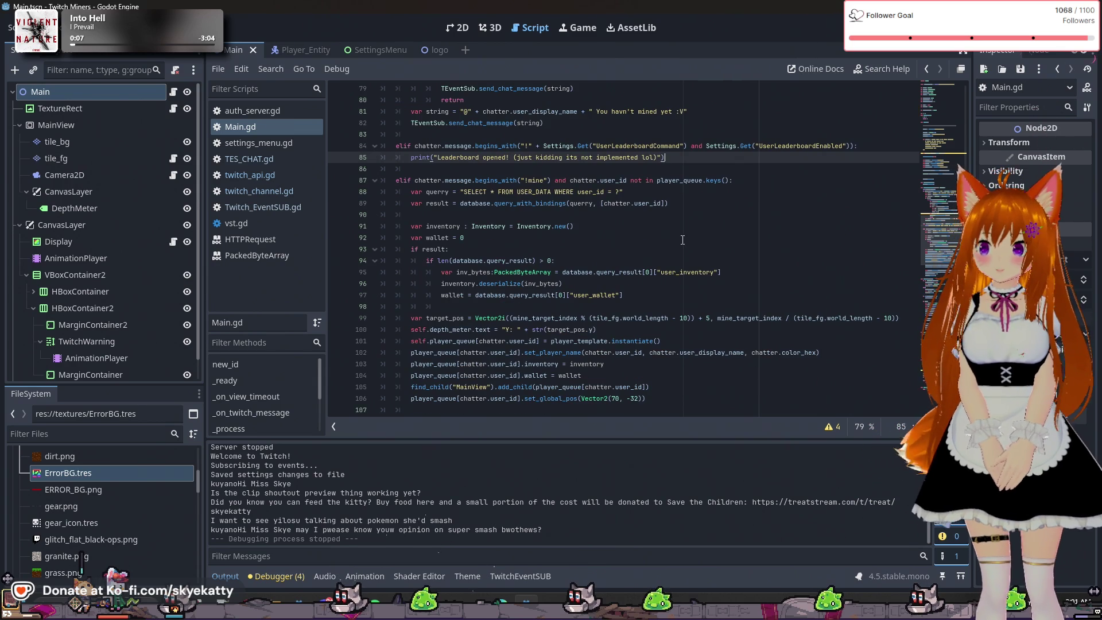
scroll(682, 239, "down", 7)
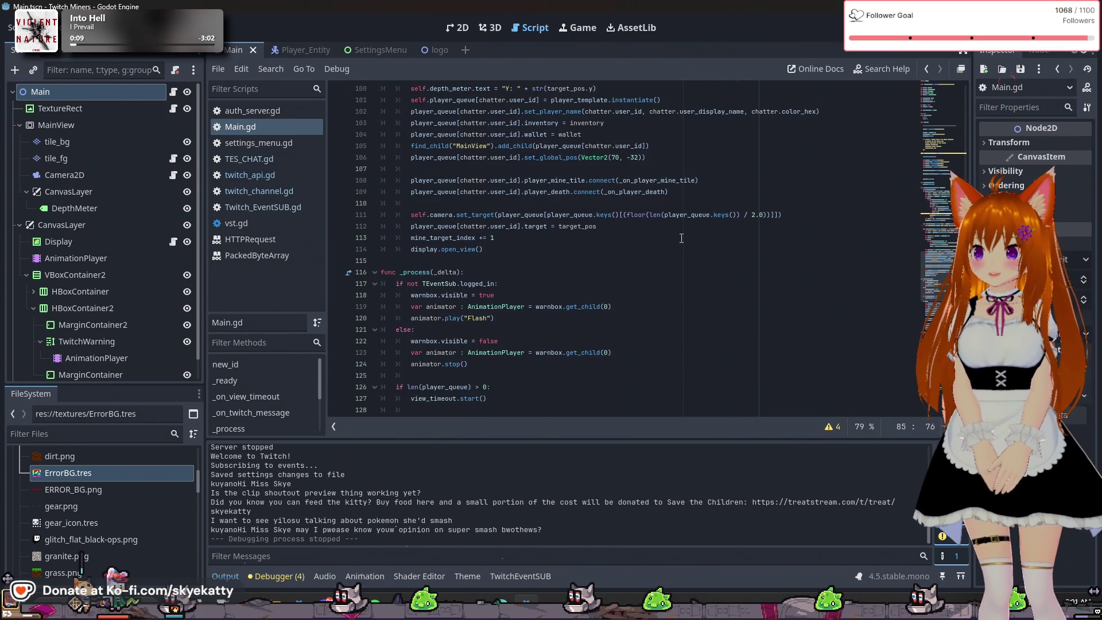
scroll(681, 238, "down", 8)
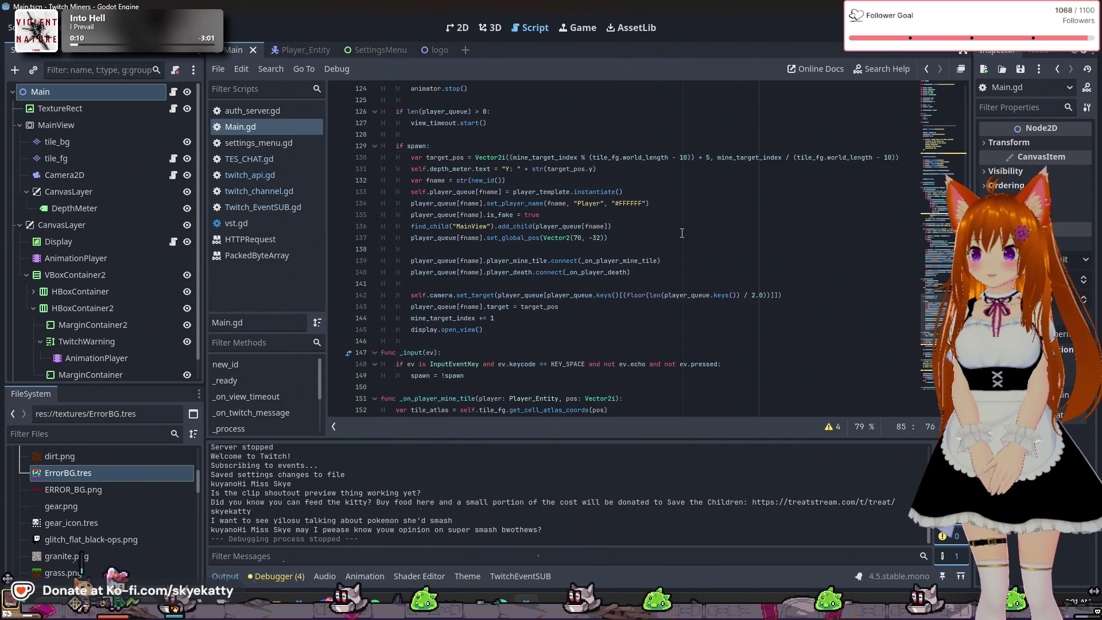
scroll(682, 234, "down", 2)
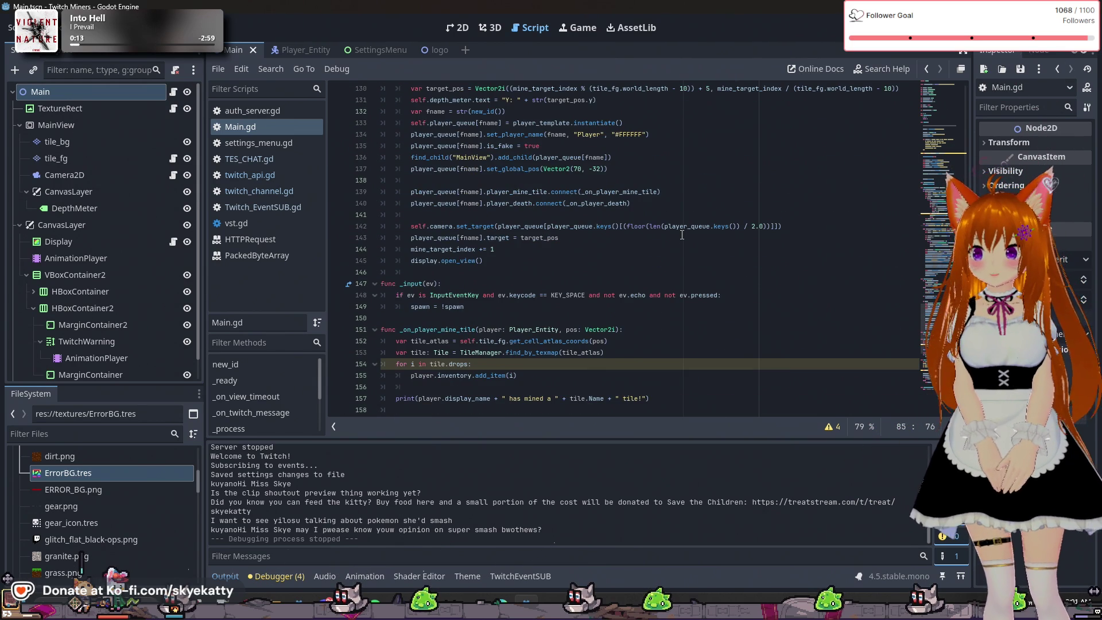
scroll(682, 235, "down", 2)
scroll(629, 237, "down", 2)
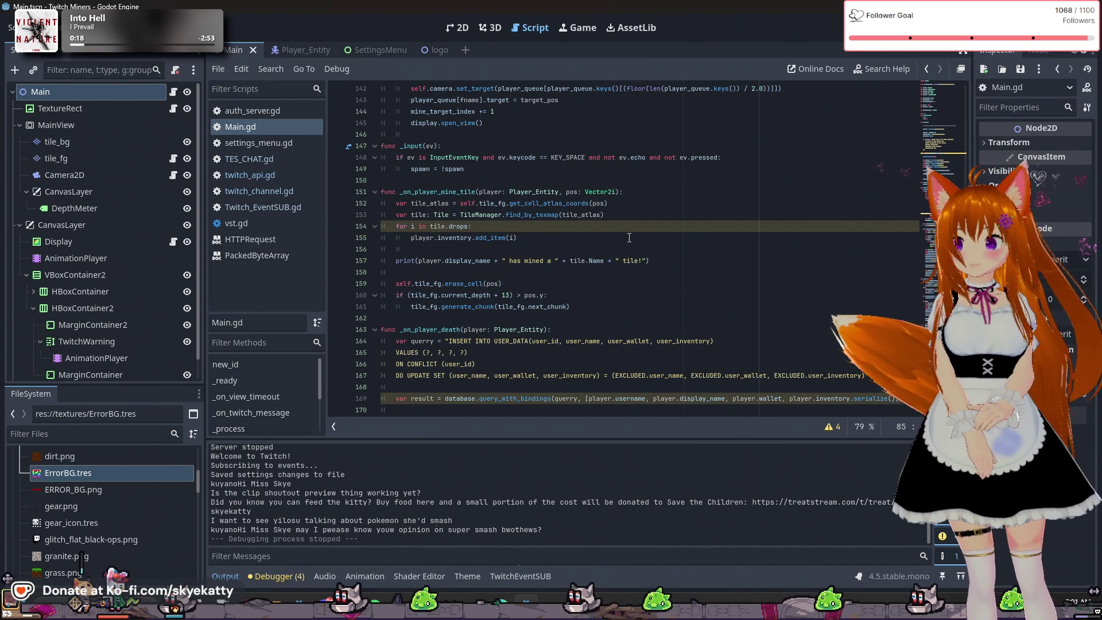
scroll(629, 237, "down", 4)
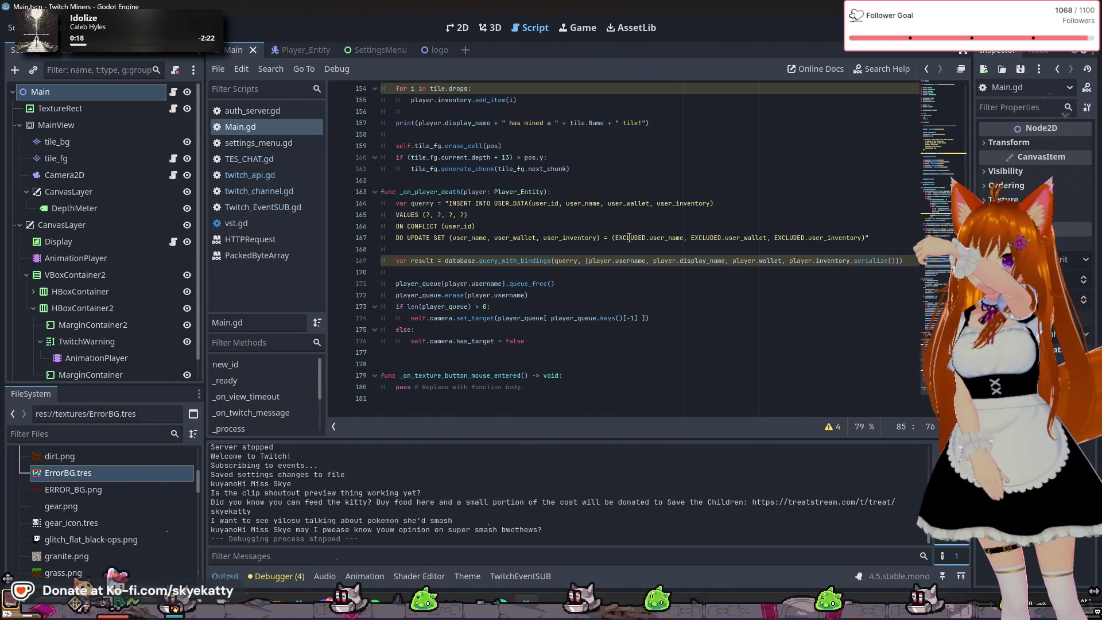
Locate the CREATE TABLE USER_DATA string in _ready and place the caret after the user_wallet line
scroll(629, 237, "up", 4)
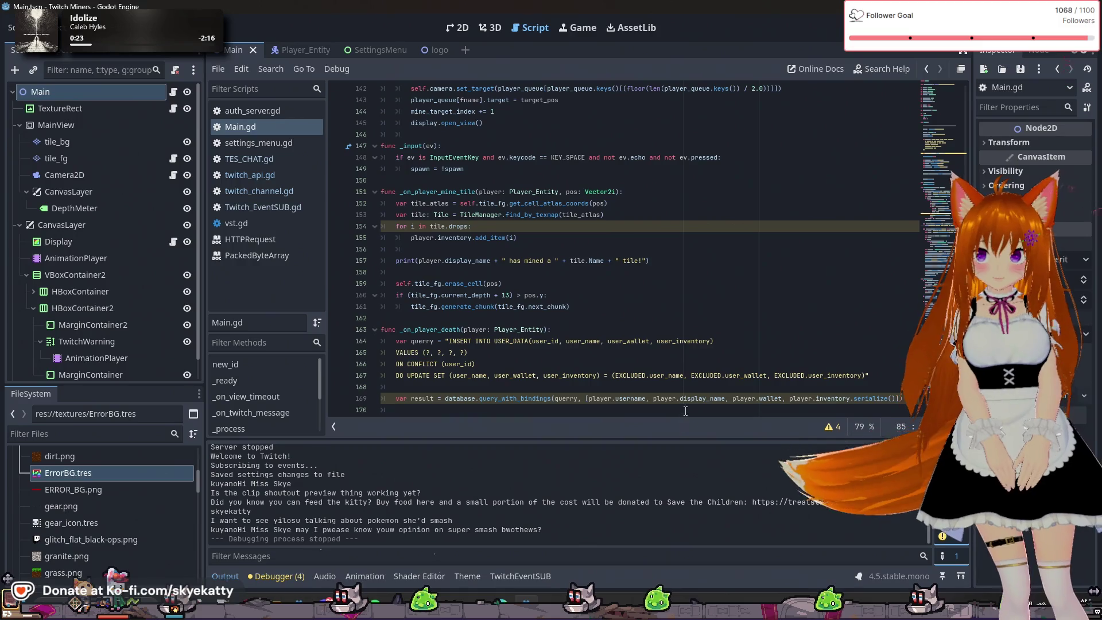
scroll(683, 402, "down", 1)
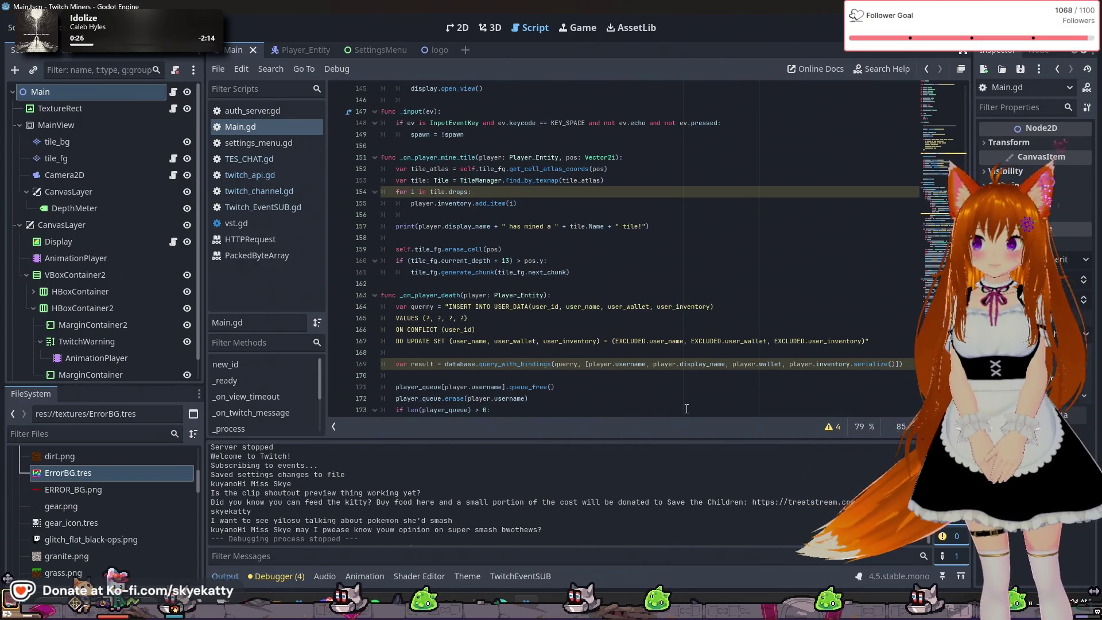
scroll(686, 408, "down", 1)
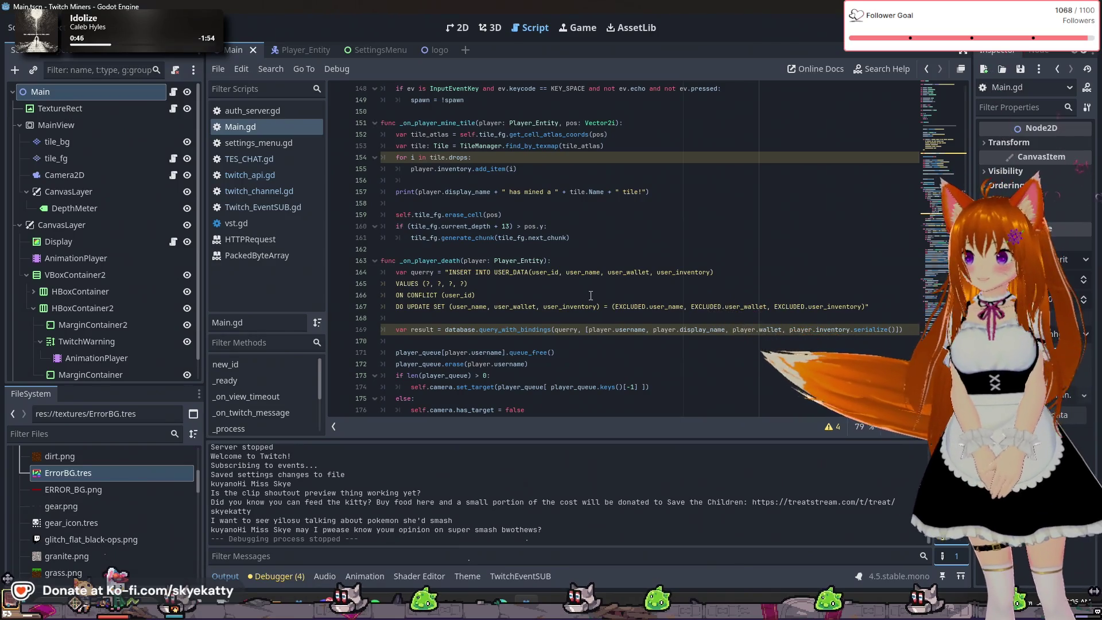
scroll(591, 294, "up", 5)
key("ctrl+z")
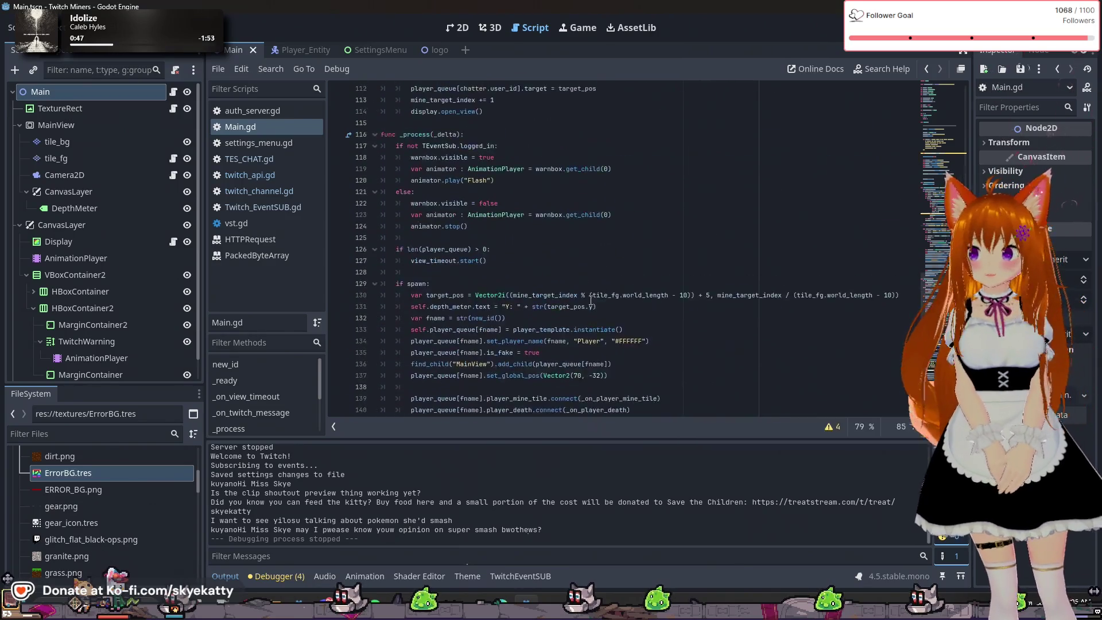
scroll(592, 295, "up", 4)
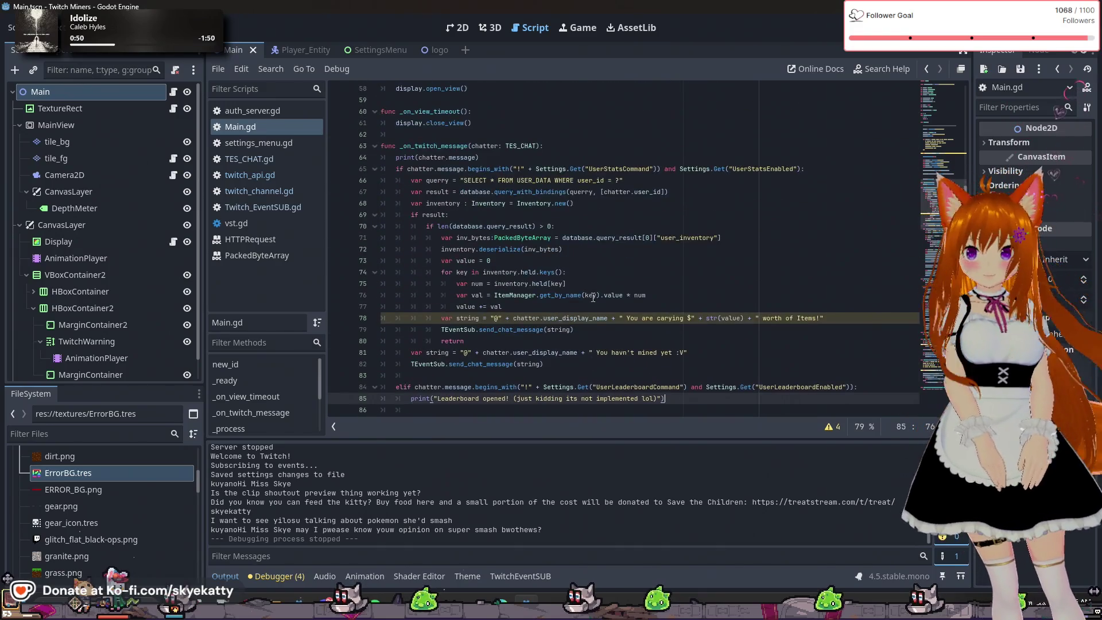
scroll(593, 295, "up", 5)
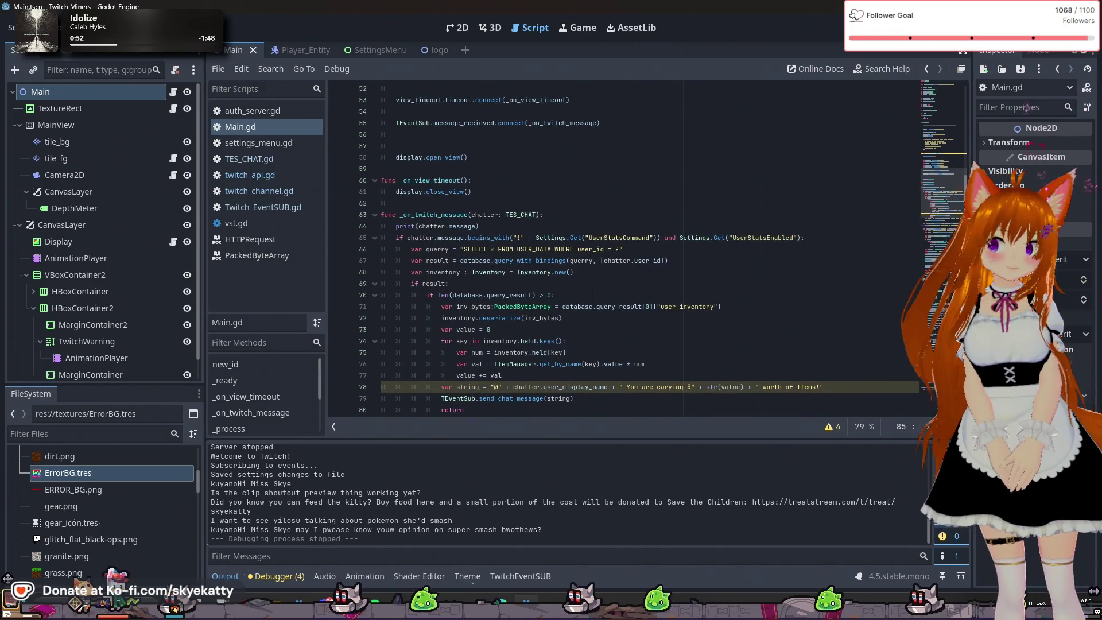
scroll(592, 291, "up", 2)
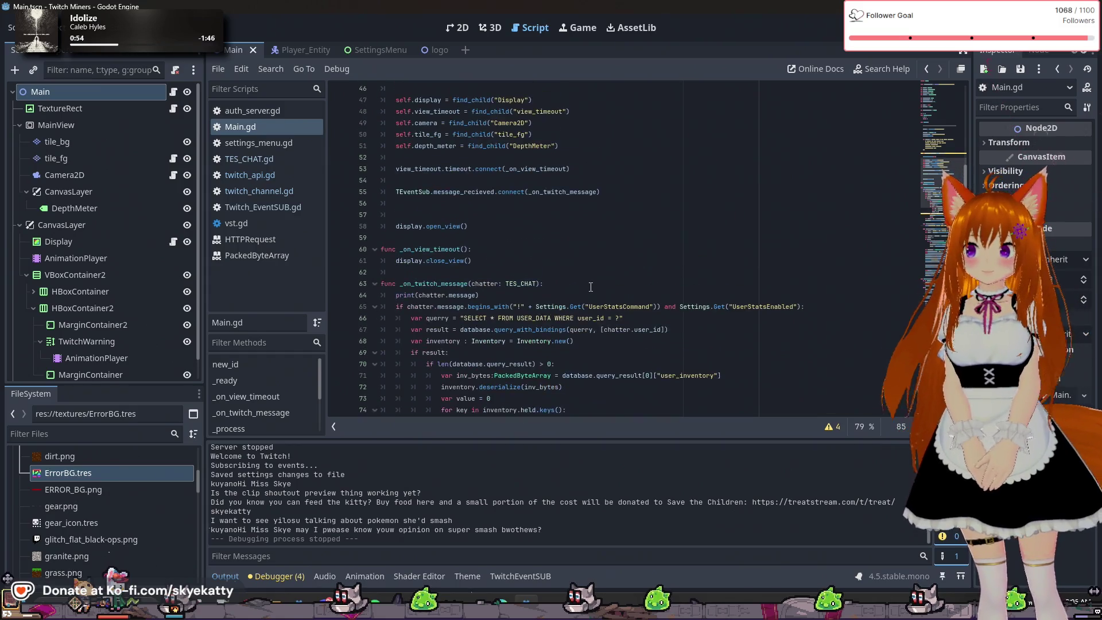
scroll(589, 285, "up", 10)
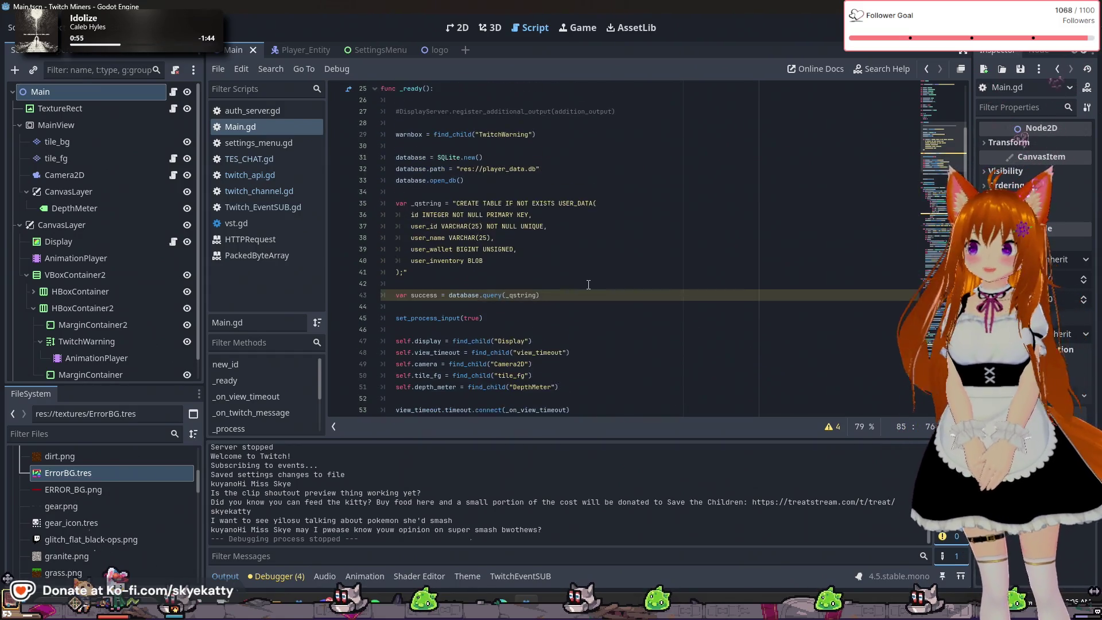
scroll(583, 287, "down", 1)
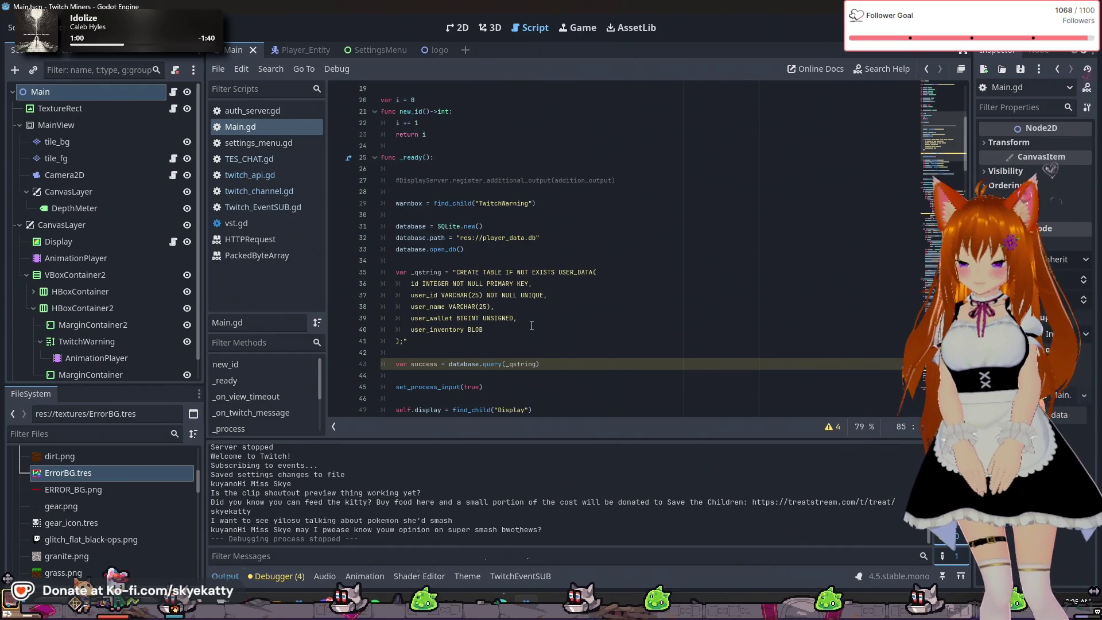
scroll(532, 324, "down", 1)
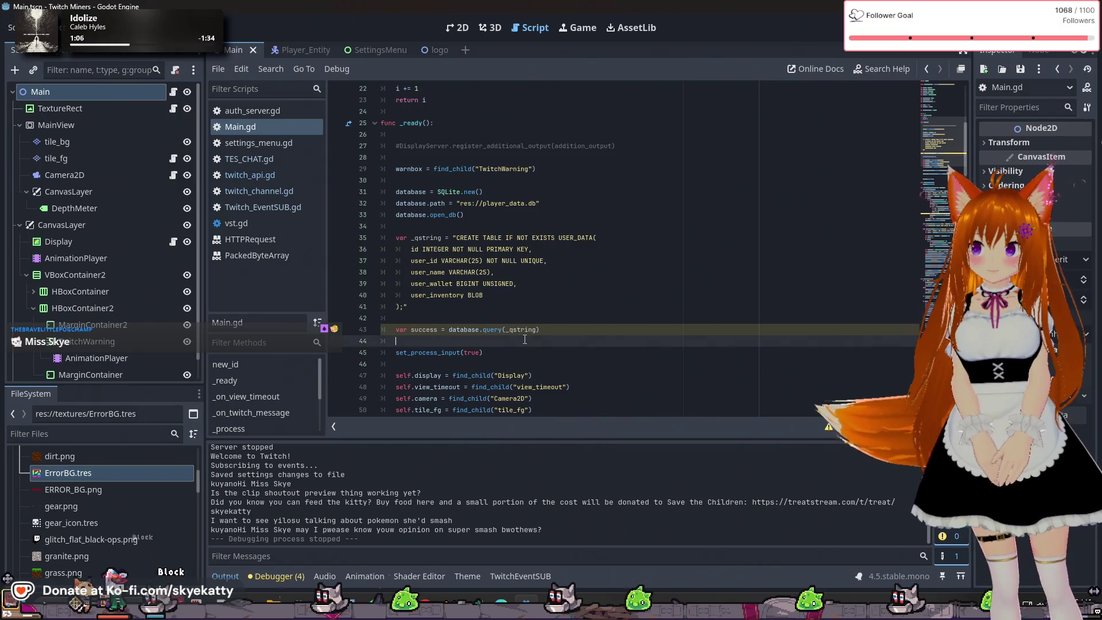
left_click(559, 295)
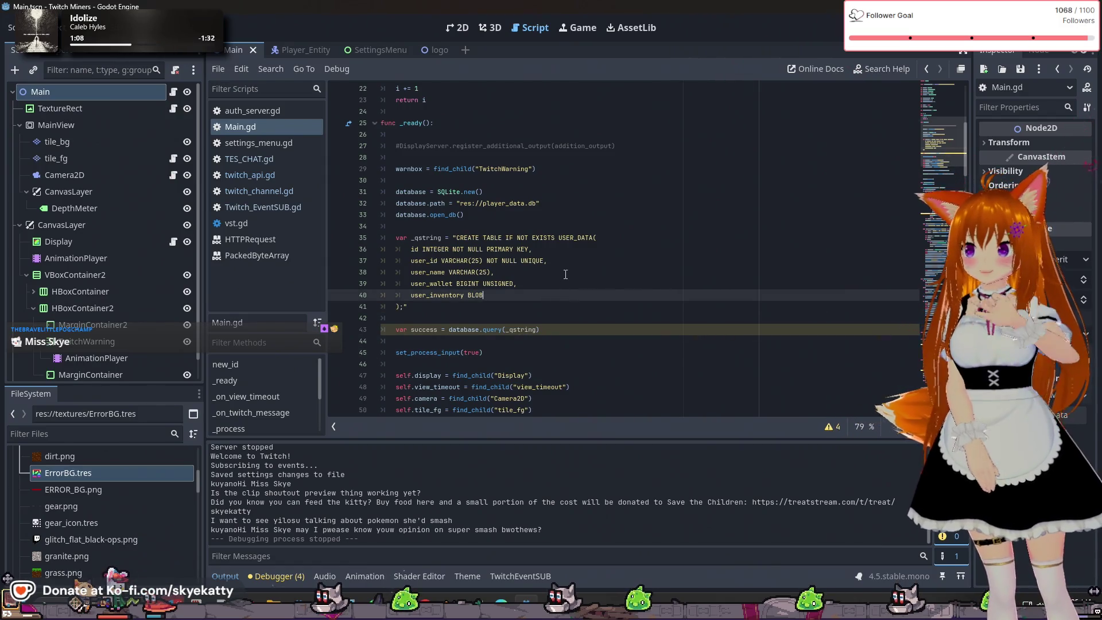
scroll(580, 265, "down", 1)
left_click(543, 253)
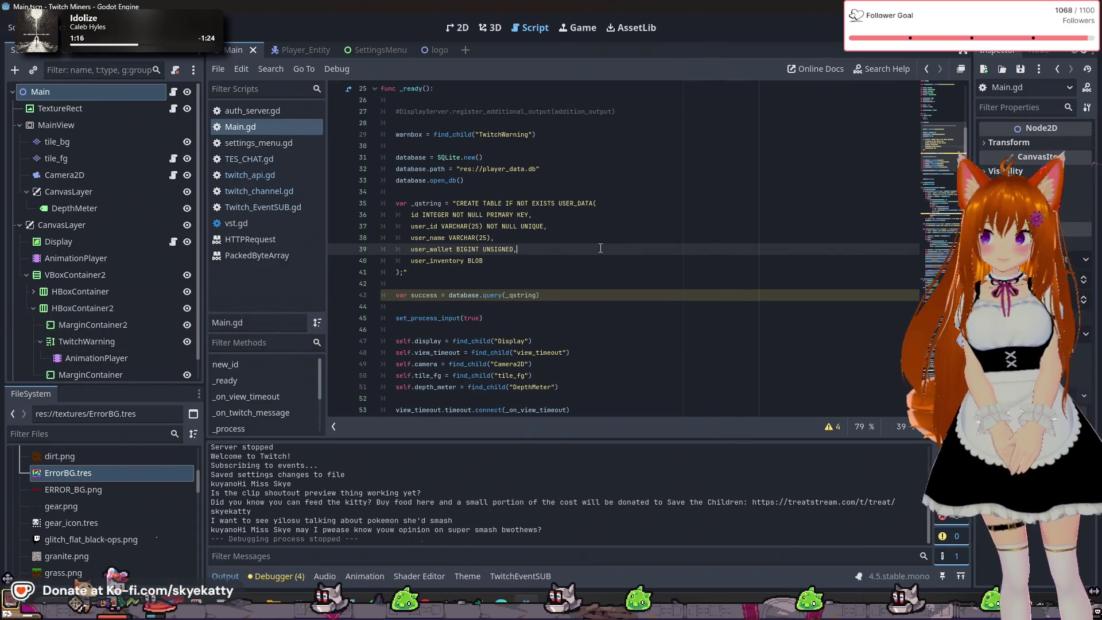
Insert 'user_networth BIGINT UNSIGNED,' on a new line after user_wallet in the CREATE TABLE string
key("Return")
type("user")
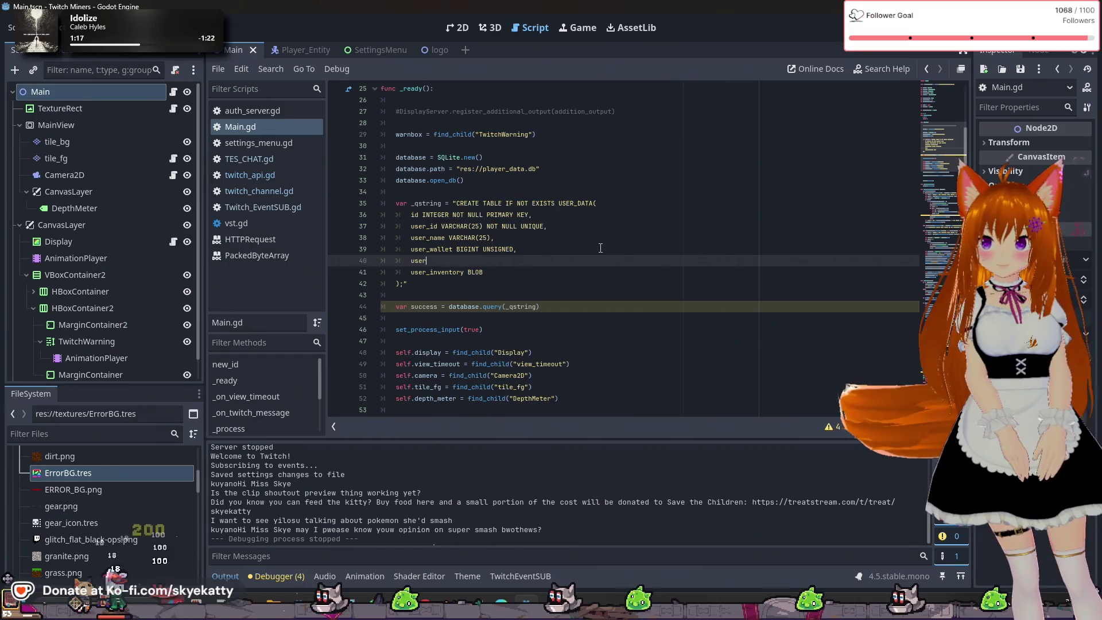
type("_networth ")
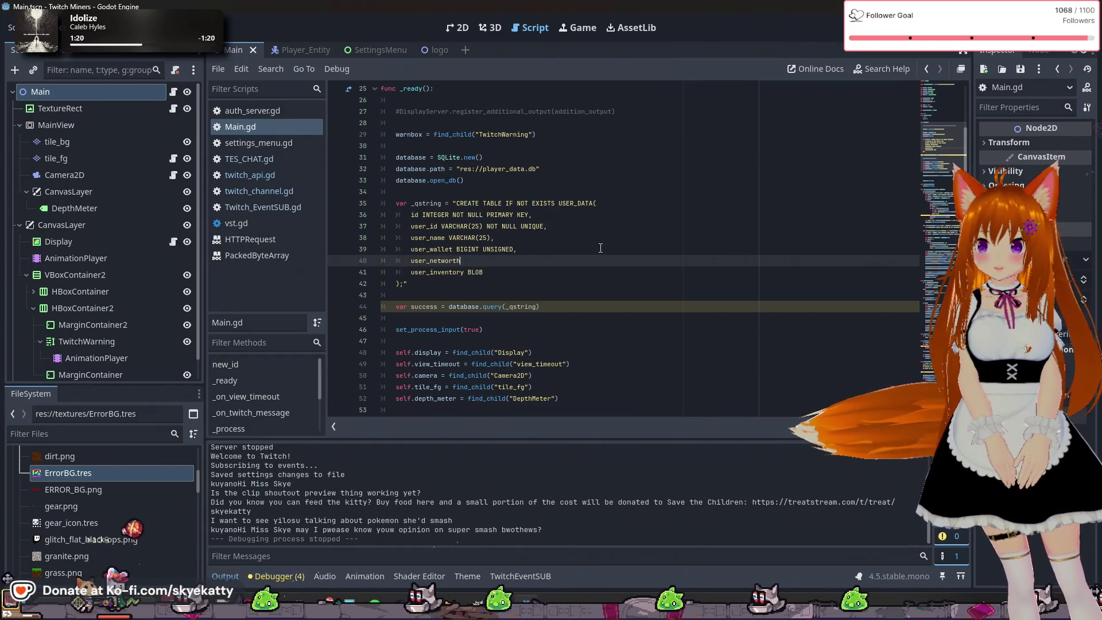
type("BIG")
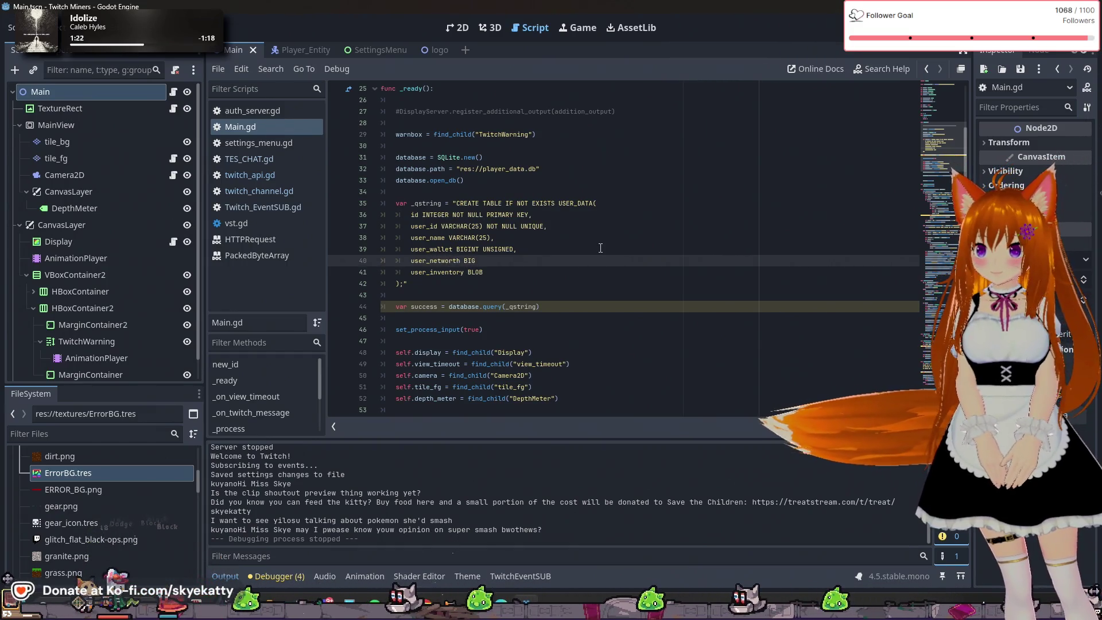
type("INT UNI")
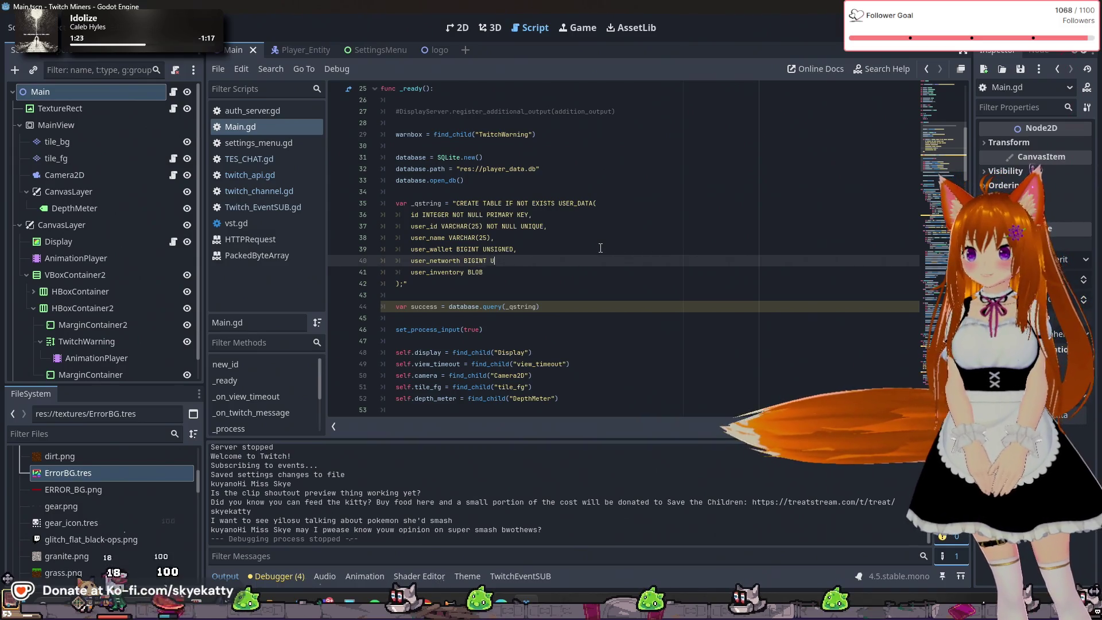
key("BackSpace")
type("SI")
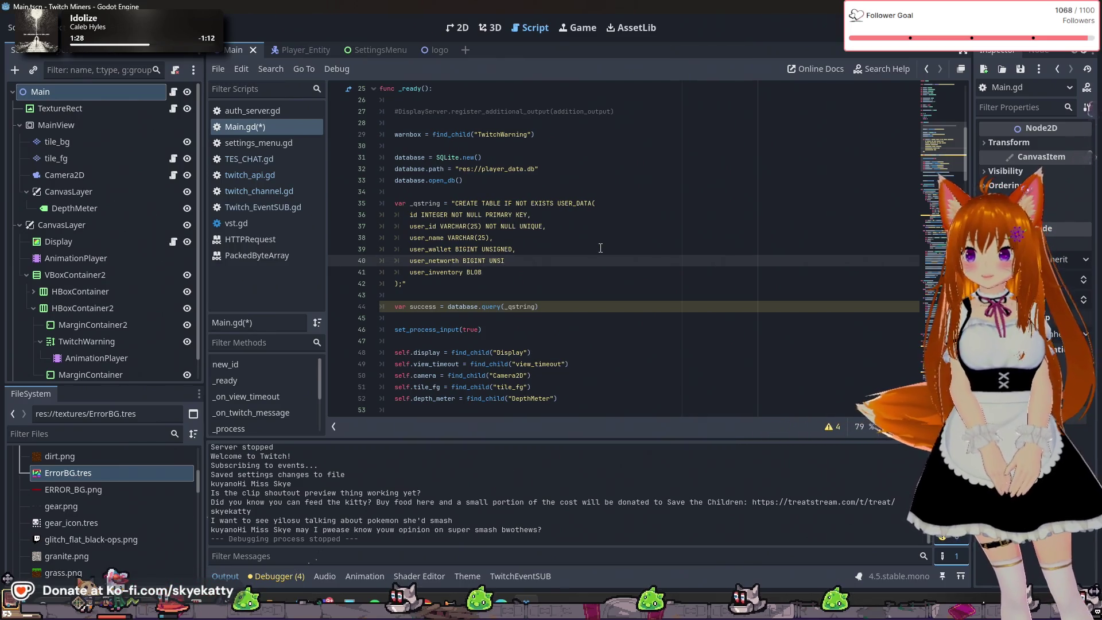
type("GN")
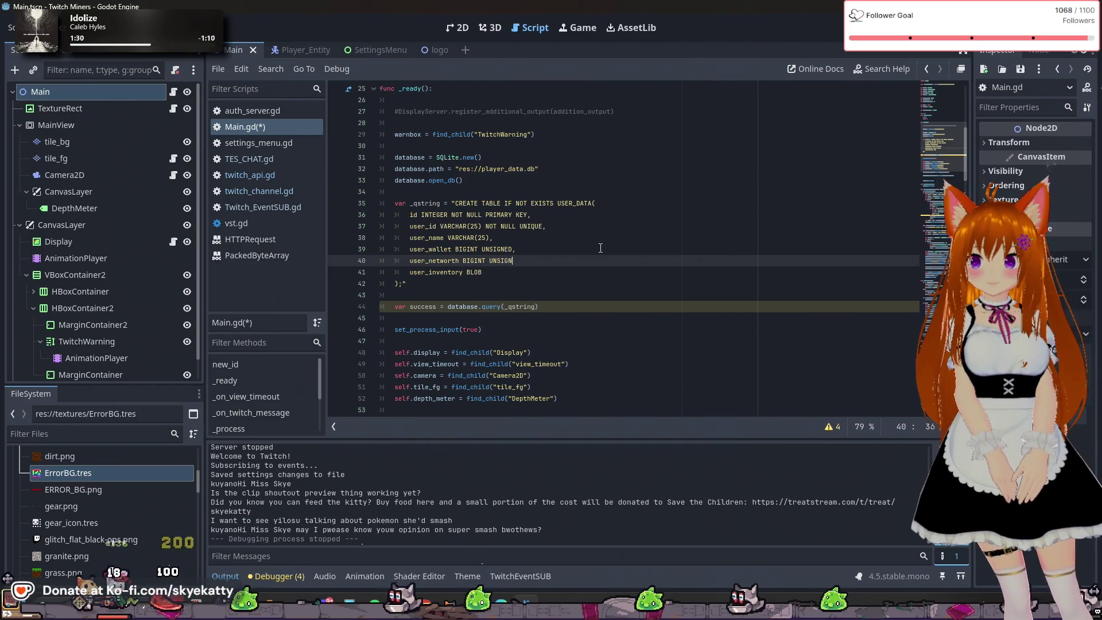
type("ED,")
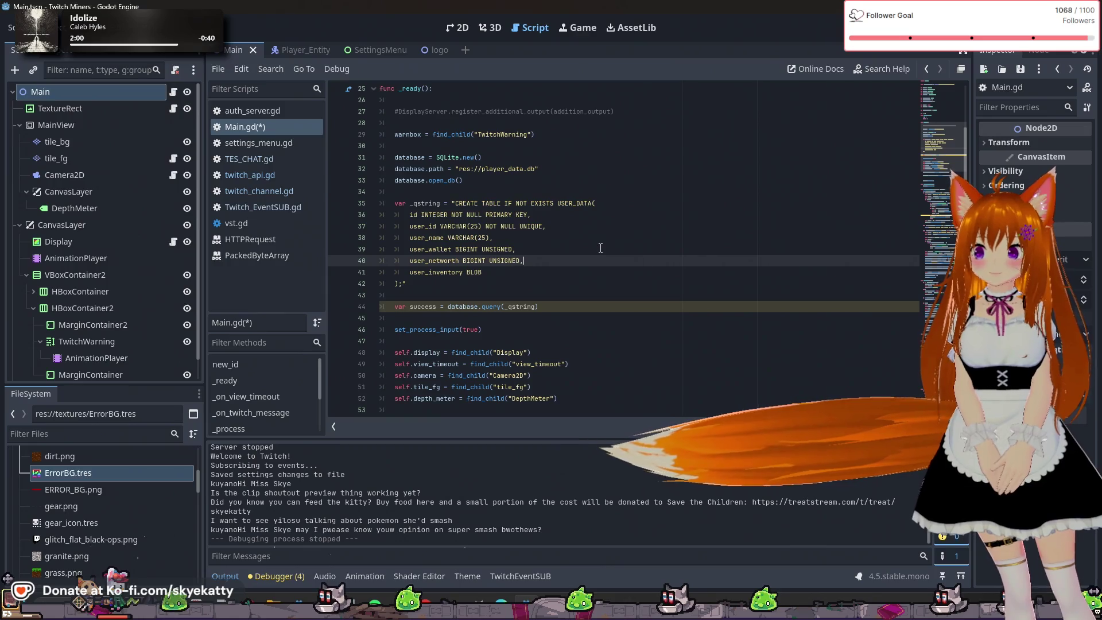
scroll(600, 247, "down", 3)
scroll(600, 247, "down", 5)
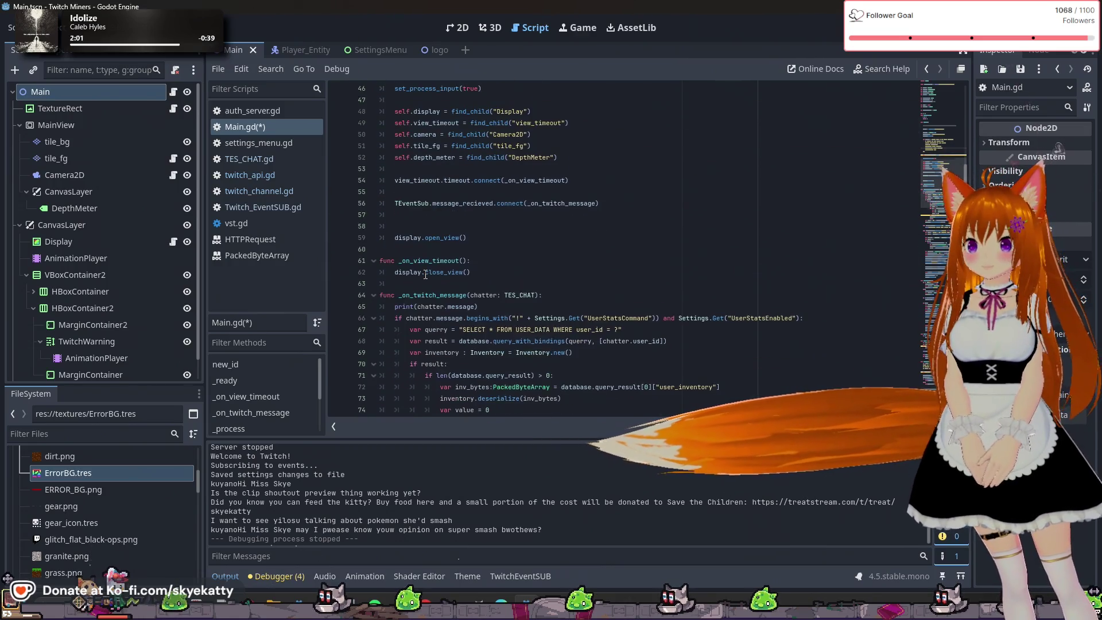
scroll(656, 273, "down", 1)
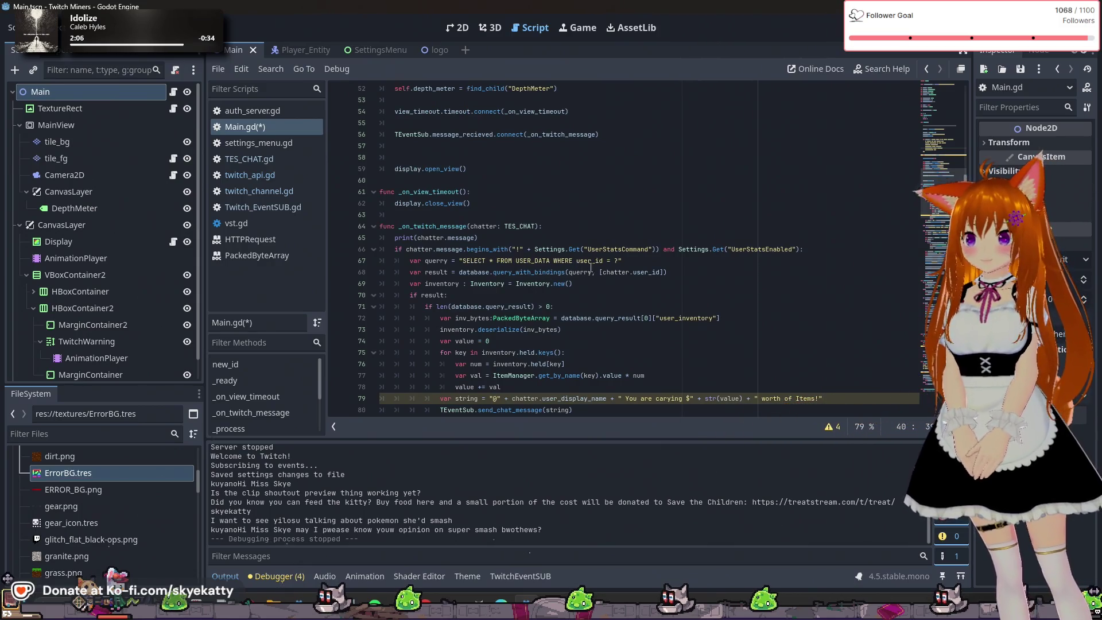
scroll(644, 264, "down", 2)
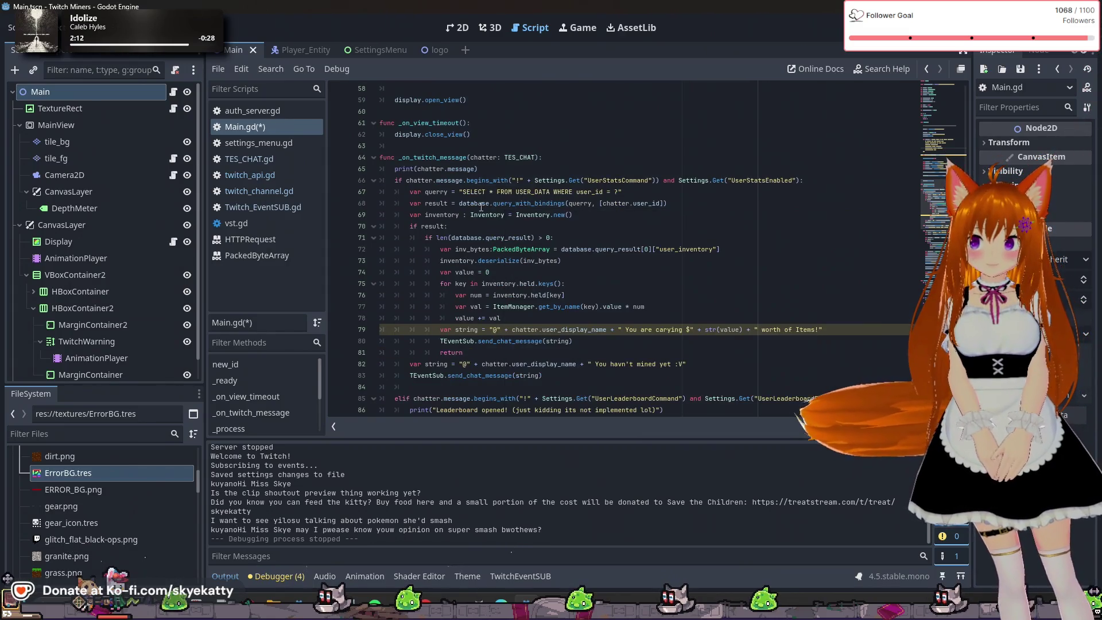
scroll(555, 205, "up", 7)
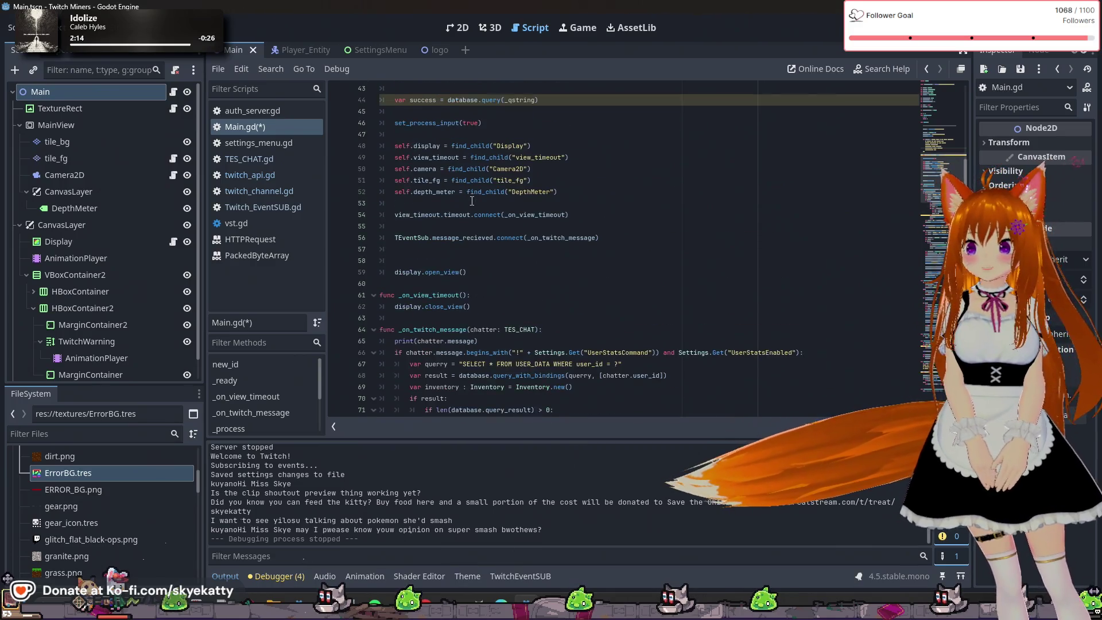
scroll(471, 201, "up", 2)
left_click_drag(538, 238, 452, 238)
scroll(453, 236, "down", 9)
left_click(516, 364)
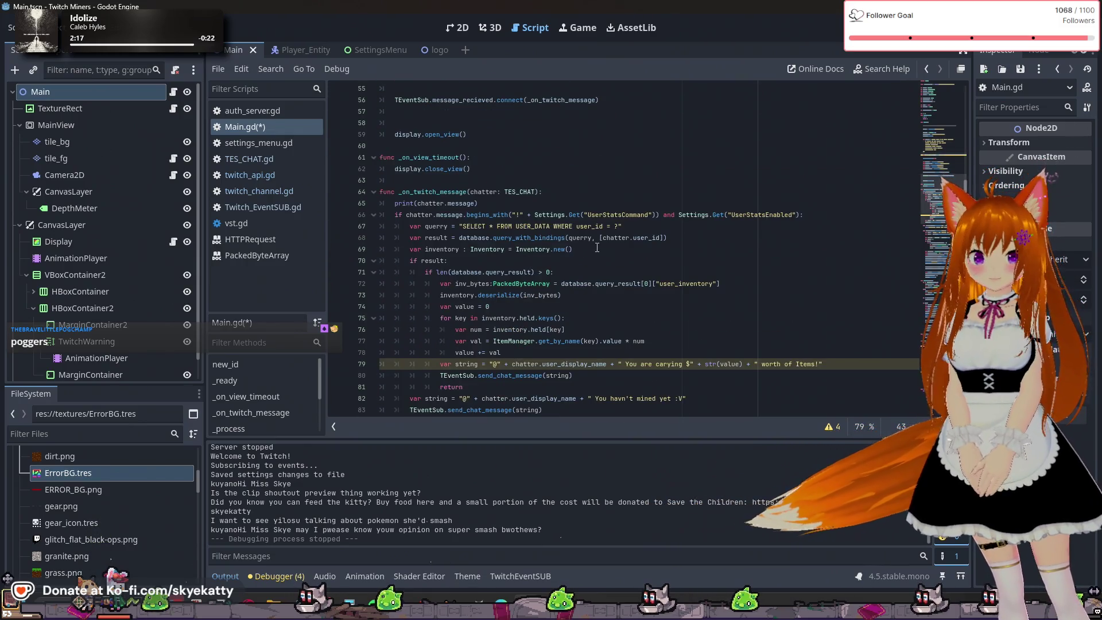
key("Up")
key("Up")
key("Up")
scroll(597, 247, "down", 1)
scroll(547, 286, "down", 1)
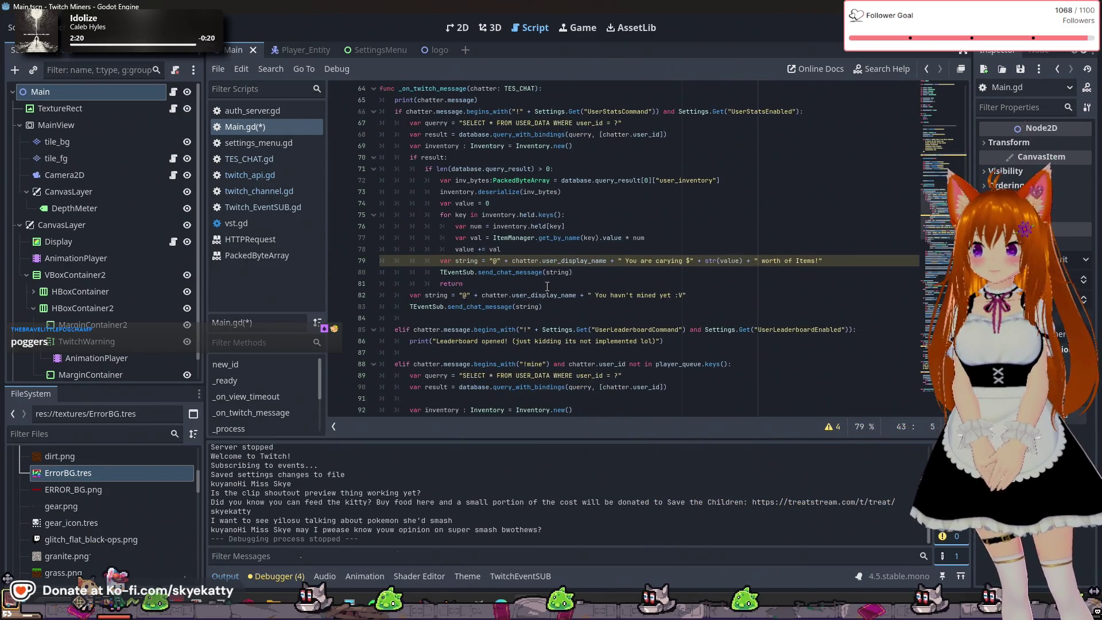
scroll(512, 326, "up", 2)
left_click(657, 234)
mouse_move(491, 203)
left_mouse_down()
mouse_move(574, 215)
mouse_move(551, 215)
mouse_move(516, 261)
mouse_move(543, 215)
left_mouse_up()
left_click(544, 249)
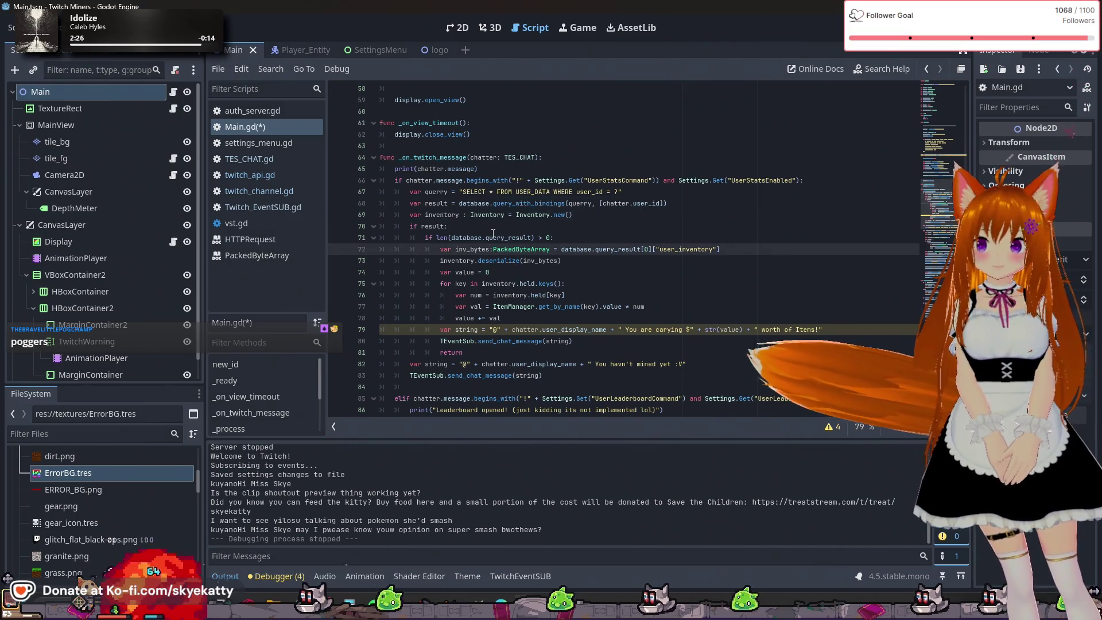
scroll(540, 212, "up", 1)
left_click_drag(667, 238, 489, 239)
scroll(489, 240, "up", 8)
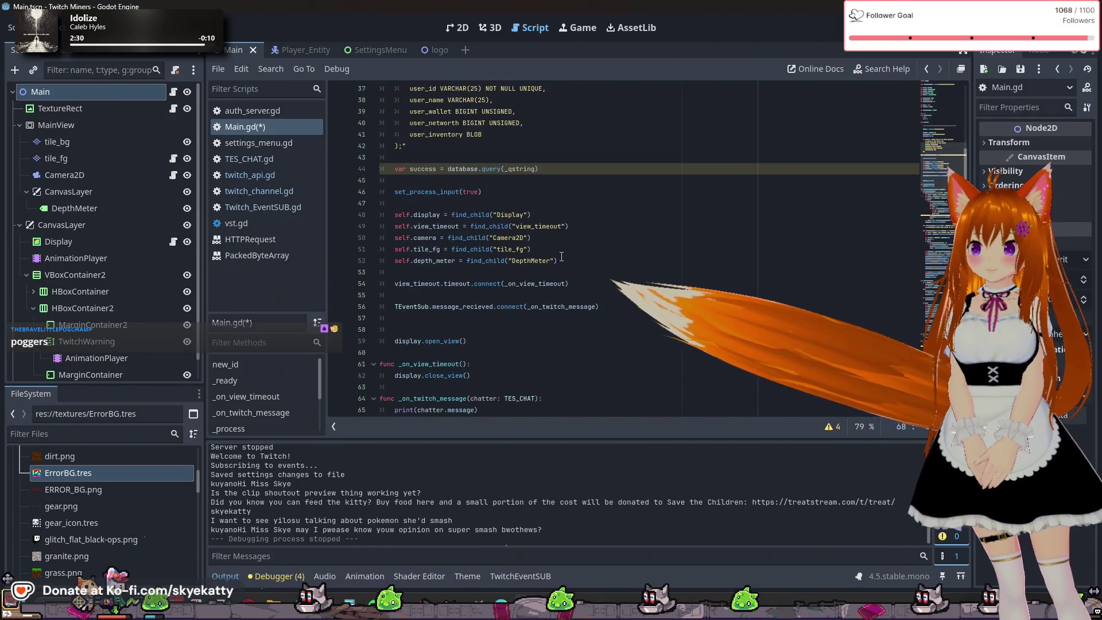
left_click(425, 216)
left_click(539, 238)
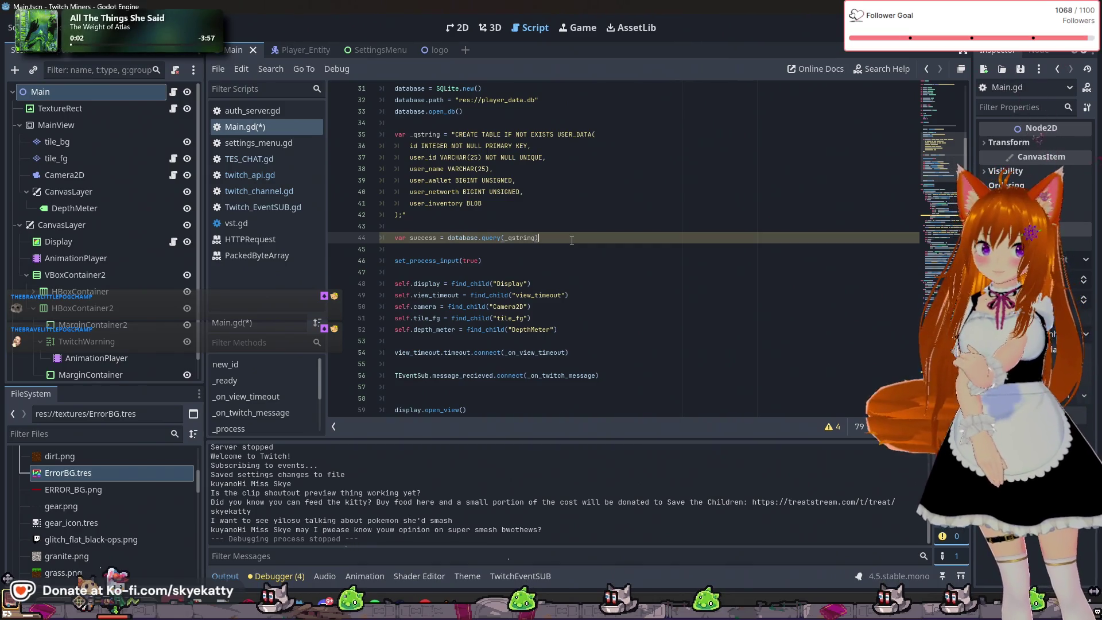
scroll(571, 240, "up", 2)
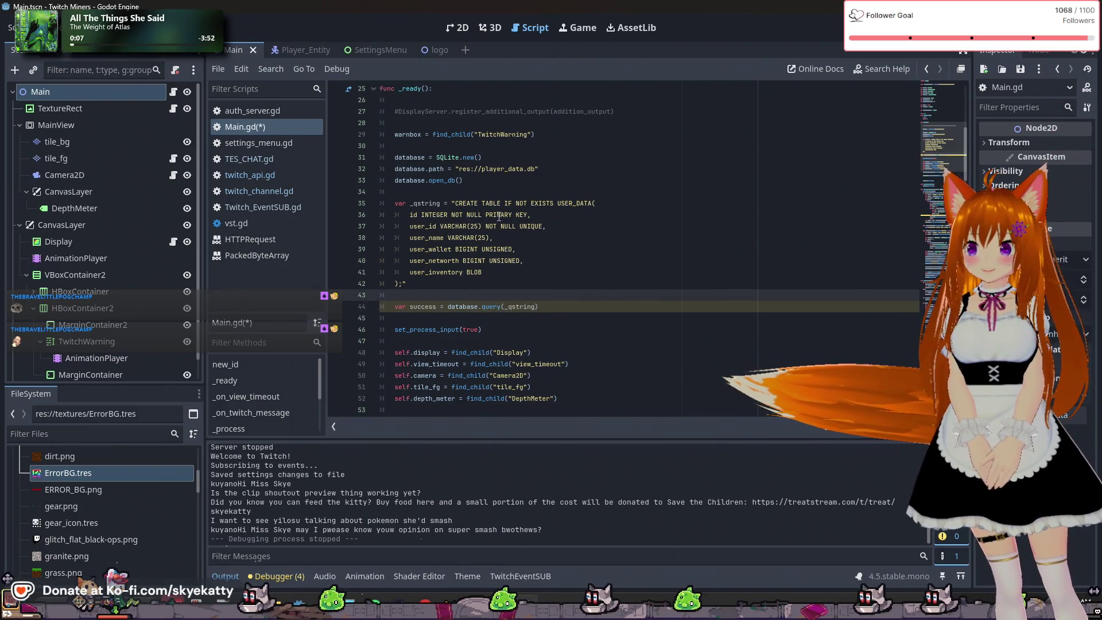
mouse_move(401, 192)
left_mouse_down()
mouse_move(468, 203)
mouse_move(495, 249)
mouse_move(482, 272)
mouse_move(407, 284)
left_mouse_up()
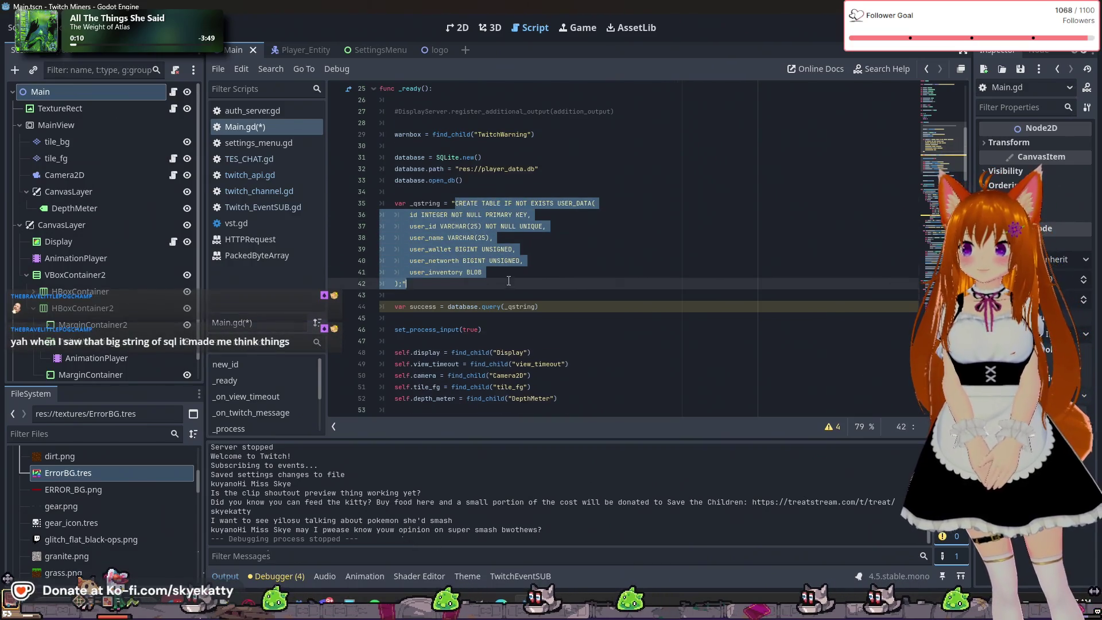
scroll(513, 277, "down", 3)
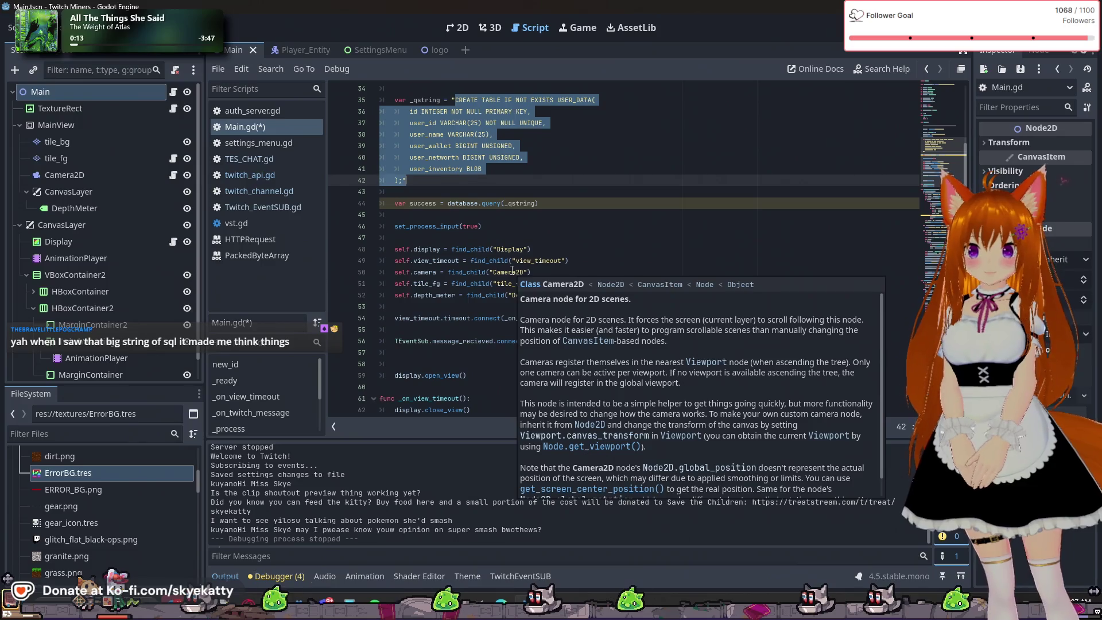
scroll(518, 230, "up", 1)
left_click(511, 212)
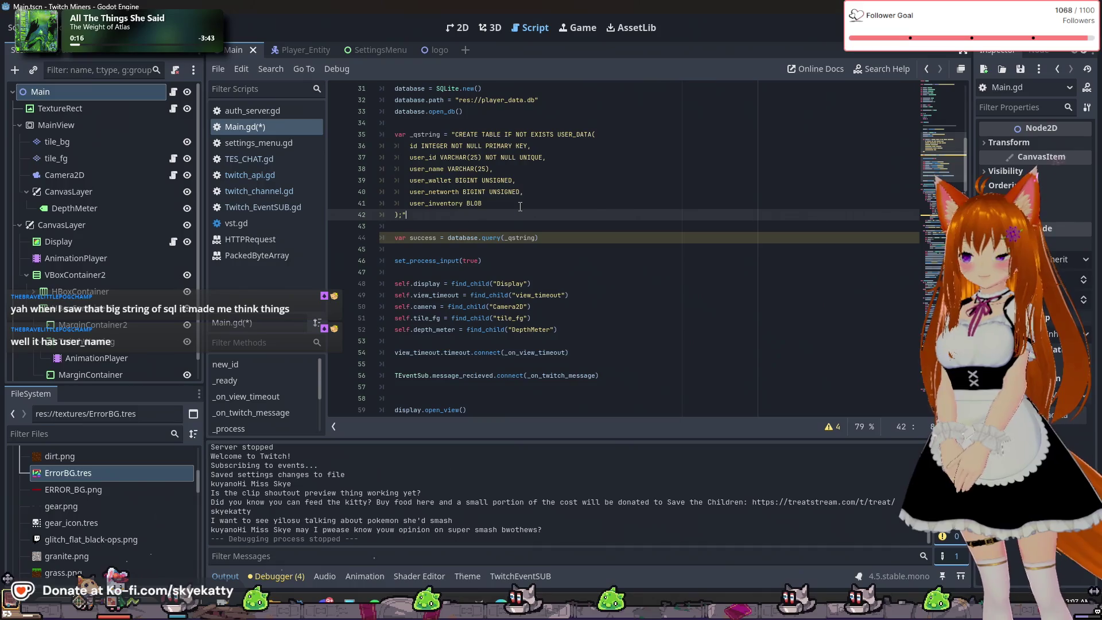
scroll(520, 206, "up", 1)
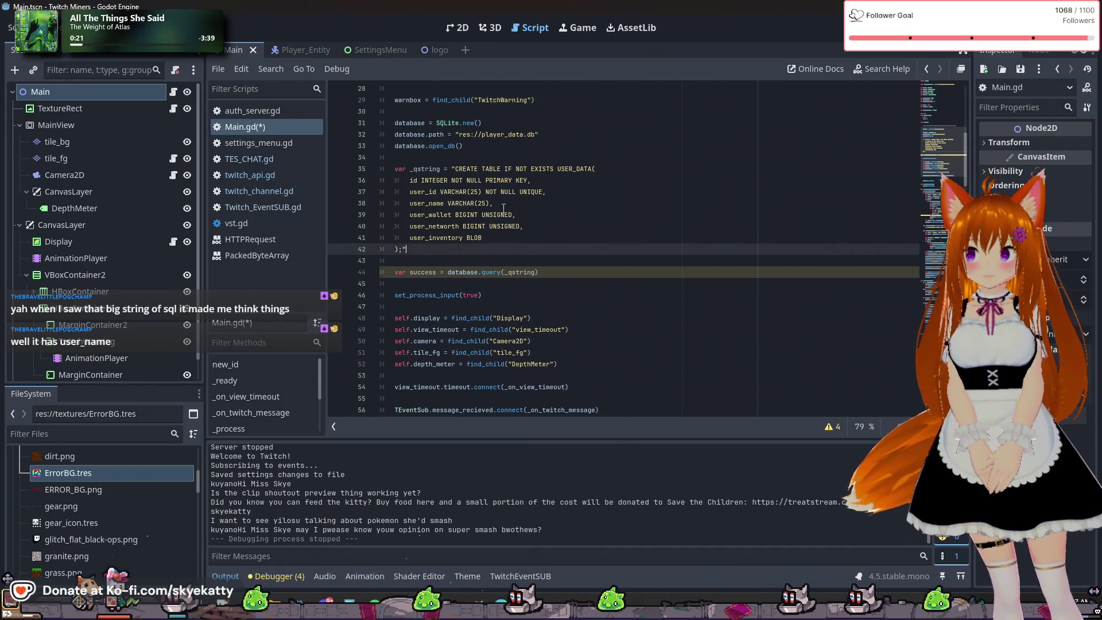
left_click(504, 207)
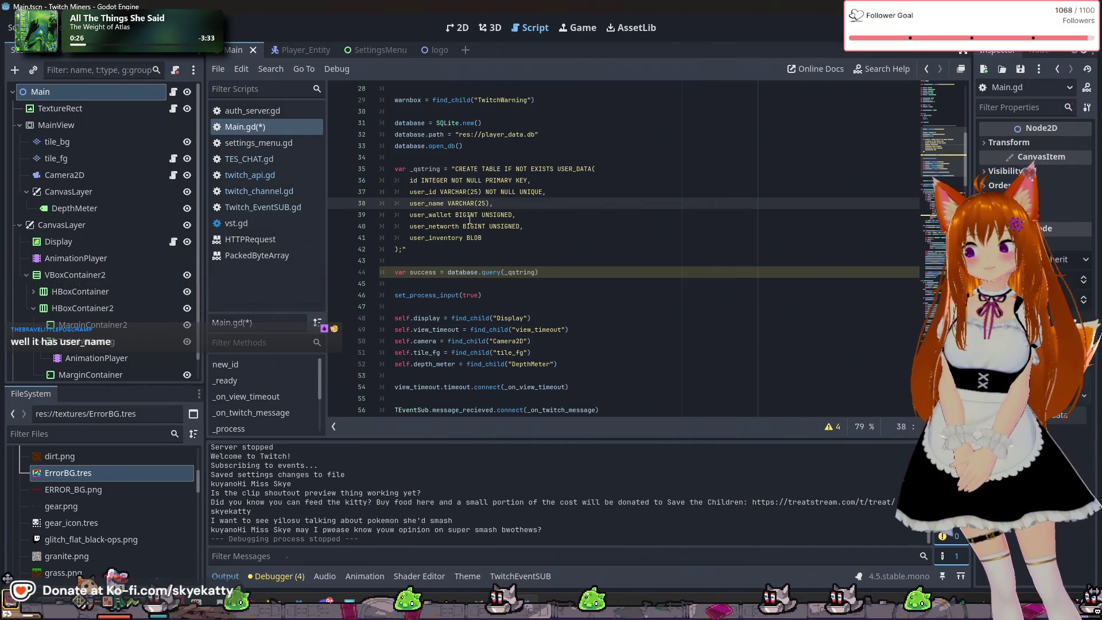
left_click_drag(516, 261, 526, 244)
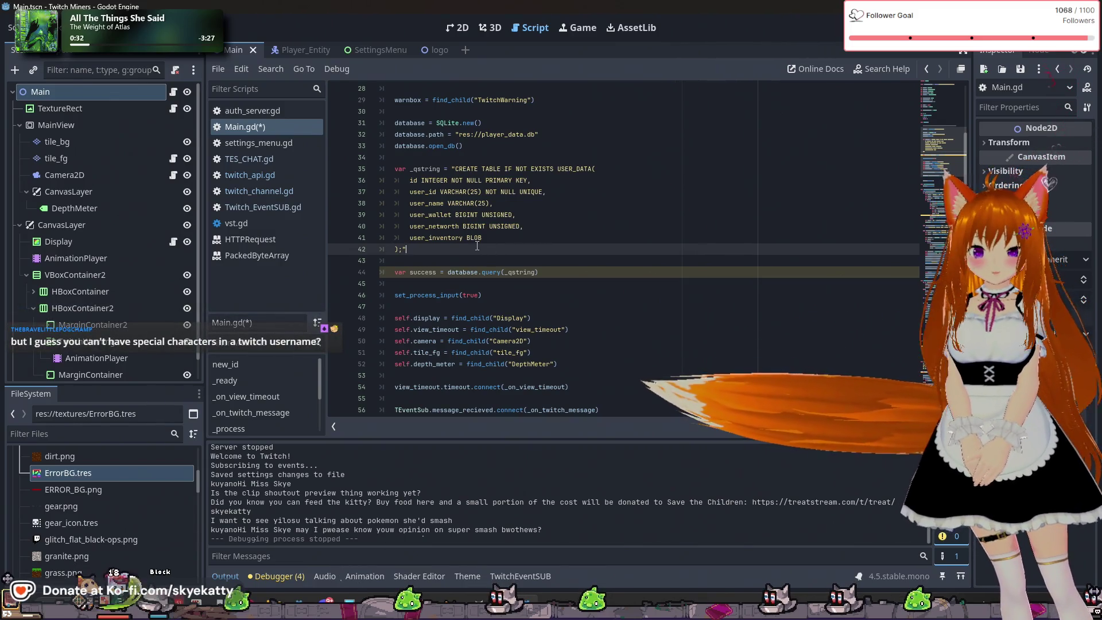
left_click(448, 169)
left_click_drag(450, 170, 539, 237)
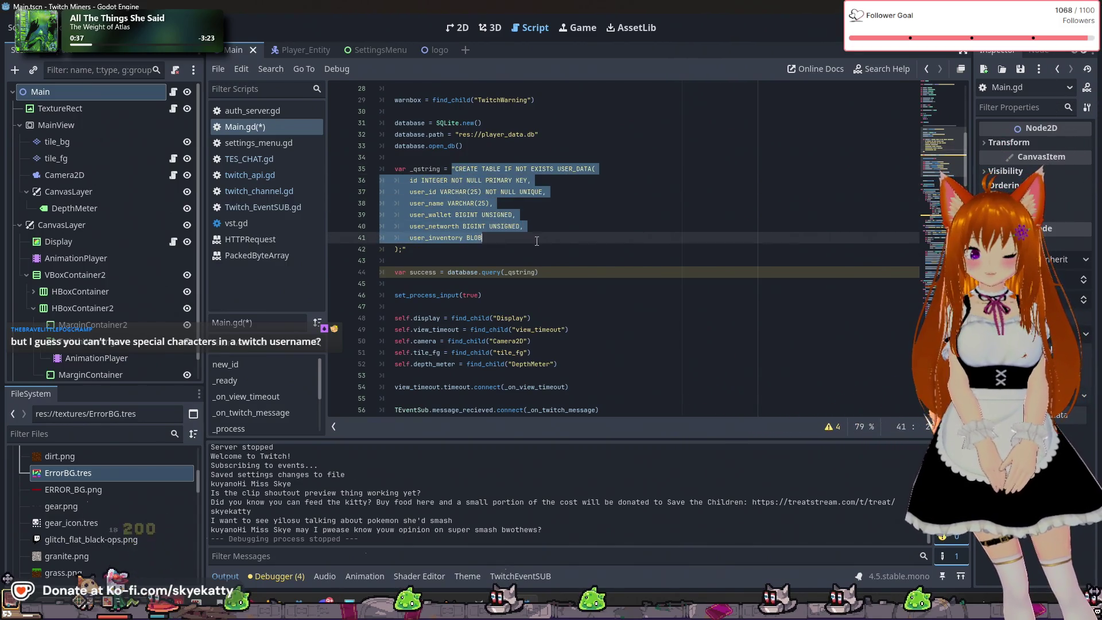
left_click(537, 241)
left_click(416, 213)
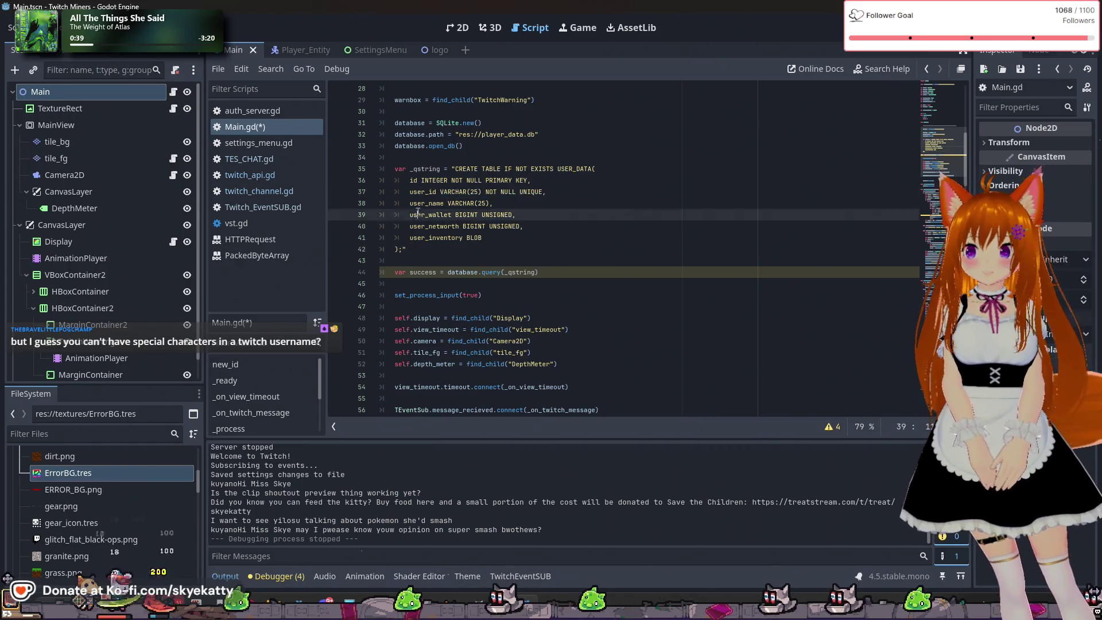
left_click(569, 237)
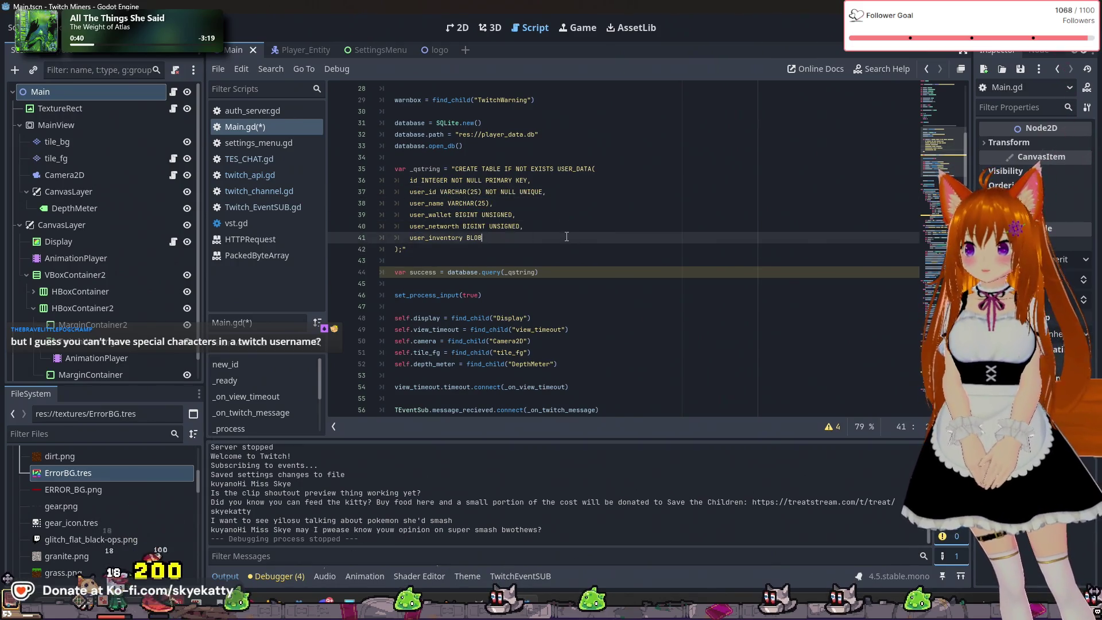
mouse_move(568, 248)
left_mouse_down()
mouse_move(488, 169)
mouse_move(460, 181)
left_mouse_up()
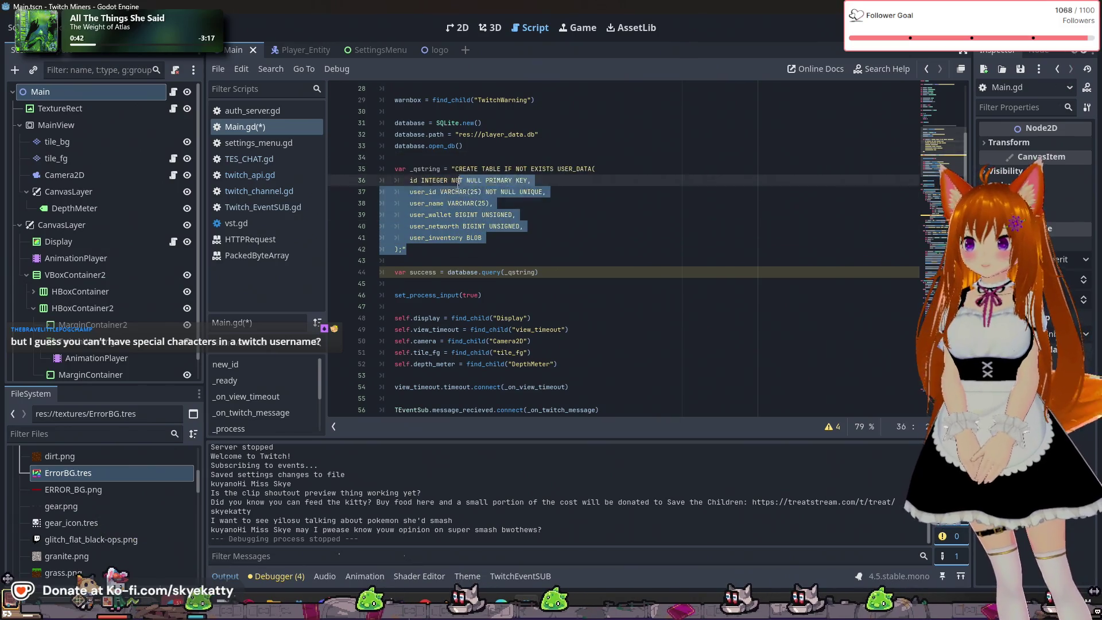
left_click(521, 249)
scroll(522, 260, "up", 1)
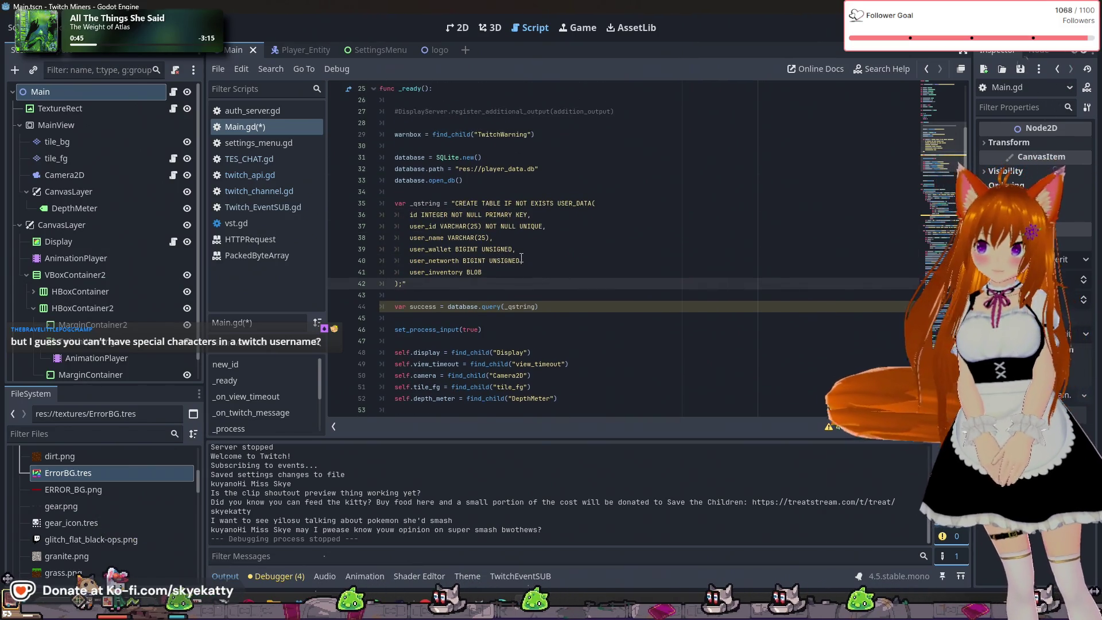
left_click(563, 216)
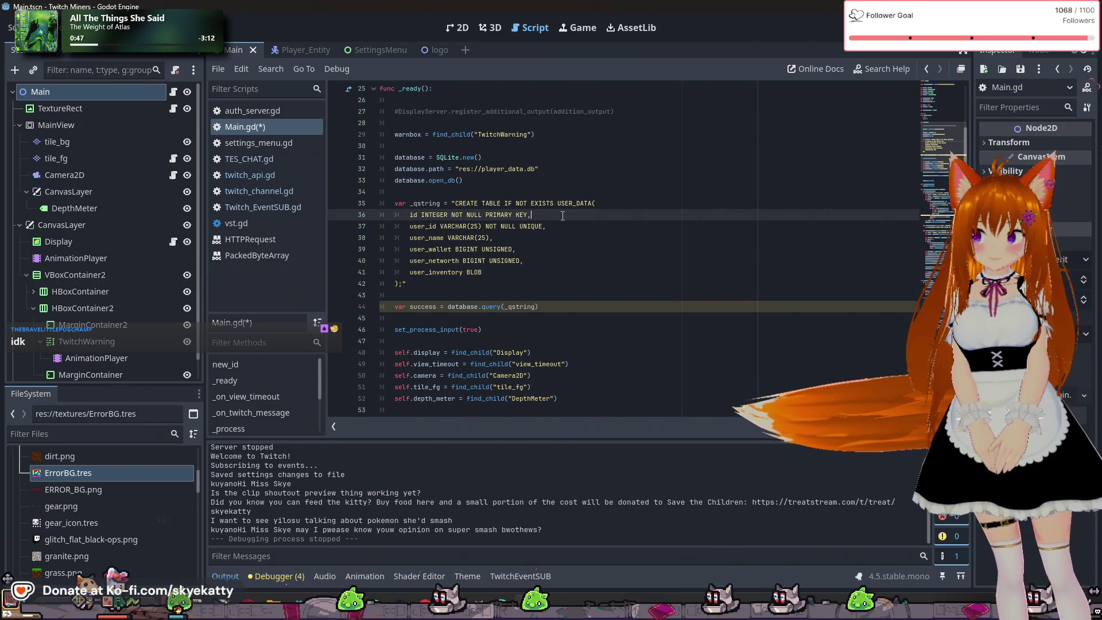
left_click(522, 284)
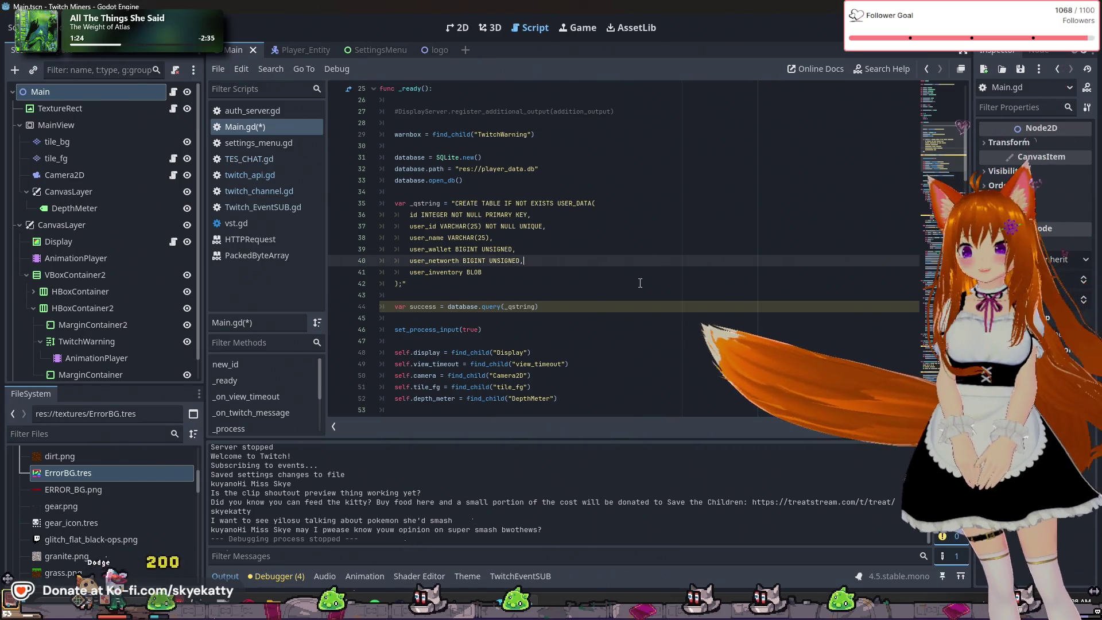
Open a blank line below 'user_inventory BLOB' in the USER_DATA query string
left_click(640, 283)
left_click(617, 267)
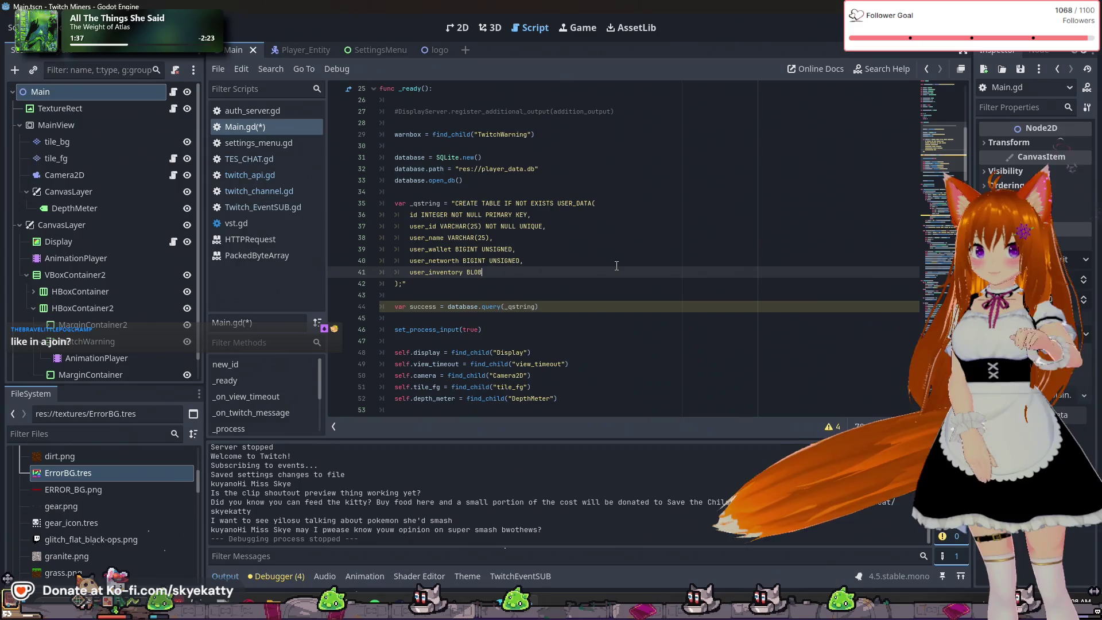
key("Return")
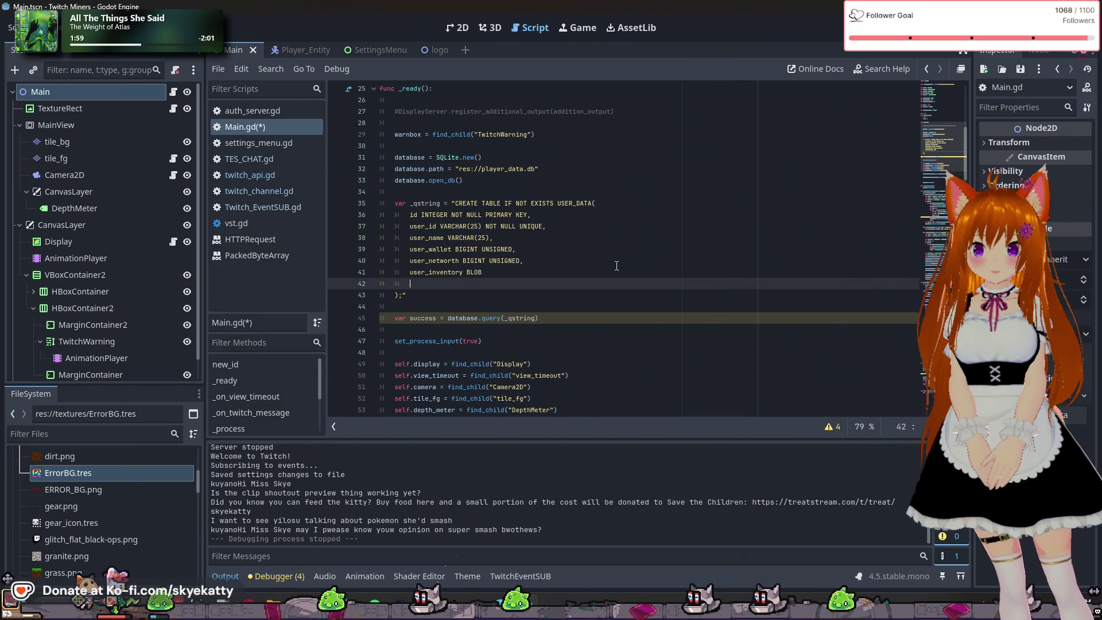
Type the column name 'user_ccd_mine' on the new line, correcting typos along the way
type("us")
type("user")
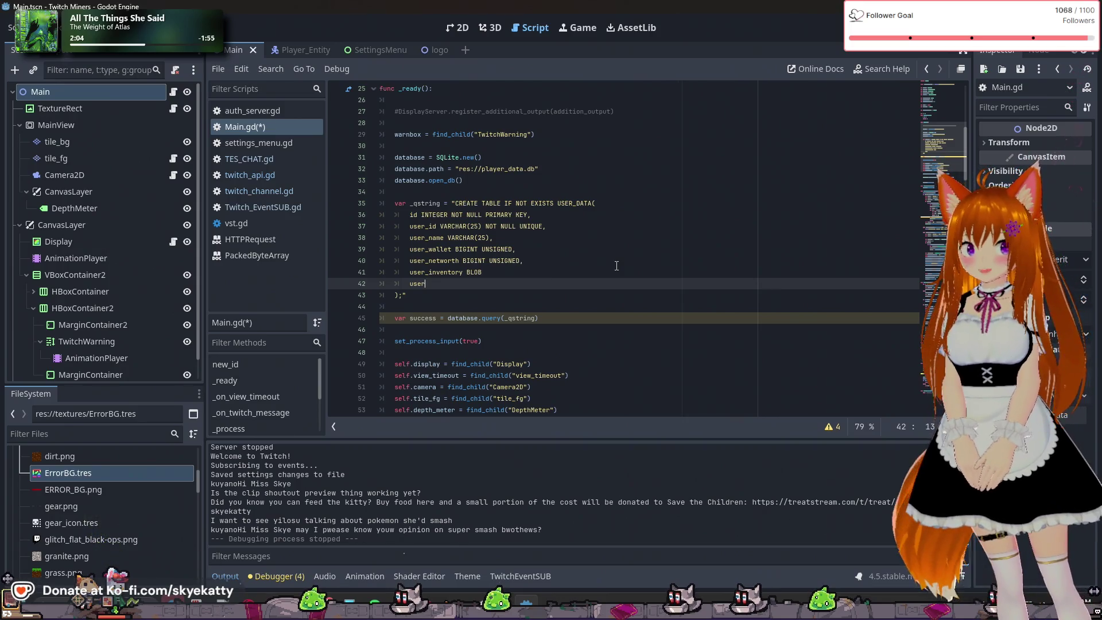
key("BackSpace")
key("BackSpace")
key("BackSpace")
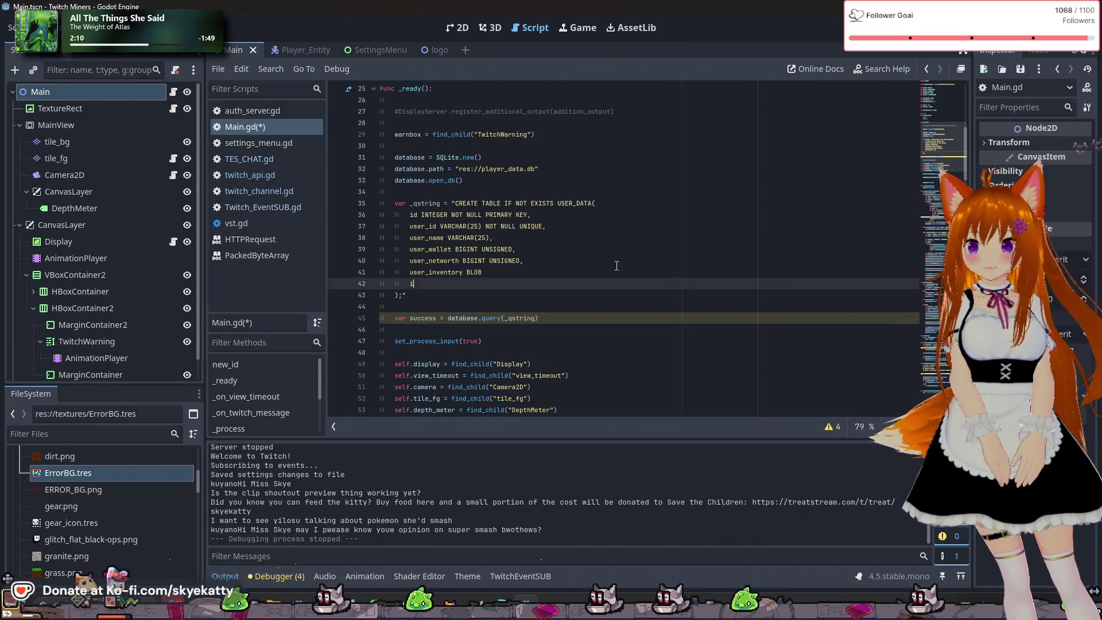
type("user_")
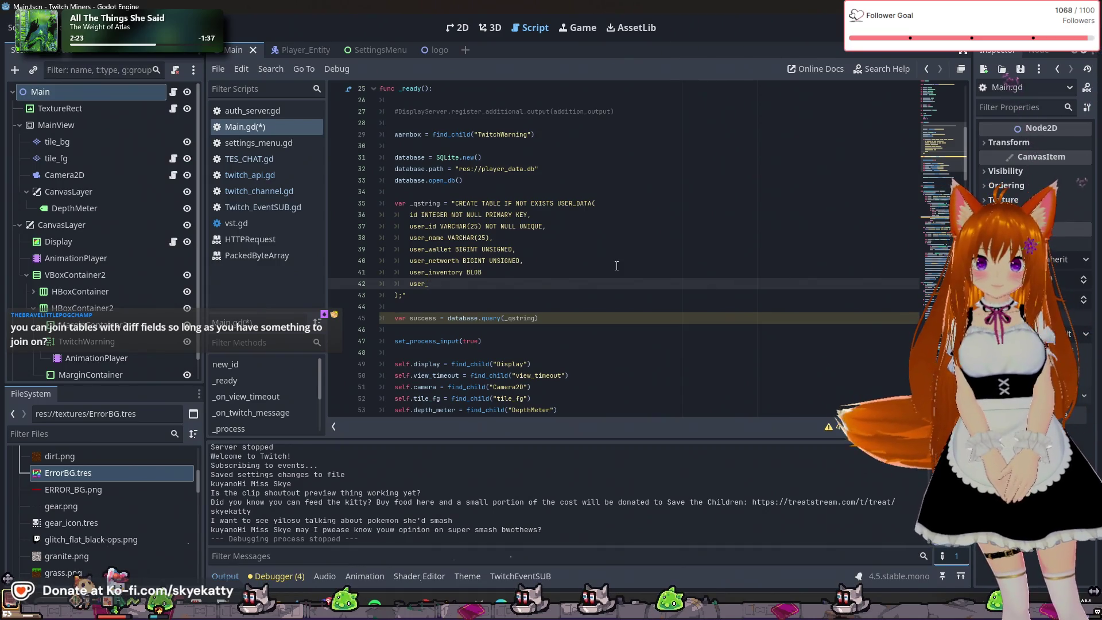
key("BackSpace")
key("BackSpace")
key("BackSpace")
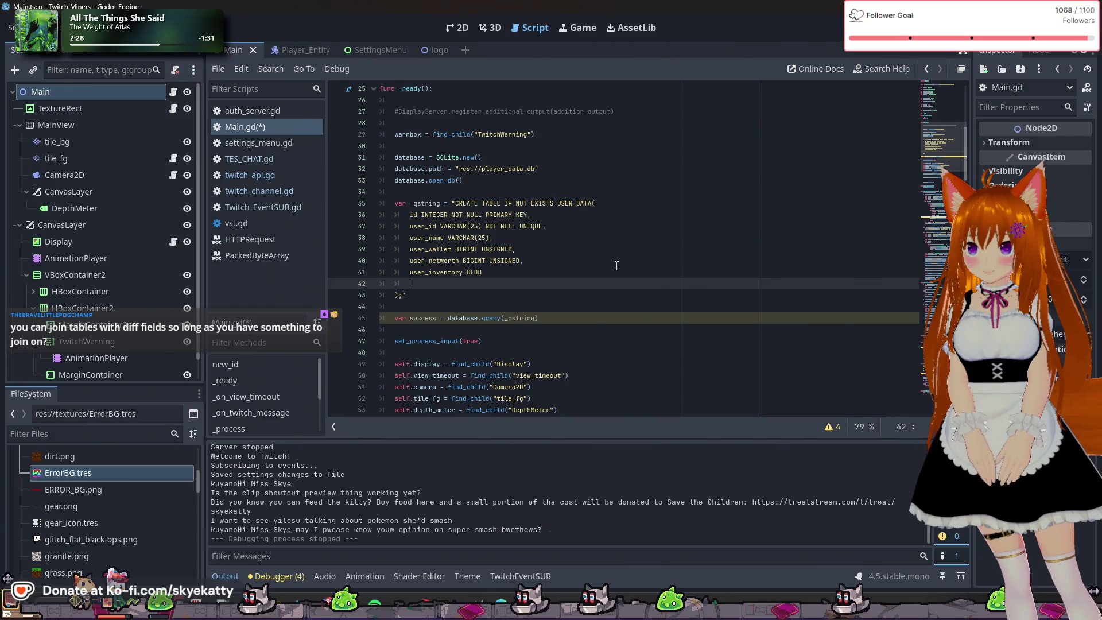
type("use")
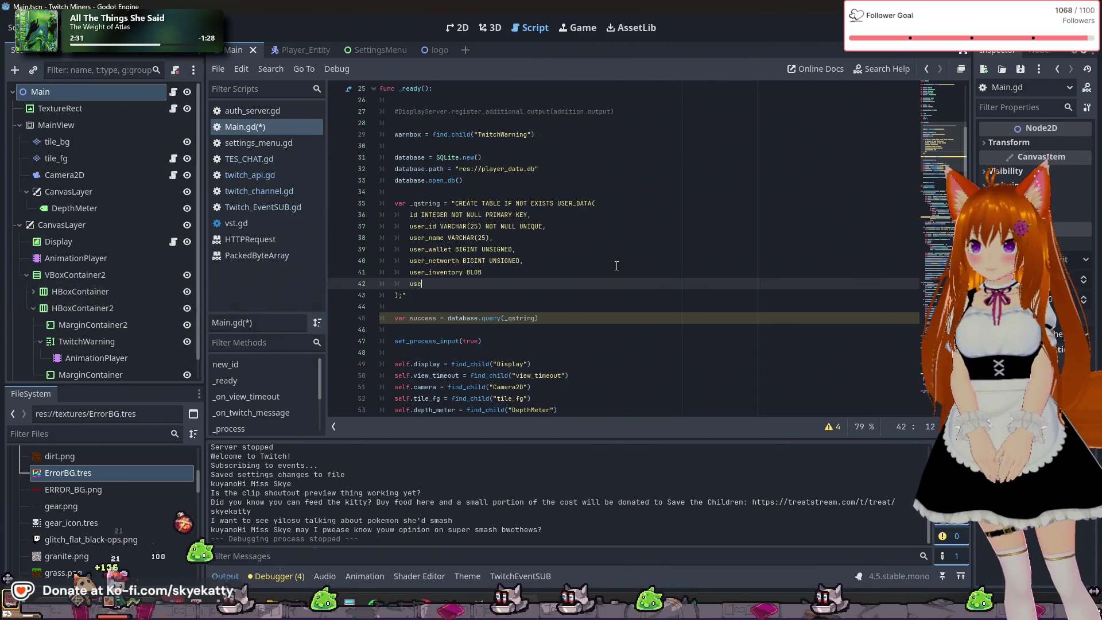
type("r_")
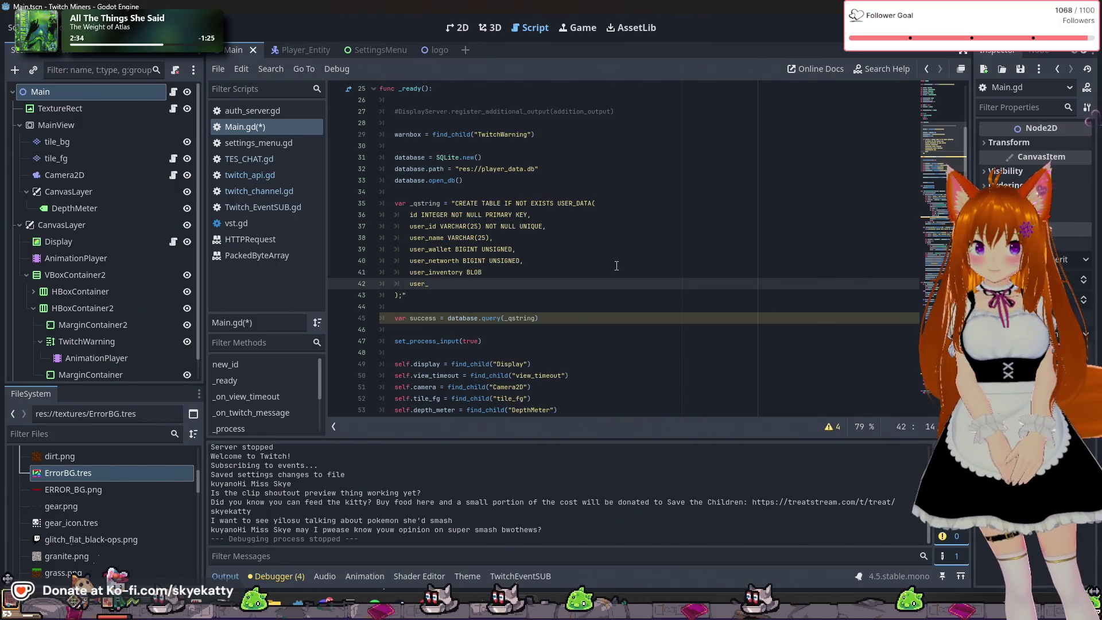
type("mine")
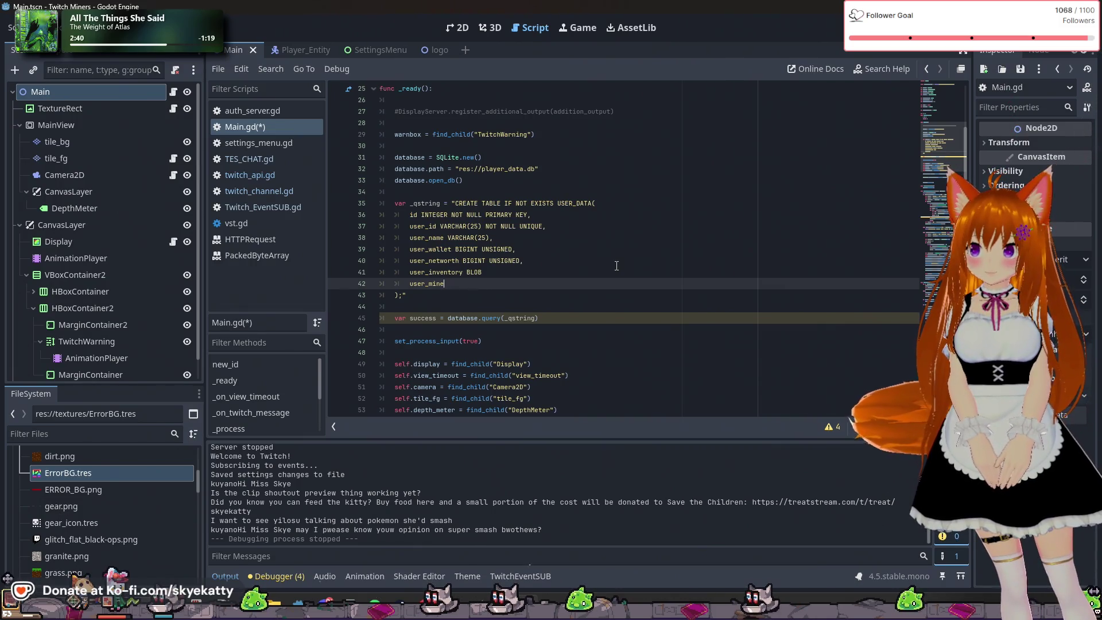
key("BackSpace")
key("BackSpace")
key("BackSpace")
key("BackSpace")
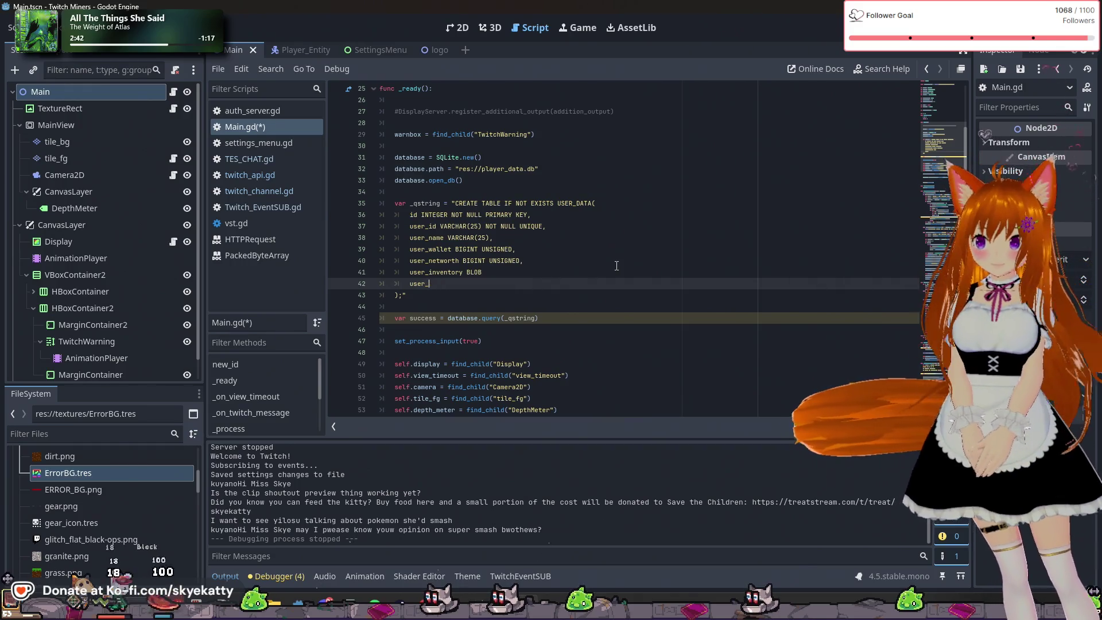
type("cc")
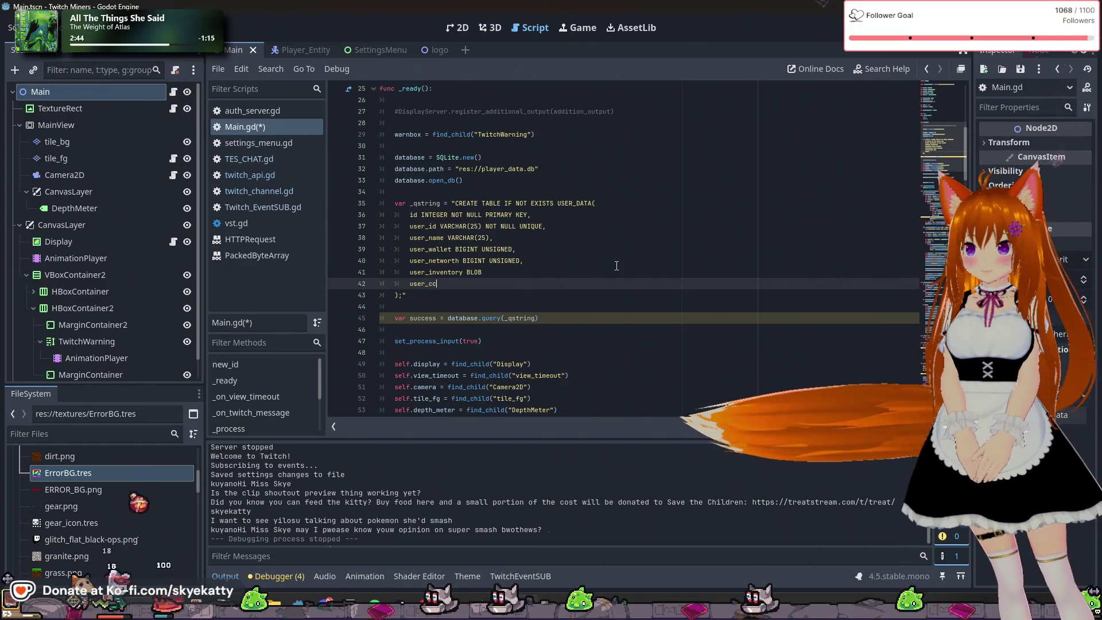
type("_mine")
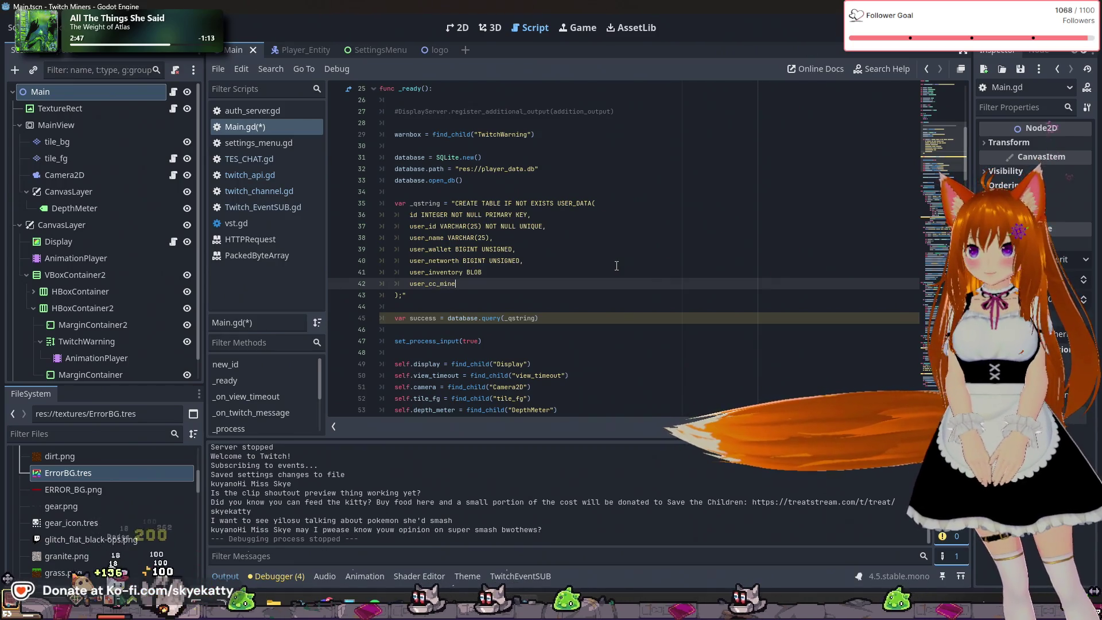
key("Left")
key("Left")
key("Left")
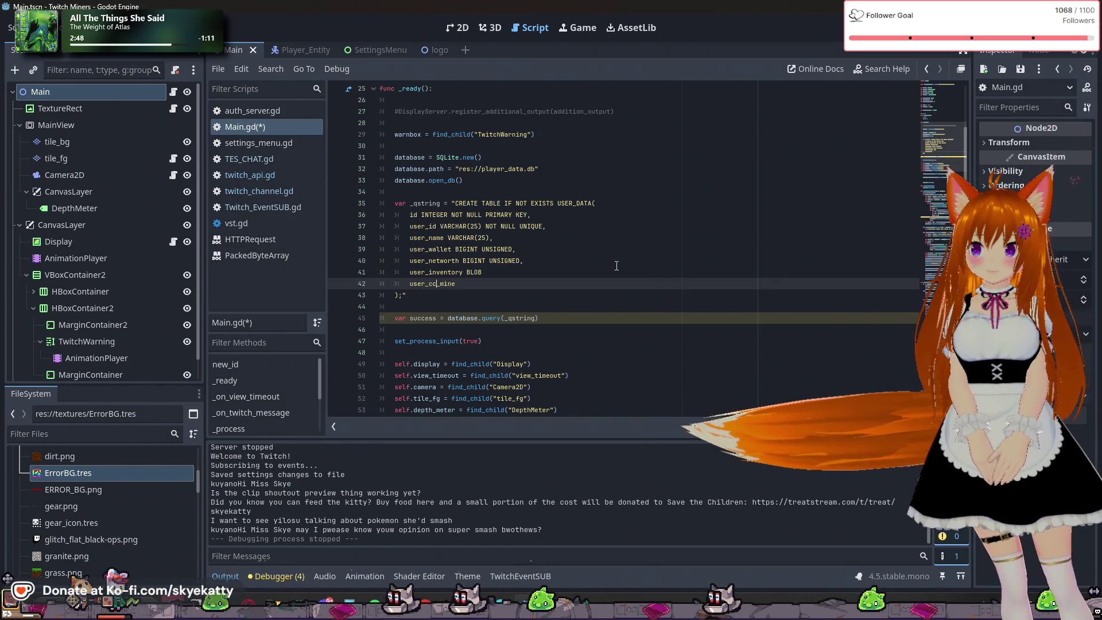
type("d")
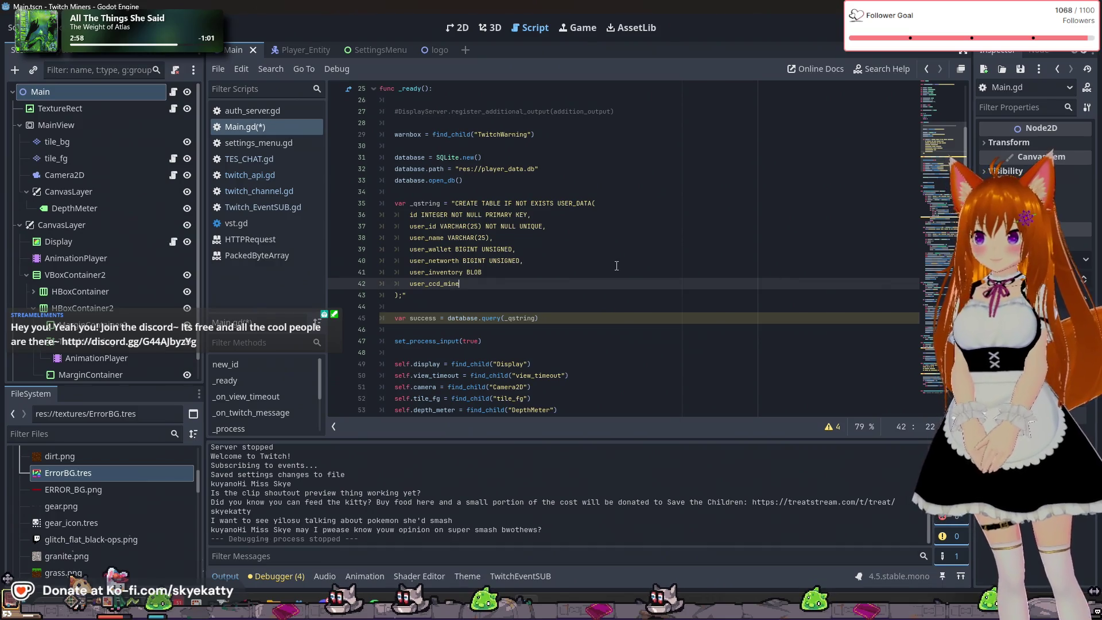
Add the comment '#ccd is short for command cooldown' above the _qstring query line
left_click(606, 191)
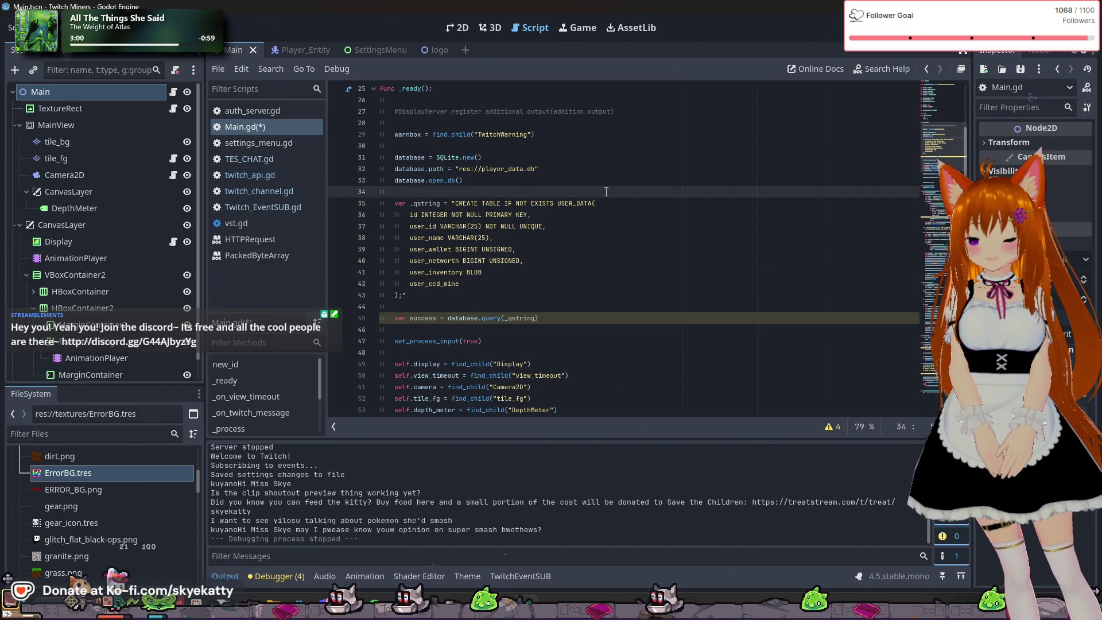
key("Return")
type("#ccd i")
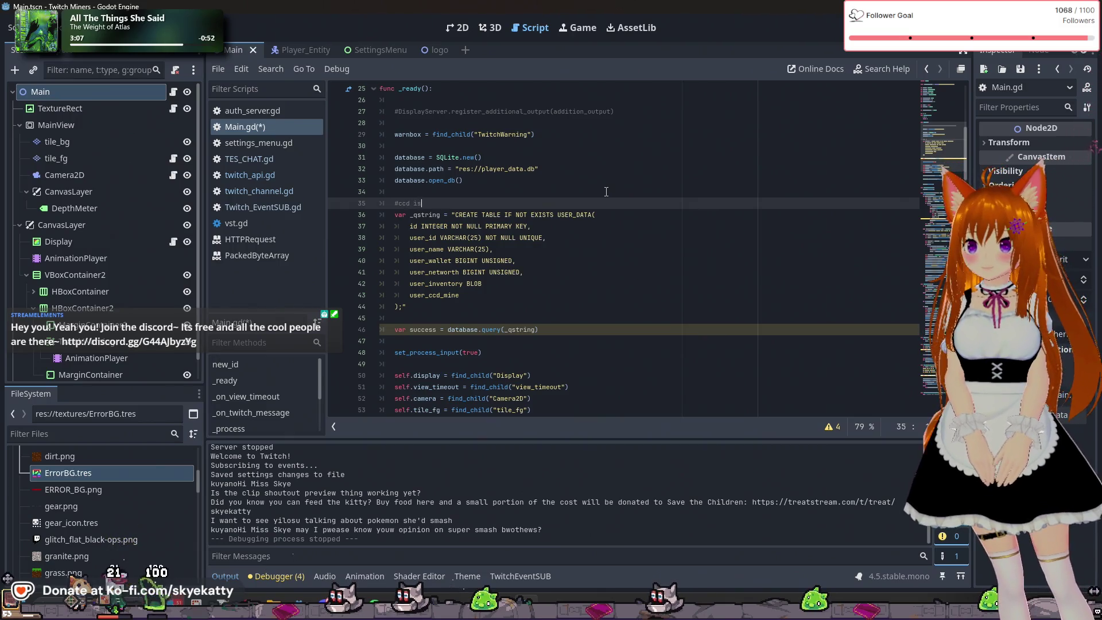
type("short for")
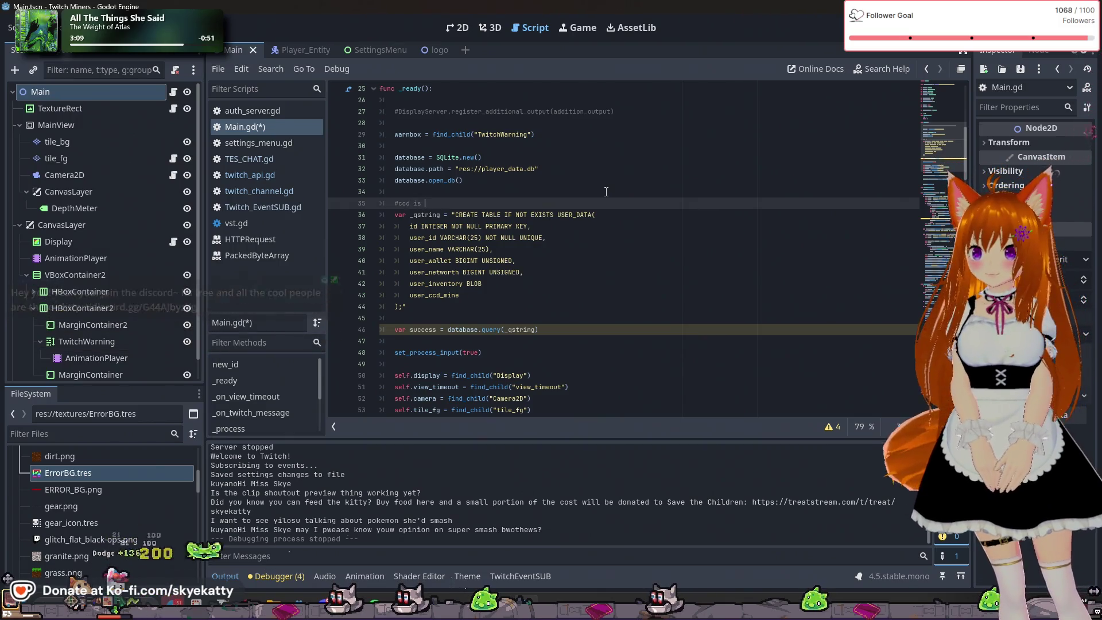
type(" c")
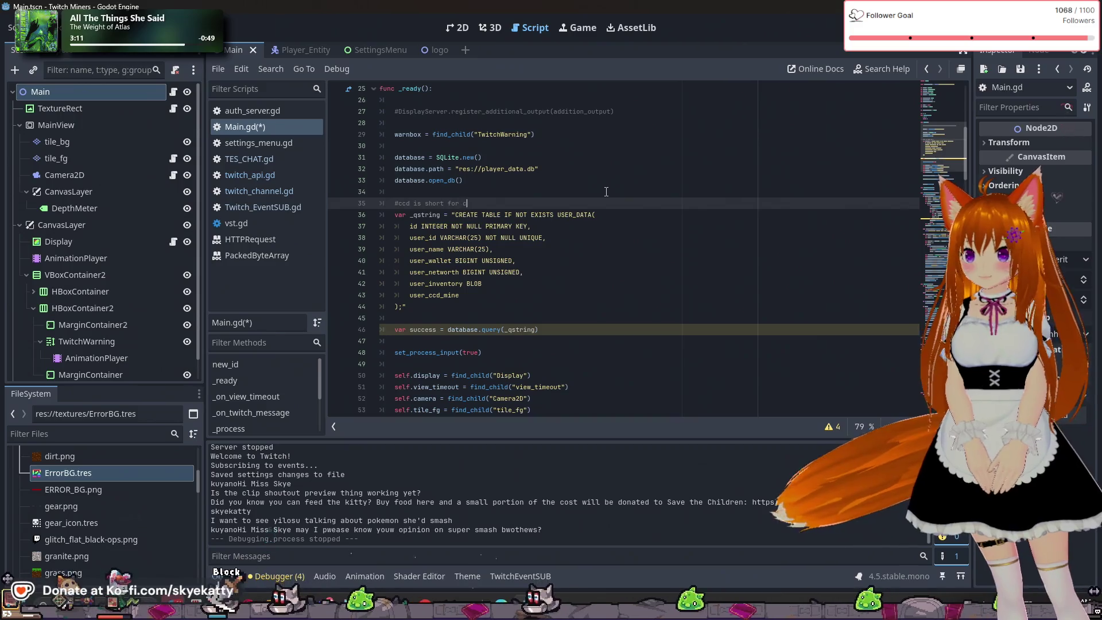
type("ommand dool")
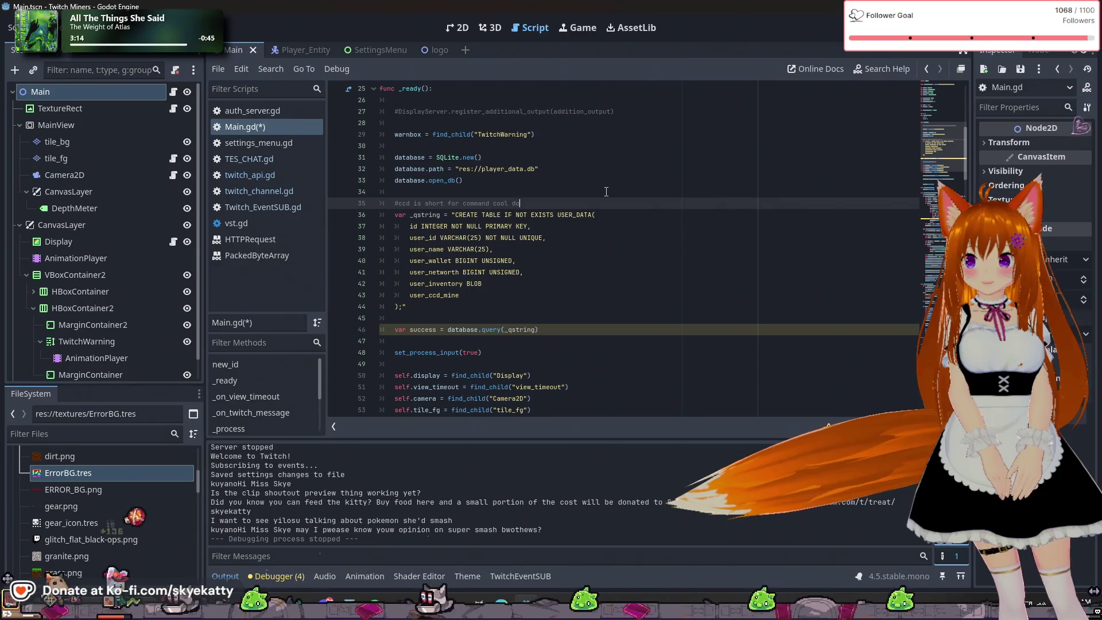
type("down!")
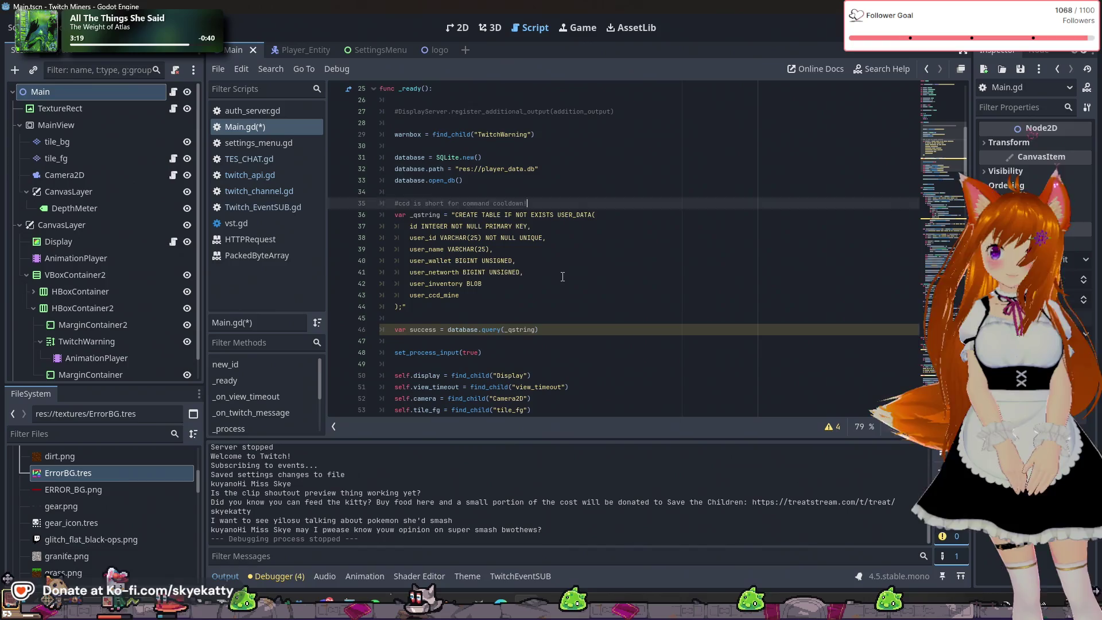
key("Down")
key("Down")
key("Down")
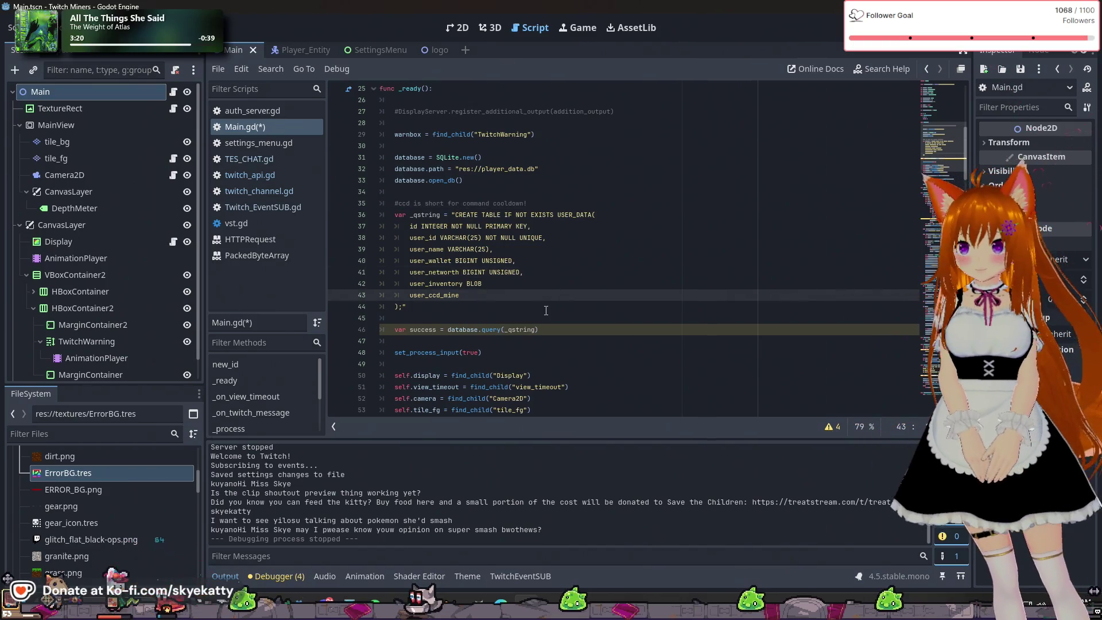